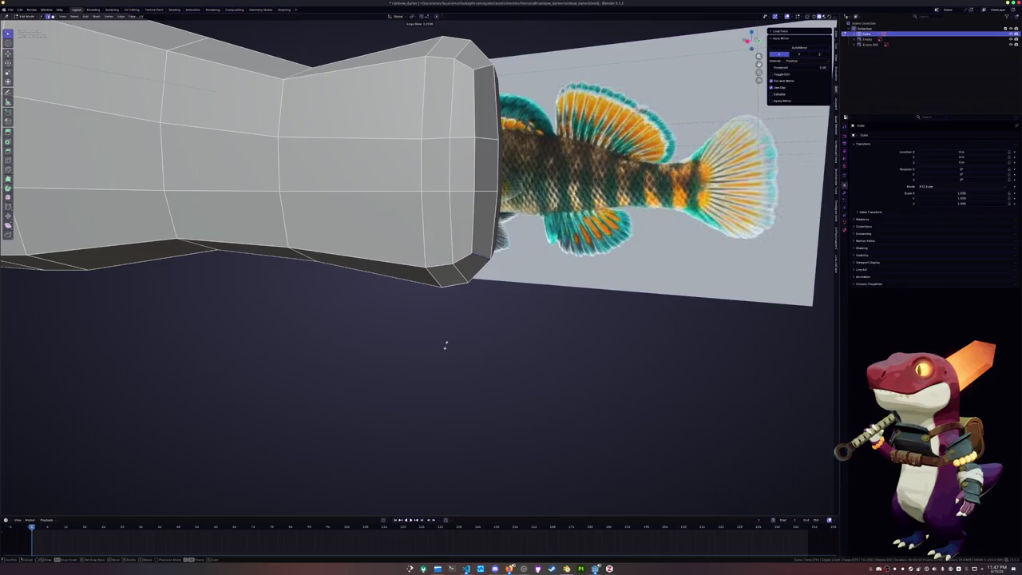
In Right Ortho with X-ray, add an edge loop across the head near the eye.
mouse_move(440, 344)
middle_mouse_down()
mouse_move(383, 288)
mouse_move(418, 295)
mouse_move(433, 229)
mouse_move(455, 236)
middle_mouse_up()
scroll(418, 295, "down", 5)
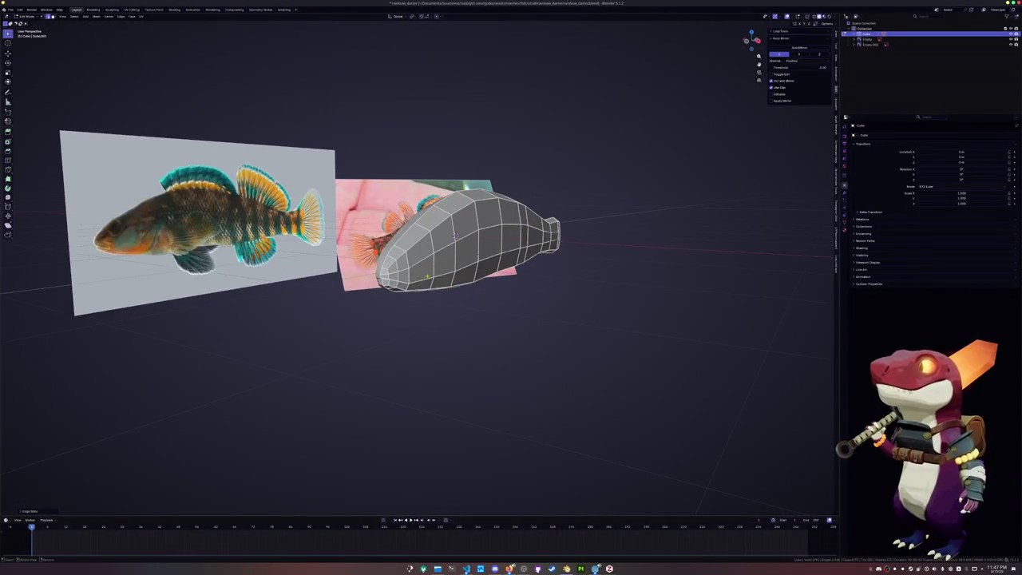
key("KP_3")
key("alt+z")
scroll(565, 243, "up", 4)
scroll(565, 244, "up", 3)
scroll(565, 244, "up", 2)
scroll(551, 256, "up", 2)
key("ctrl+r")
left_click(516, 278)
Select three faces around the eye position and inset them.
left_click(519, 271)
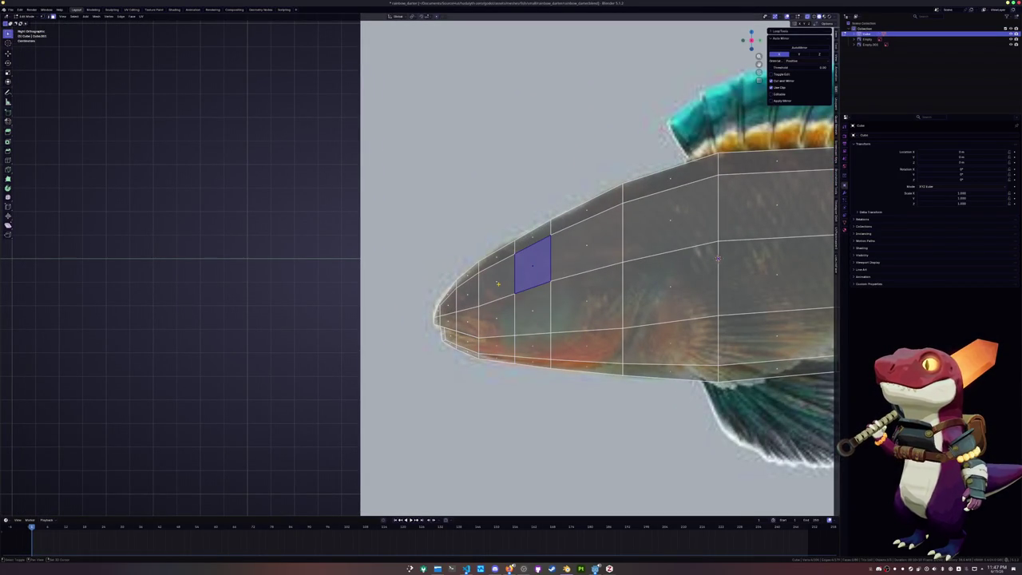
left_click(497, 308, "shift")
left_click(532, 312, "shift")
scroll(711, 267, "down", 1)
key("i")
Select the rounded eye ring and move it over the reference photo's eye.
left_click(518, 293)
left_click(518, 293, "alt")
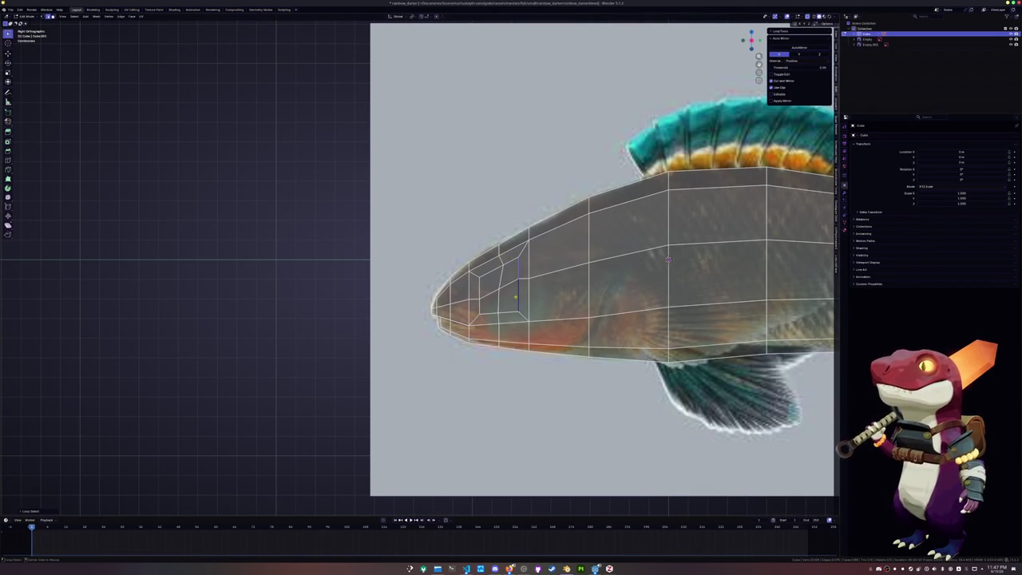
left_click(500, 289)
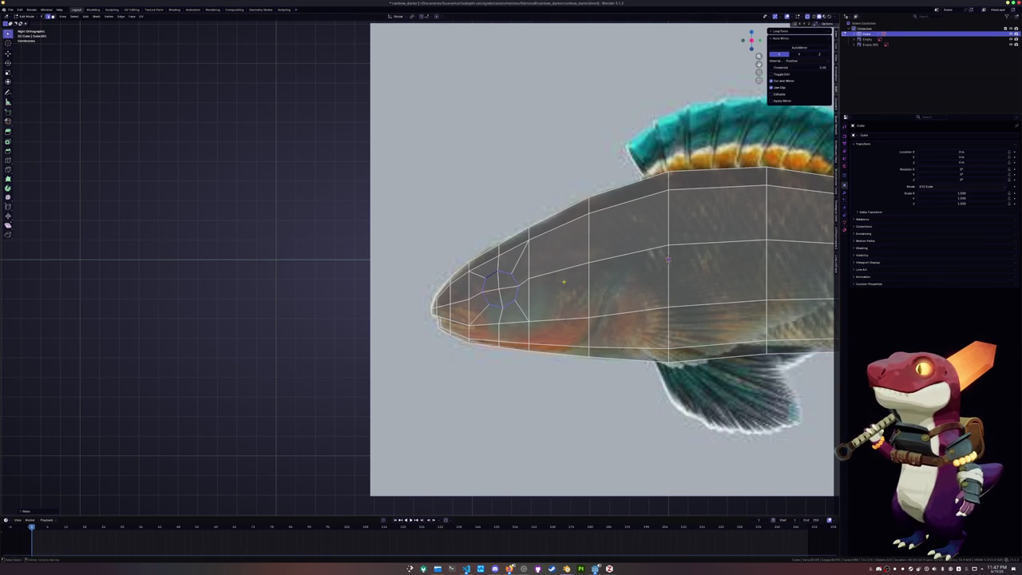
key("3")
key("g")
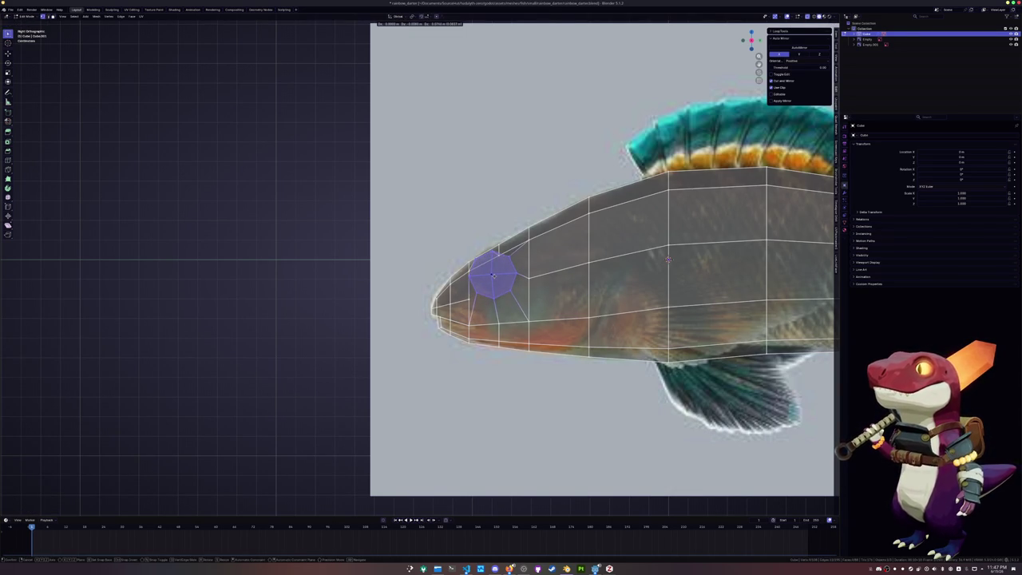
left_click(492, 276)
scroll(529, 248, "up", 2)
Vertex-slide the top eye vertices slightly left to round the outline.
key("1")
left_click(529, 244)
key("shift+v")
left_click(525, 243)
key("shift+v")
left_click(530, 240)
Turn off X-ray and slide the selected vertex along the edge below.
middle_click_drag(529, 239, 693, 159)
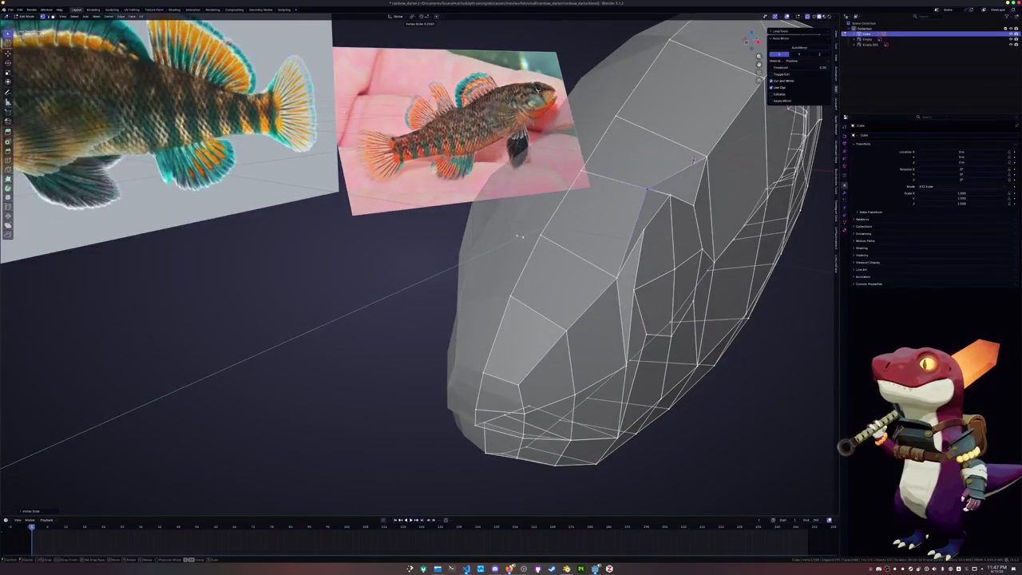
key("alt+z")
middle_click_drag(693, 160, 541, 106)
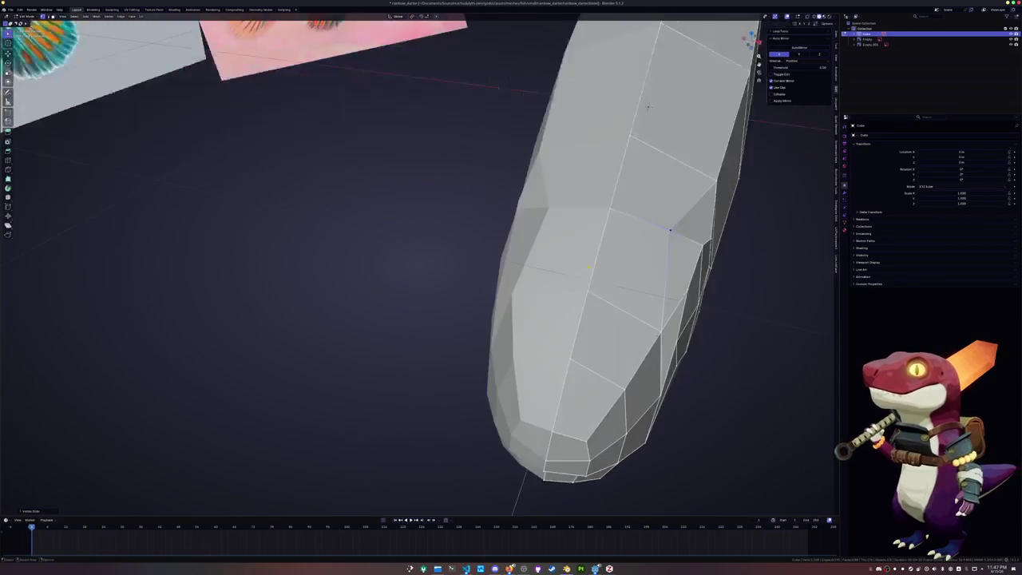
key("g")
key("g")
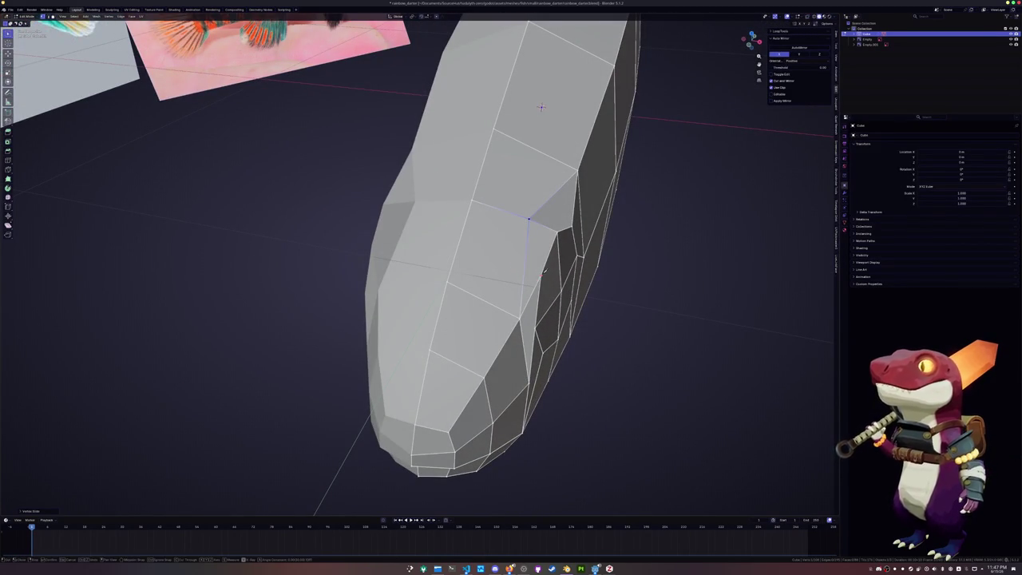
left_click(473, 244)
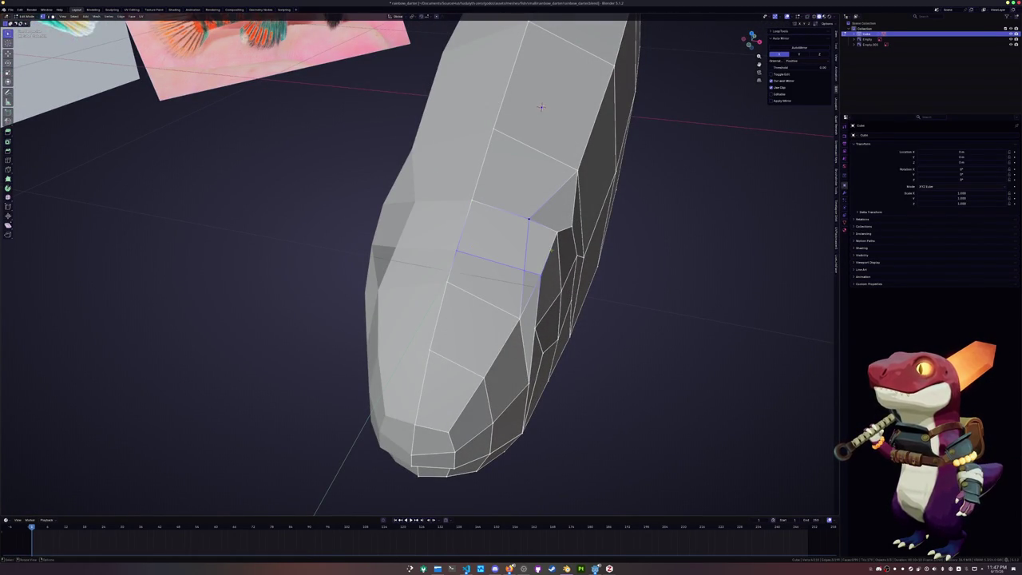
Knife-cut a new edge from the eye up to the snout's top edge.
middle_click_drag(541, 106, 761, 237)
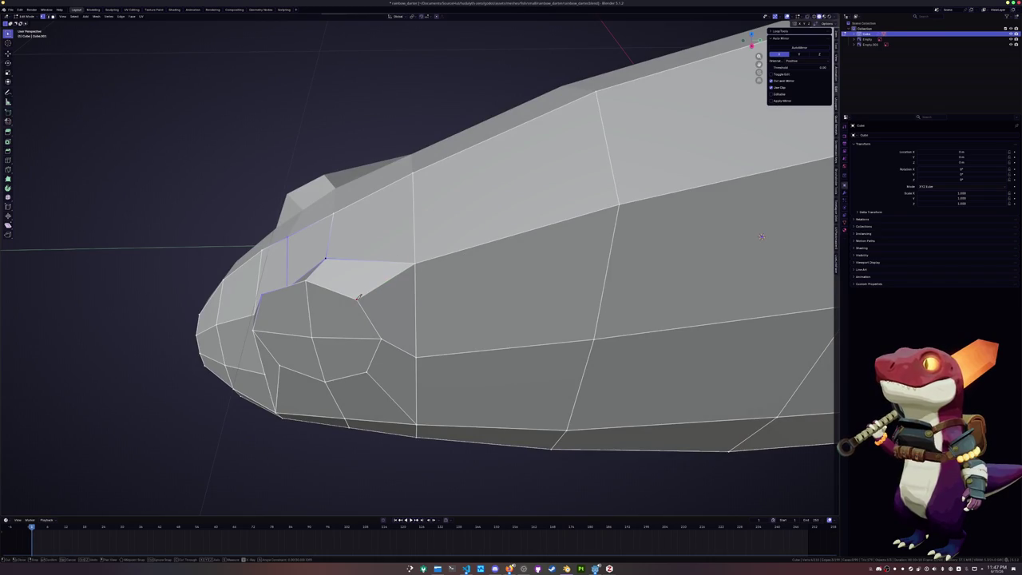
left_click(370, 259)
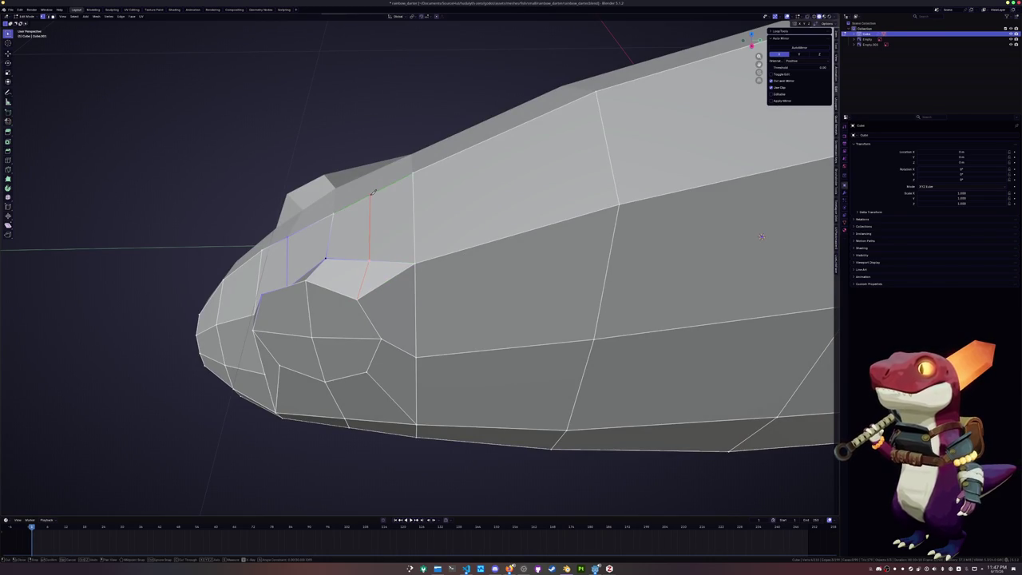
left_click(371, 194)
key("Return")
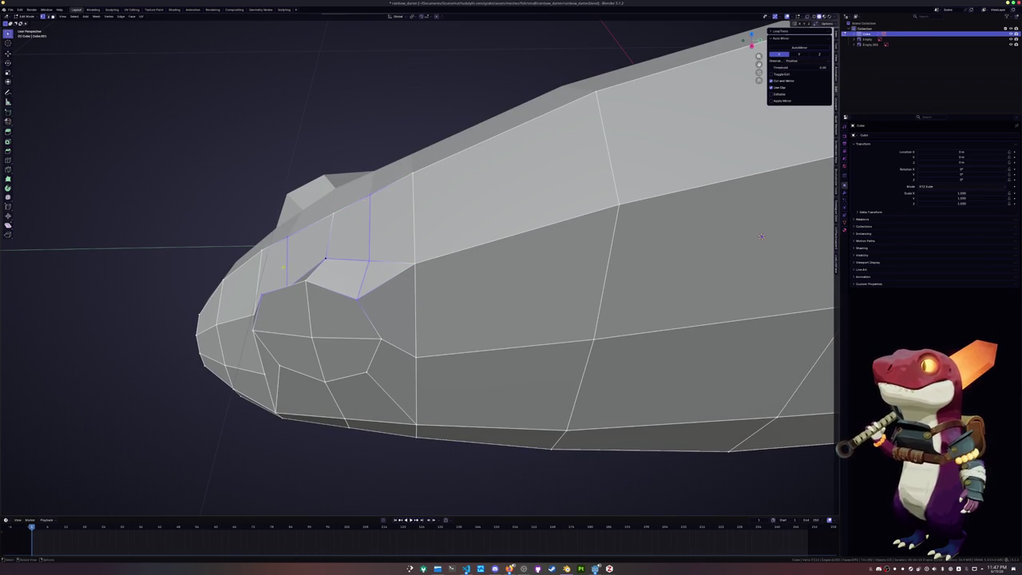
left_click(328, 217)
mouse_move(761, 236)
middle_mouse_down()
mouse_move(608, 102)
mouse_move(587, 161)
mouse_move(527, 250)
middle_mouse_up()
Move the selected vertex vertically along Z.
key("g")
key("z")
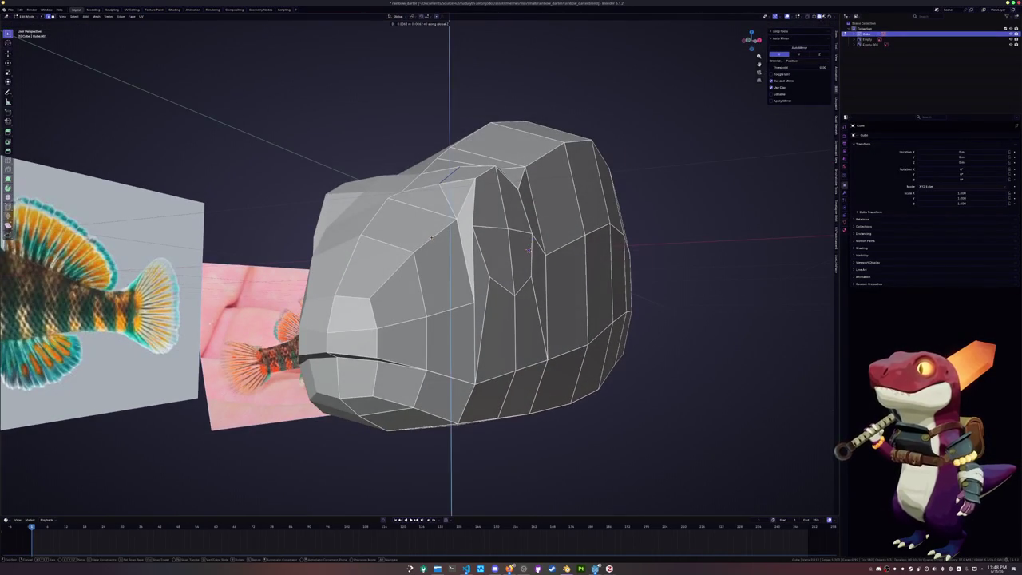
left_click(431, 237)
mouse_move(432, 238)
middle_mouse_down()
mouse_move(417, 252)
mouse_move(423, 238)
middle_mouse_up()
Select the shortest edge path up the brow and move it along Z.
left_click(428, 226)
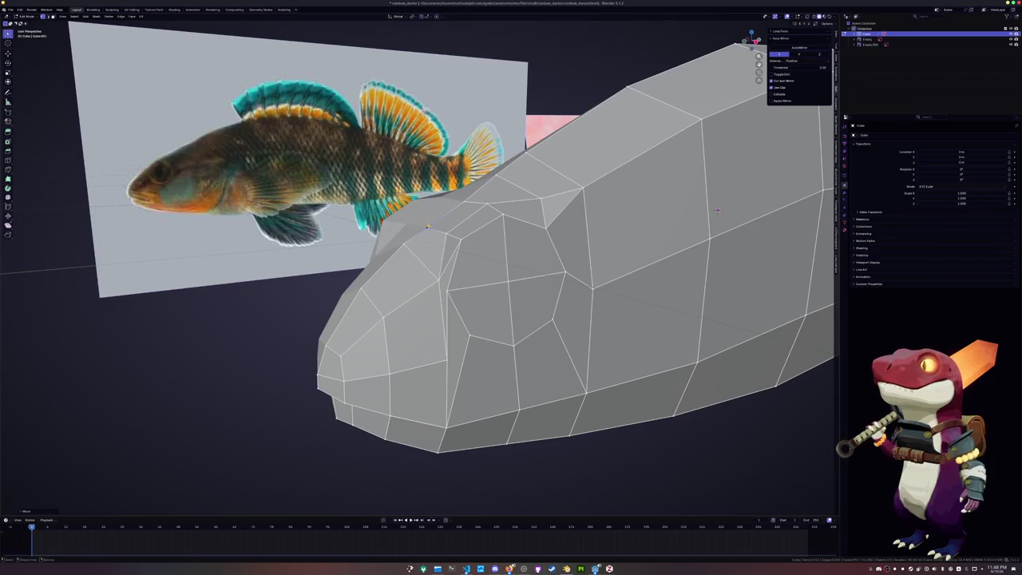
left_click(496, 175, "ctrl")
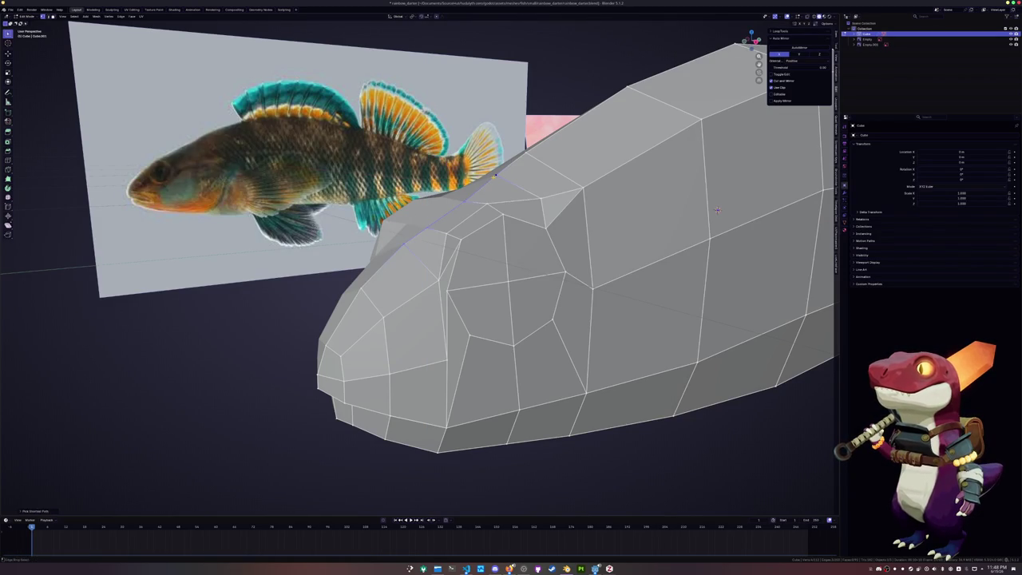
mouse_move(717, 210)
middle_mouse_down()
mouse_move(583, 210)
mouse_move(717, 228)
middle_mouse_up()
scroll(584, 210, "up", 3)
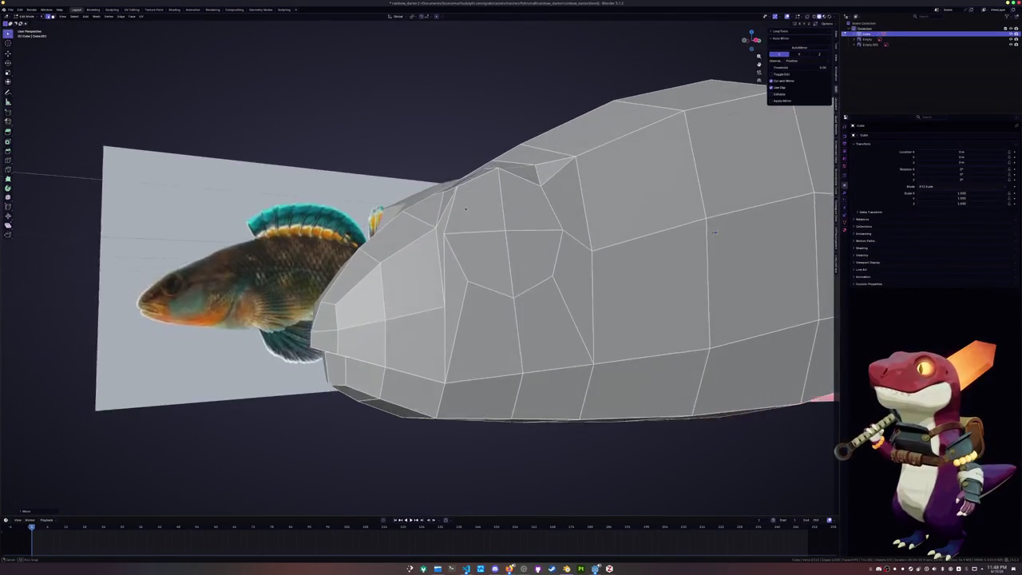
key("g")
key("z")
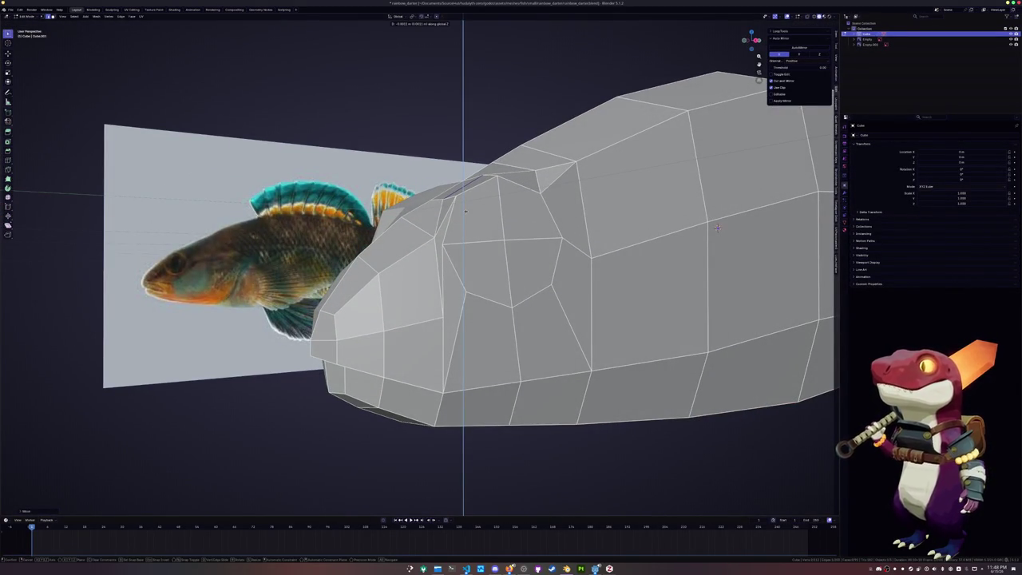
left_click(717, 228)
Slide a brow vertex along its edge and lift the selection along Z.
middle_click_drag(717, 228, 805, 231)
key("g")
key("g")
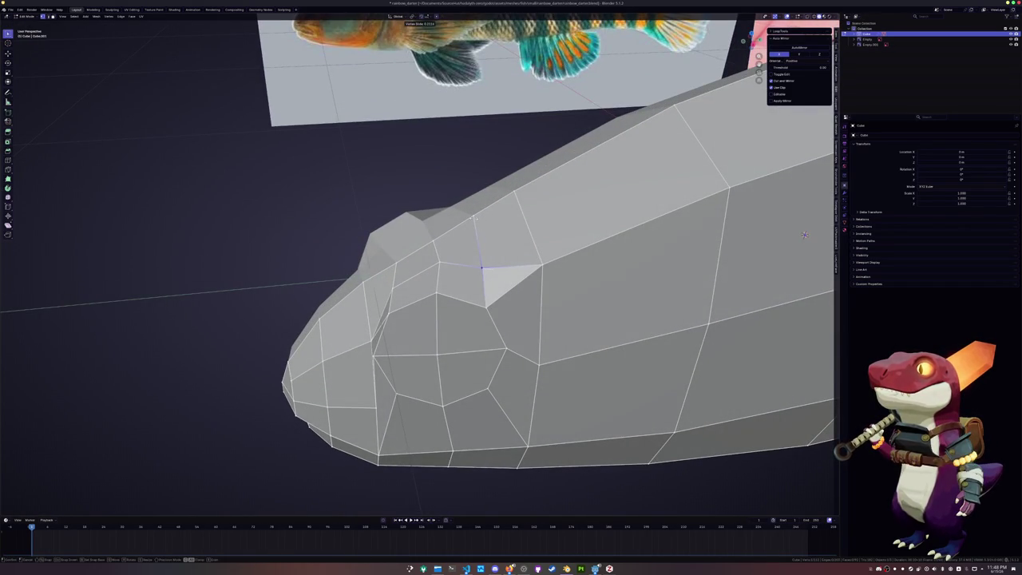
left_click(805, 234)
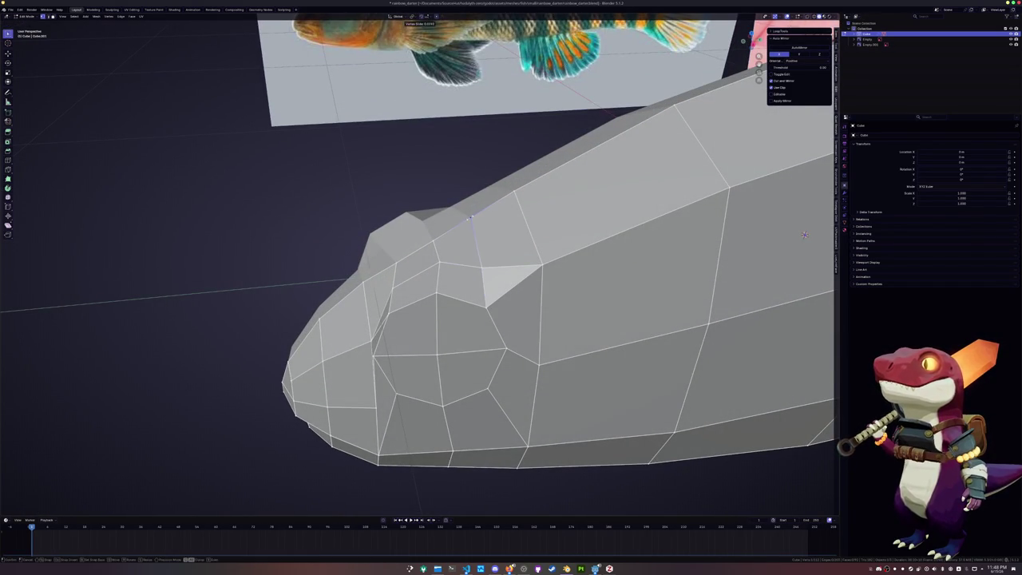
mouse_move(805, 234)
middle_mouse_down()
mouse_move(501, 233)
mouse_move(590, 251)
mouse_move(660, 238)
middle_mouse_up()
key("g")
key("z")
left_click(590, 251)
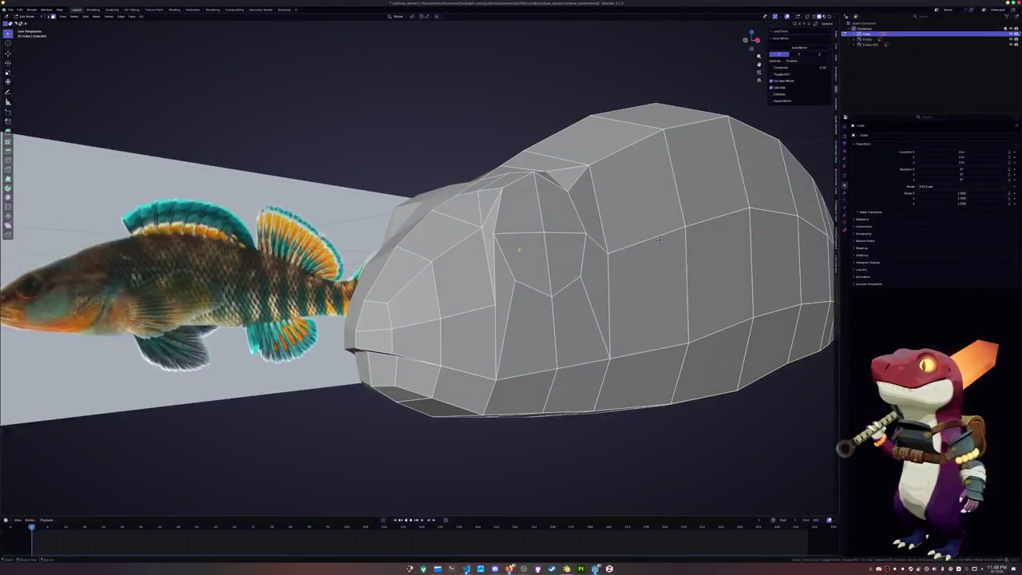
left_click(585, 233, "ctrl")
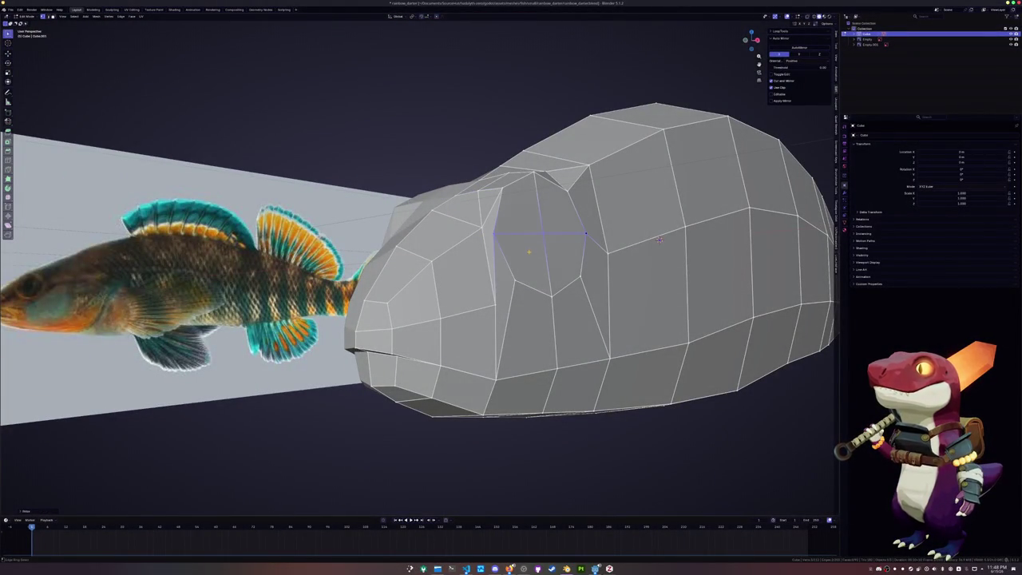
Select the faces making up the eye patch on the head.
middle_click_drag(659, 239, 559, 328)
left_click(551, 332)
left_click(555, 271, "shift")
left_click(583, 300, "shift")
middle_click_drag(617, 152, 792, 220)
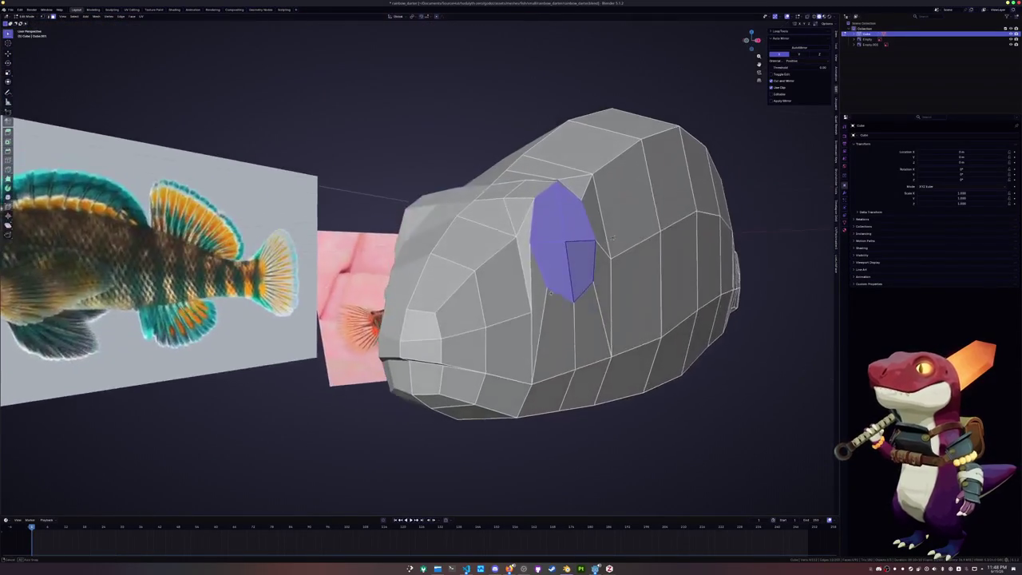
scroll(792, 220, "up", 3)
scroll(792, 219, "down", 3)
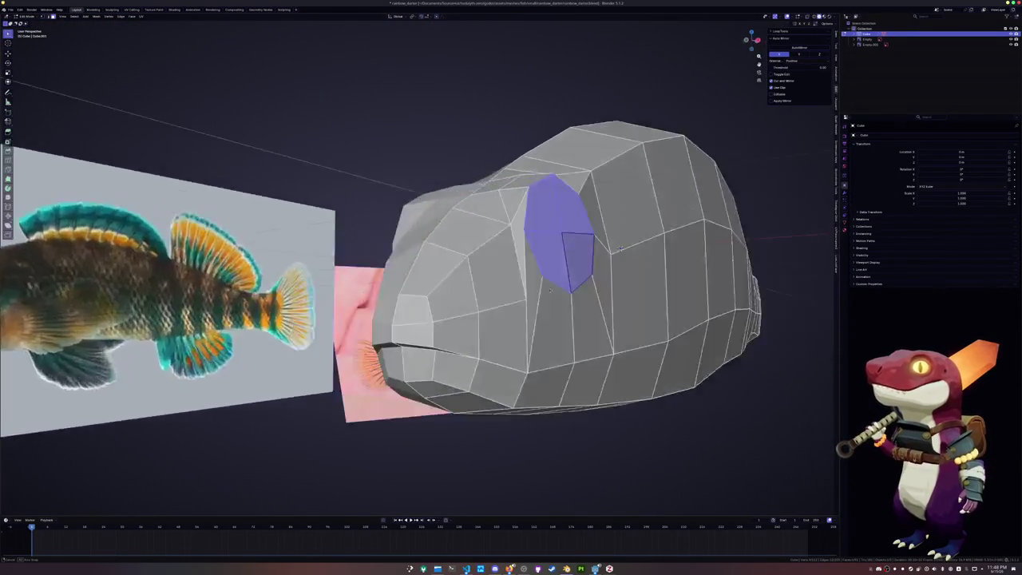
mouse_move(792, 219)
middle_mouse_down()
mouse_move(637, 234)
mouse_move(505, 262)
middle_mouse_up()
scroll(636, 234, "up", 2)
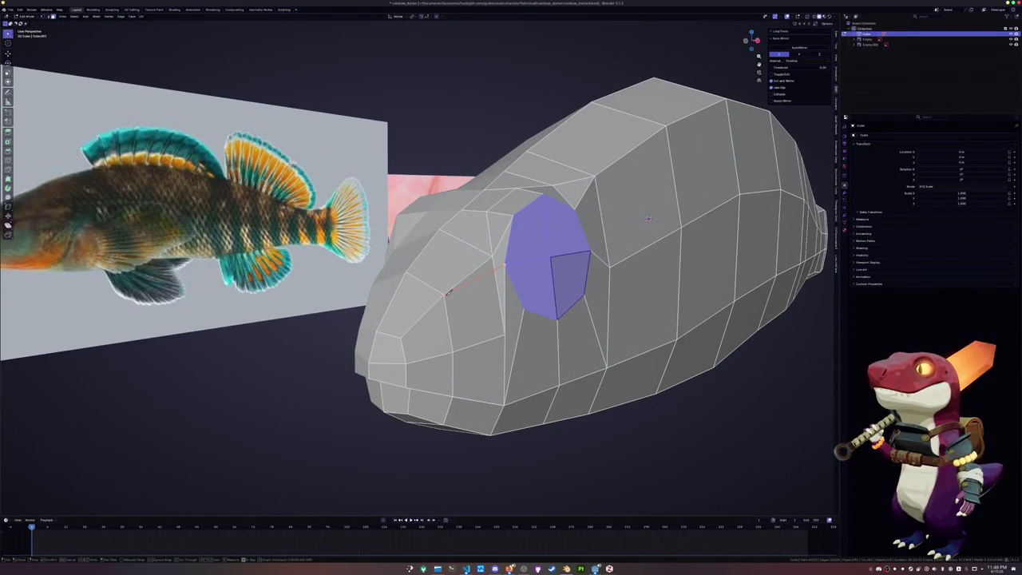
Cancel the knife, undo, and rebuild the eye faces via the X menu.
key("Escape")
middle_click_drag(649, 218, 681, 211)
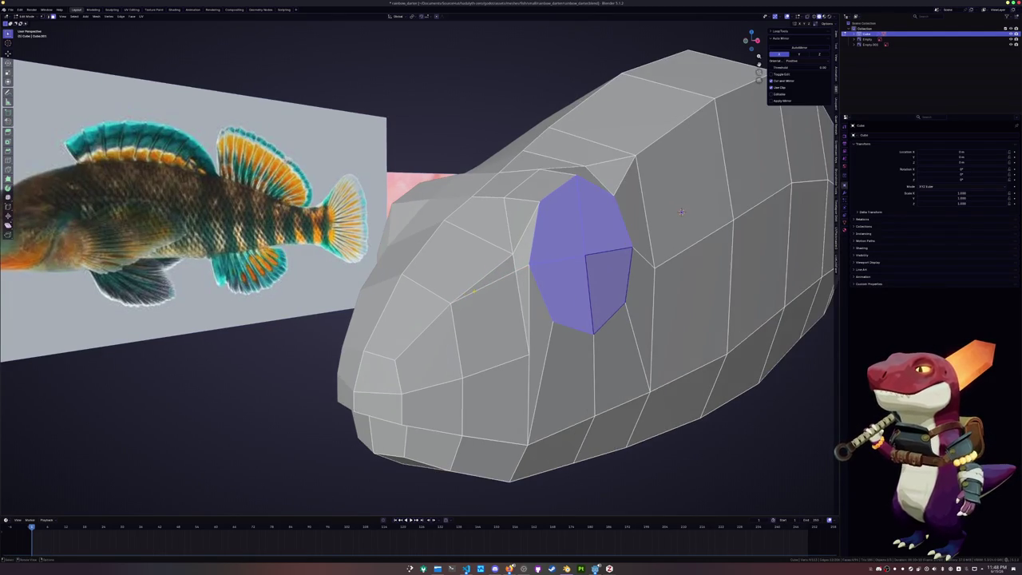
key("ctrl+z")
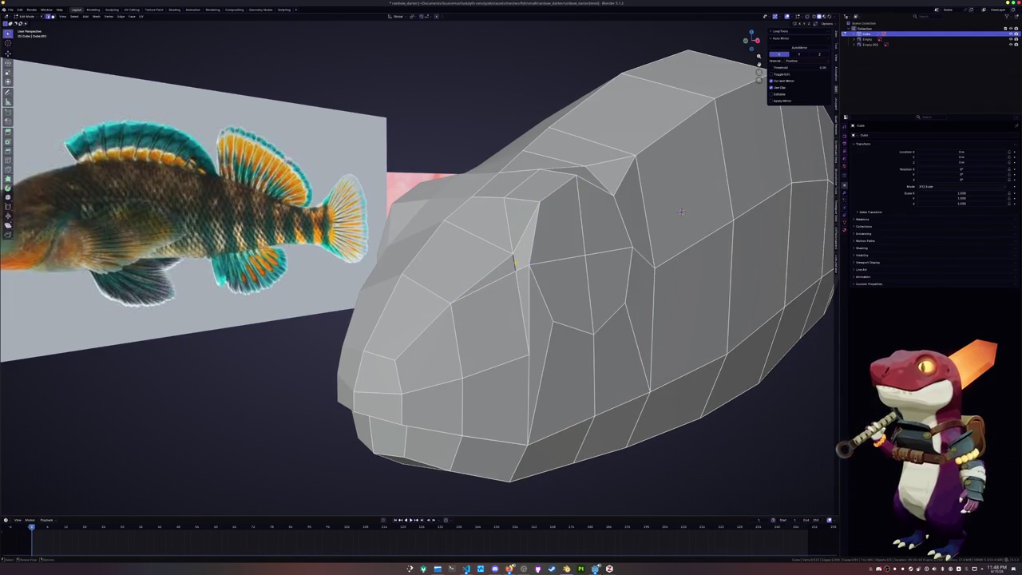
key("x")
left_click(504, 300)
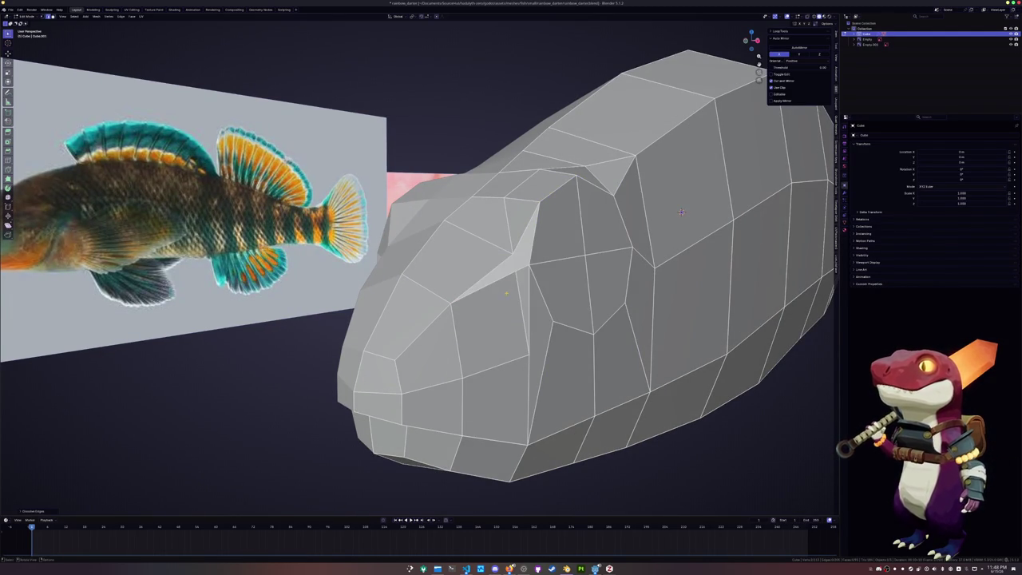
middle_click_drag(682, 211, 675, 170)
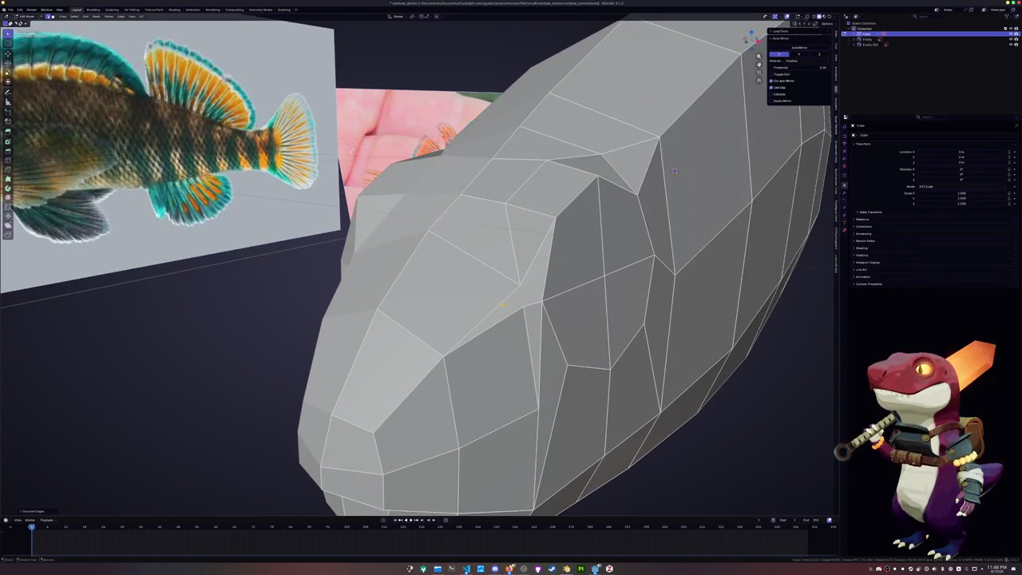
Frame the thin face near the eye and slide its upper vertex further up.
left_click(533, 264)
key("KP_Decimal")
middle_click_drag(498, 326, 680, 209)
key("1")
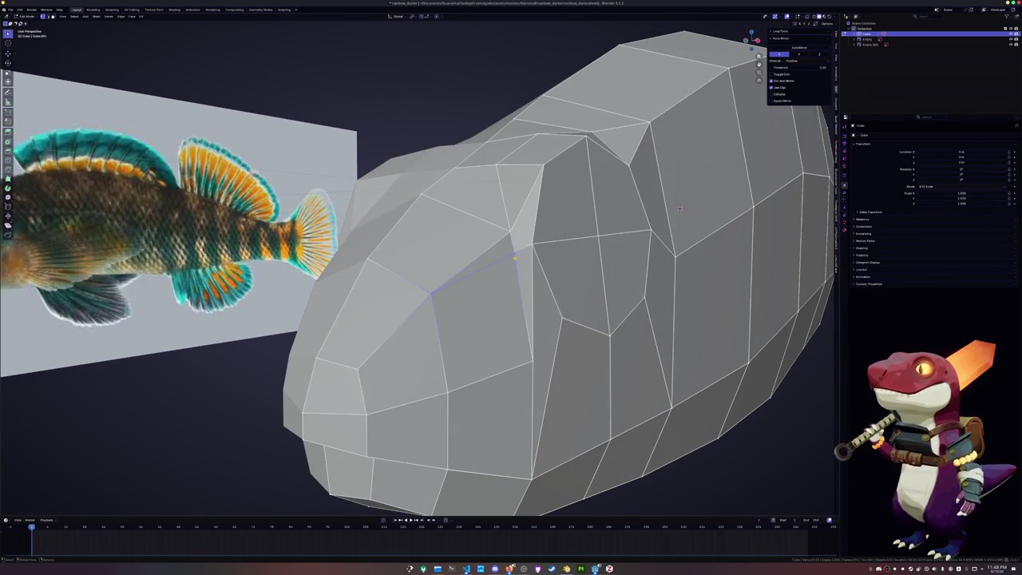
key("shift+v")
key("shift+v")
key("Escape")
key("shift+v")
left_click(680, 209)
Knife-cut a diagonal edge from behind the eye down toward the cheek.
mouse_move(680, 209)
middle_mouse_down()
mouse_move(573, 174)
mouse_move(463, 274)
mouse_move(801, 226)
middle_mouse_up()
scroll(463, 274, "up", 2)
scroll(463, 274, "down", 2)
key("k")
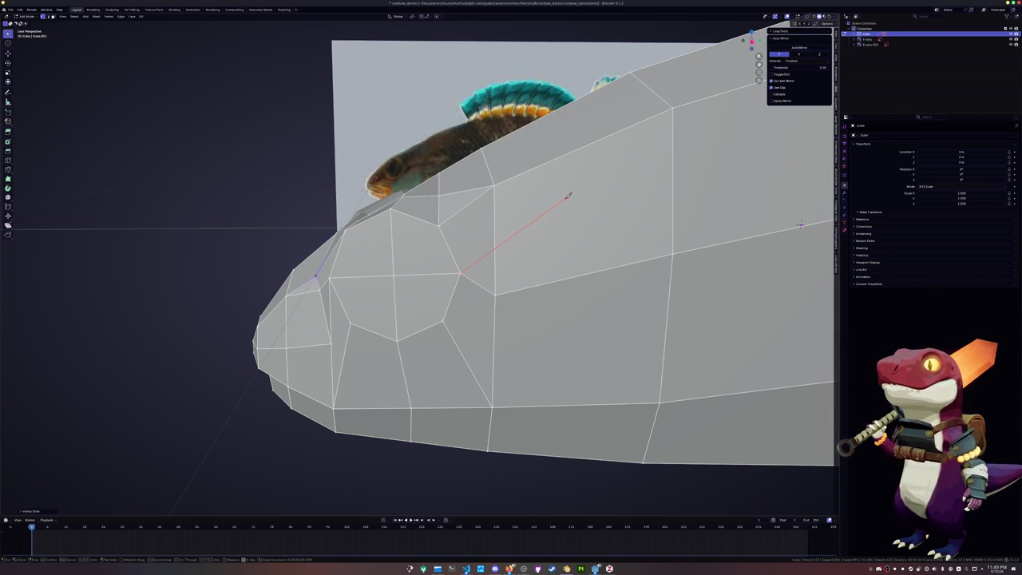
scroll(567, 196, "down", 3)
key("ctrl+r")
left_click(592, 246)
left_click(453, 265)
scroll(453, 265, "up", 2)
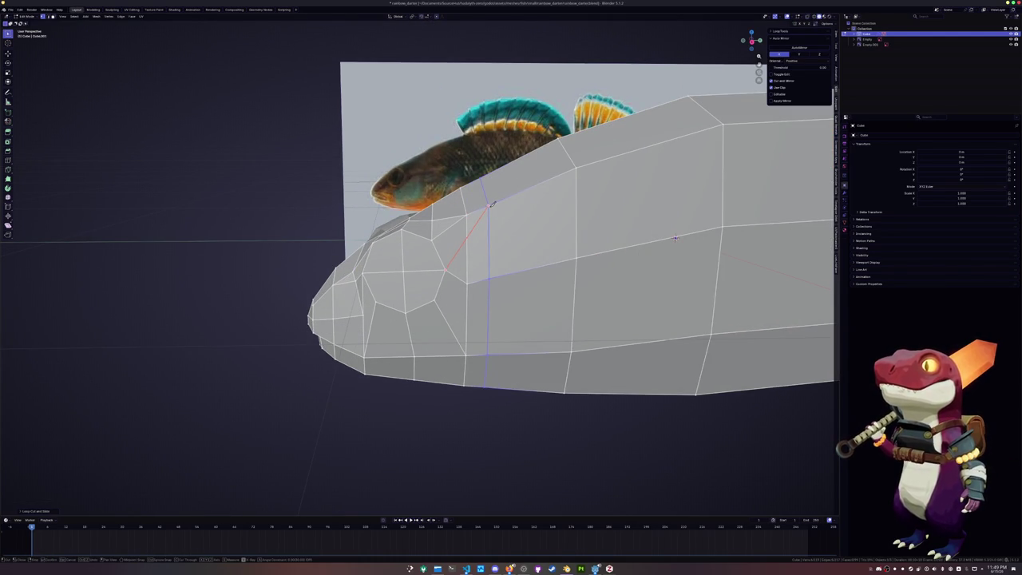
key("Return")
Dissolve the extra vertex on the new cut and select a front head vertex.
scroll(702, 235, "up", 1)
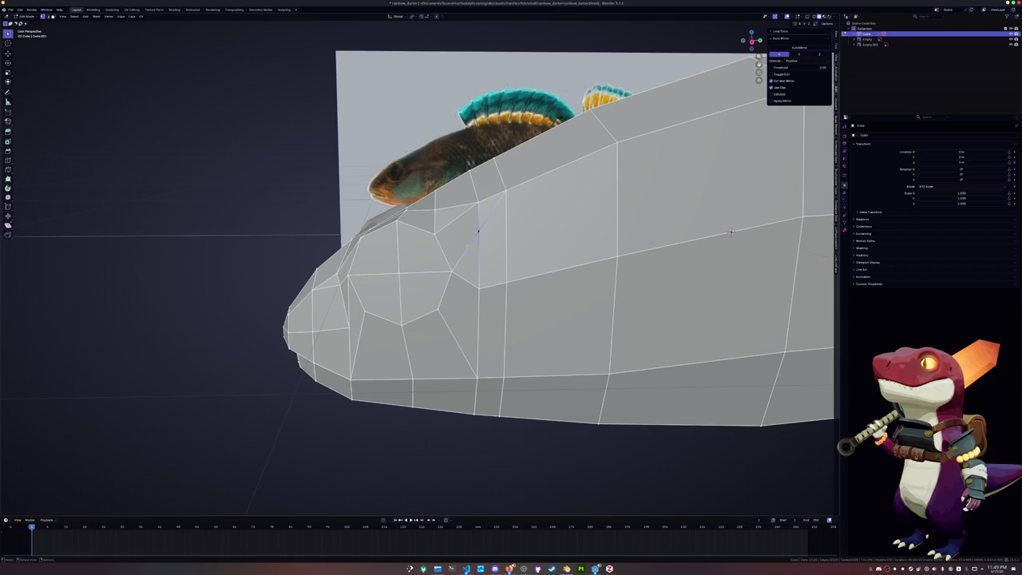
key("ctrl+x")
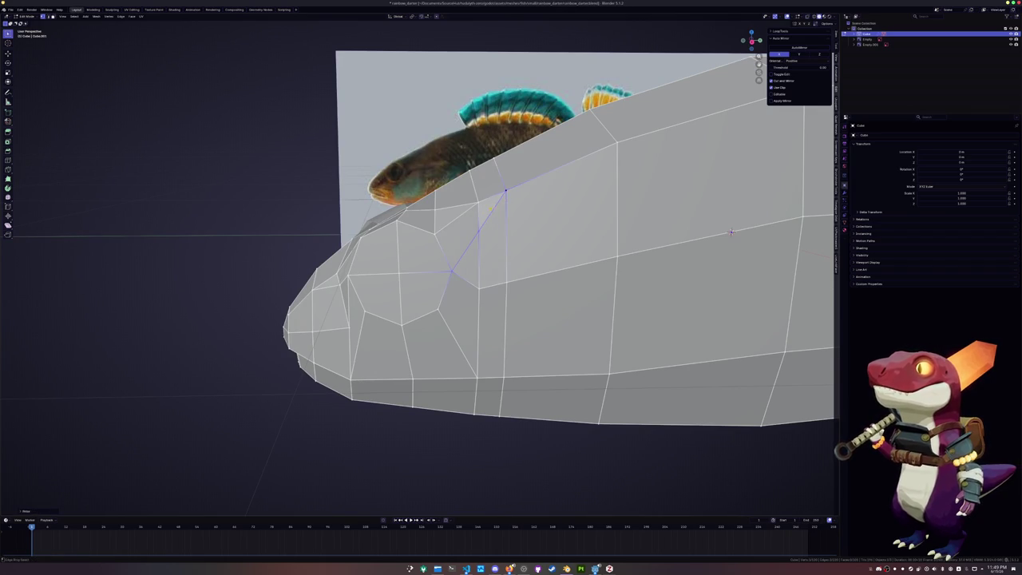
middle_click_drag(730, 231, 681, 502)
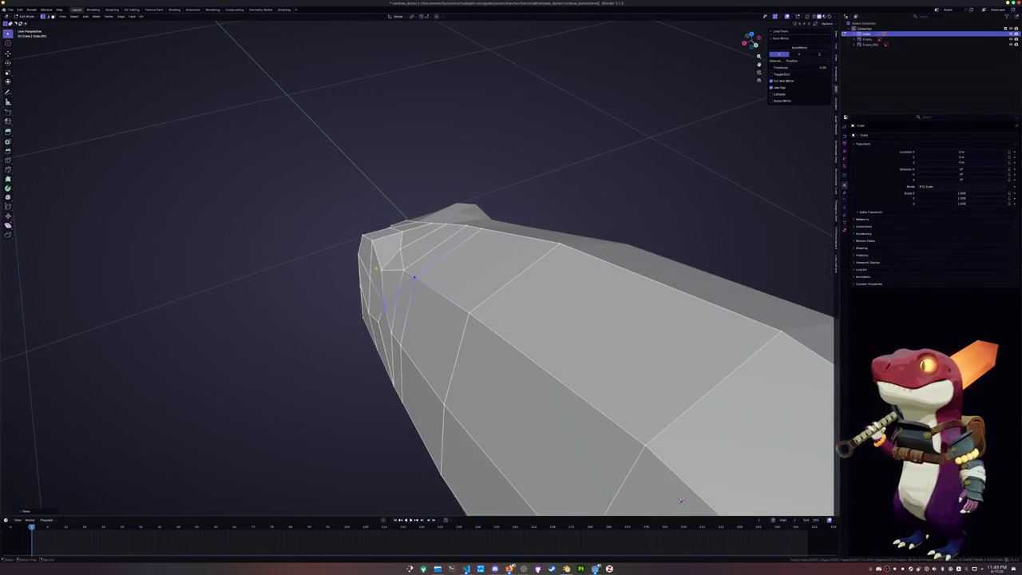
left_click(414, 277)
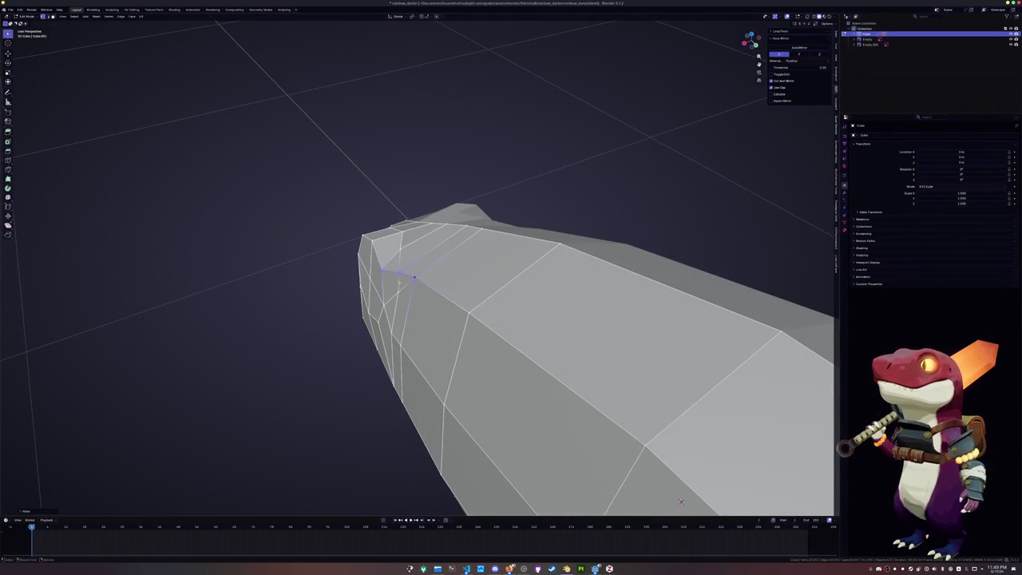
middle_click_drag(680, 502, 719, 226)
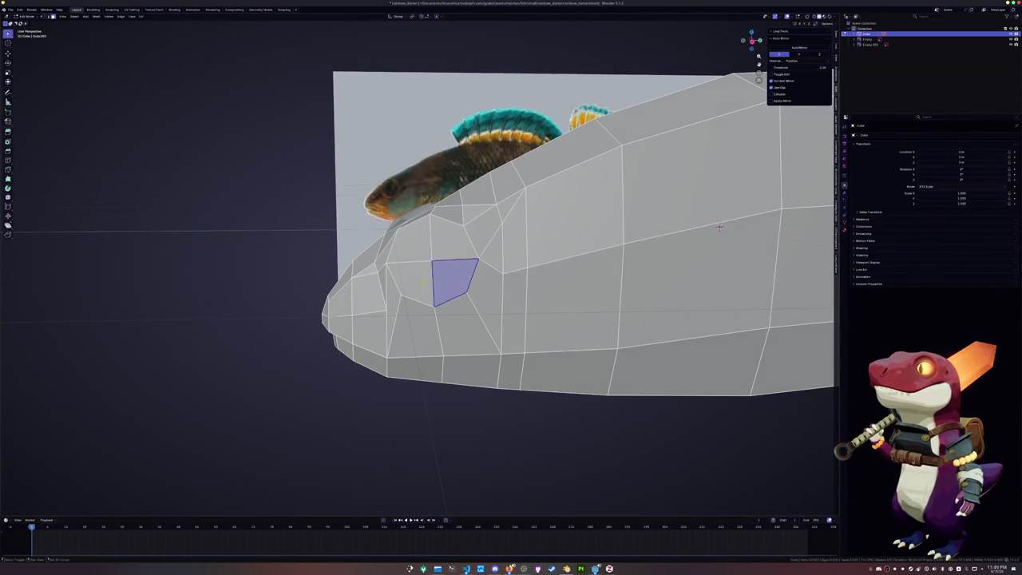
Inset the round patch of eye faces twice.
middle_click_drag(423, 282, 540, 249)
key("i")
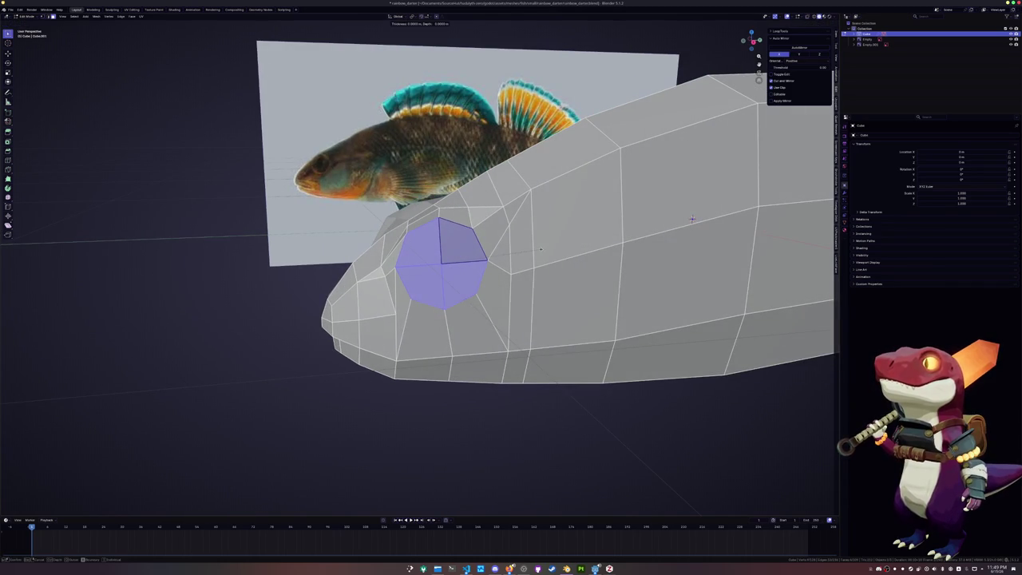
left_click(537, 251)
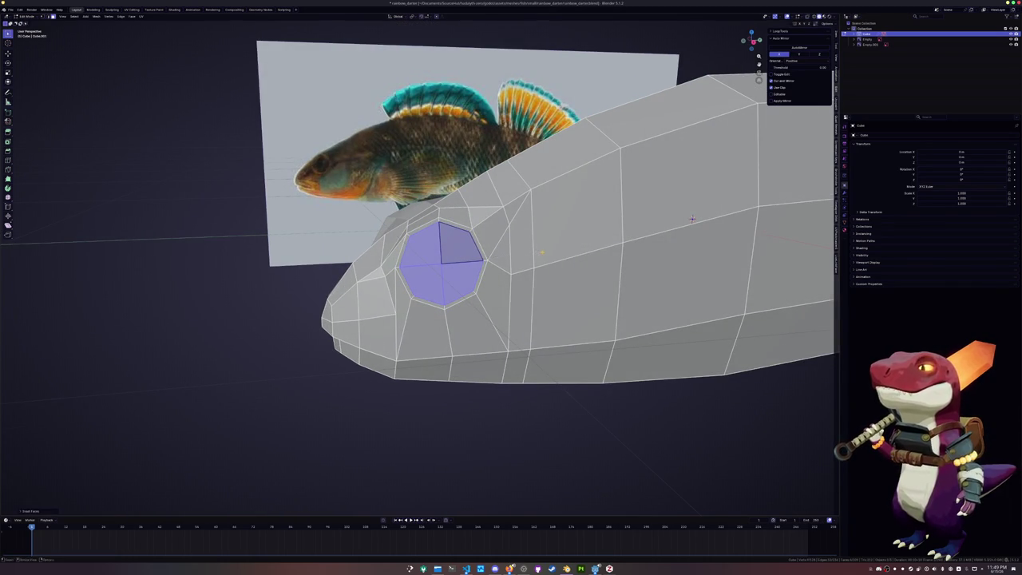
middle_click_drag(537, 251, 563, 249)
key("i")
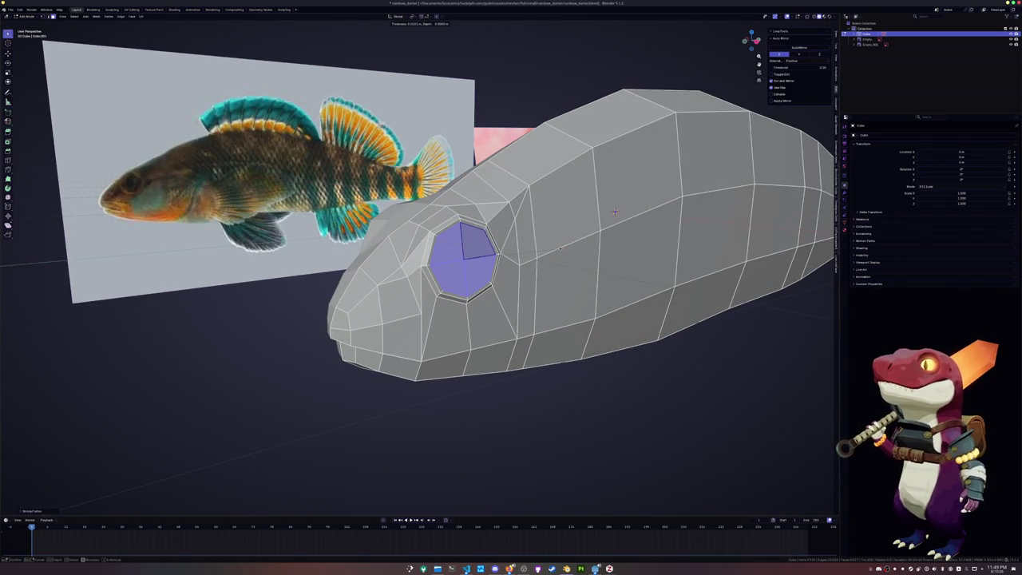
left_click(615, 211)
Extrude the eye faces and scale them down toward a point.
middle_click_drag(615, 211, 600, 224)
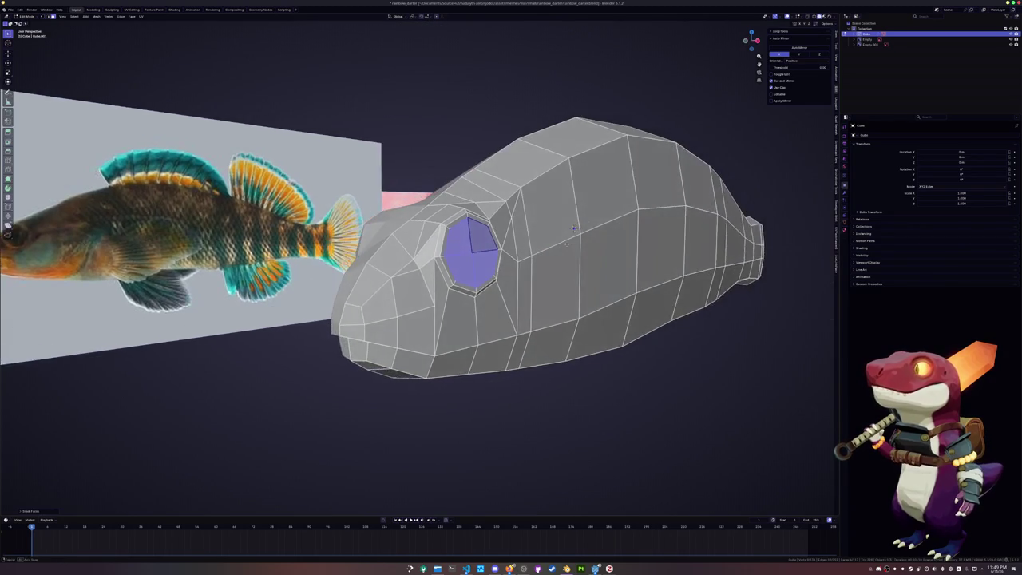
key("e")
left_click(561, 244)
key("s")
key("s")
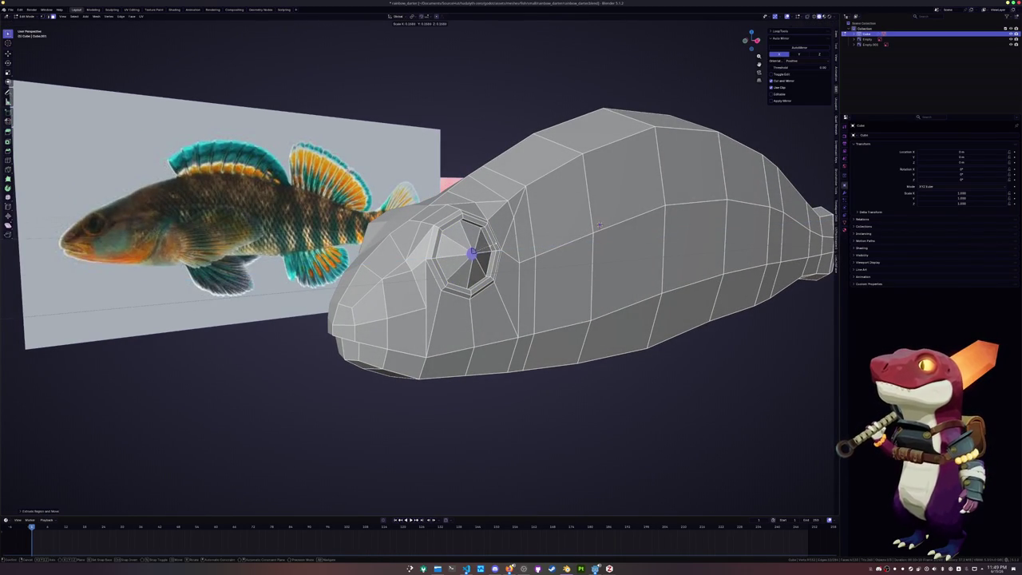
left_click(479, 254)
Add an edge loop around the eye, scale it outward, and shrink/fatten it.
scroll(653, 213, "up", 2)
left_click(498, 247)
key("s")
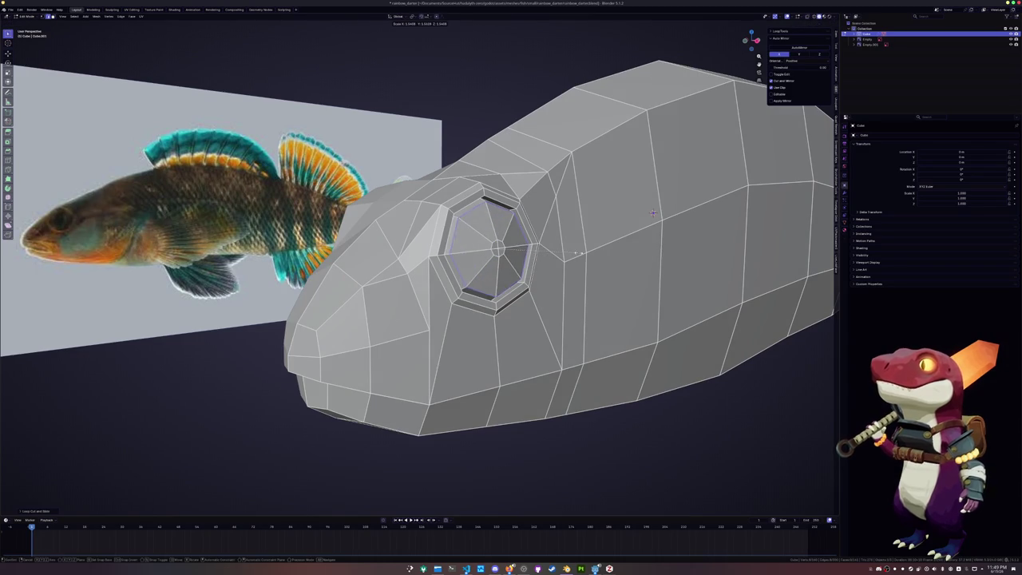
left_click(565, 256)
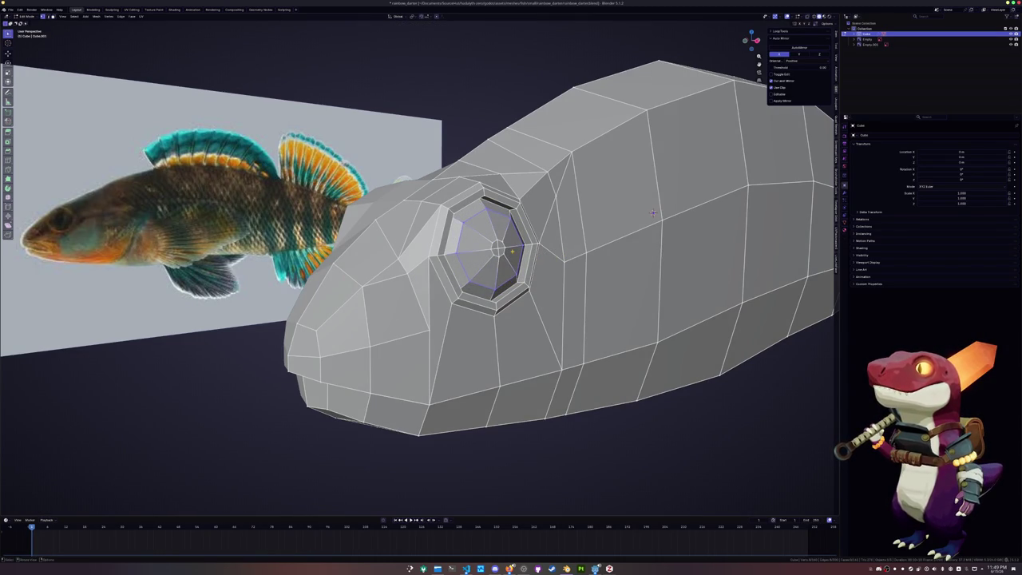
key("alt+s")
left_click(653, 212)
Return to Right Ortho with X-ray to compare the head with the reference.
middle_click_drag(653, 212, 598, 226)
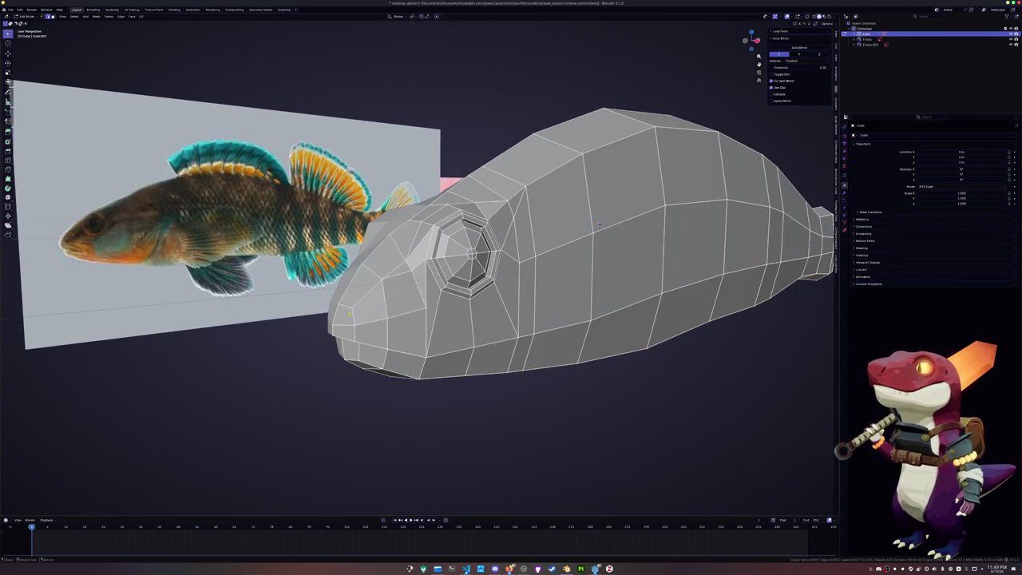
key("KP_3")
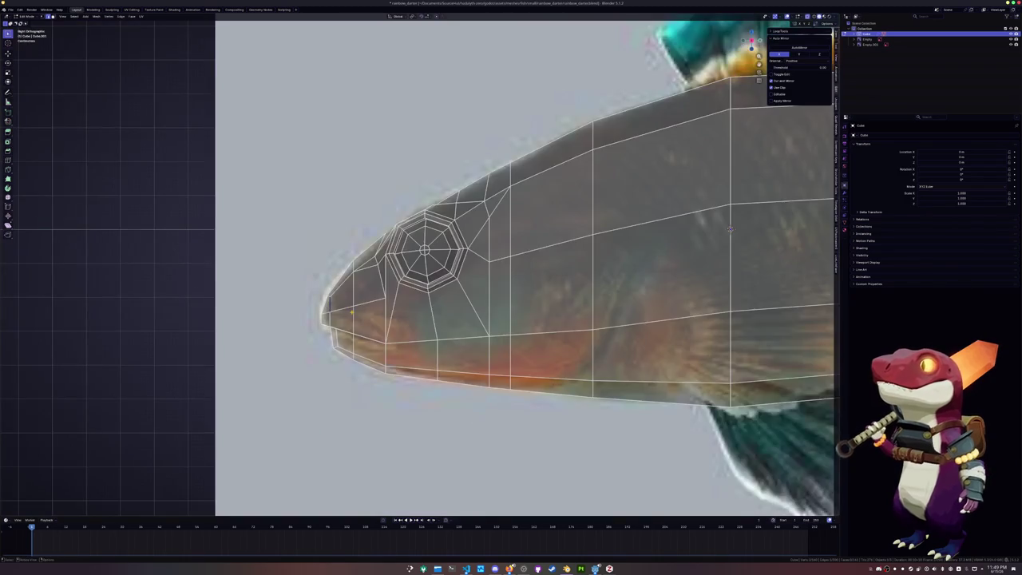
scroll(599, 226, "up", 2)
mouse_move(599, 226)
middle_mouse_down()
mouse_move(461, 311)
mouse_move(477, 312)
middle_mouse_up()
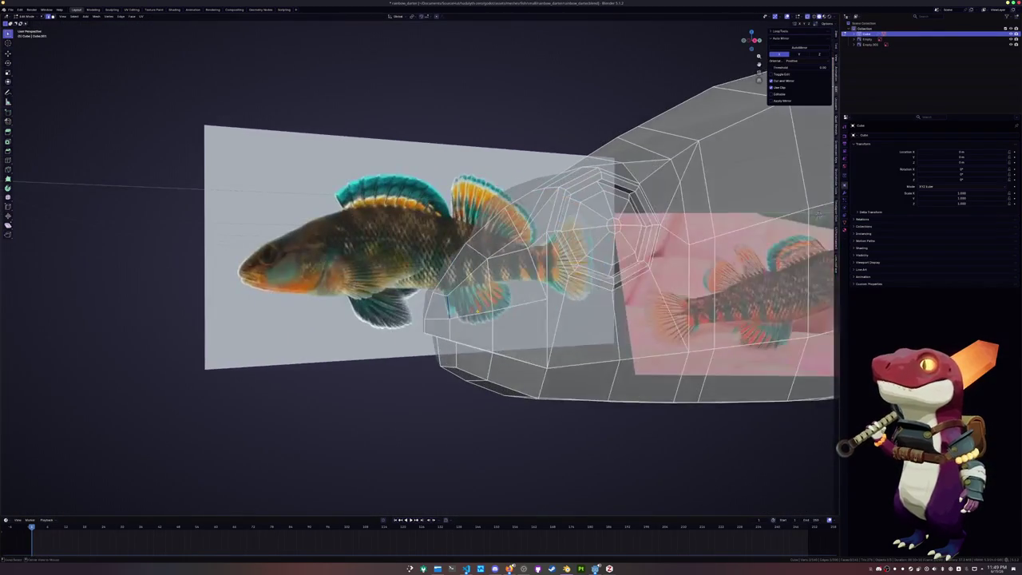
key("alt+z")
key("k")
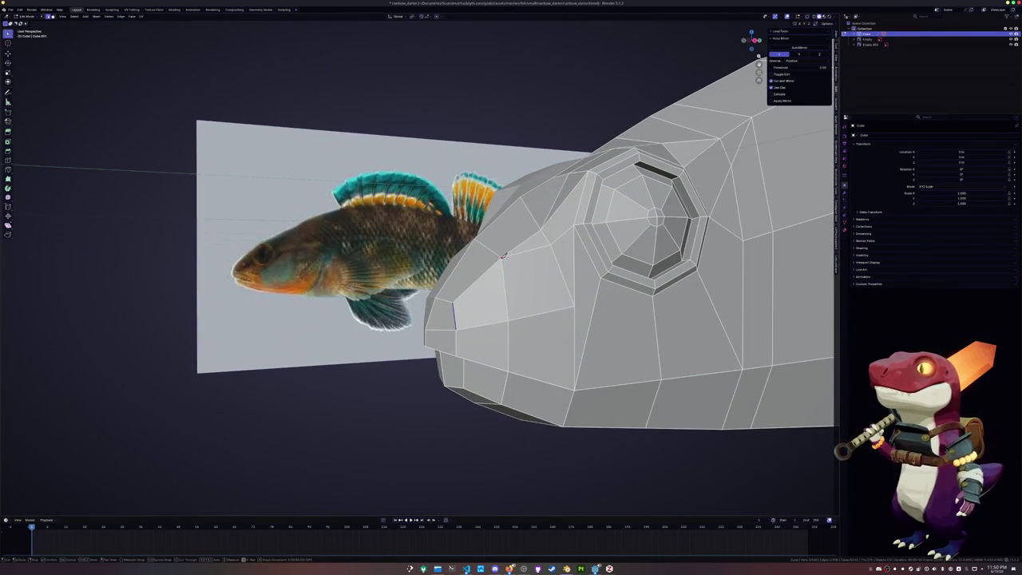
middle_click_drag(503, 255, 450, 317)
key("KP_3")
key("alt+z")
key("k")
key("Escape")
Slide the snout-tip vertex and edge along the mesh into place.
key("1")
key("g")
key("g")
left_click(427, 305)
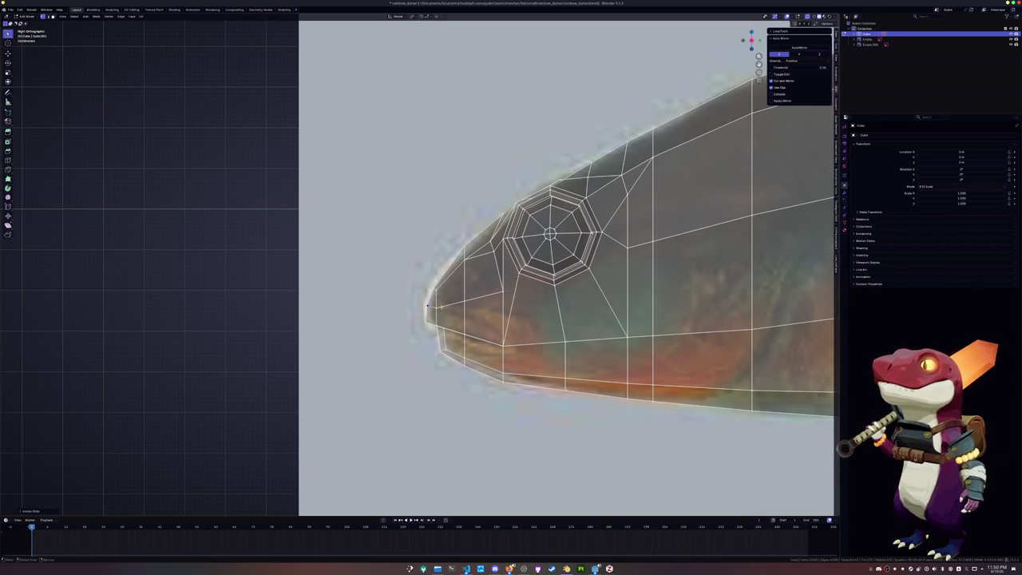
left_click(429, 305)
key("2")
key("g")
key("g")
left_click(432, 304)
Knife-cut new edges from the snout tip back below the eye.
key("k")
left_click(433, 303)
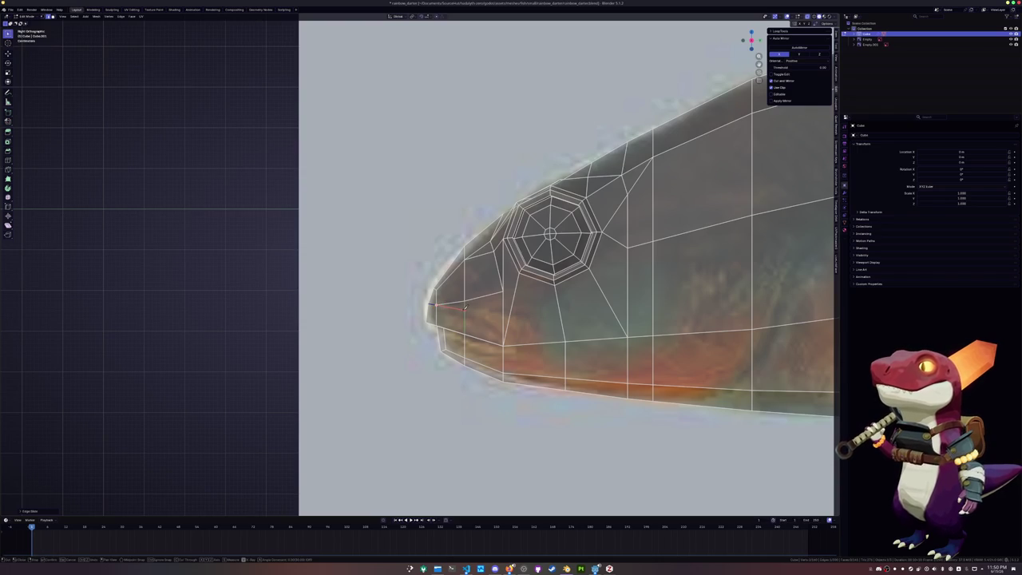
left_click(504, 316)
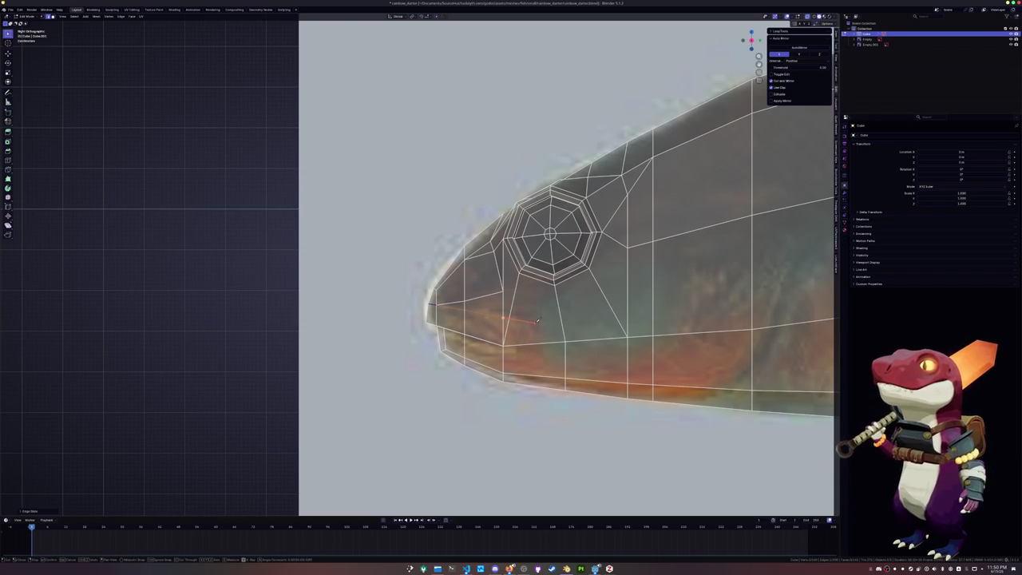
left_click(534, 342)
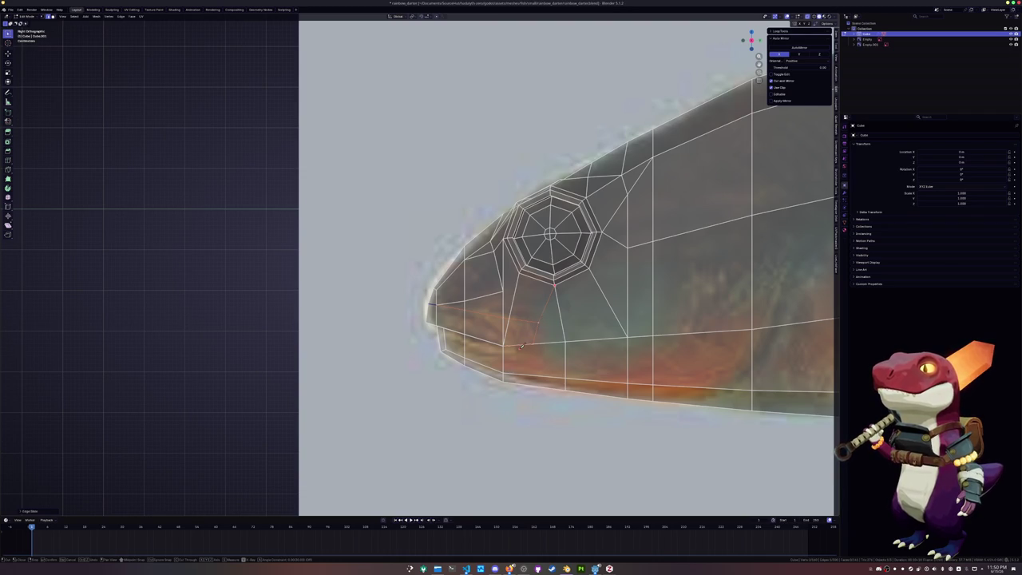
scroll(535, 327, "up", 2)
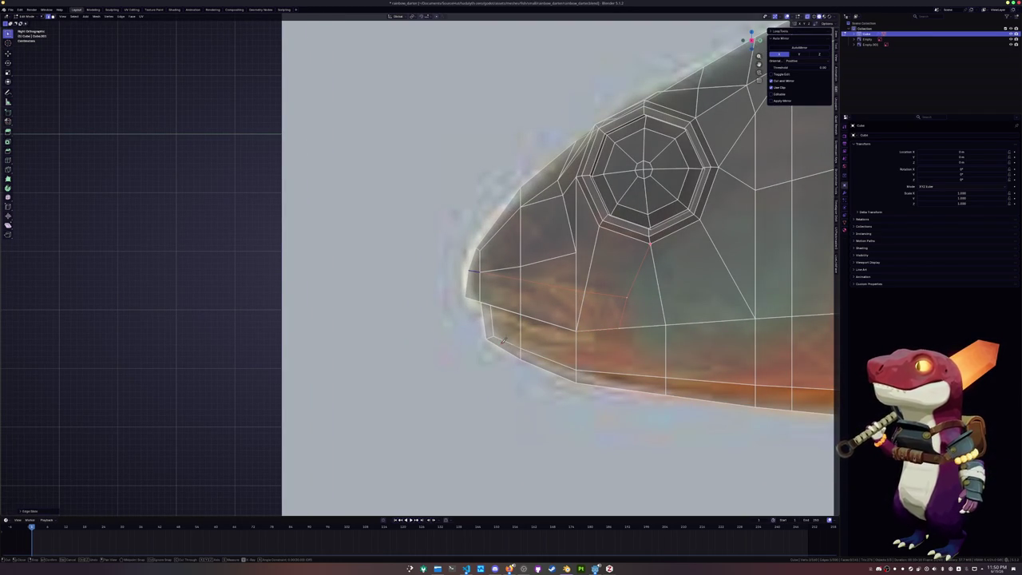
key("Return")
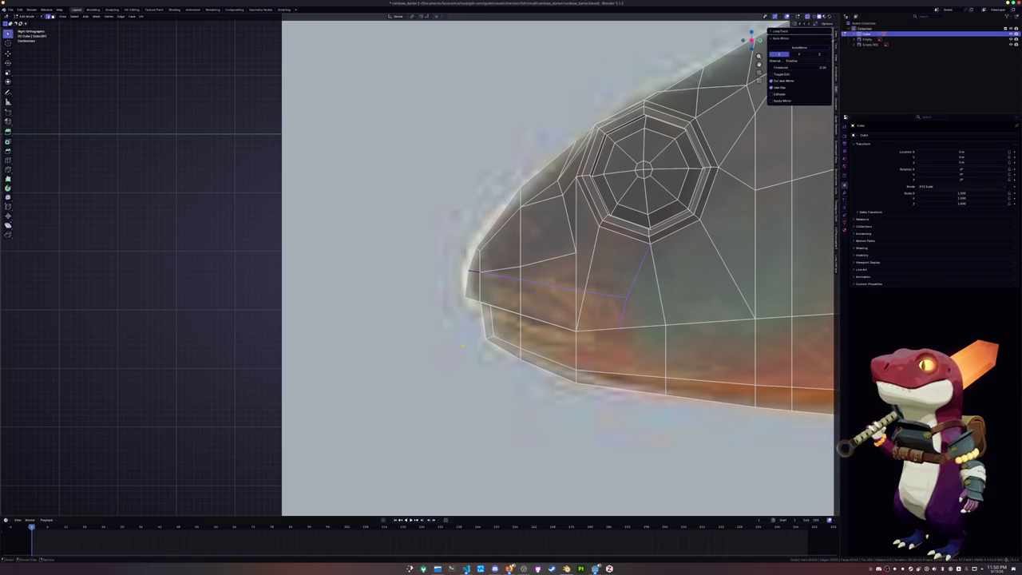
key("k")
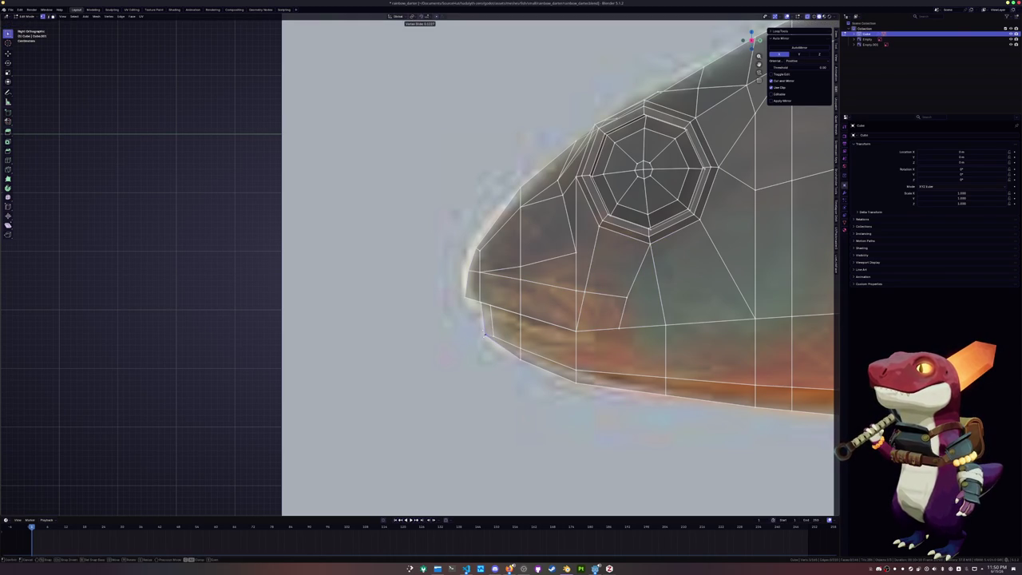
key("Return")
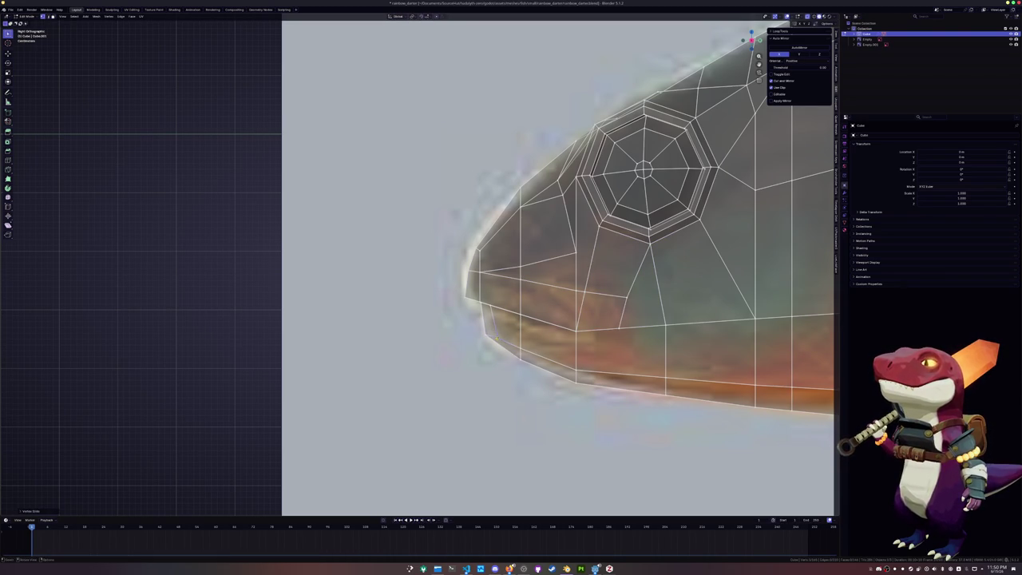
Vertex-slide the mouth-corner vertex along its edge to shape the mouth line.
key("2")
left_click(495, 323)
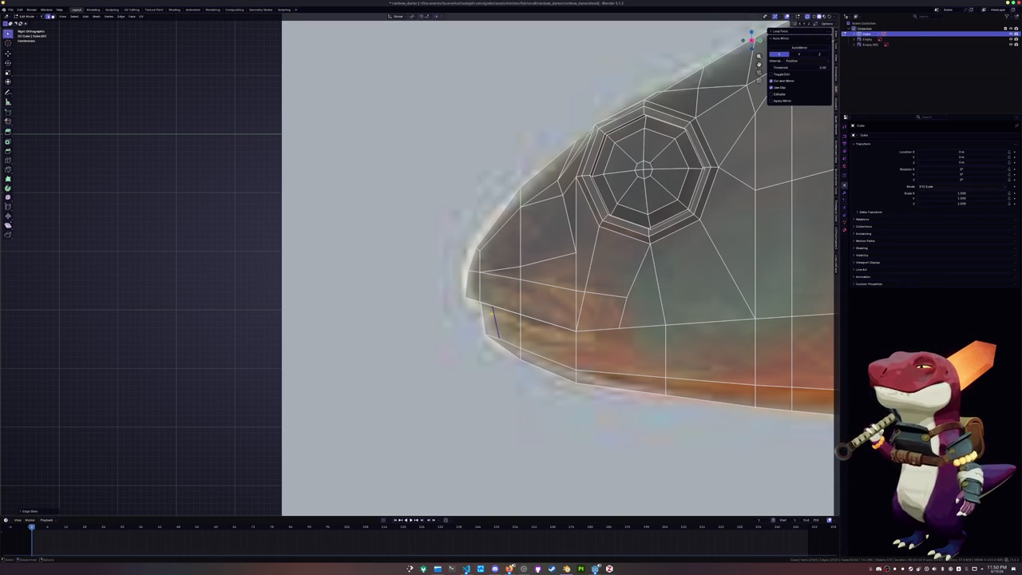
left_click(486, 335)
key("shift+v")
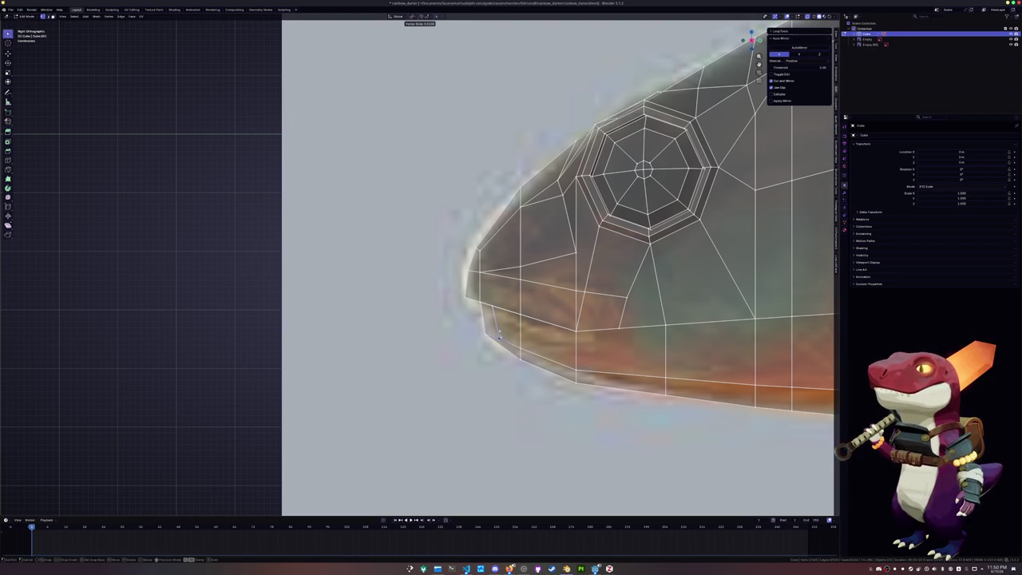
left_click(499, 335)
scroll(485, 325, "down", 1)
Widen the 3D view and knife-cut a new edge from the lower snout along the jaw below the eye.
left_click_drag(305, 264, 114, 263)
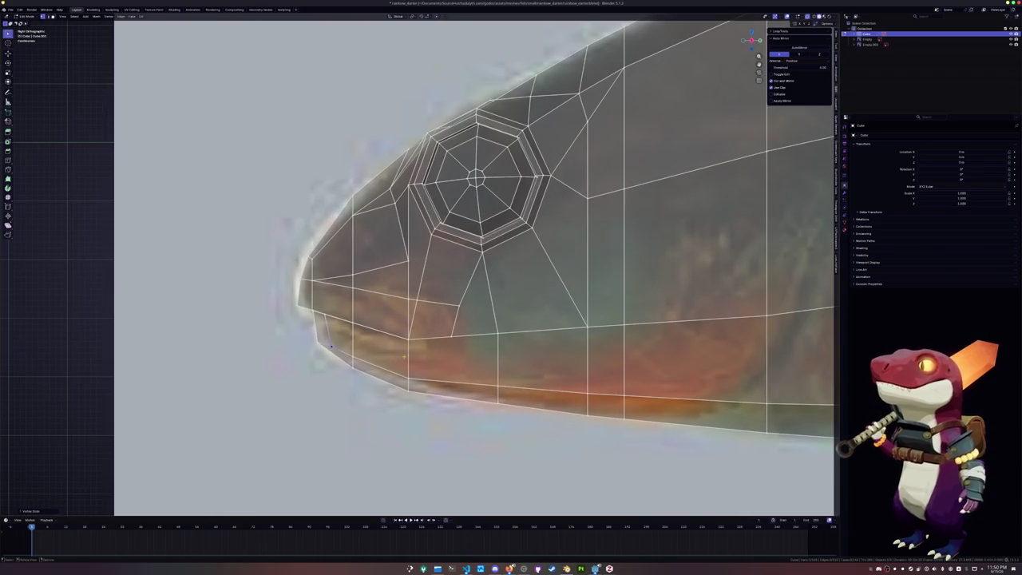
key("k")
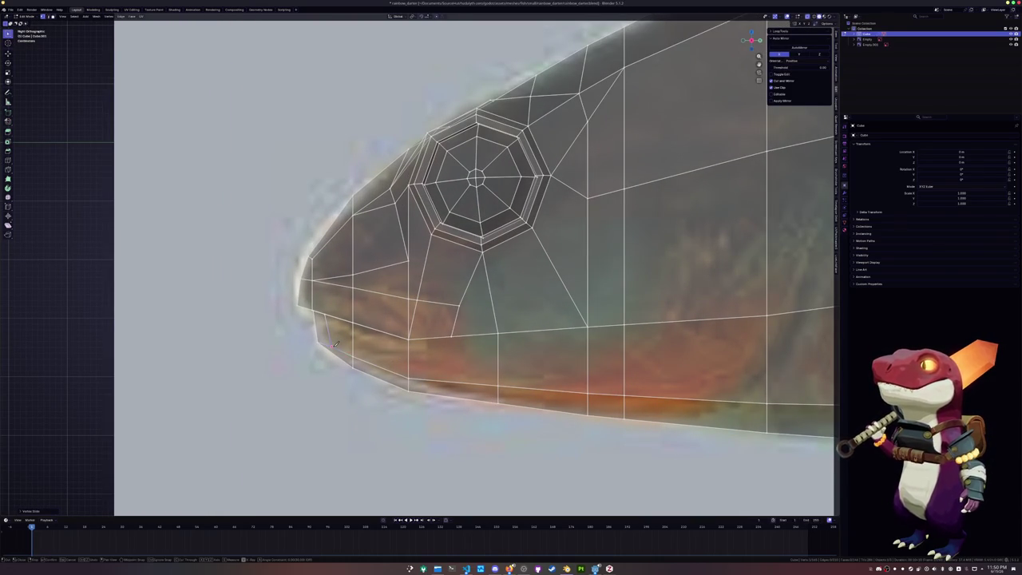
left_click(345, 346)
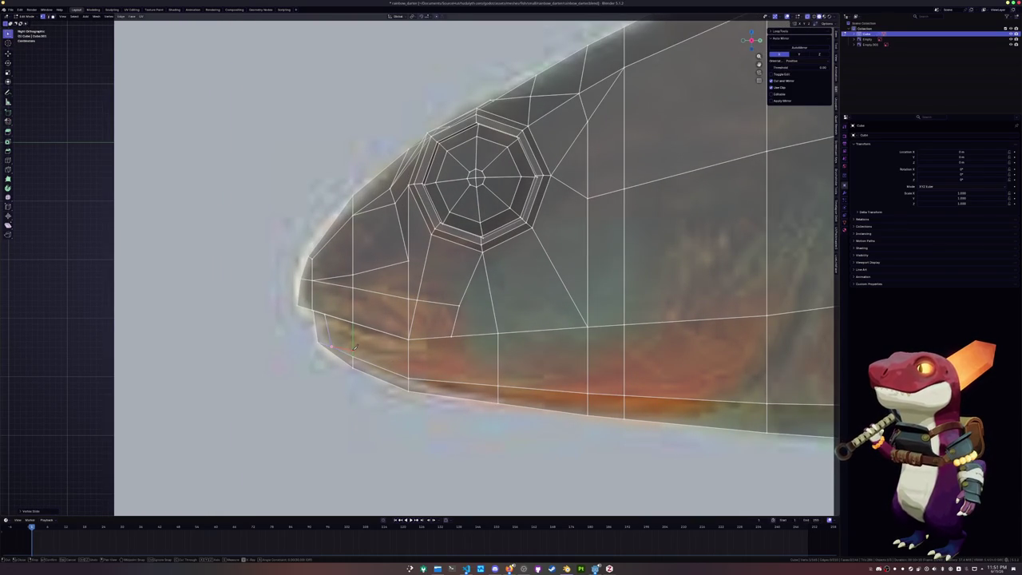
left_click(413, 353)
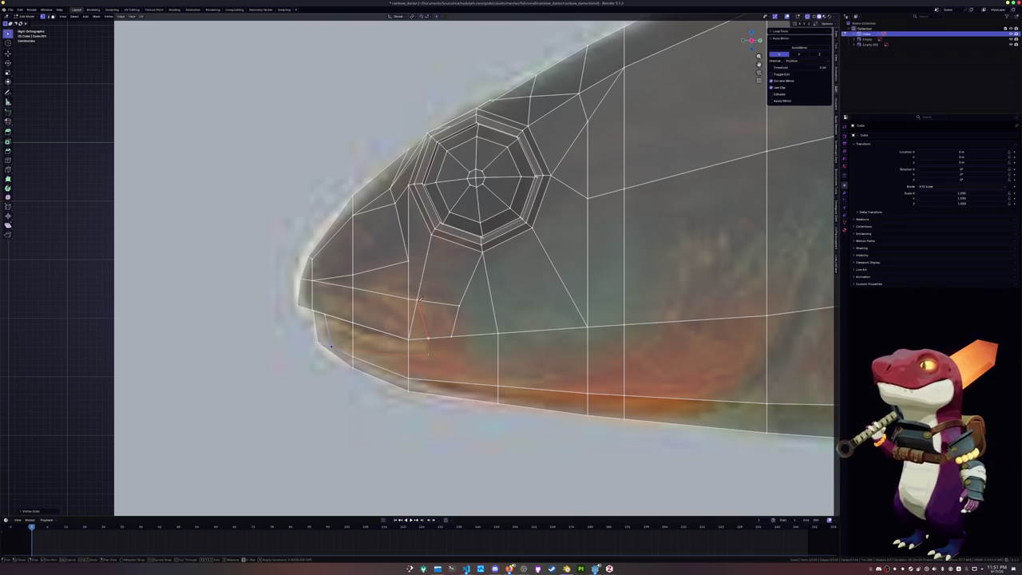
left_click(429, 353)
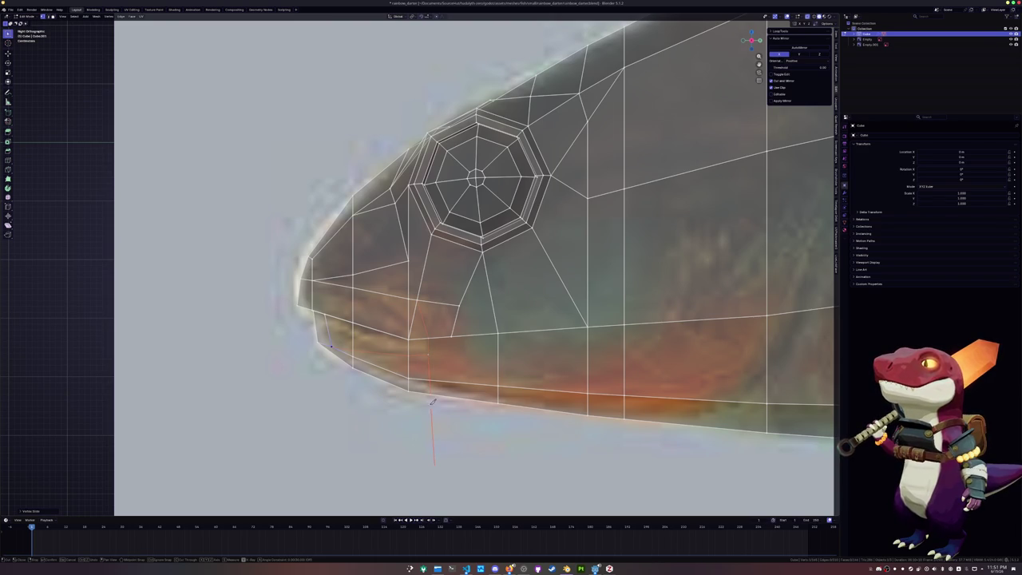
left_click(453, 337)
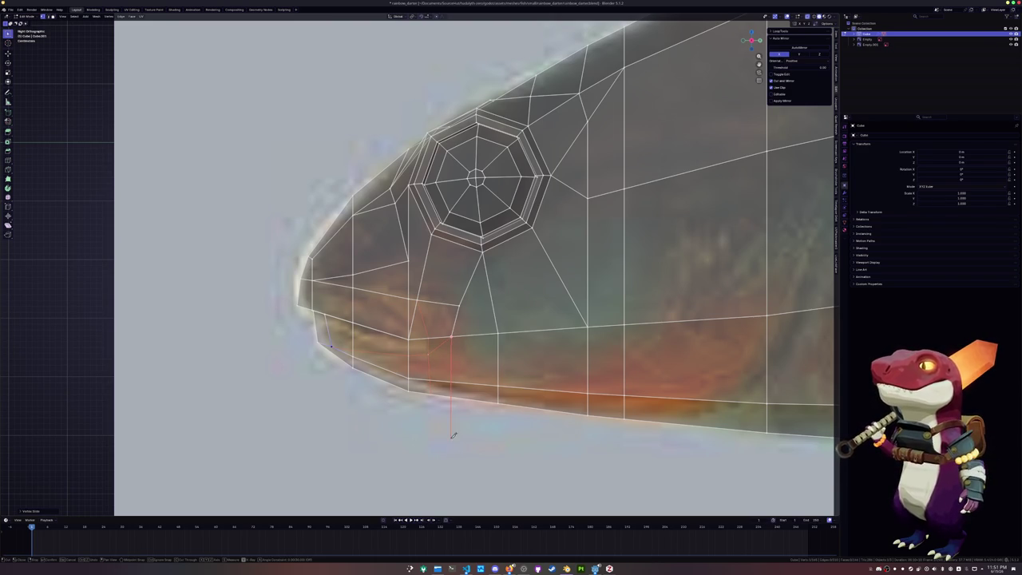
key("Return")
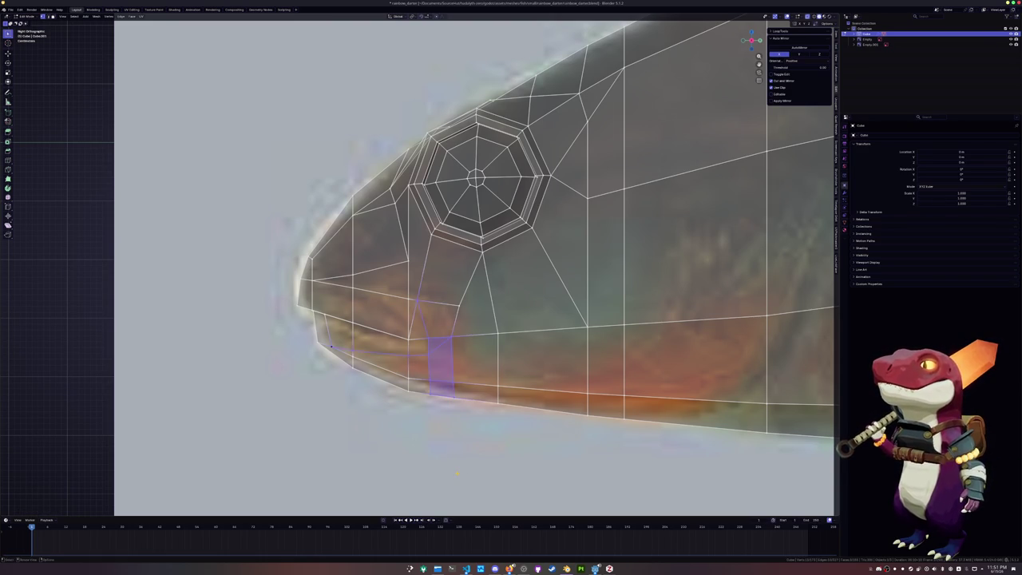
Extrude the two snout faces beside the mouth inward.
left_click_drag(432, 346, 325, 327)
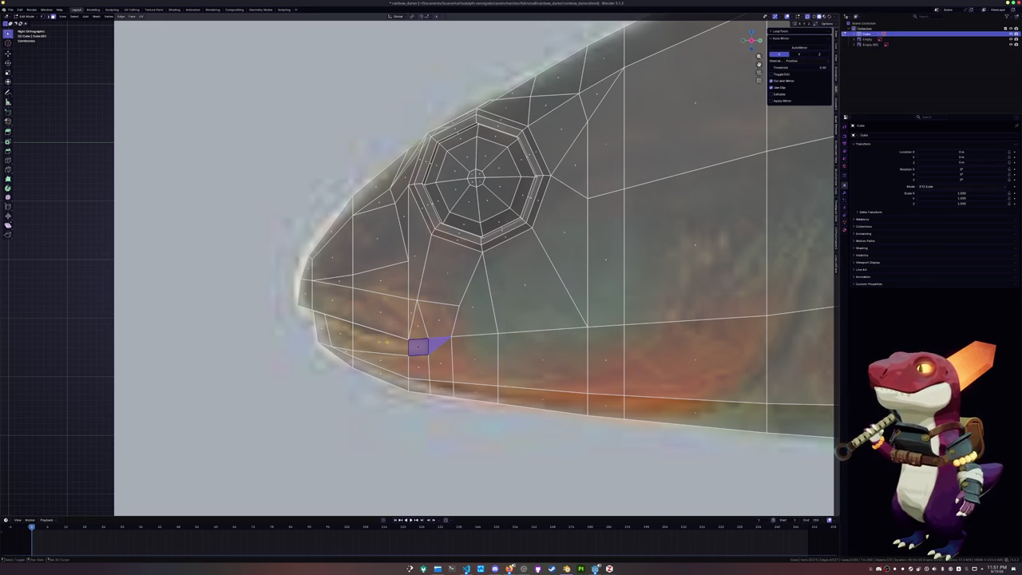
key("ctrl+z")
left_click(331, 300)
left_click(386, 316, "shift")
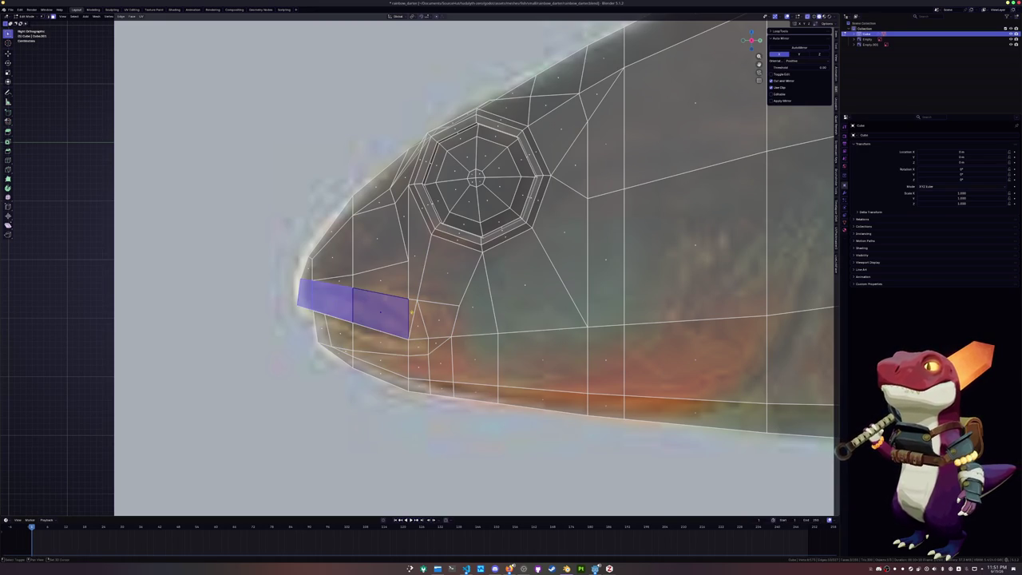
key("e")
left_click(479, 328)
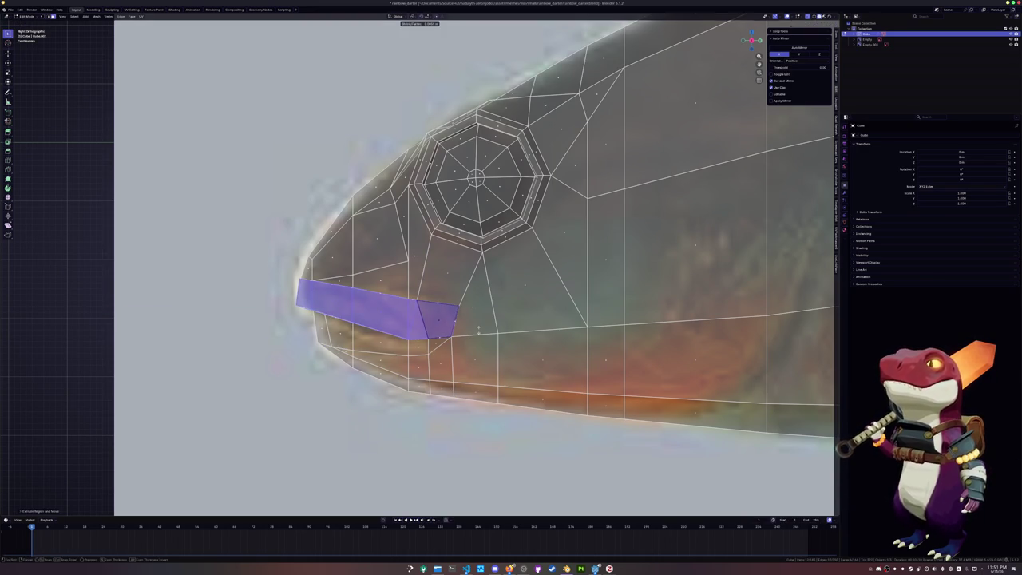
Slide the mouth edge loop several times to shape the lip opening.
middle_click_drag(479, 327, 343, 345)
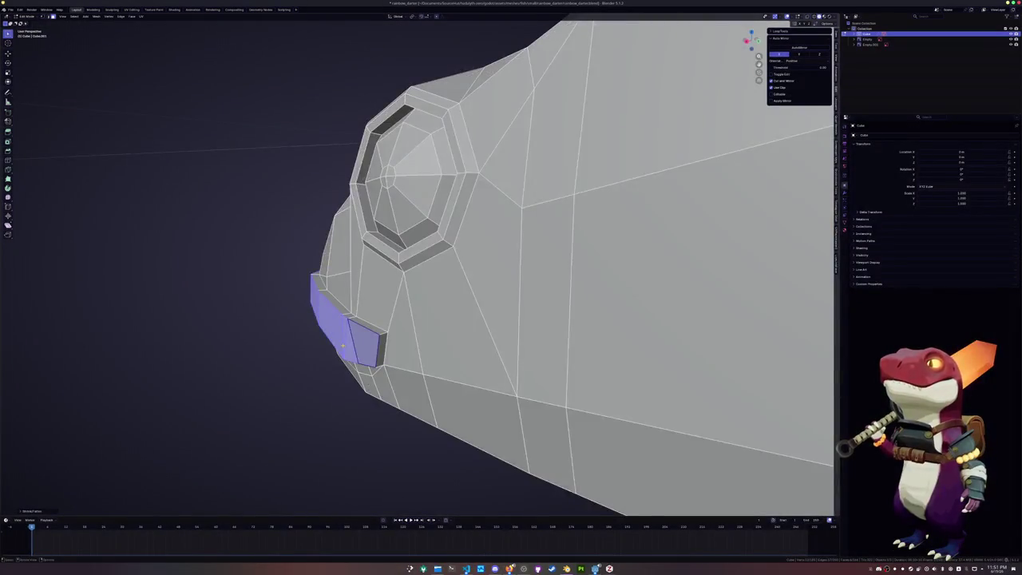
key("KP_3")
left_click(359, 289, "alt")
mouse_move(359, 289)
middle_mouse_down()
mouse_move(356, 319)
mouse_move(723, 134)
middle_mouse_up()
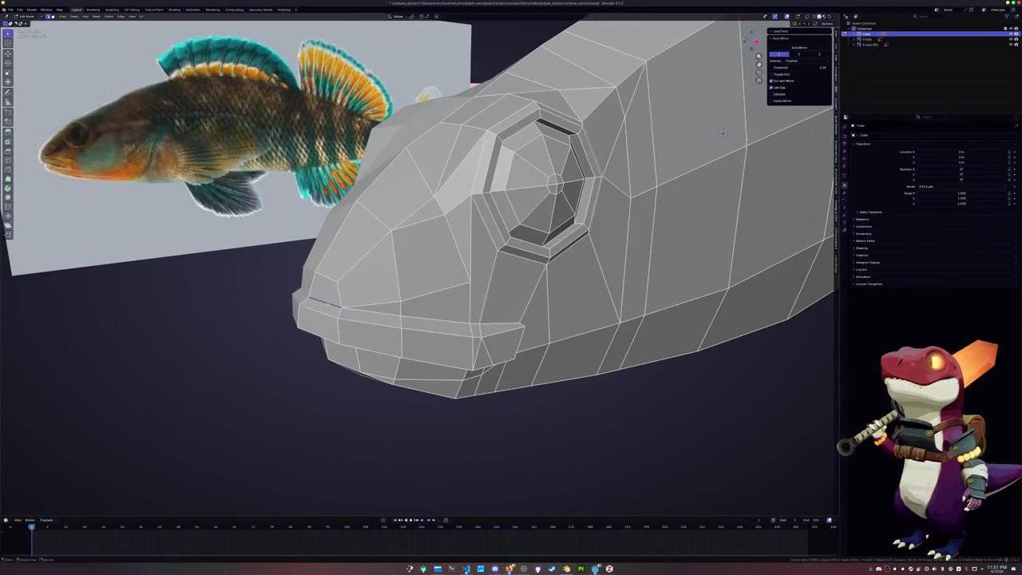
key("g")
key("g")
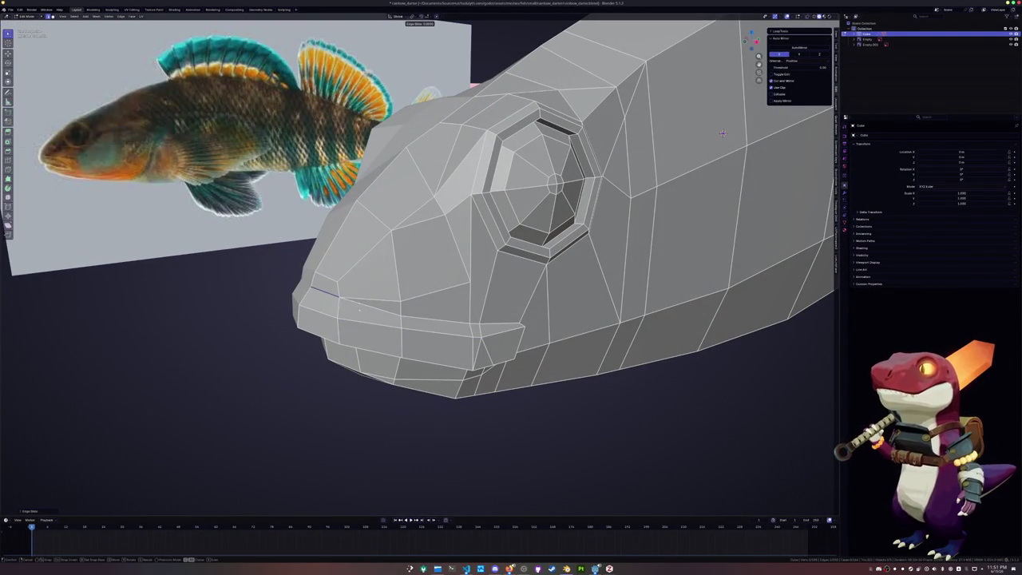
left_click(327, 301)
key("KP_3")
mouse_move(324, 303)
middle_mouse_down()
mouse_move(456, 319)
mouse_move(400, 315)
middle_mouse_up()
key("g")
key("g")
left_click(438, 307)
key("g")
key("g")
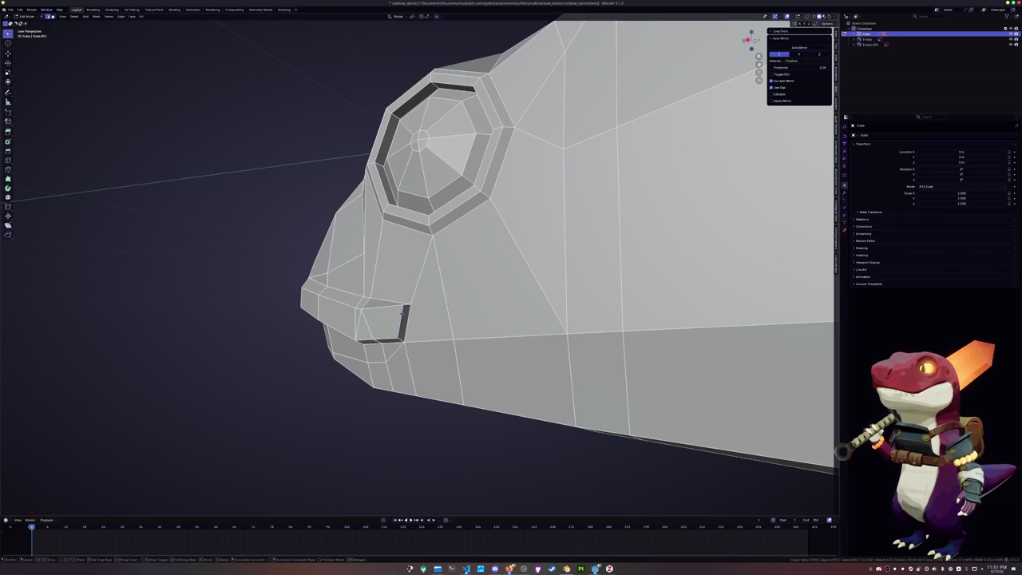
left_click(401, 315)
Slide the mouth-corner vertex into place, then view the side in X-ray over the reference.
key("1")
key("g")
key("g")
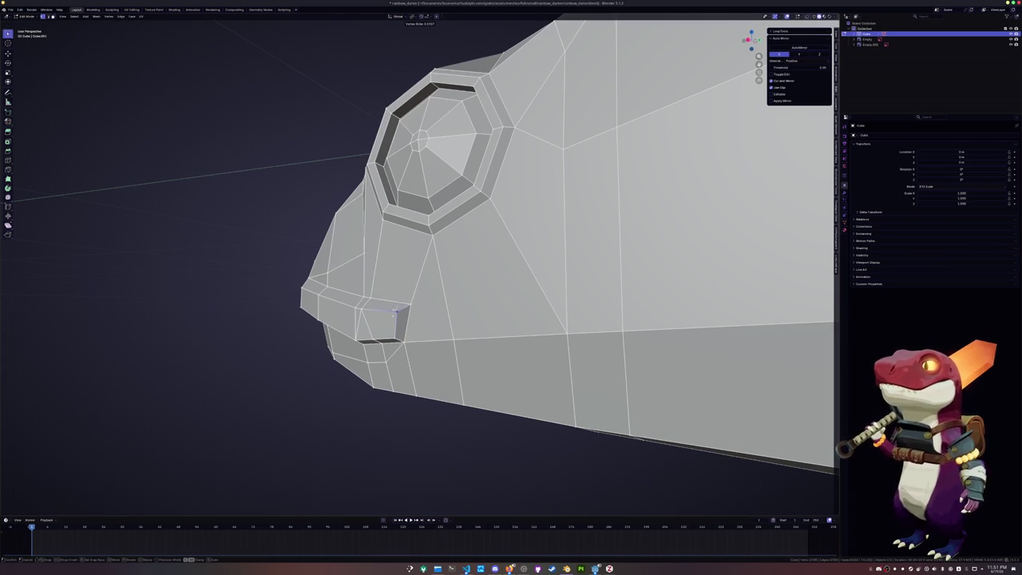
left_click(394, 312)
mouse_move(393, 311)
middle_mouse_down()
mouse_move(386, 318)
mouse_move(415, 319)
mouse_move(402, 321)
middle_mouse_up()
left_click(444, 308)
key("KP_3")
key("alt+z")
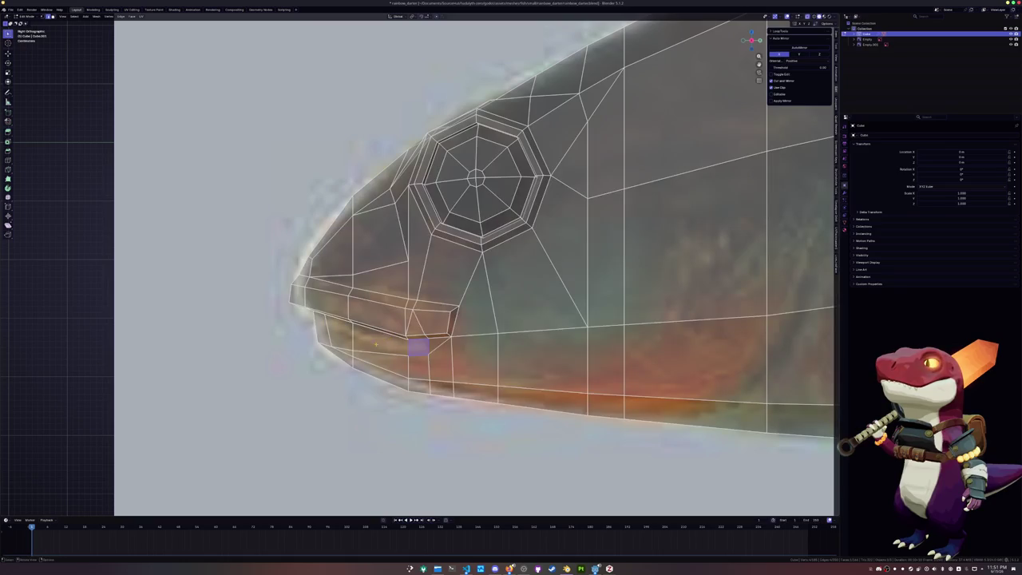
Add a loop cut across the mouth.
key("alt+a")
key("ctrl+r")
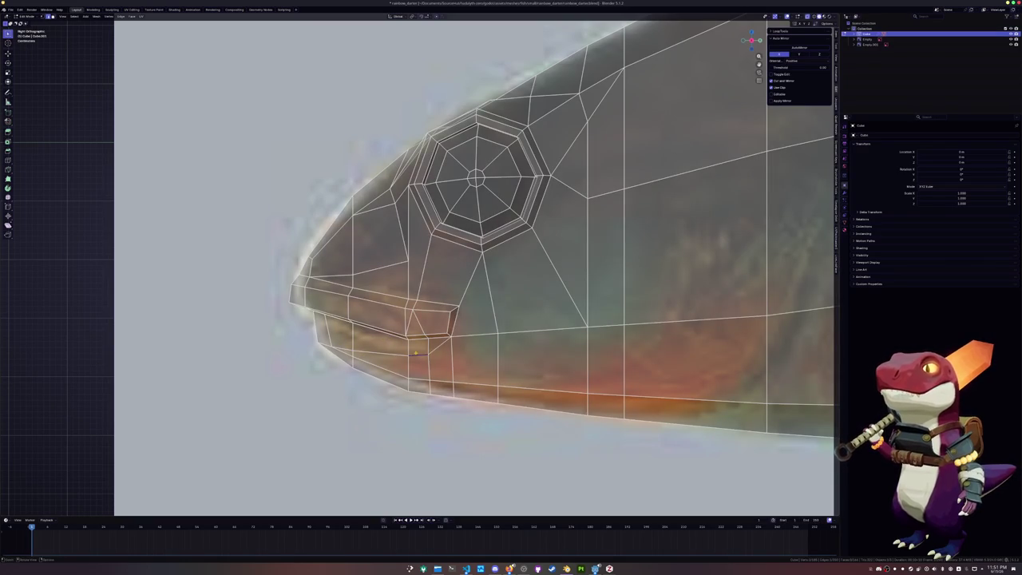
left_click(415, 353)
left_click(415, 357)
Fatten the upper-lip faces outward from the snout tip back with Alt+S.
left_click(417, 348)
left_click(364, 343, "ctrl")
left_click(339, 334, "ctrl")
key("alt+z")
mouse_move(339, 333)
middle_mouse_down()
mouse_move(631, 269)
mouse_move(606, 335)
middle_mouse_up()
key("alt+s")
left_click(587, 375)
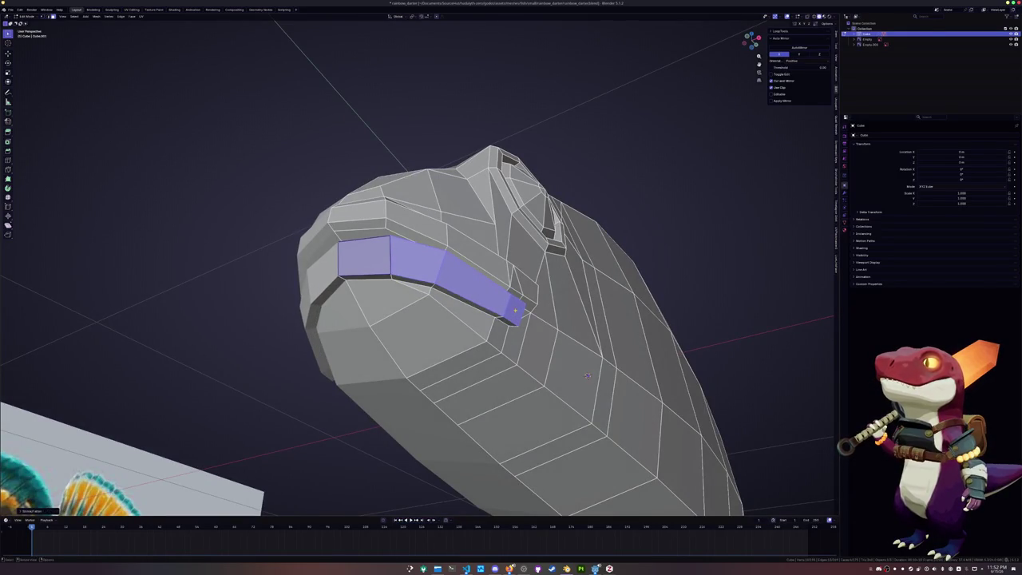
Slide the mouth edge loops to refine the upper lip.
key("alt+a")
middle_click_drag(587, 375, 697, 295)
key("g")
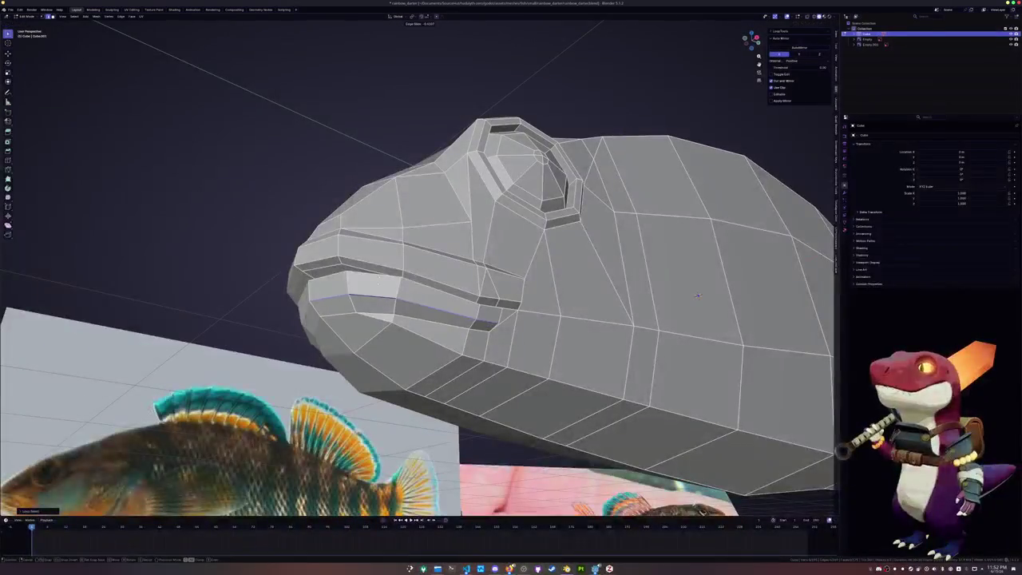
key("g")
left_click(697, 296)
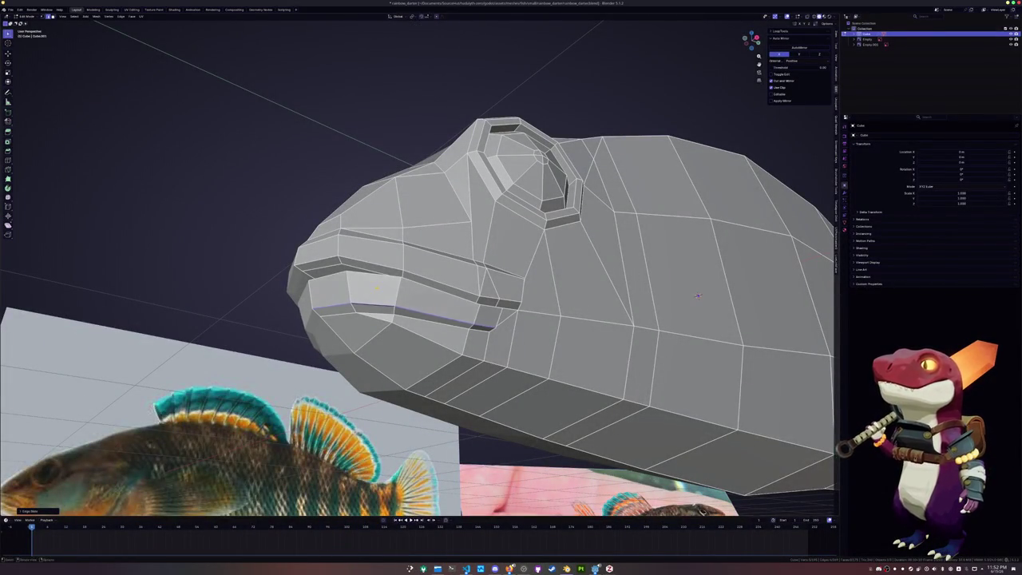
middle_click_drag(697, 295, 787, 226)
key("g")
key("g")
left_click(786, 226)
mouse_move(787, 226)
middle_mouse_down()
mouse_move(376, 309)
mouse_move(394, 345)
mouse_move(432, 296)
middle_mouse_up()
key("g")
key("g")
left_click(372, 308)
Slide the lower-lip edge loop into place and return to Object Mode.
left_click(399, 354)
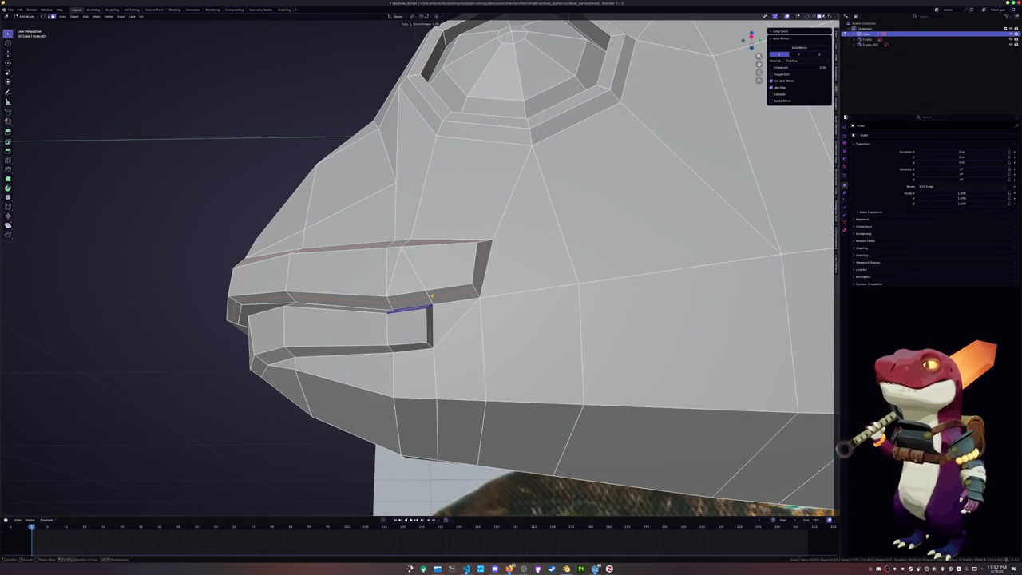
key("Escape")
left_click(411, 300)
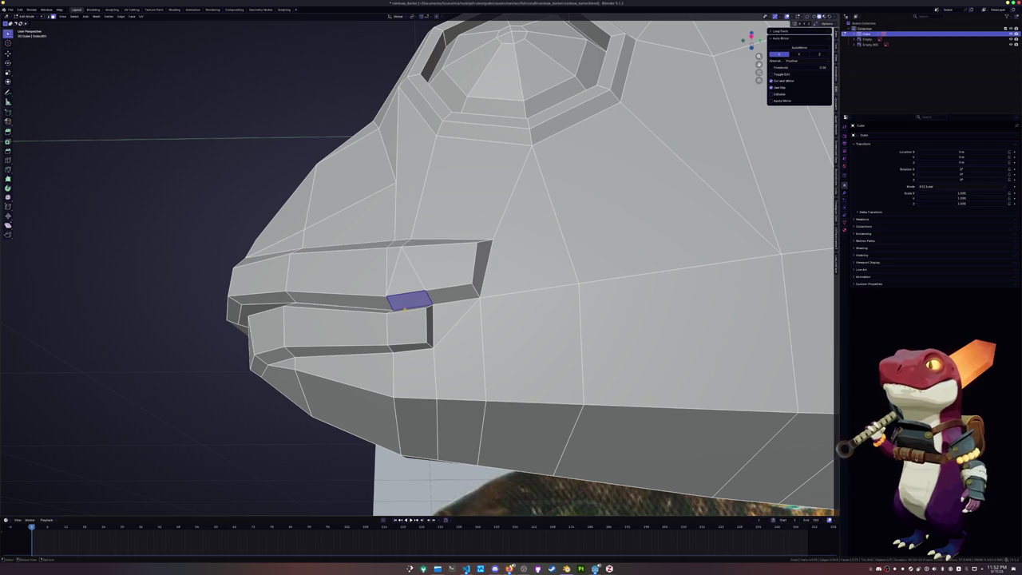
mouse_move(405, 309)
middle_mouse_down()
mouse_move(404, 349)
mouse_move(345, 346)
middle_mouse_up()
left_click(344, 349, "alt")
key("g")
key("g")
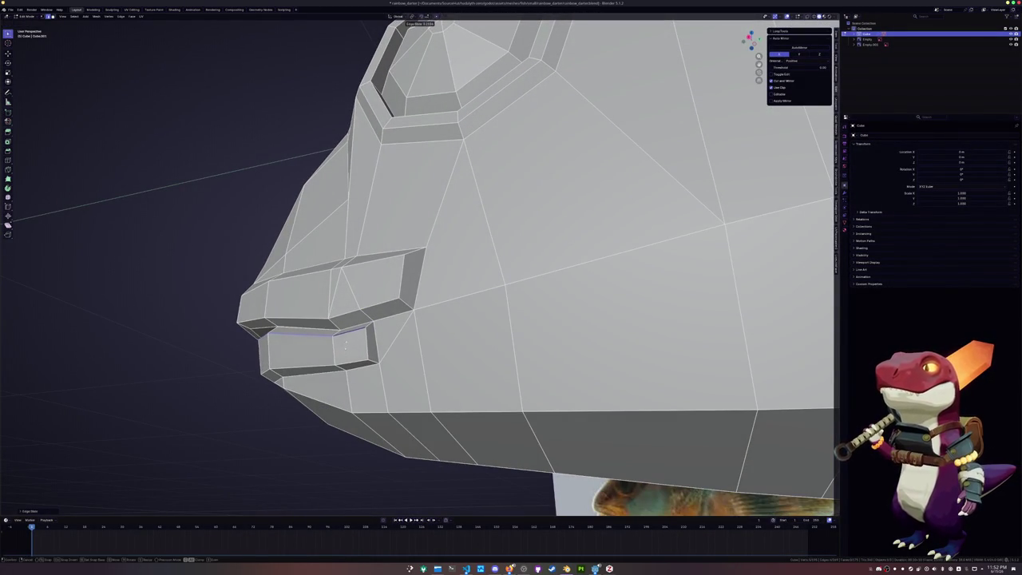
left_click(372, 343)
left_click(368, 342)
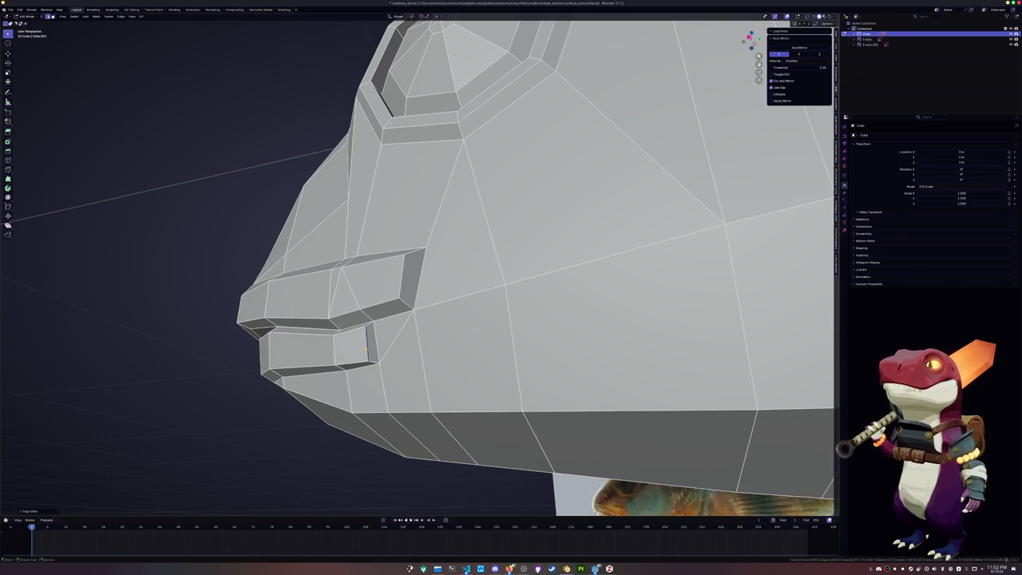
left_click(358, 331, "alt")
middle_click_drag(357, 331, 318, 349)
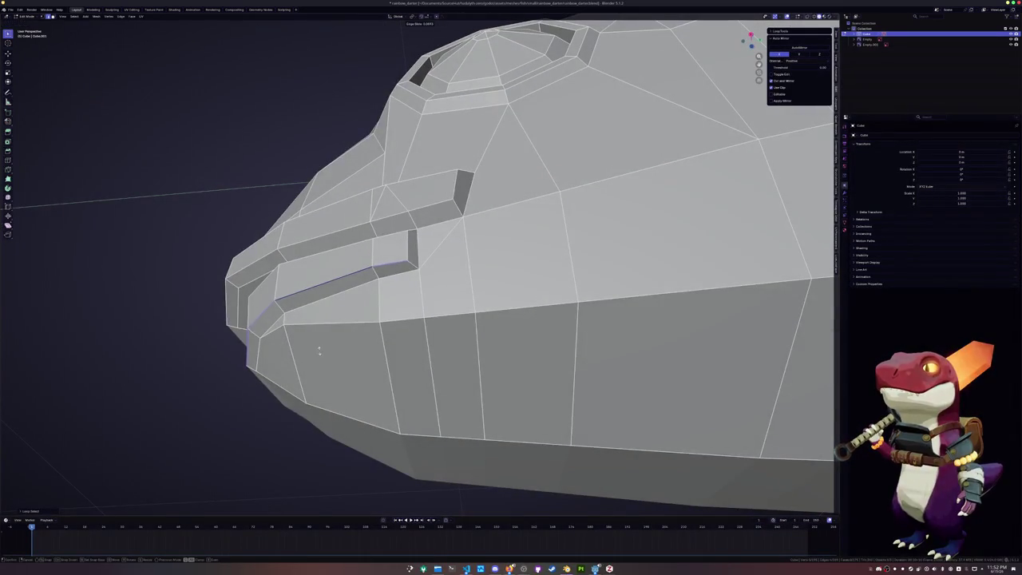
key("Tab")
scroll(320, 359, "down", 3)
Inspect the fish in Object Mode, then return to Edit Mode in X-ray side view, zoomed in.
mouse_move(320, 359)
middle_mouse_down()
mouse_move(346, 405)
mouse_move(351, 392)
middle_mouse_up()
key("Tab")
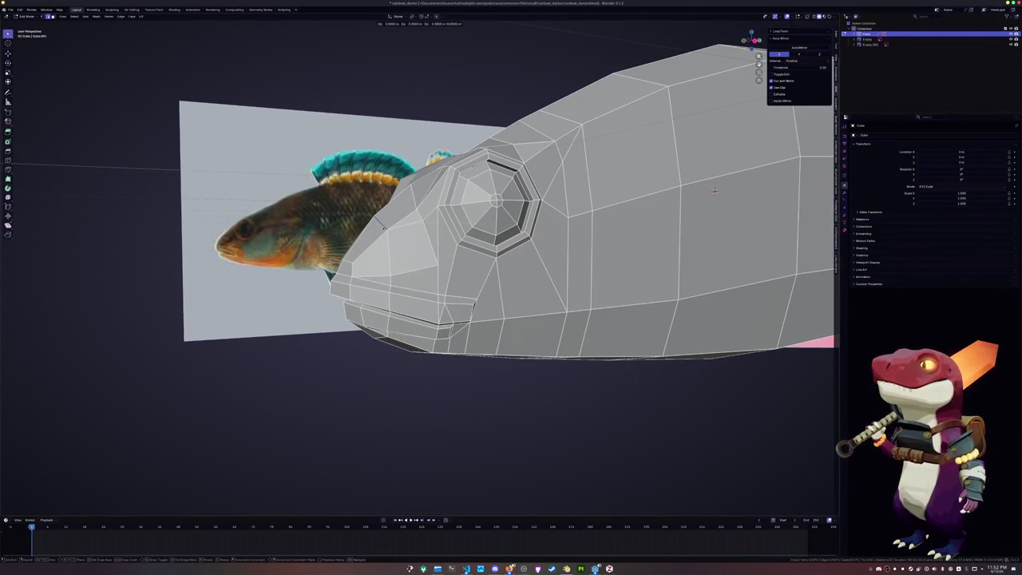
key("Tab")
scroll(402, 310, "down", 2)
scroll(402, 311, "down", 2)
mouse_move(402, 311)
middle_mouse_down()
mouse_move(388, 324)
mouse_move(397, 319)
middle_mouse_up()
key("Tab")
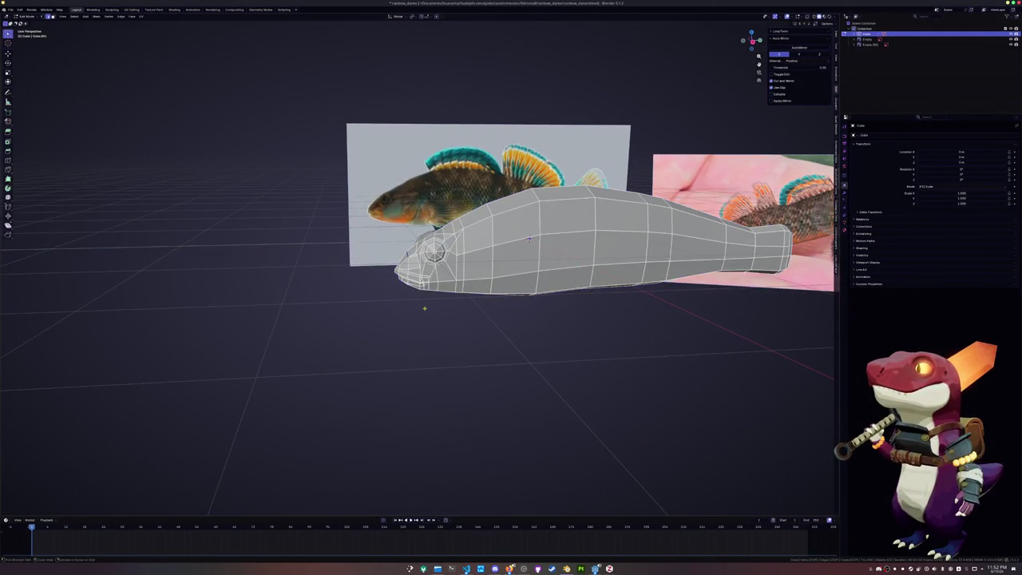
key("KP_3")
key("alt+z")
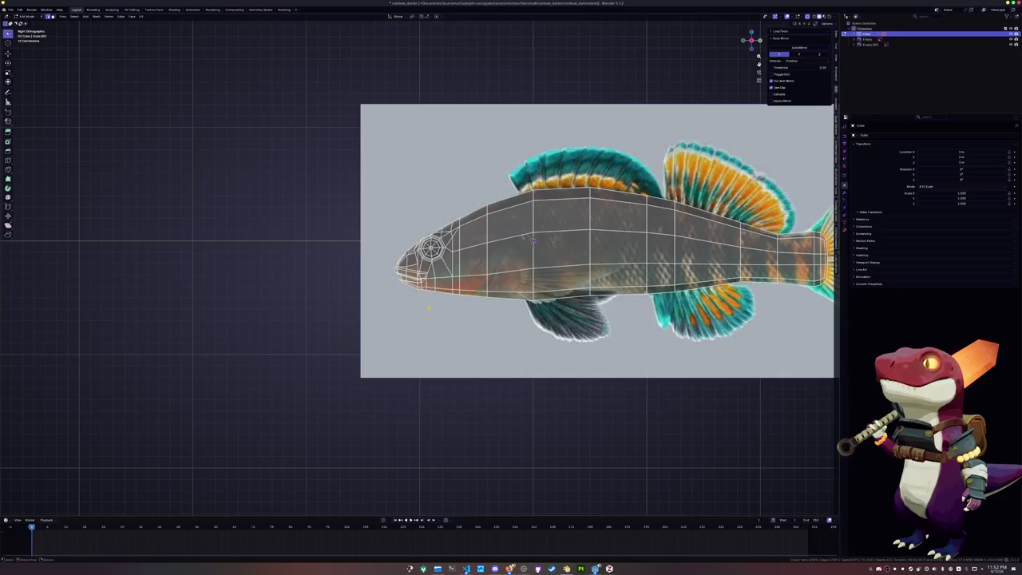
scroll(529, 239, "up", 3)
scroll(530, 243, "up", 2)
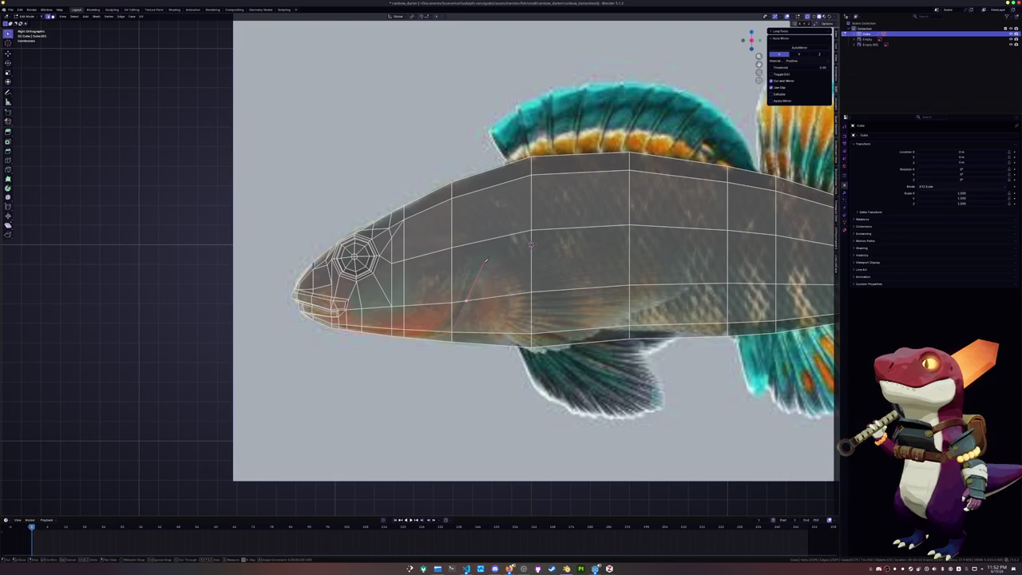
Knife-cut the first gill line up the cheek behind the eye.
left_click(474, 273)
left_click(482, 239)
left_click(452, 221)
key("Return")
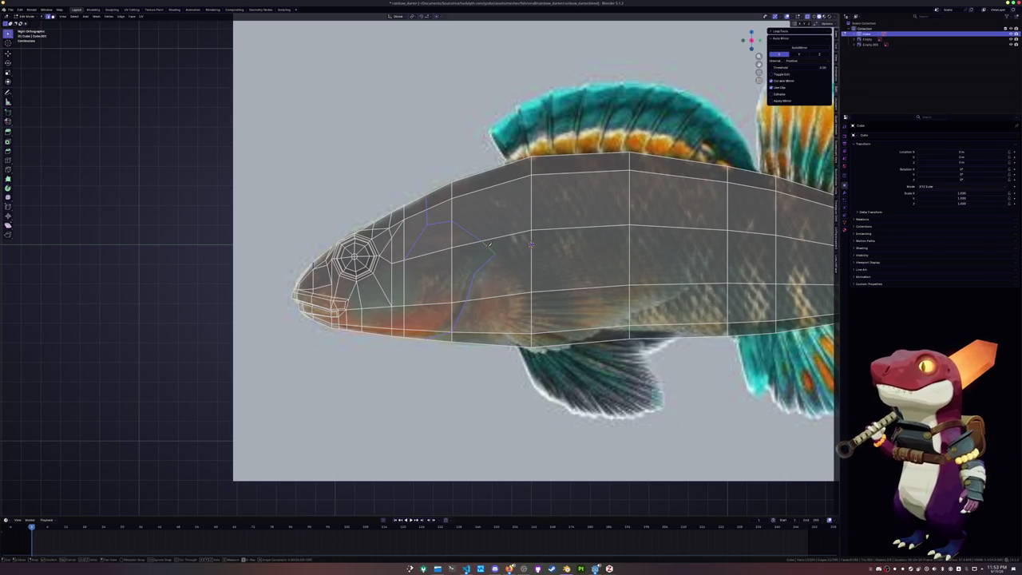
Cut a second gill line from the back down past the belly.
left_click(495, 252)
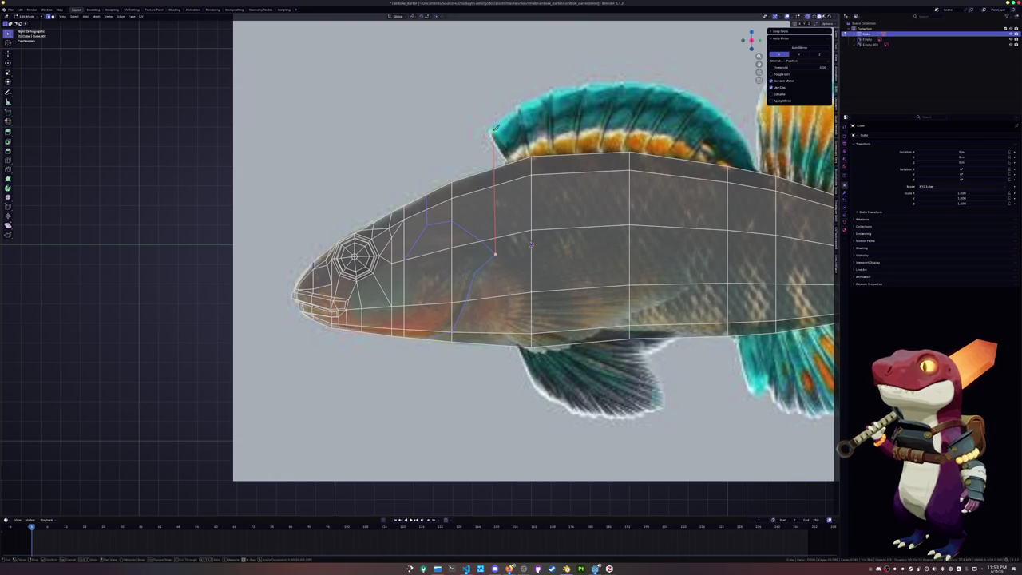
left_click(494, 129)
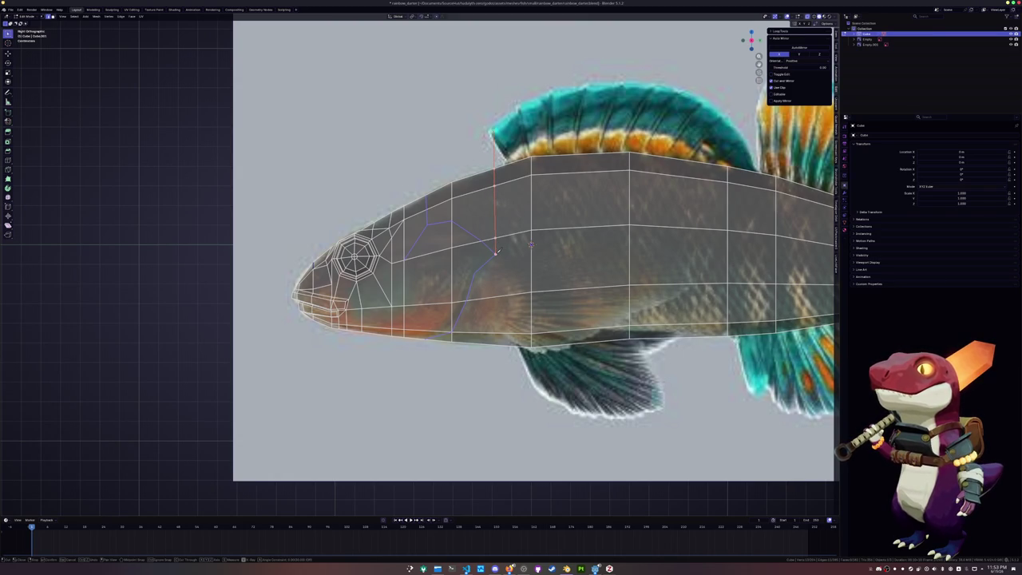
left_click(498, 446)
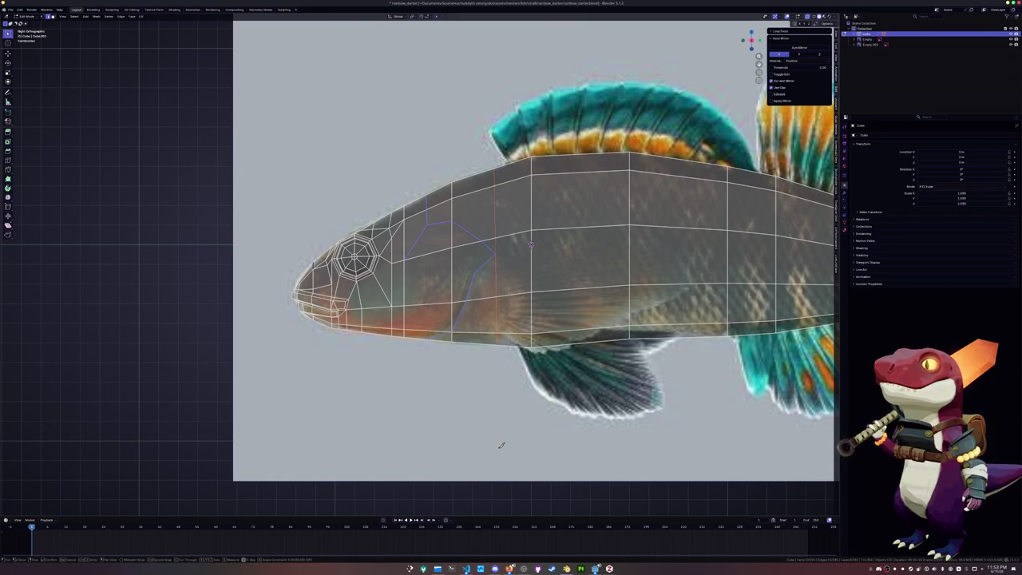
left_click(478, 341)
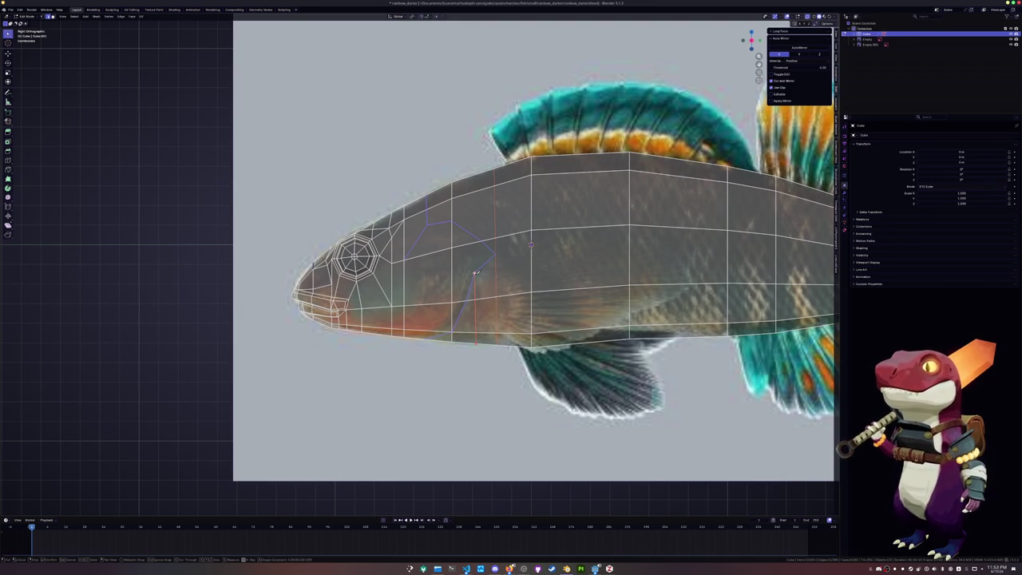
left_click(475, 272)
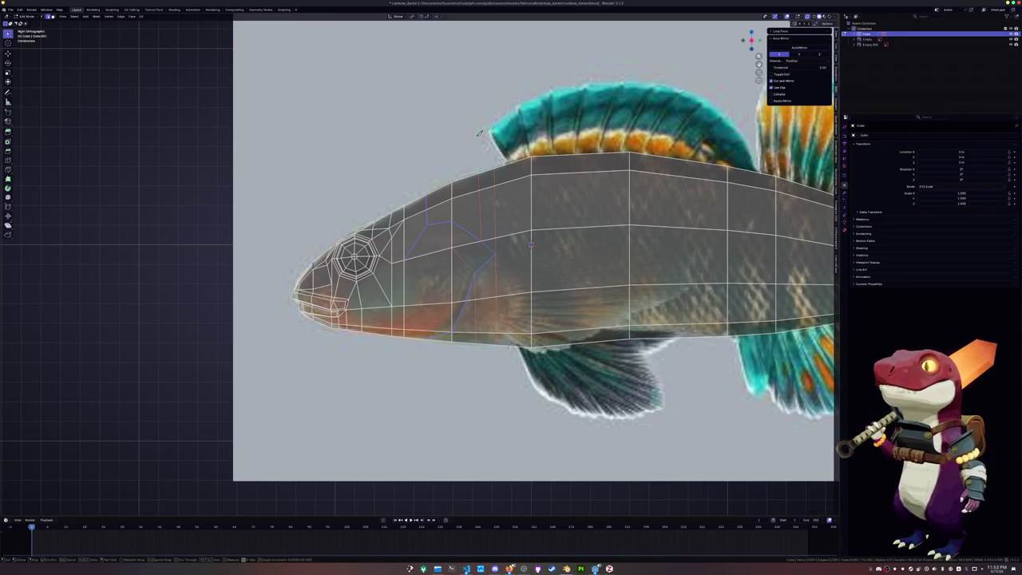
key("Return")
Add an extra knife cut behind the head and start another from the lower body edge.
scroll(471, 228, "up", 2)
left_click(526, 209)
scroll(526, 209, "up", 1)
key("k")
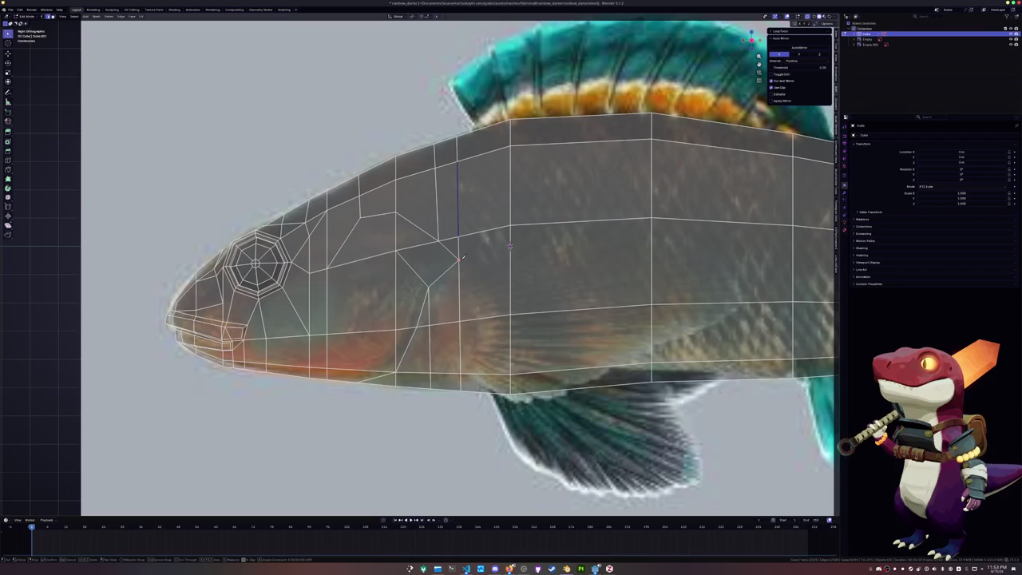
left_click(484, 257)
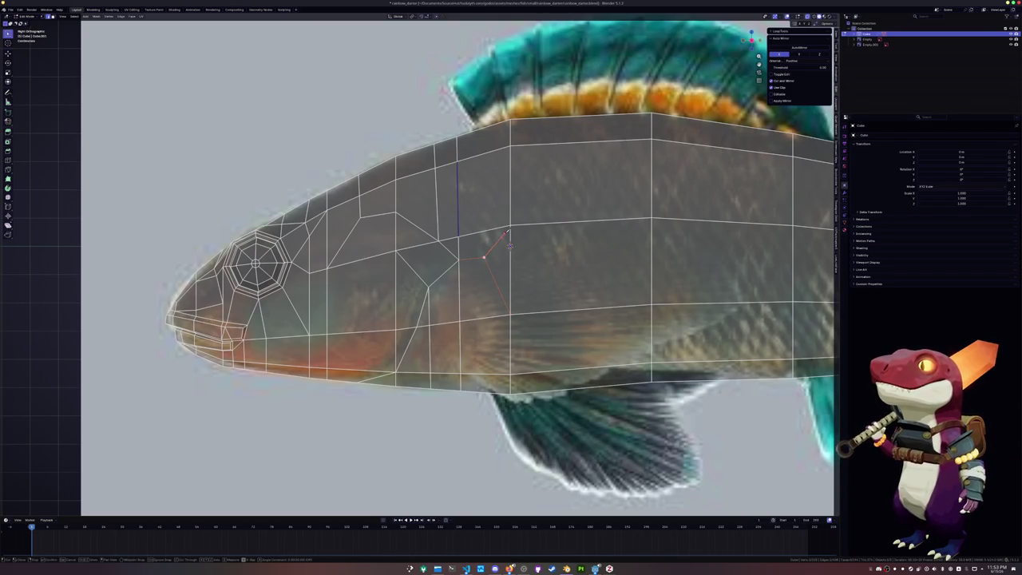
key("Return")
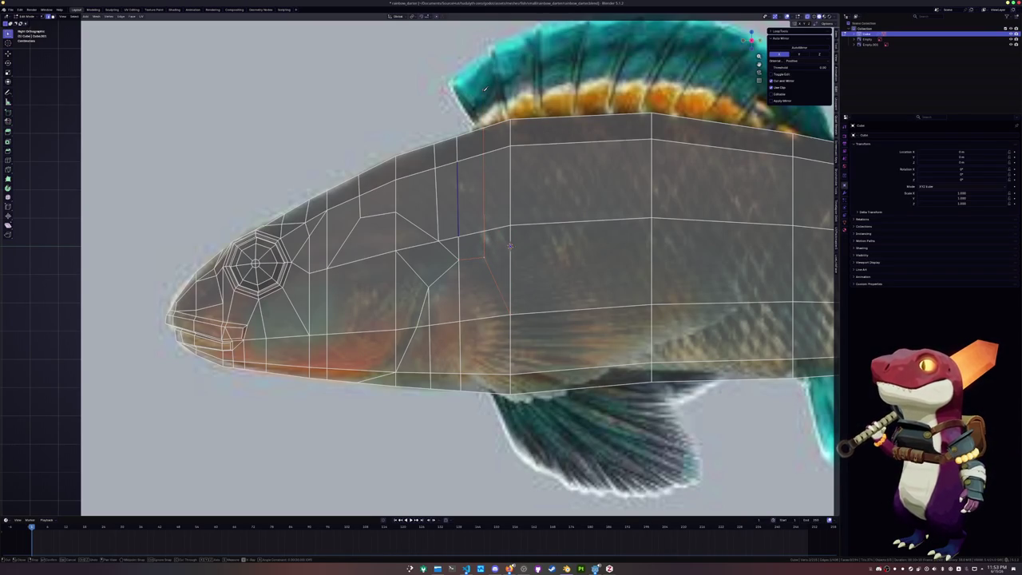
key("Return")
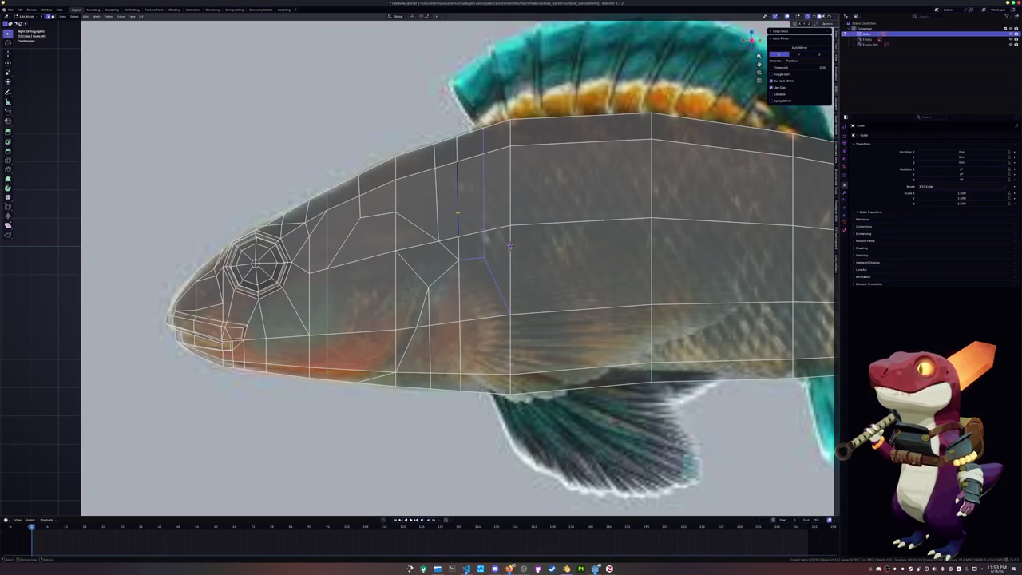
scroll(510, 245, "down", 3)
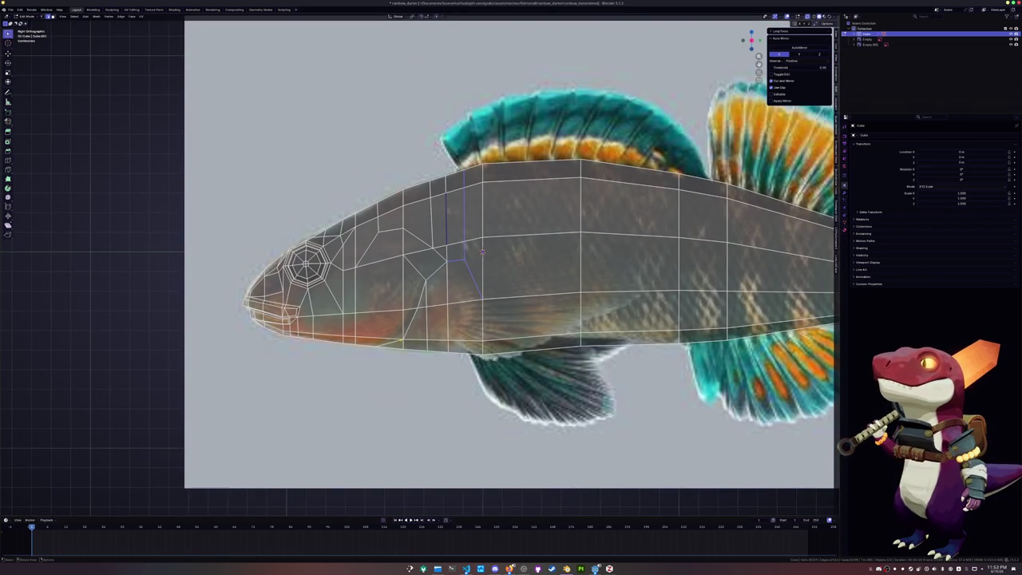
left_click(391, 344)
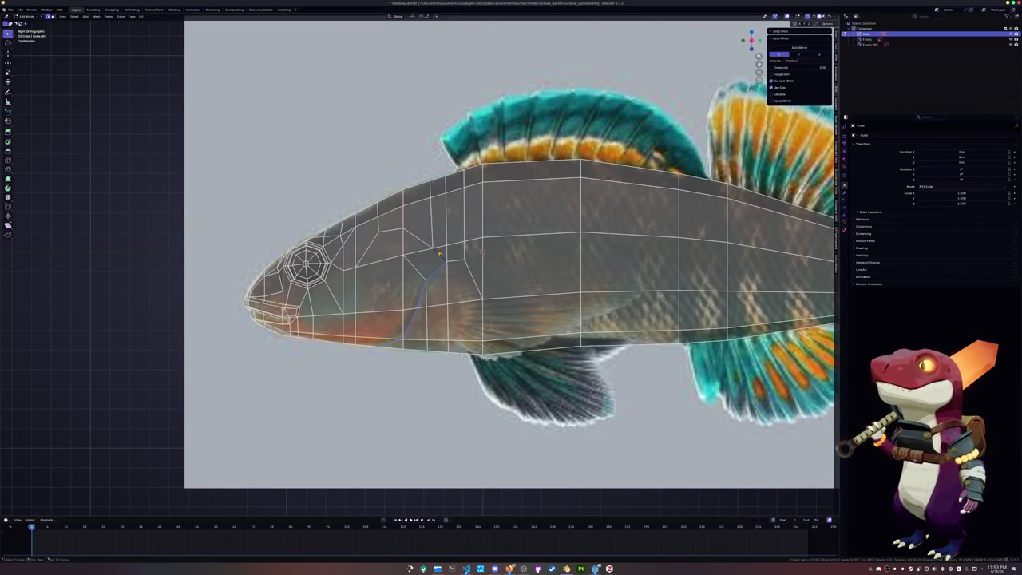
scroll(438, 255, "up", 2)
scroll(432, 279, "up", 1)
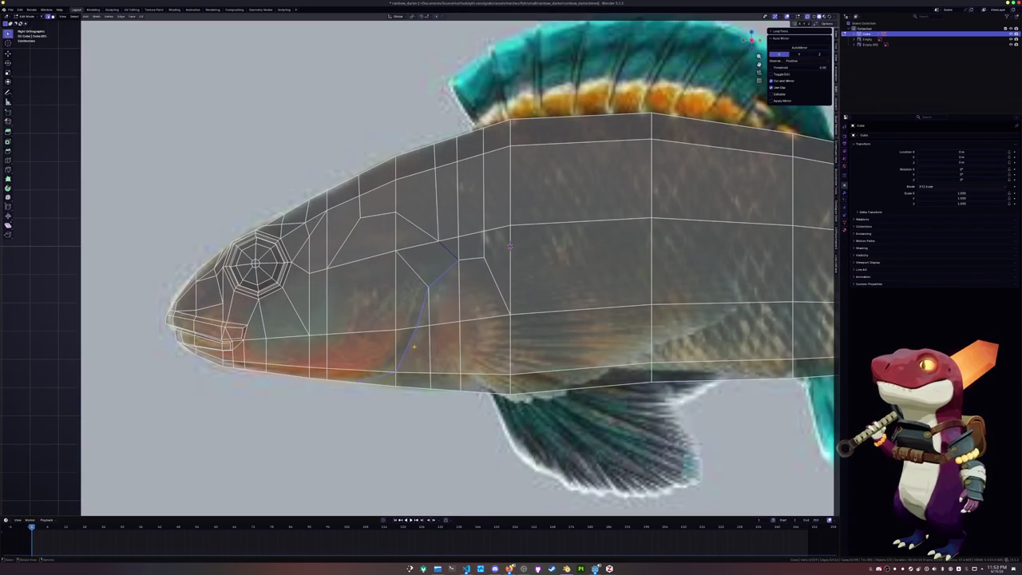
Move two edge loops near the gills along X, then Z, in solid view.
middle_click_drag(510, 246, 583, 290, "shift")
key("alt+z")
mouse_move(582, 291)
middle_mouse_down()
mouse_move(562, 292)
mouse_move(542, 322)
middle_mouse_up()
key("g")
key("x")
left_click(542, 322)
left_click(543, 321, "alt")
mouse_move(543, 322)
middle_mouse_down()
mouse_move(535, 259)
mouse_move(538, 342)
mouse_move(555, 369)
mouse_move(522, 217)
mouse_move(543, 164)
mouse_move(509, 179)
mouse_move(563, 359)
mouse_move(415, 332)
mouse_move(440, 422)
mouse_move(507, 410)
mouse_move(489, 415)
mouse_move(537, 265)
mouse_move(534, 273)
middle_mouse_up()
key("g")
key("x")
key("z")
left_click(549, 168)
Shift another edge loop along X and commit the final gill line cut.
key("g")
key("x")
left_click(485, 414)
left_click(327, 287)
key("Return")
Shift the gill-cut vertices along X in two moves to tidy the gill slit.
middle_click_drag(533, 272, 477, 283)
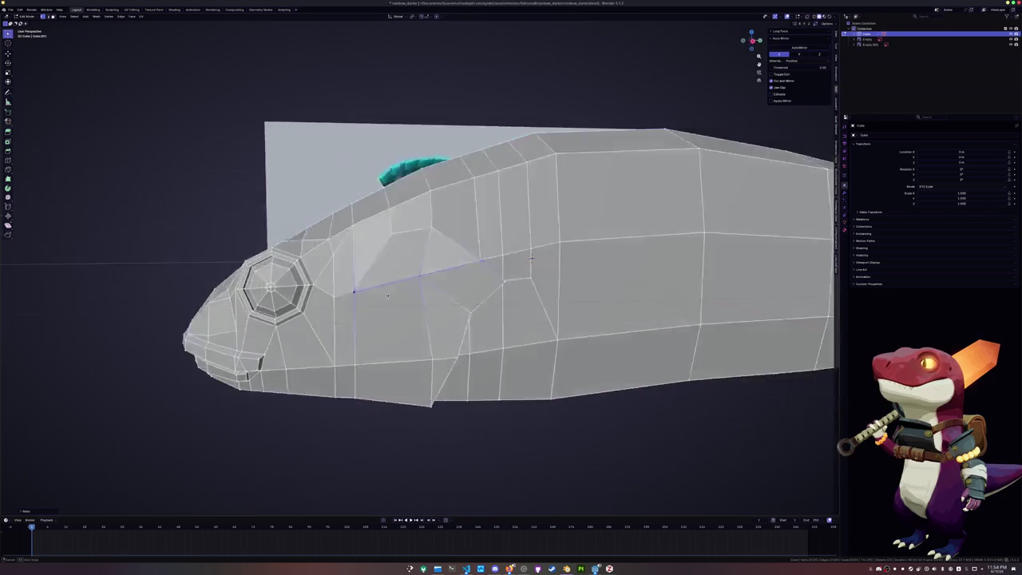
key("g")
key("x")
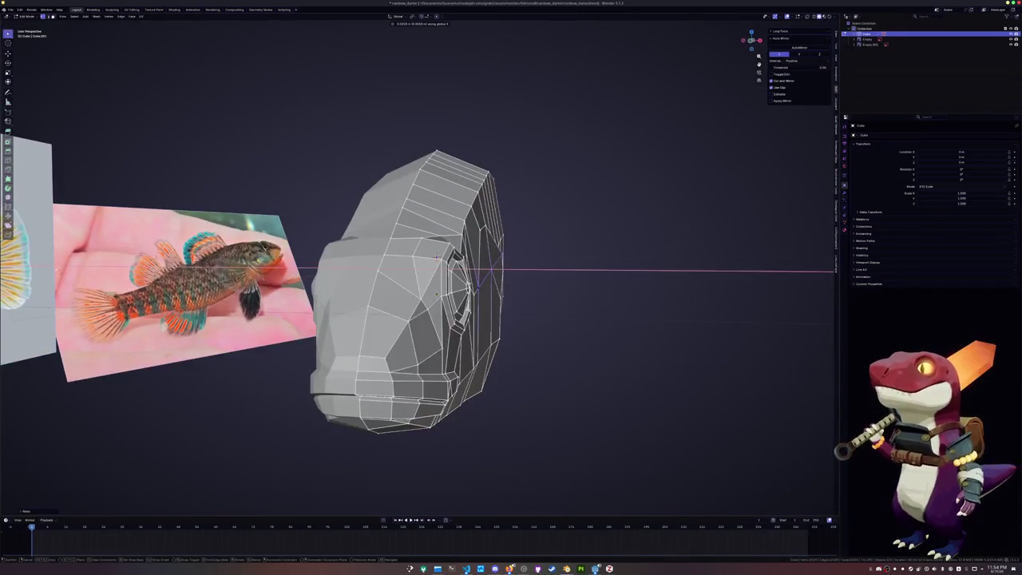
left_click(436, 256)
middle_click_drag(436, 256, 437, 224)
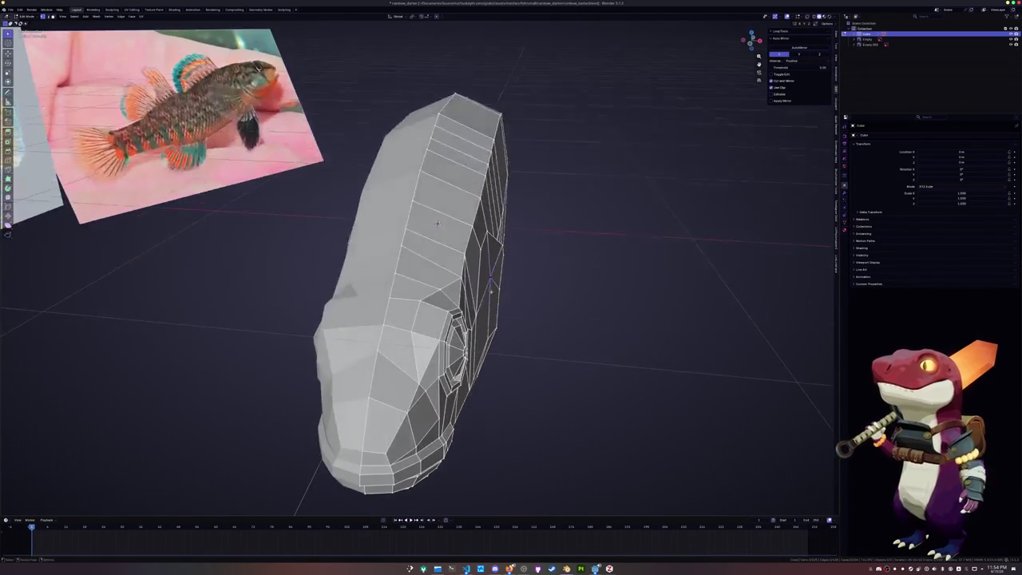
key("g")
key("x")
left_click(477, 310)
Move the head vertices along X once more and extend the edge path along the lower head.
mouse_move(479, 311)
middle_mouse_down()
mouse_move(467, 301)
mouse_move(537, 258)
middle_mouse_up()
key("g")
key("x")
left_click(469, 301)
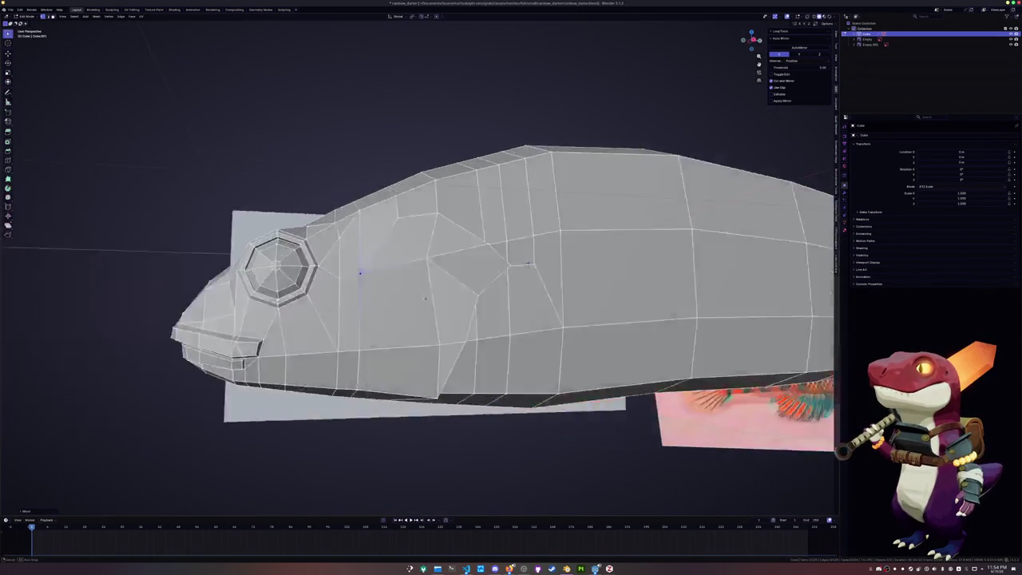
left_click(537, 258, "ctrl")
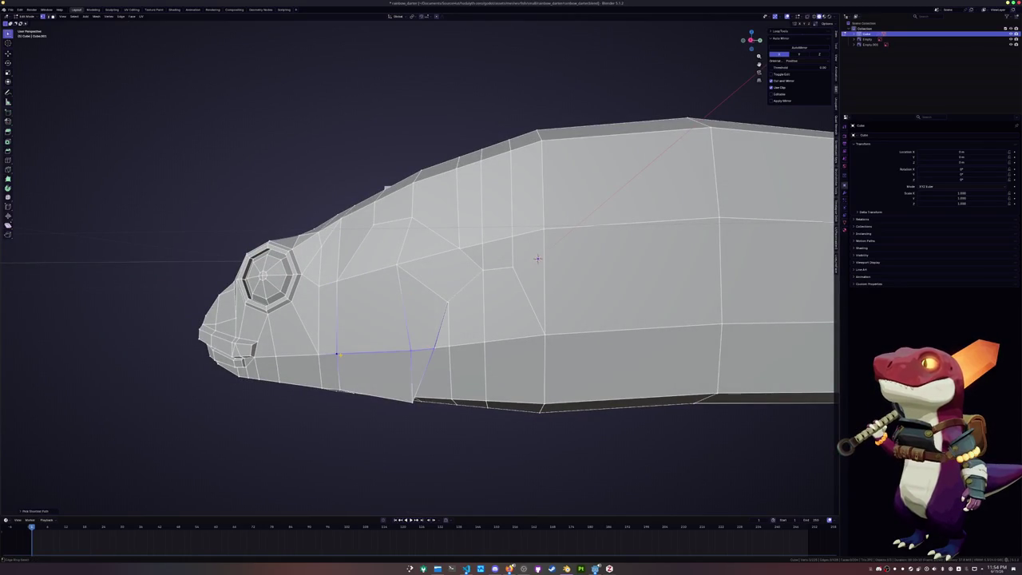
mouse_move(538, 257)
middle_mouse_down()
mouse_move(524, 308)
mouse_move(516, 197)
middle_mouse_up()
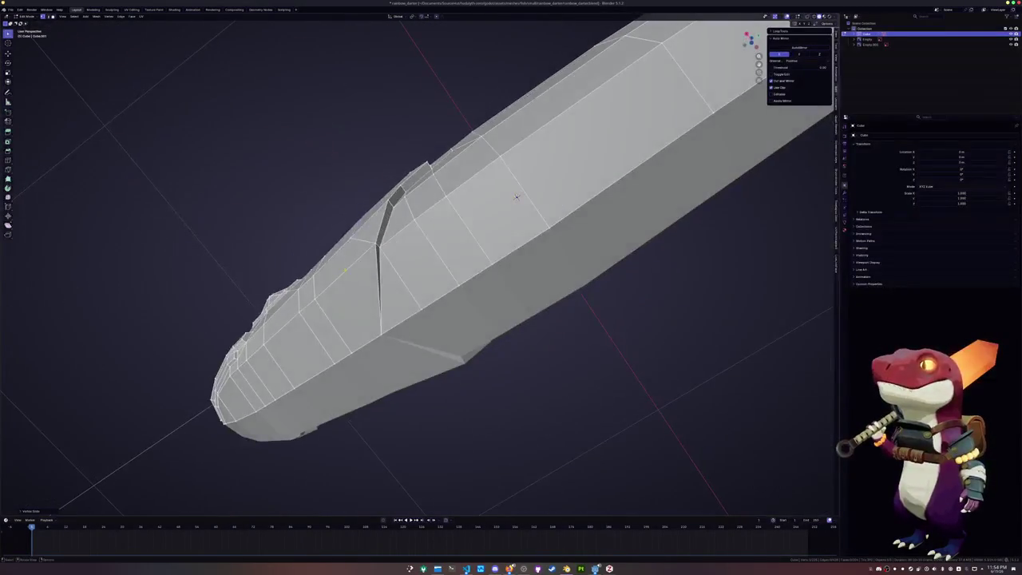
Leave Edit Mode and compare the whole fish against the side reference photo.
key("Tab")
scroll(516, 197, "down", 3)
mouse_move(517, 197)
middle_mouse_down()
mouse_move(421, 340)
mouse_move(358, 348)
middle_mouse_up()
scroll(422, 340, "up", 3)
Back in Edit Mode, switch to Right view, select a tail-end edge, and open the Edge menu.
key("Tab")
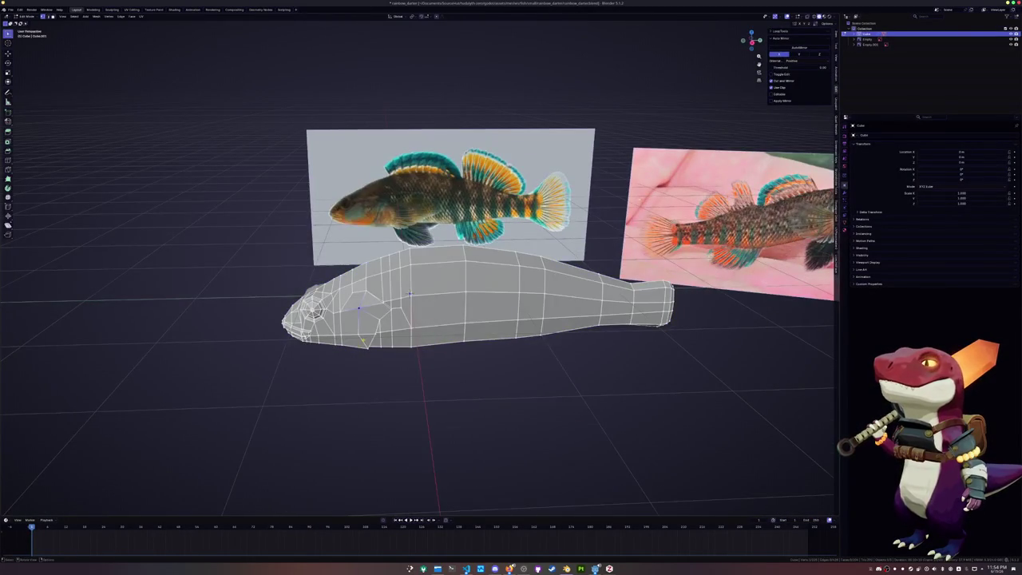
key("KP_3")
scroll(364, 341, "up", 2)
scroll(365, 330, "down", 3, "ctrl")
key("2")
left_click(559, 344, "ctrl")
key("ctrl+e")
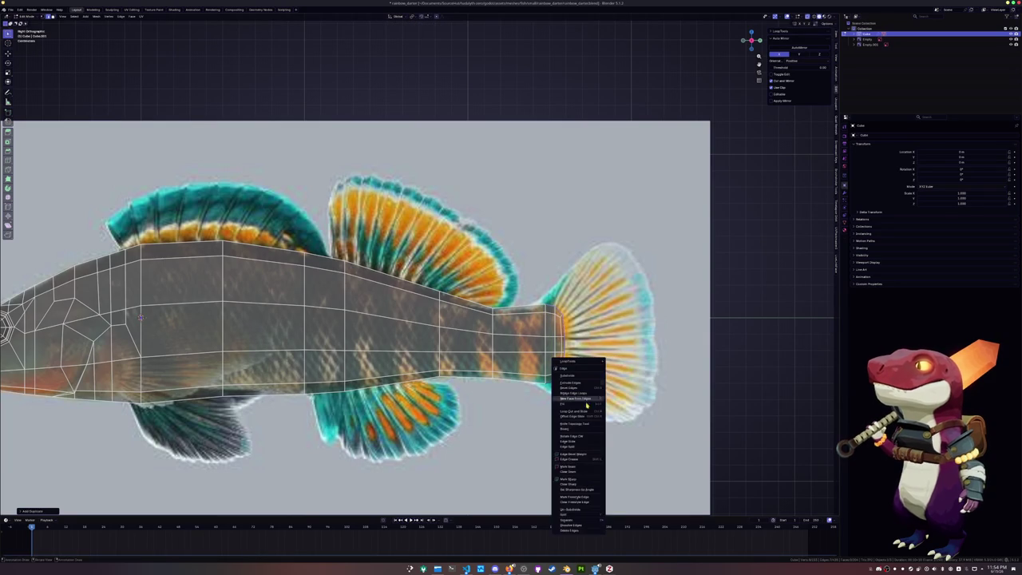
Separate the selected tail into a new object, Cube.001, and start editing it.
left_click(620, 519)
key("Tab")
left_click(139, 317)
key("Tab")
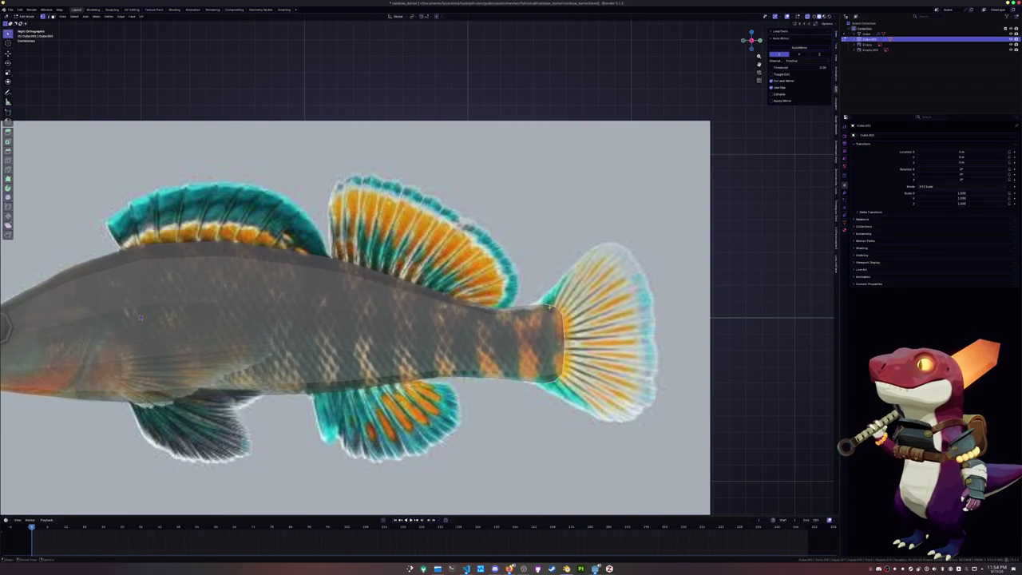
Scale the end tail loop, move it along Y, and make it taller to match the reference.
key("s")
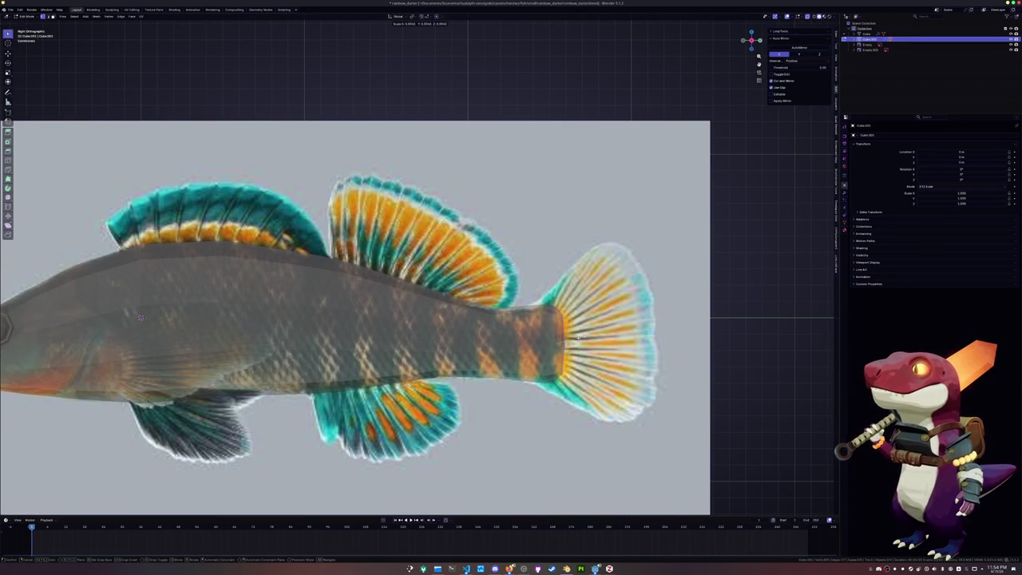
left_click(140, 317)
key("g")
key("y")
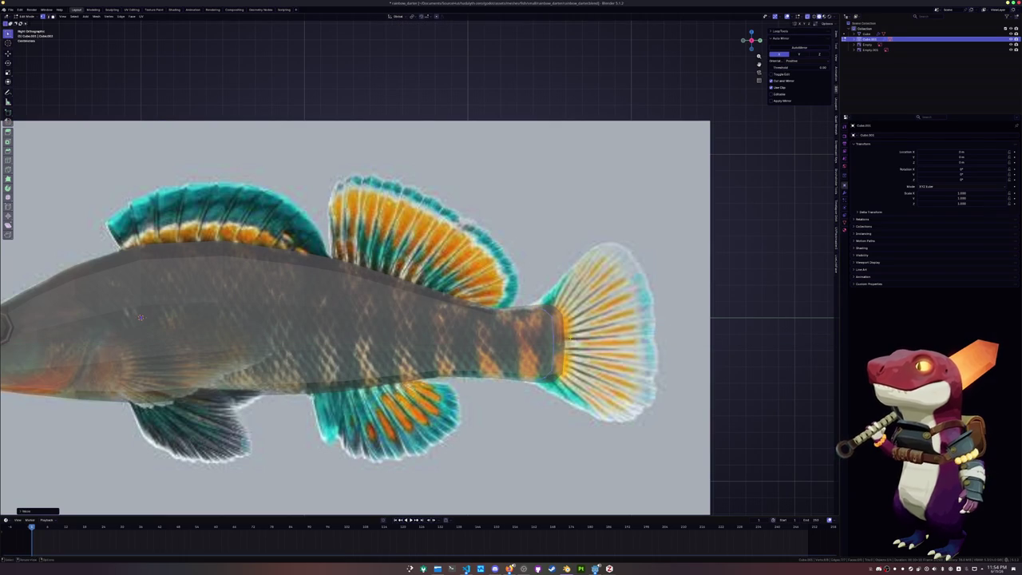
left_click(595, 337)
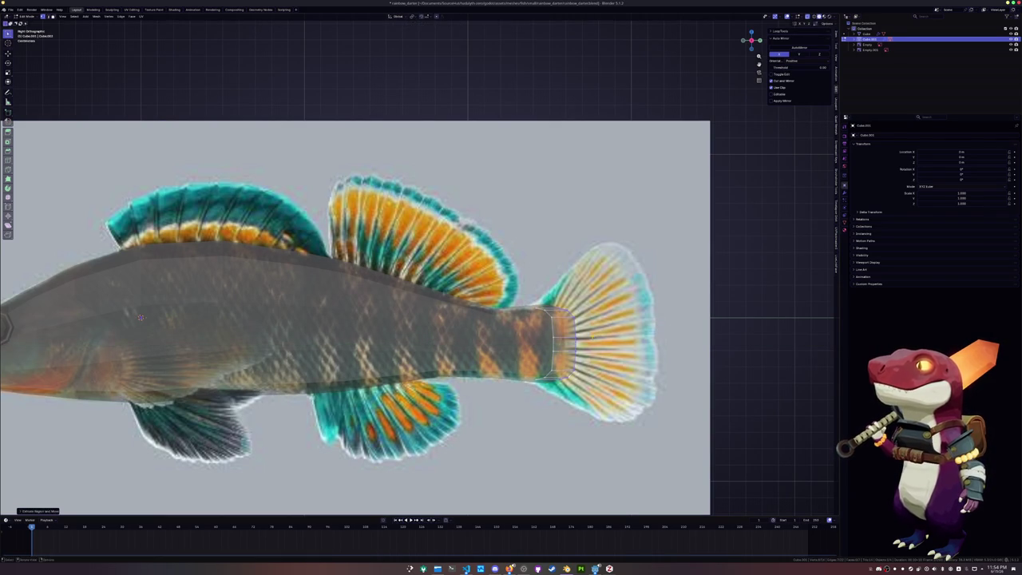
key("s")
left_click(599, 335)
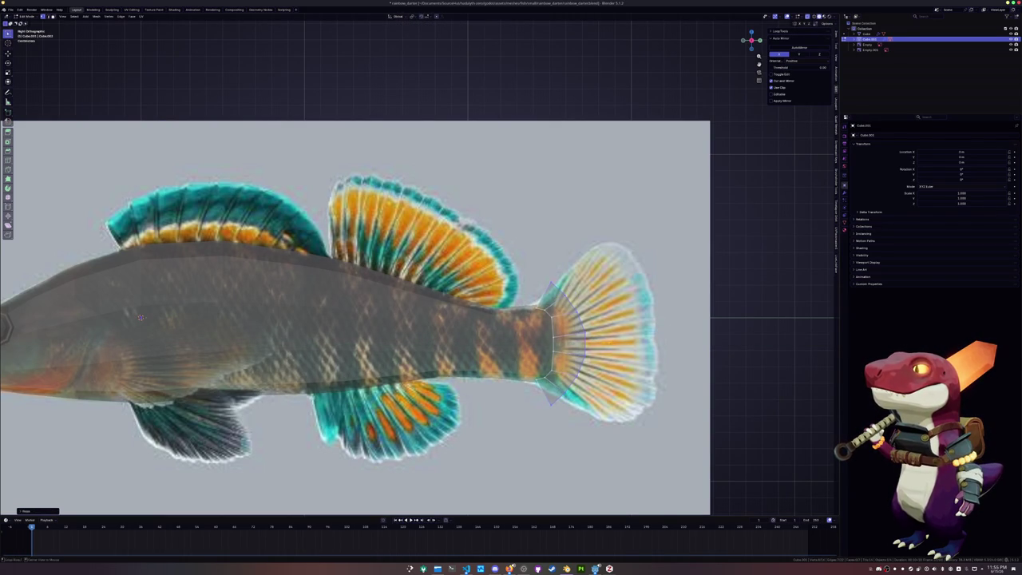
key("s")
key("Return")
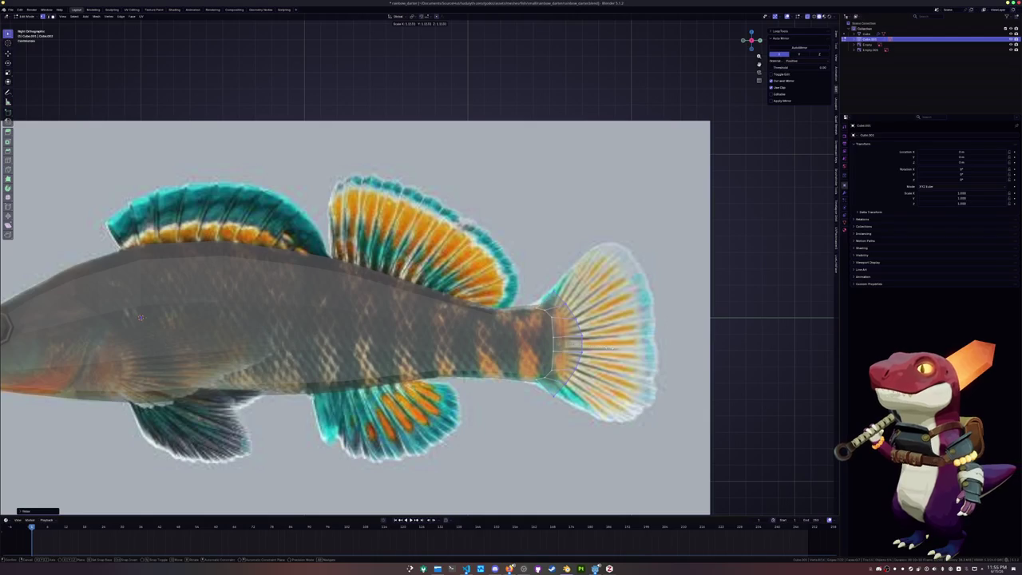
Slide and scale two more tail edge loops toward the fin.
left_click(551, 329, "alt")
key("g")
key("g")
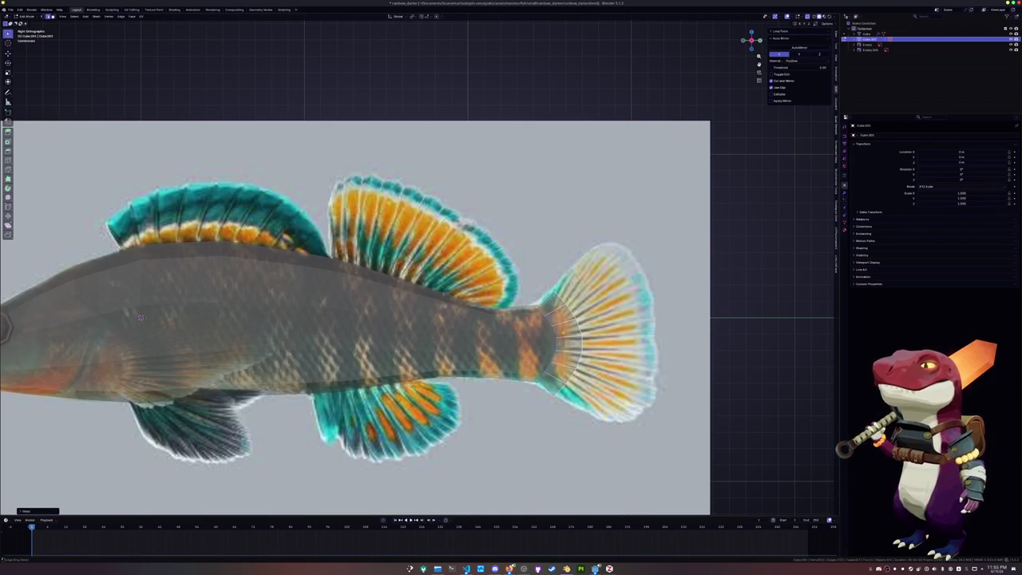
key("s")
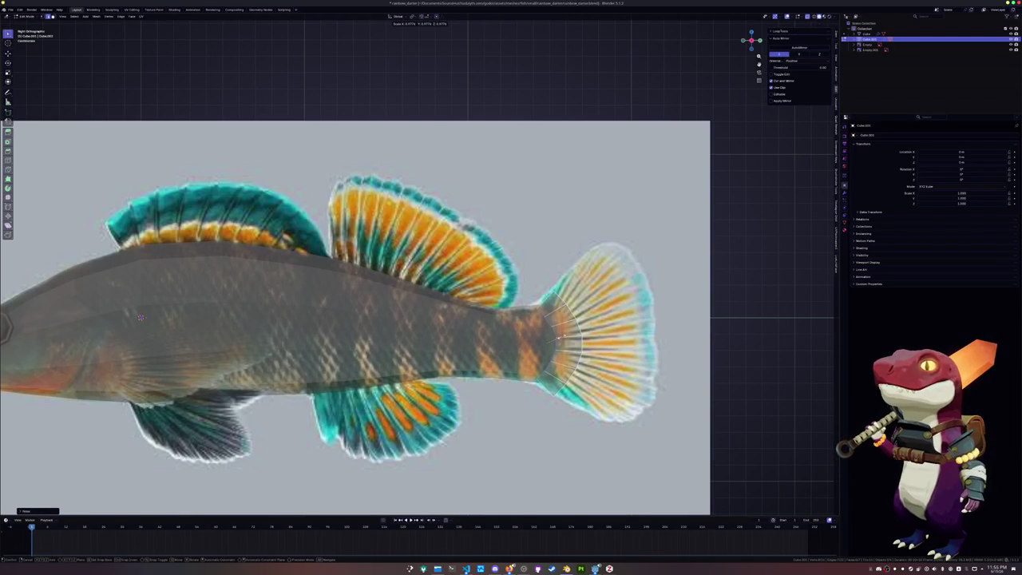
key("Return")
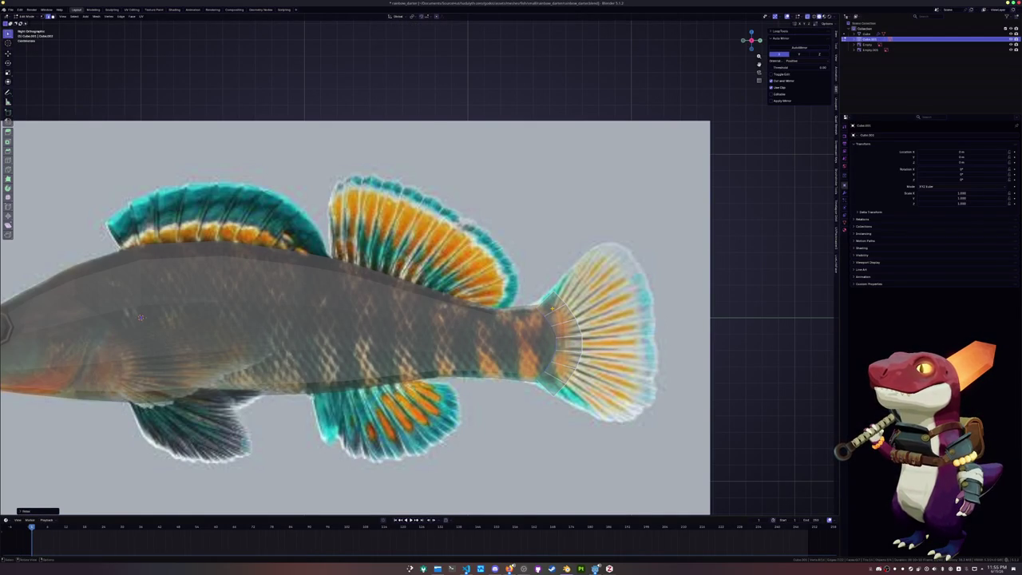
left_click(548, 331, "alt")
key("g")
key("g")
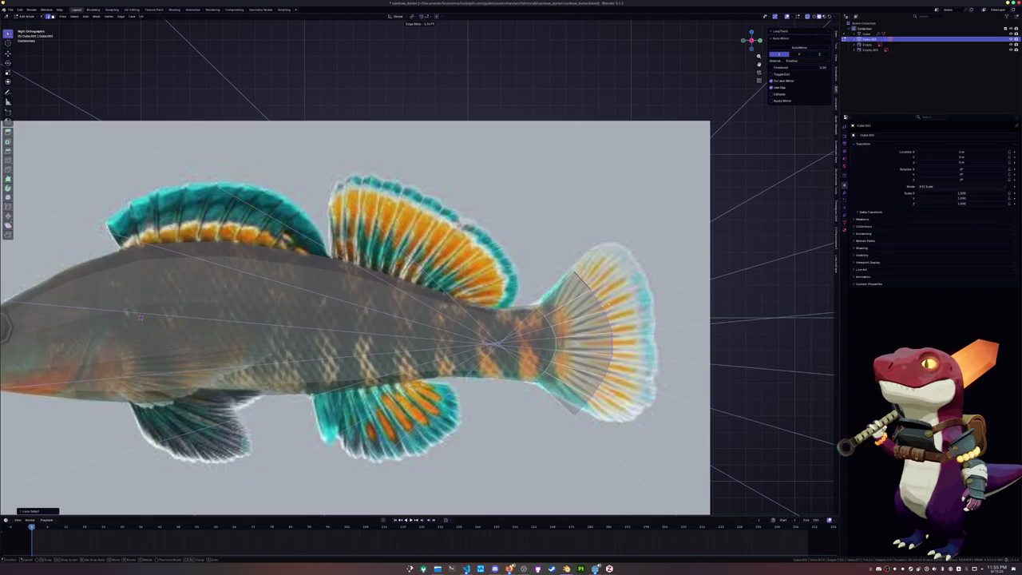
key("Return")
Reposition the tail's bottom and top vertices.
left_click(585, 420)
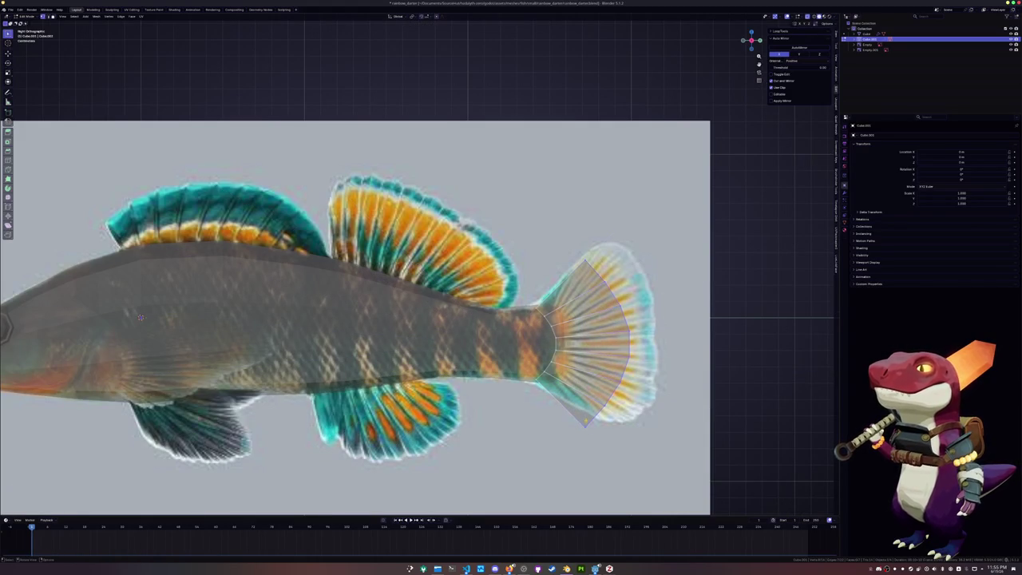
key("g")
key("Return")
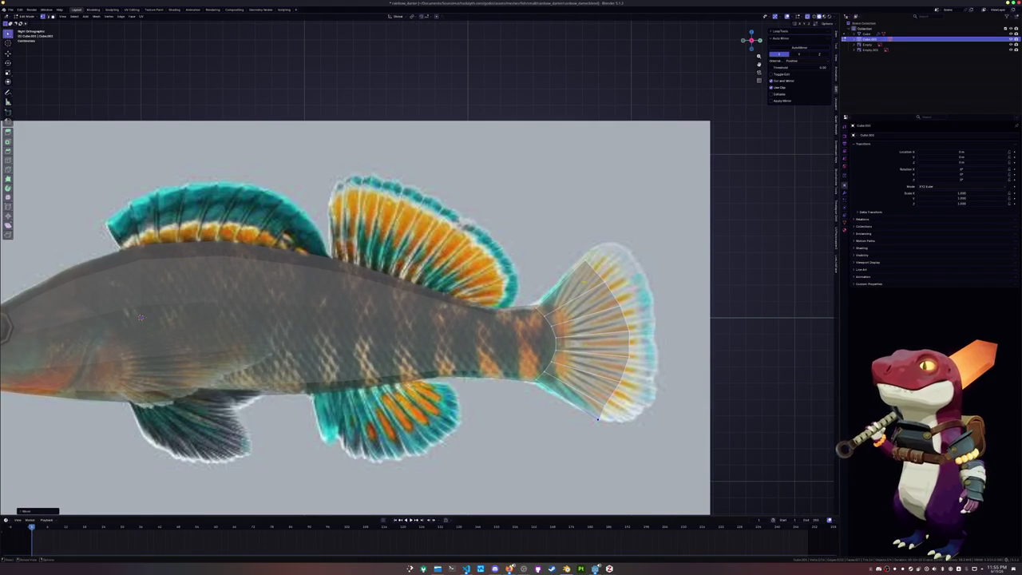
left_click(590, 251)
key("g")
key("Return")
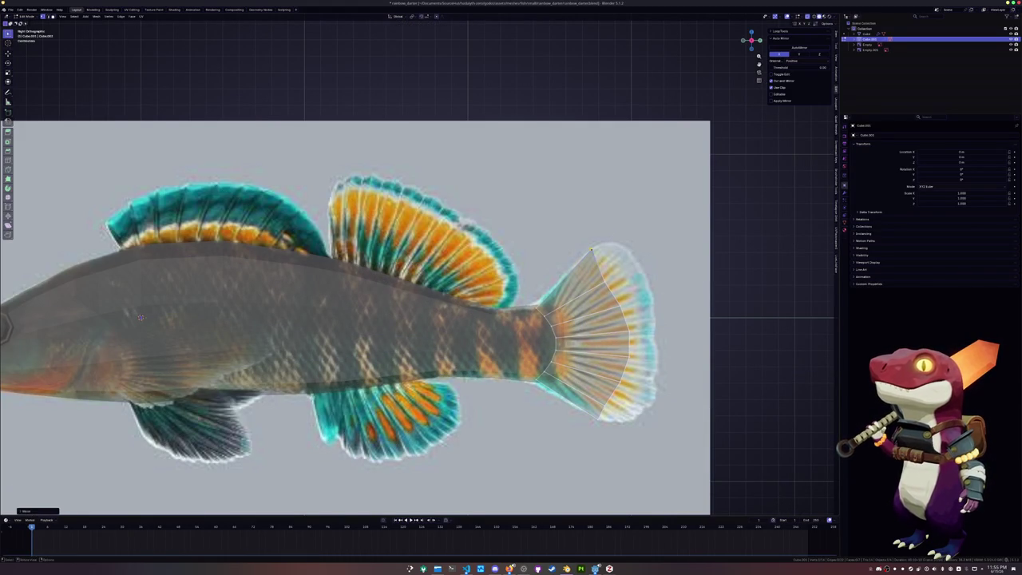
Extrude the tail's top-to-bottom edge along Y into fin faces, then begin a Z move.
left_click(597, 417, "ctrl")
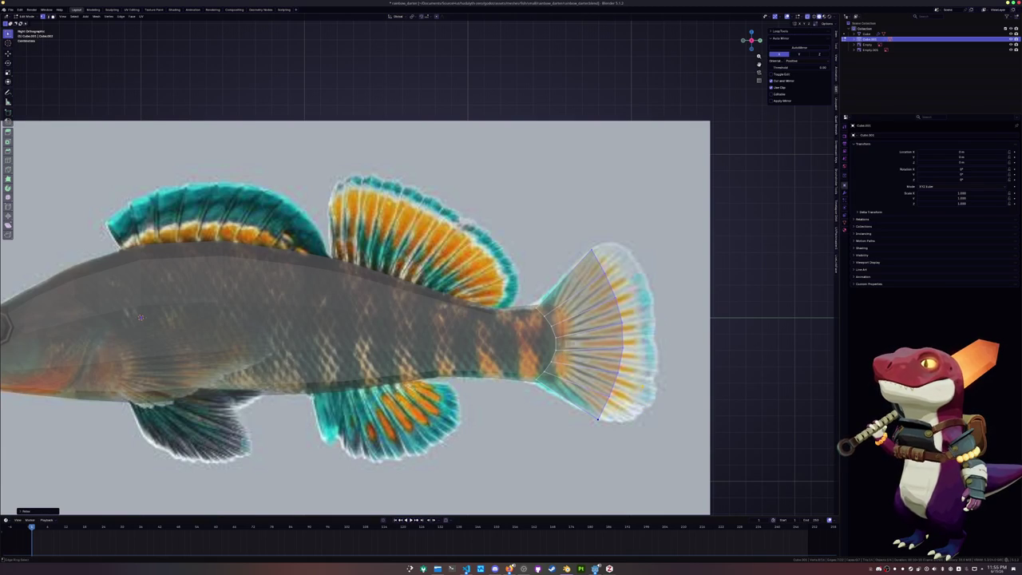
key("e")
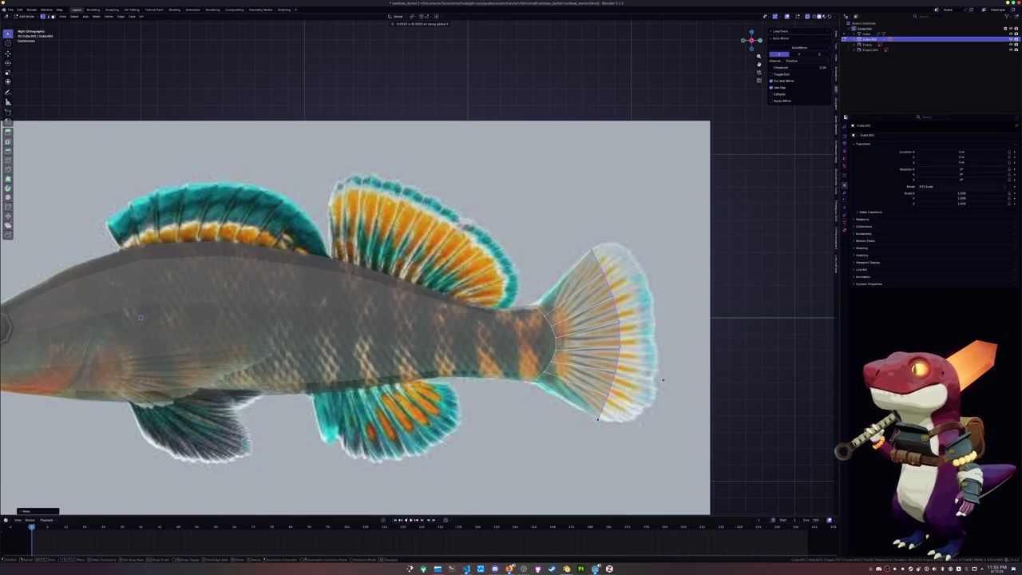
key("y")
key("Return")
key("alt+a")
key("g")
key("z")
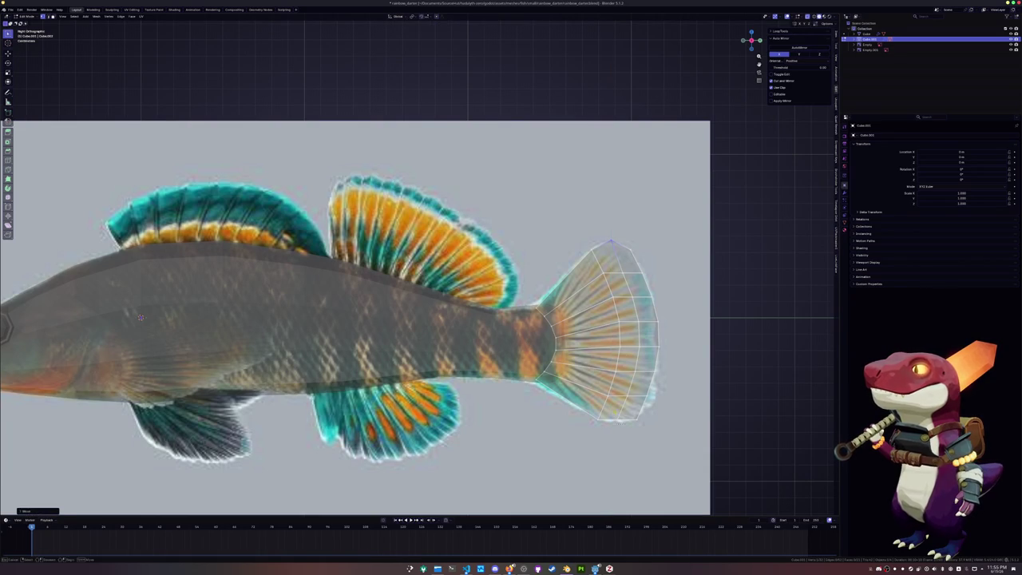
Finish the vertical move and select edge paths along the tail fin's right side.
left_click(614, 418)
left_click(637, 417)
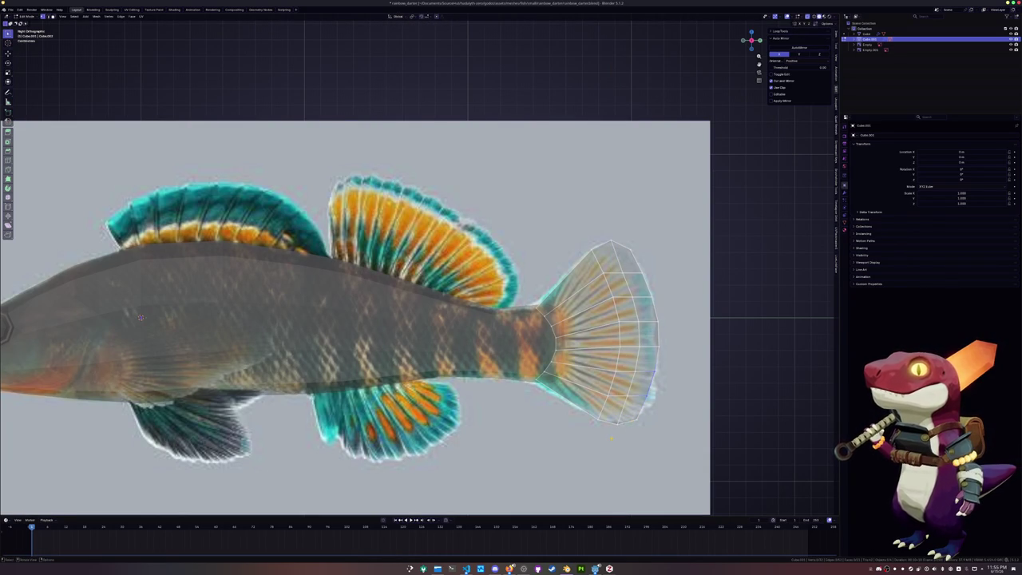
left_click(657, 345, "ctrl")
key("alt+a")
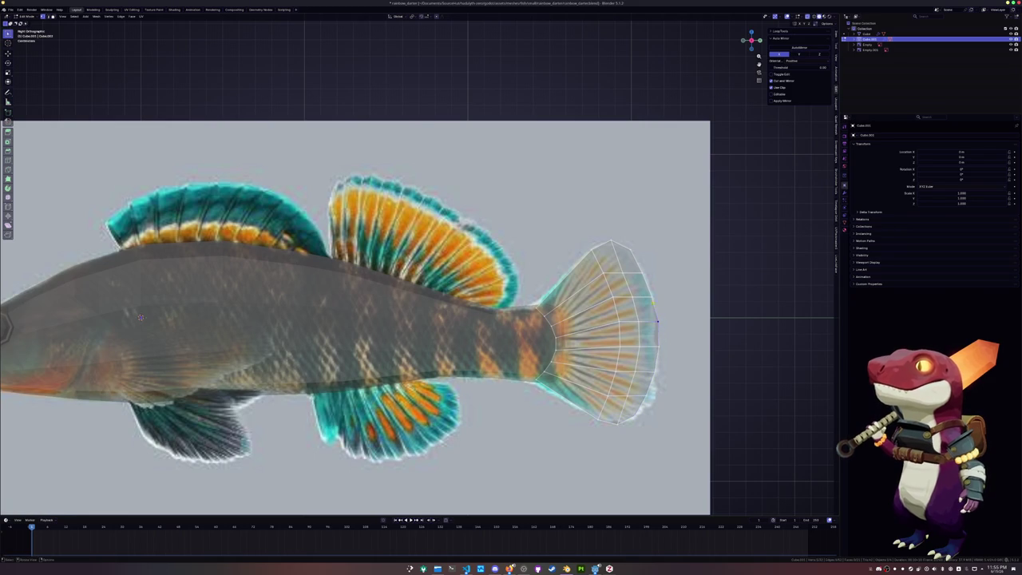
left_click(651, 297, "ctrl")
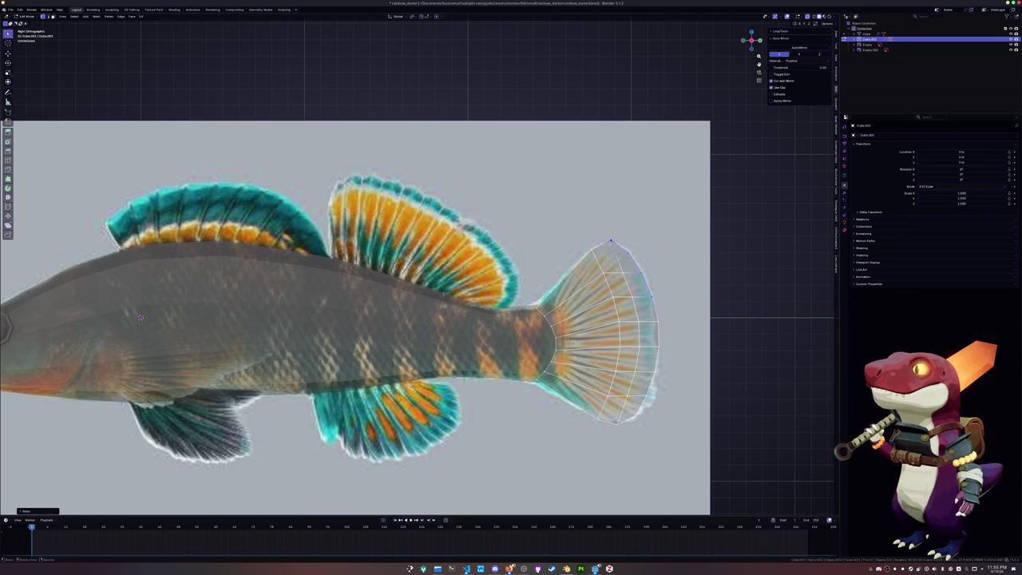
scroll(651, 298, "down", 2)
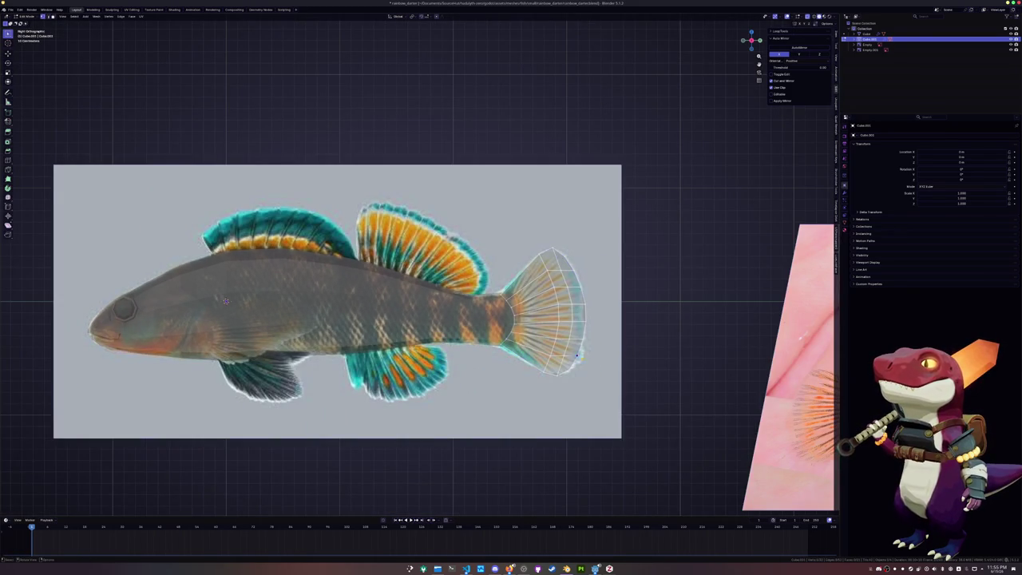
scroll(581, 356, "up", 2)
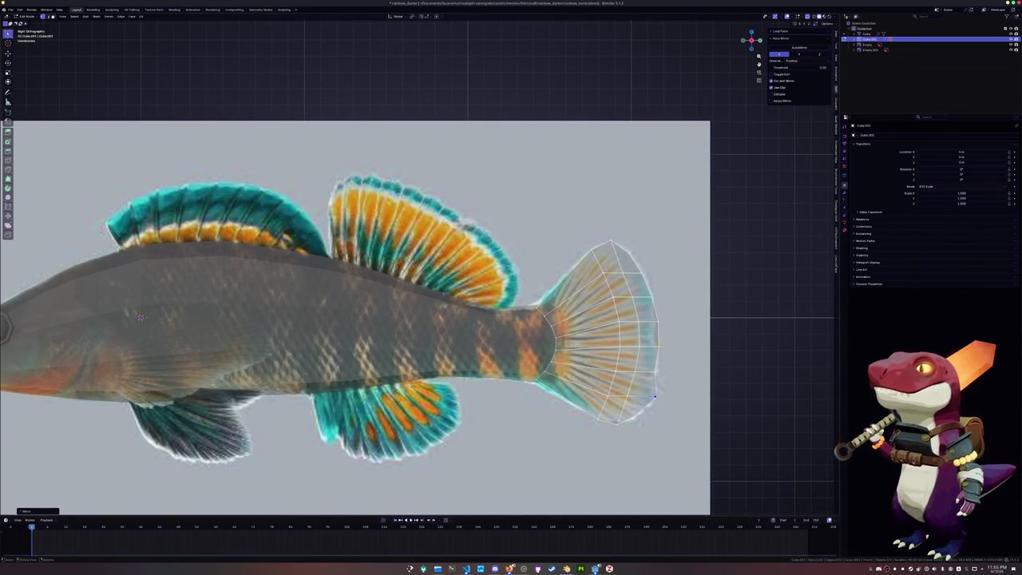
Move a right-edge tail fin vertex upward to follow the reference tail.
left_click(653, 322)
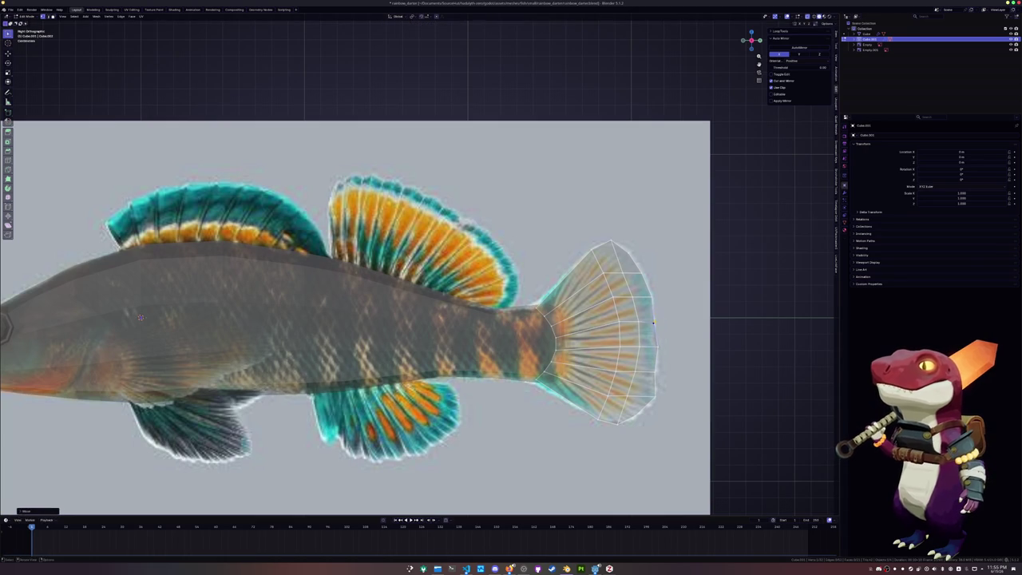
key("g")
left_click(645, 272)
key("g")
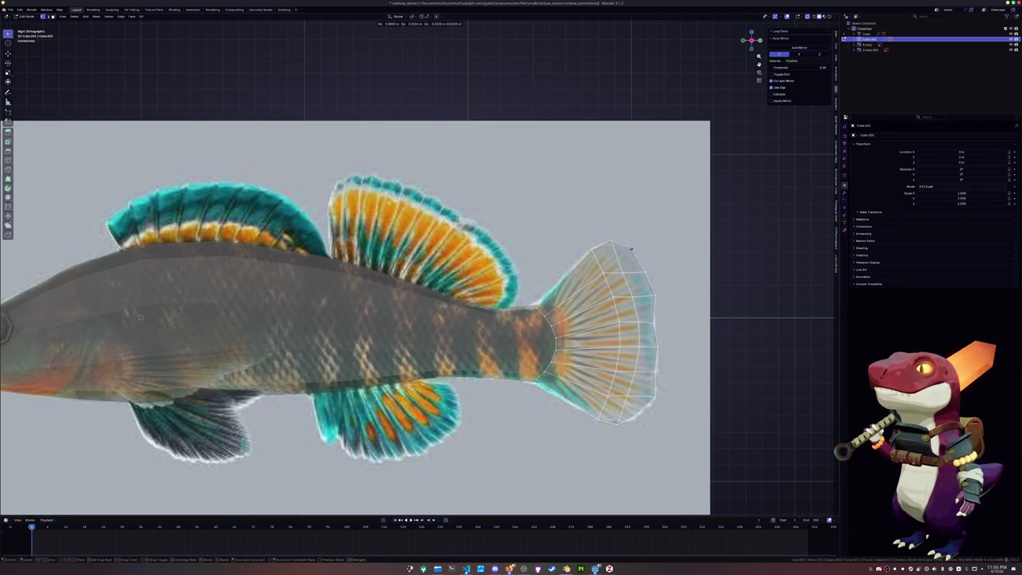
left_click(630, 250)
Adjust the lower-right and bottom tail fin vertices to trace the reference outline.
left_click(637, 415)
key("g")
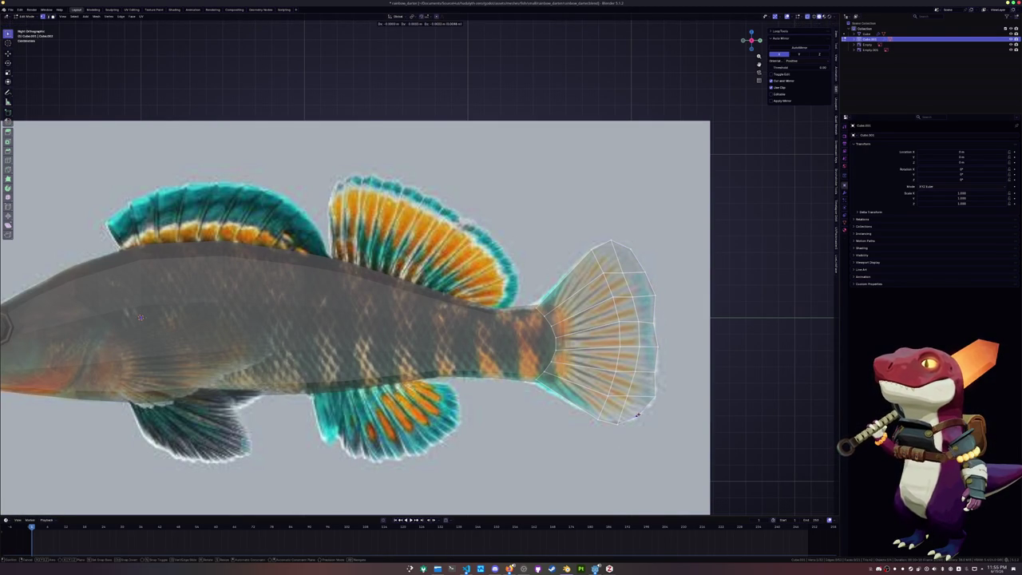
left_click(639, 415)
left_click(655, 397)
key("g")
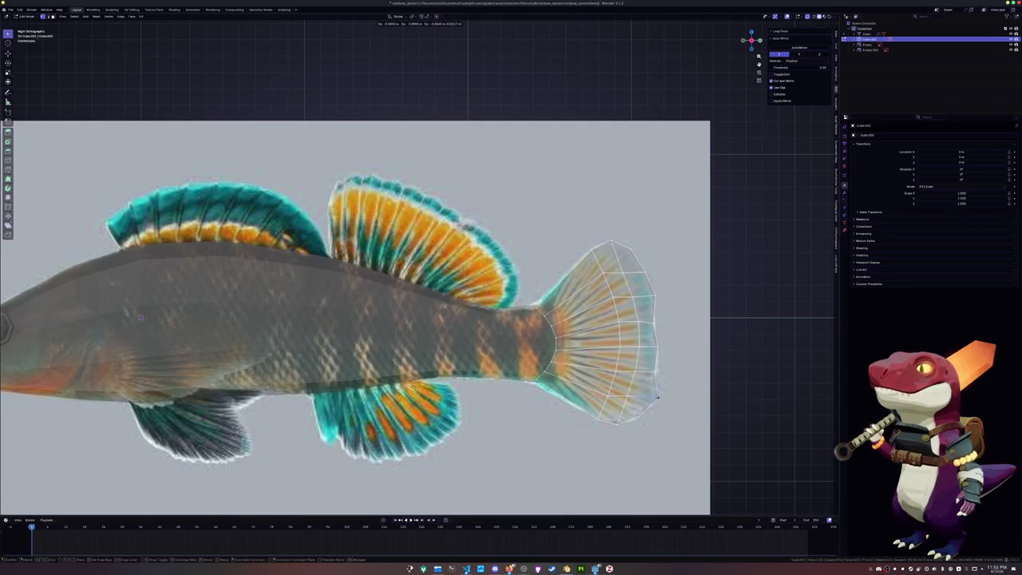
left_click(657, 398)
left_click(653, 372)
key("g")
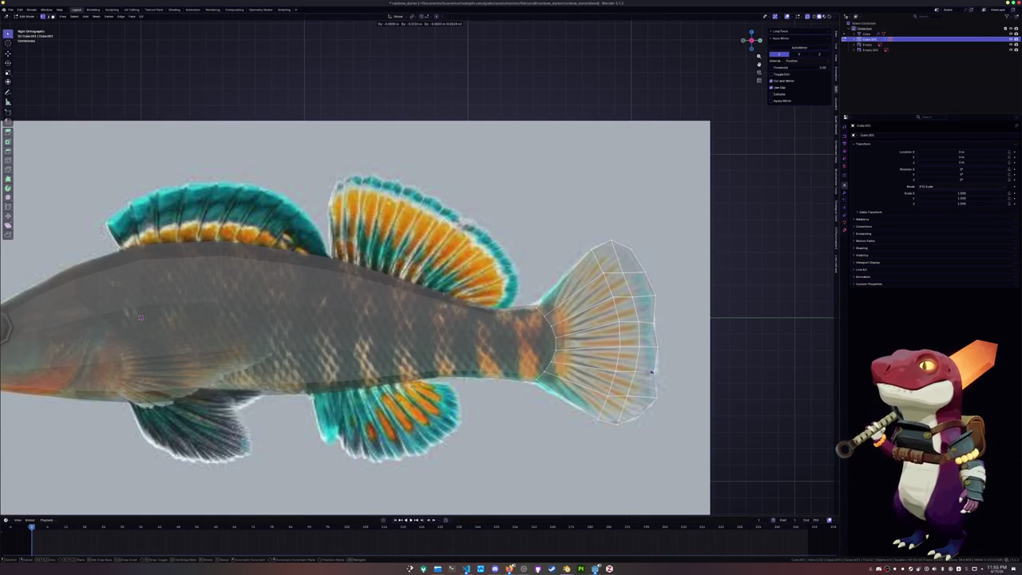
left_click(659, 348)
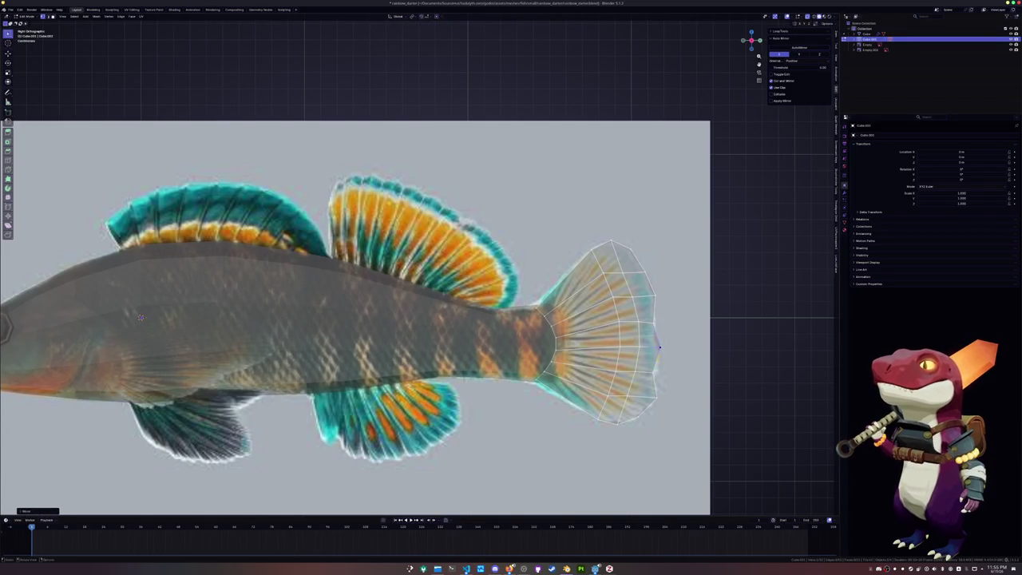
key("g")
left_click(655, 372)
Select the fish body, enter Edit Mode, and separate the selected geometry into Cube.002.
key("Tab")
scroll(655, 372, "down", 3)
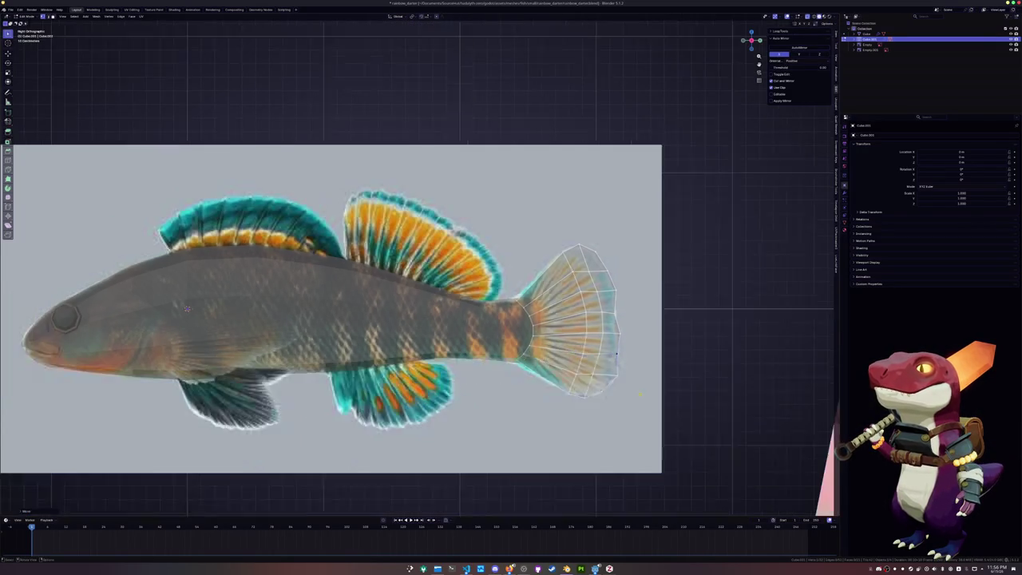
scroll(559, 359, "down", 1)
mouse_move(439, 343)
middle_mouse_down("shift")
mouse_move(487, 341)
mouse_move(548, 385)
middle_mouse_up("shift")
left_click(548, 385)
key("Tab")
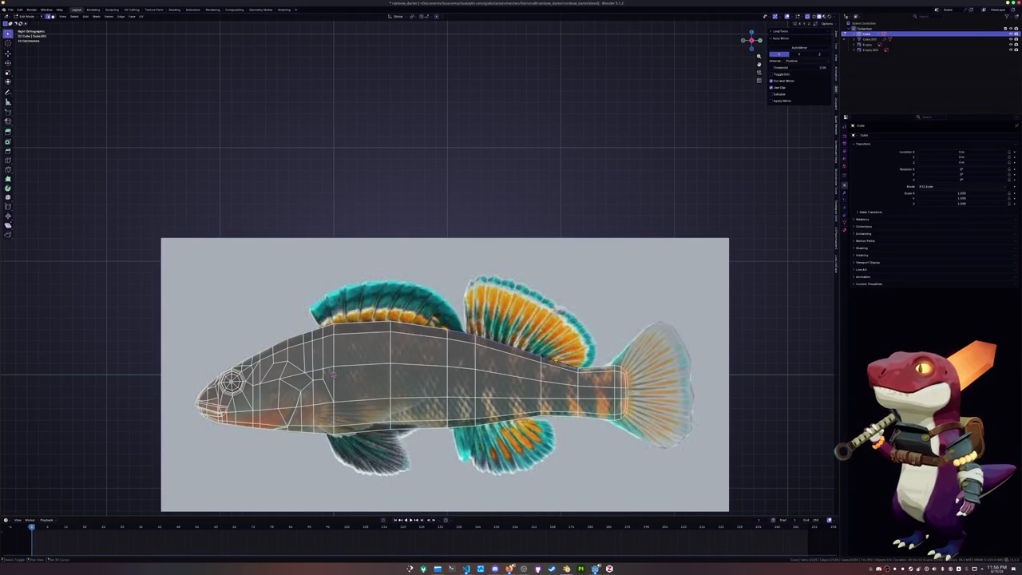
right_click(552, 349)
left_click(576, 346)
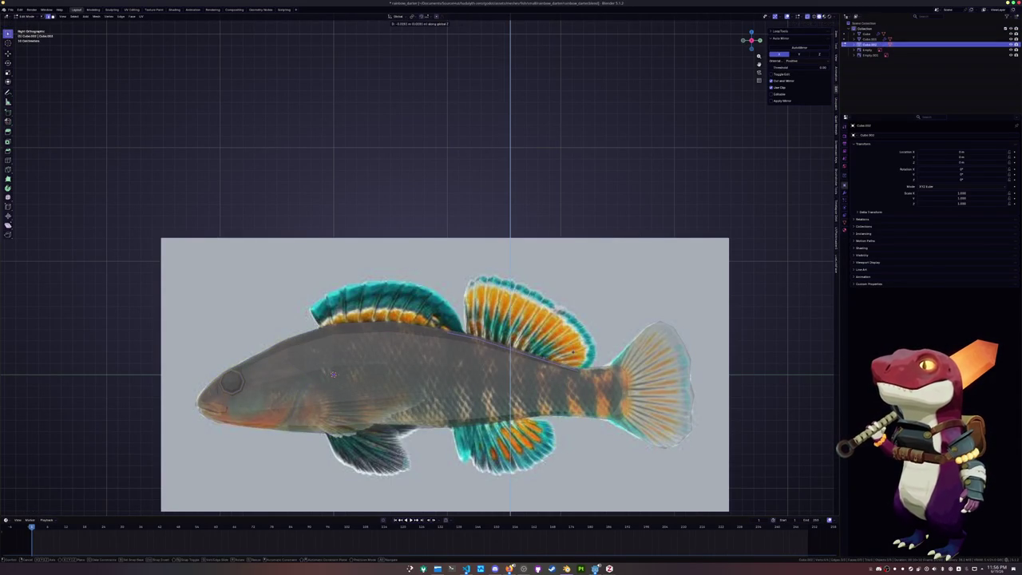
key("alt+z")
key("alt+z")
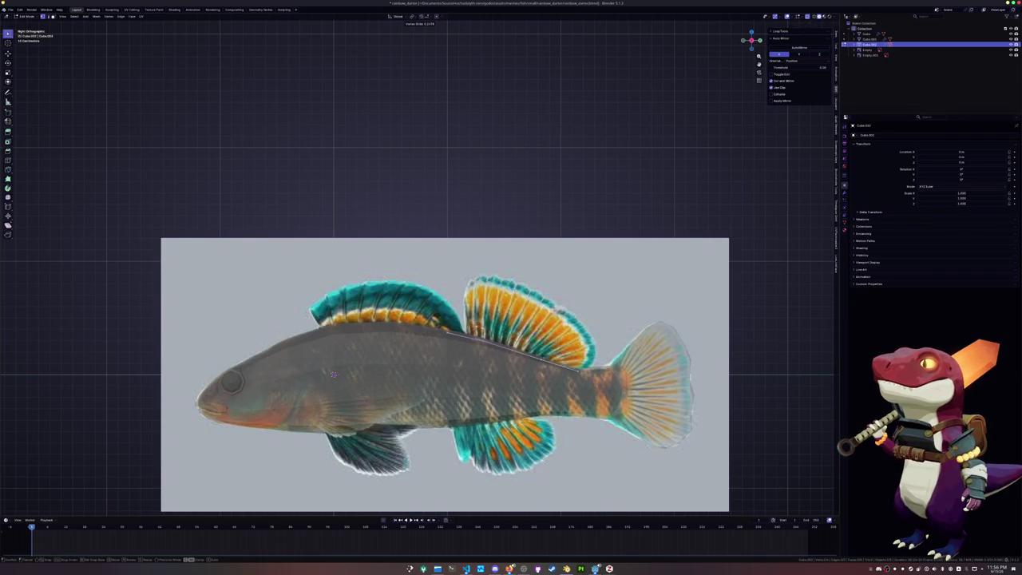
Extrude the dorsal edge upward, then scale, slide and move it into the fin's top edge.
key("g")
key("g")
left_click(333, 373)
key("e")
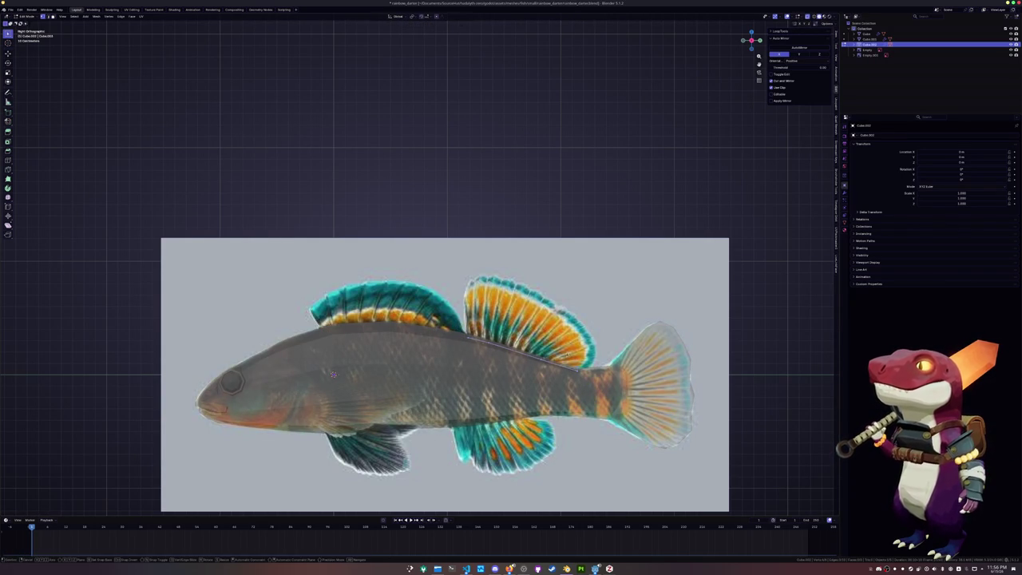
key("s")
left_click(333, 374)
key("g")
key("g")
left_click(333, 374)
key("s")
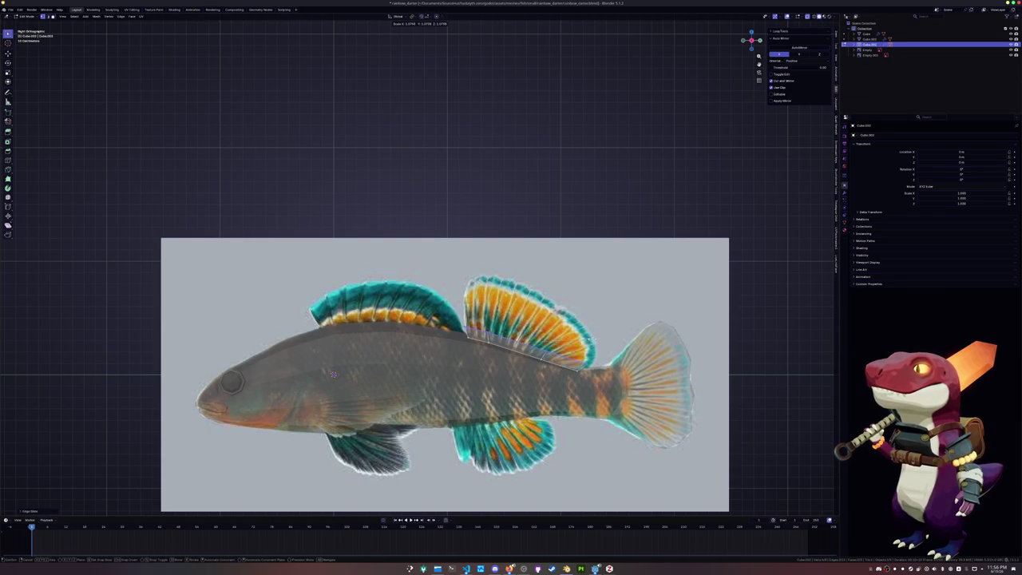
left_click(597, 340)
key("g")
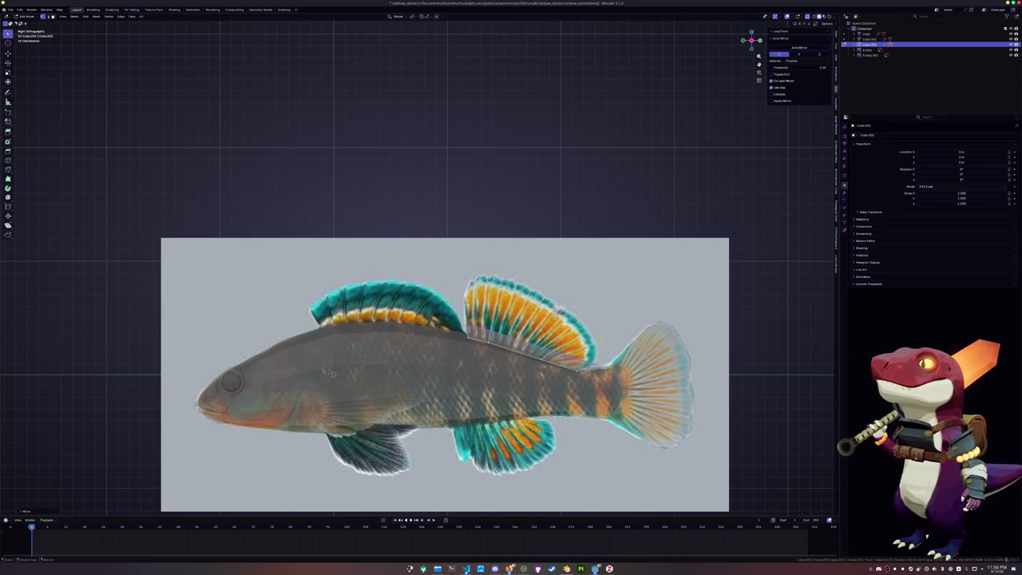
left_click(600, 289)
Add a loop cut across the fin and try a vertical move, then undo it.
key("1")
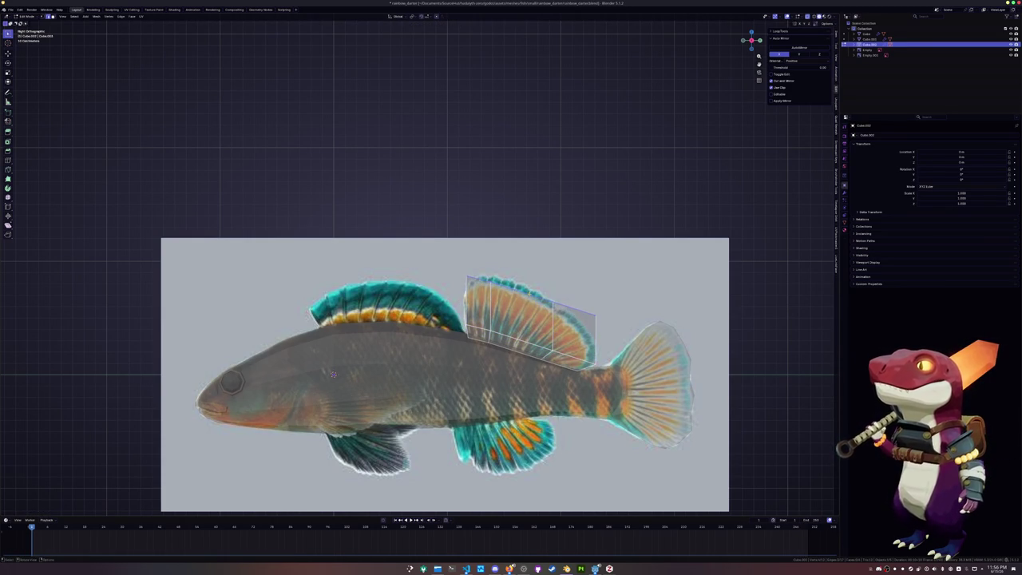
key("ctrl+r")
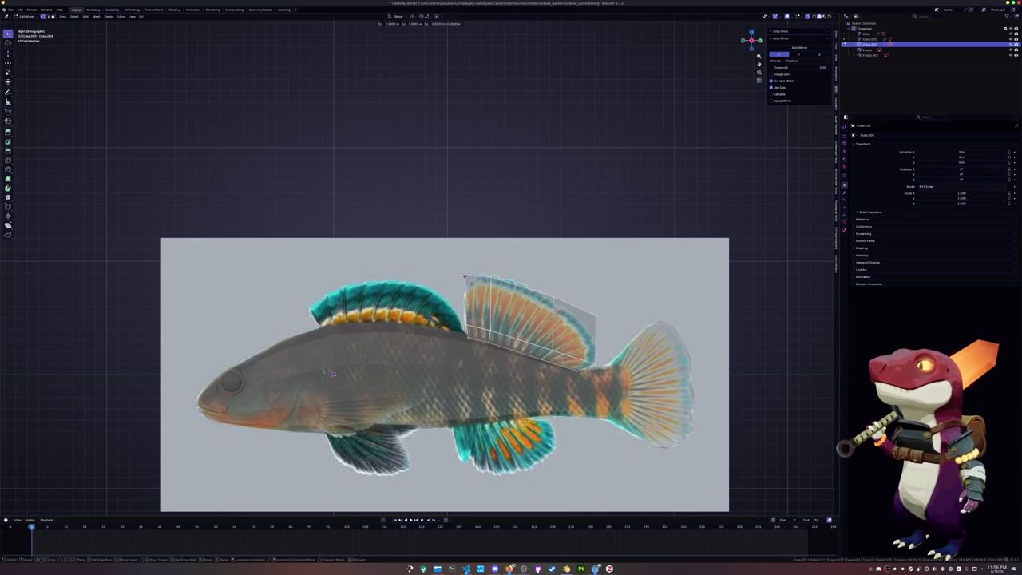
left_click(554, 301)
key("g")
key("z")
left_click(588, 302)
key("ctrl+z")
Move fin geometry, triangulate with Ctrl+T, and rejoin into quads with Alt+J.
key("g")
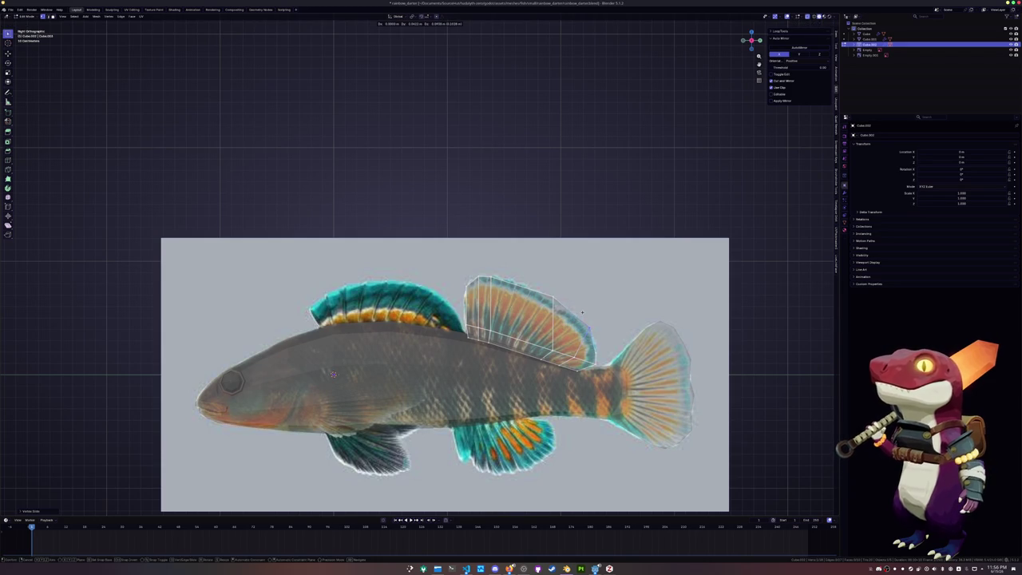
left_click(332, 374)
key("ctrl+t")
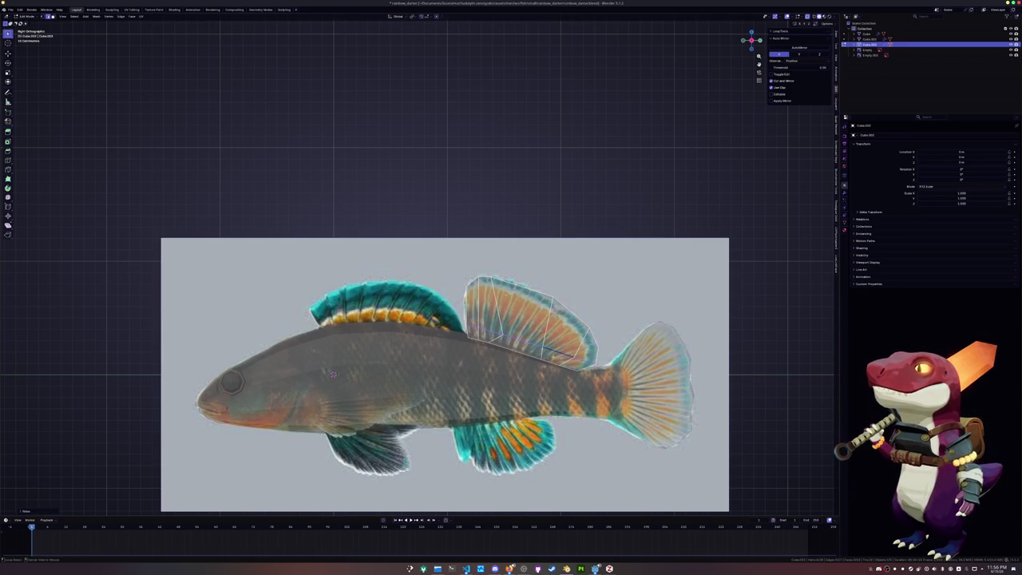
key("alt+j")
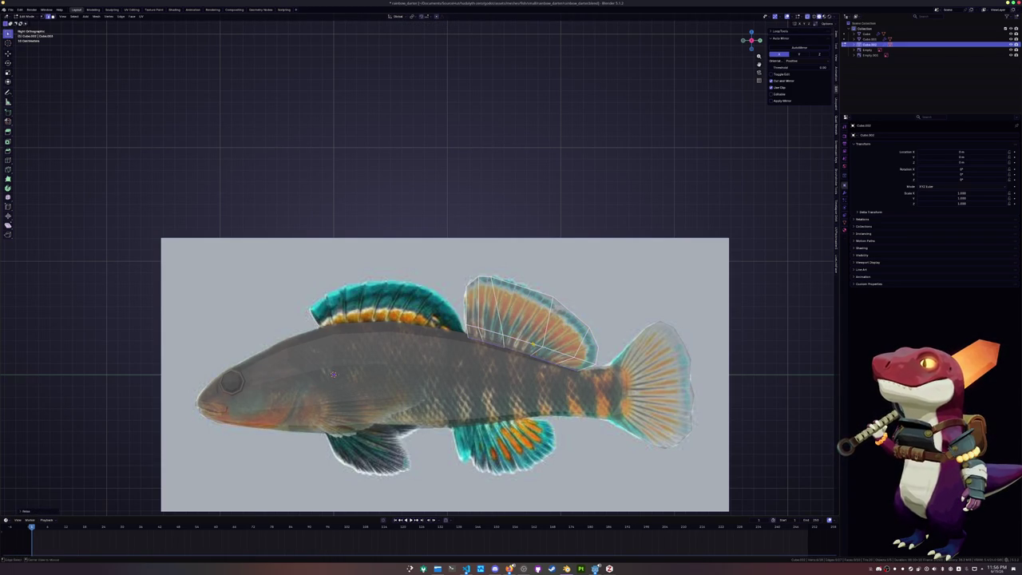
Slide and vertically move fin vertices to trace the orange-and-teal dorsal fin outline.
left_click(527, 351, "alt")
left_click(519, 344, "alt")
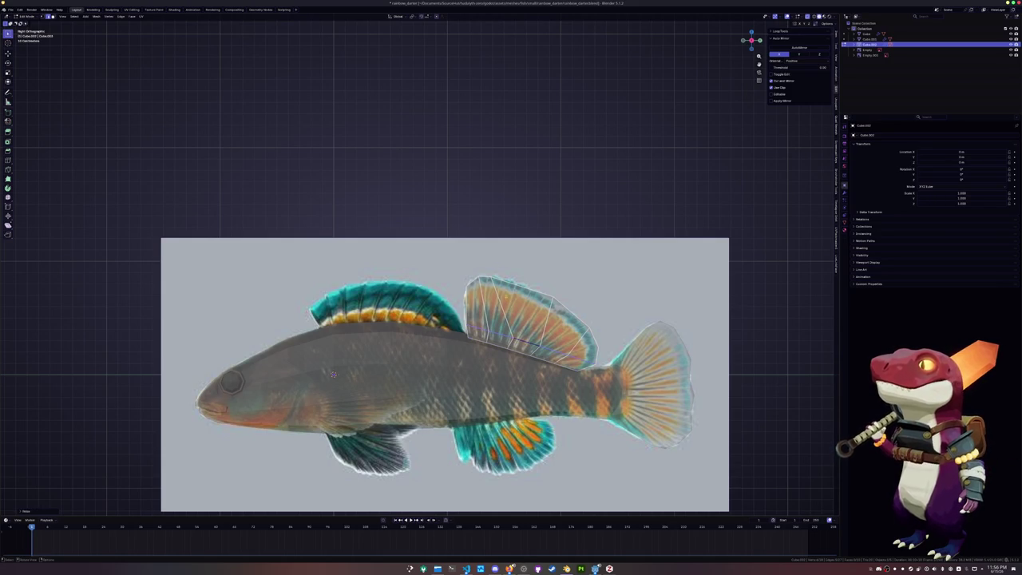
key("shift+v")
key("Return")
key("g")
key("z")
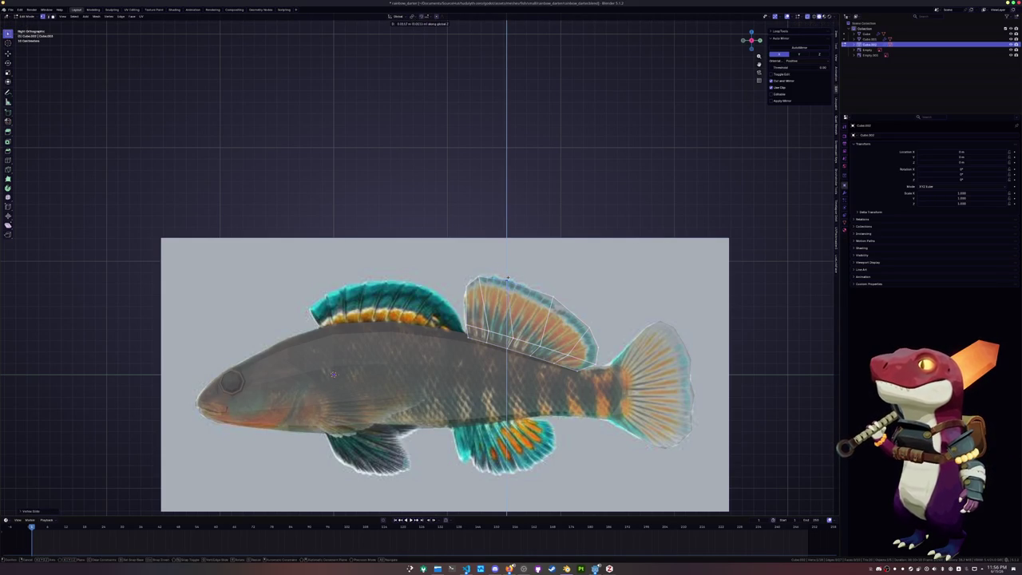
left_click(508, 278)
left_click(553, 300, "alt")
key("g")
key("z")
left_click(554, 300)
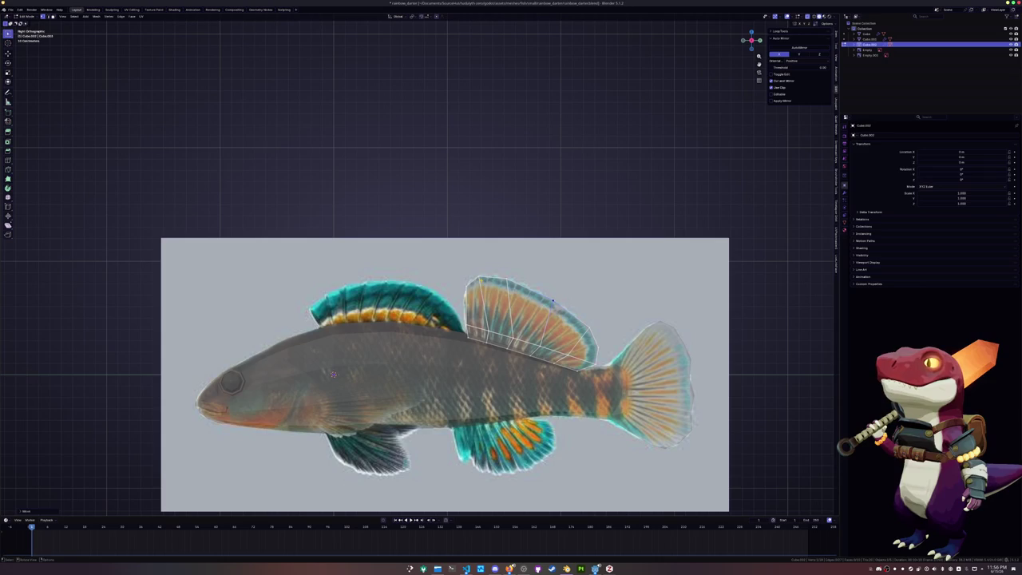
left_click(480, 278)
Return to the fish body mesh in Edit Mode and open its context menu.
key("Tab")
left_click(333, 374)
key("Tab")
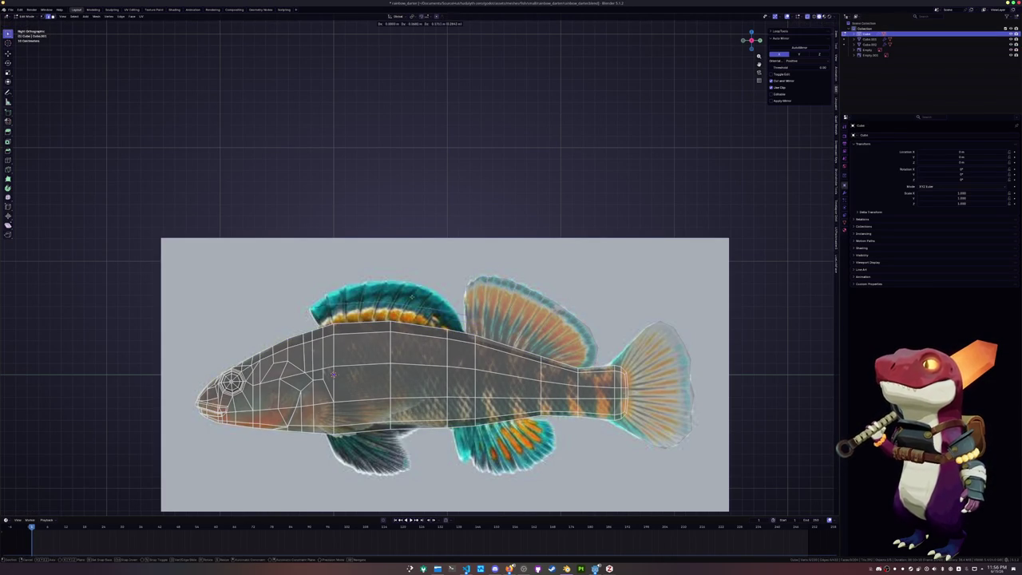
right_click(383, 325)
Separate the selected body geometry into a new object, Cube.003, and enter Edit Mode on it.
left_click(435, 324)
key("Tab")
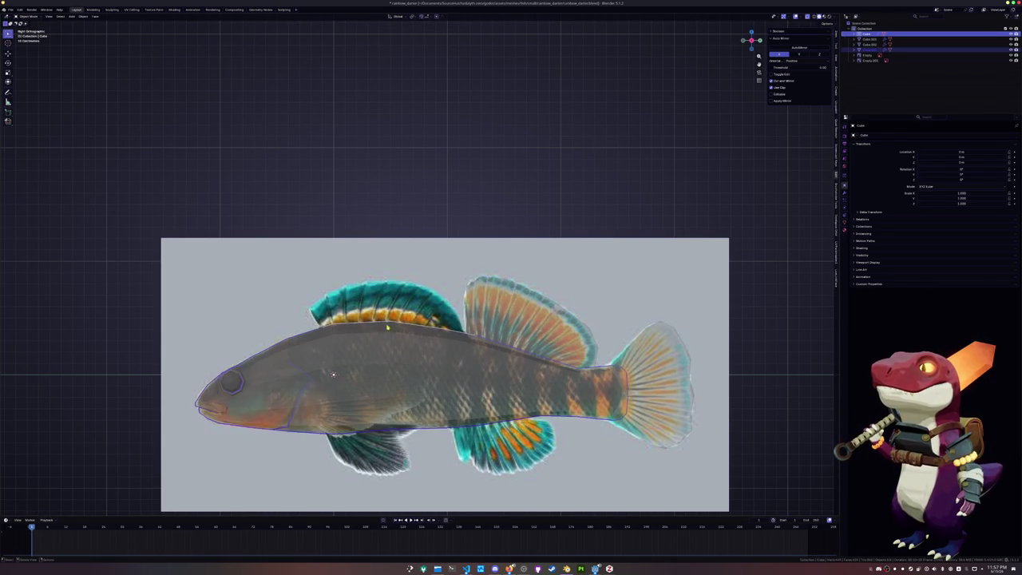
left_click(333, 374)
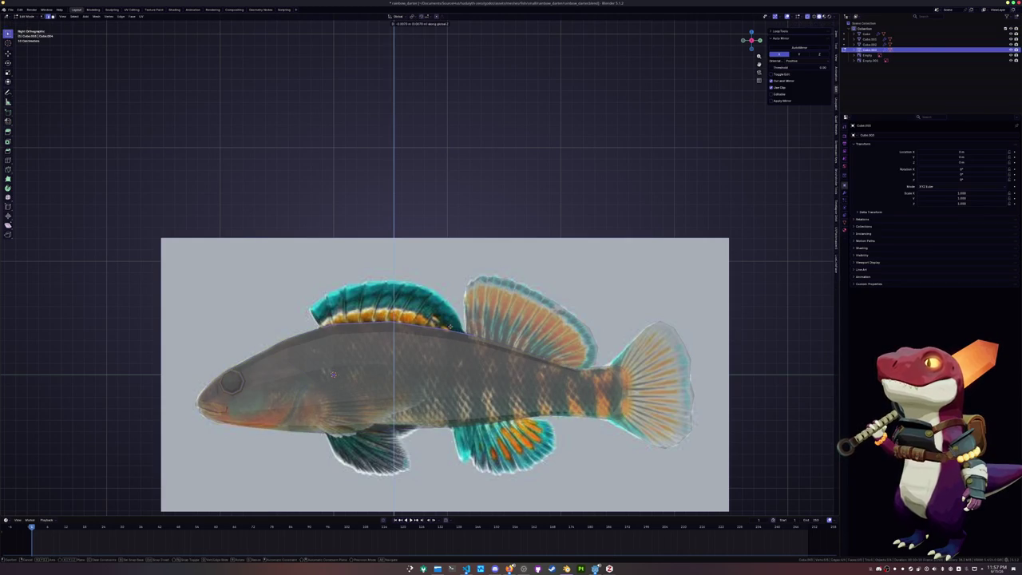
key("alt+z")
key("alt+z")
key("Tab")
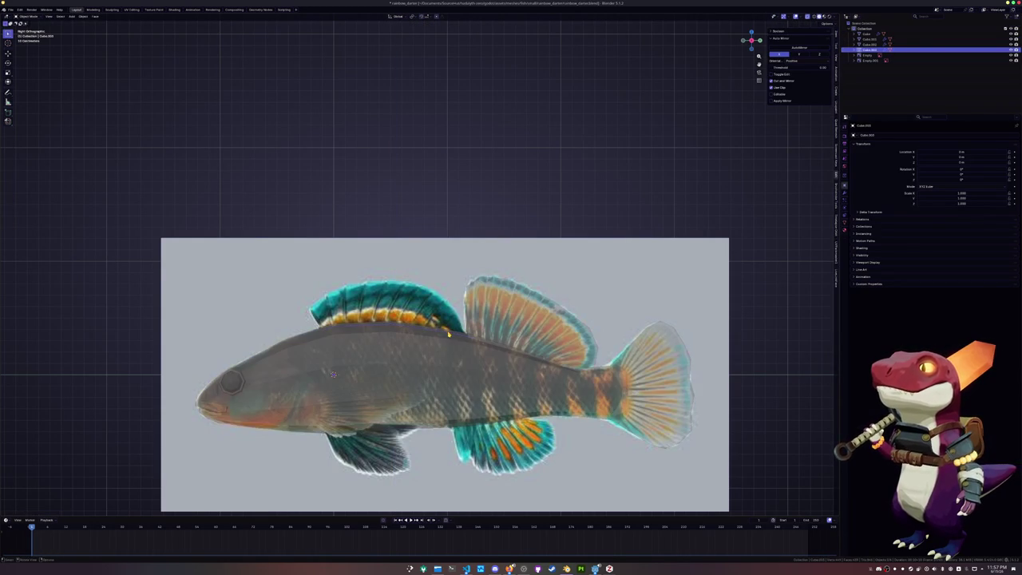
key("alt+z")
key("Tab")
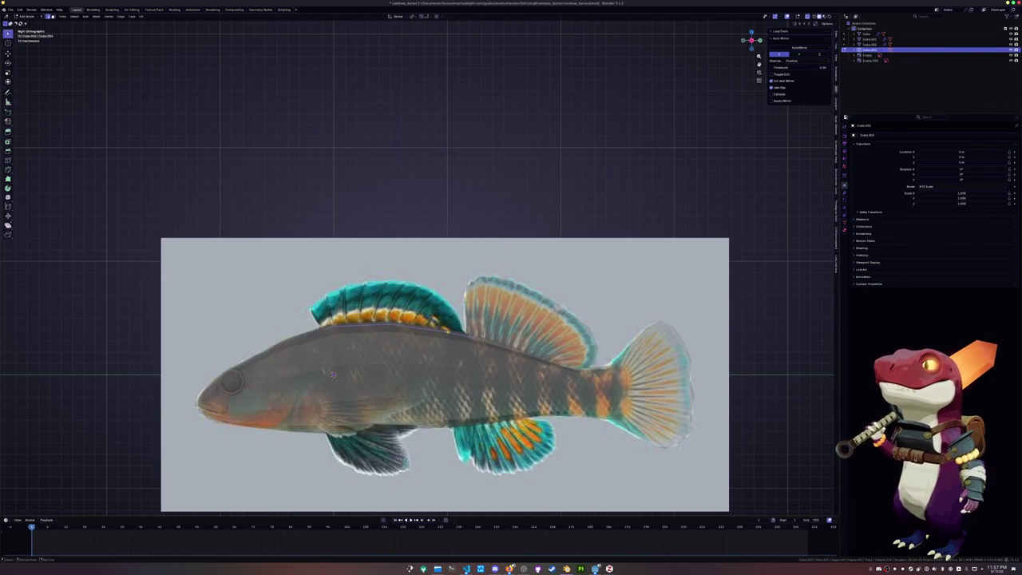
Move the fin edge along the fish's back into place over the reference dorsal fin.
left_click(337, 329)
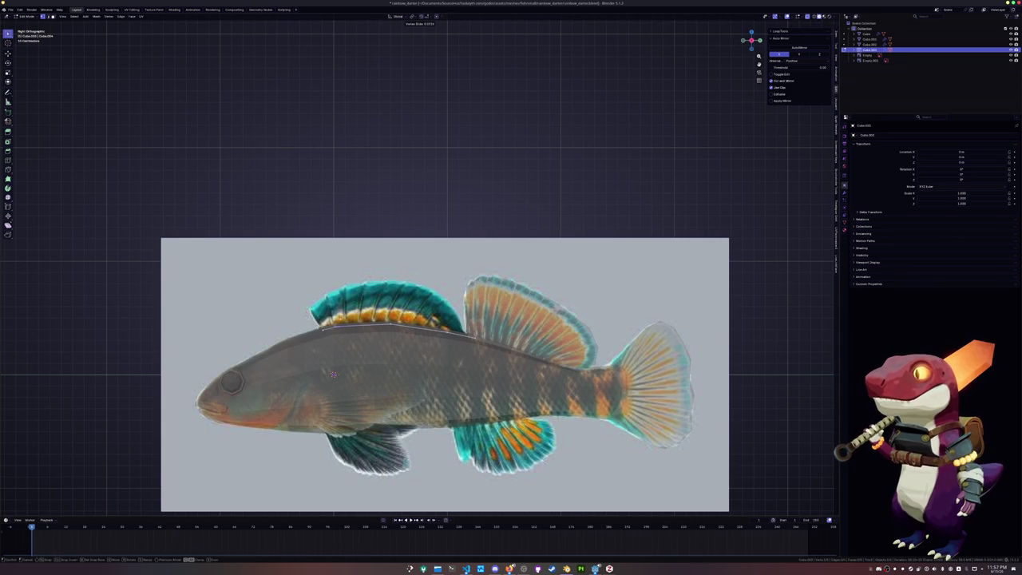
key("g")
key("z")
key("g")
key("Escape")
key("g")
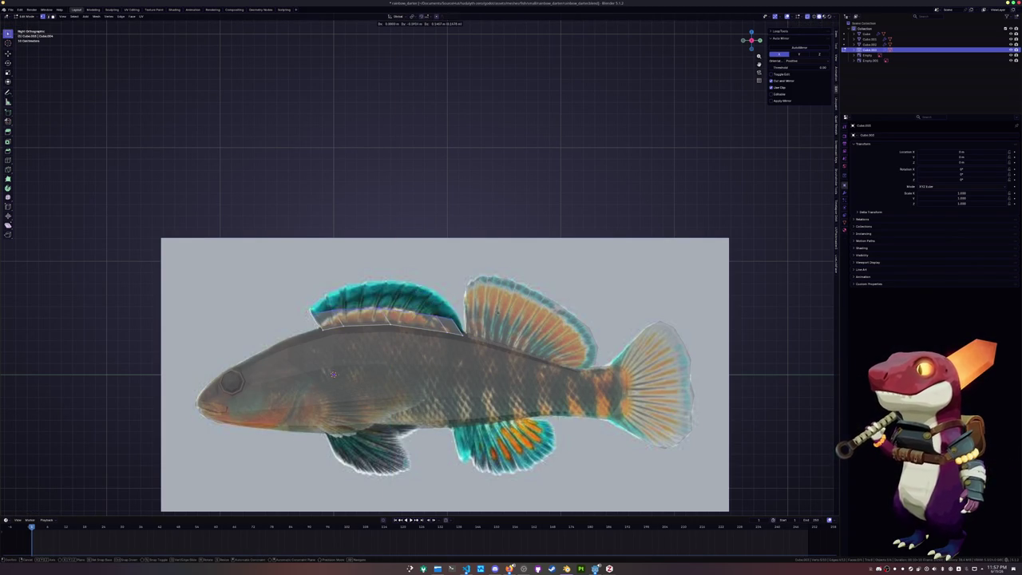
left_click(333, 374)
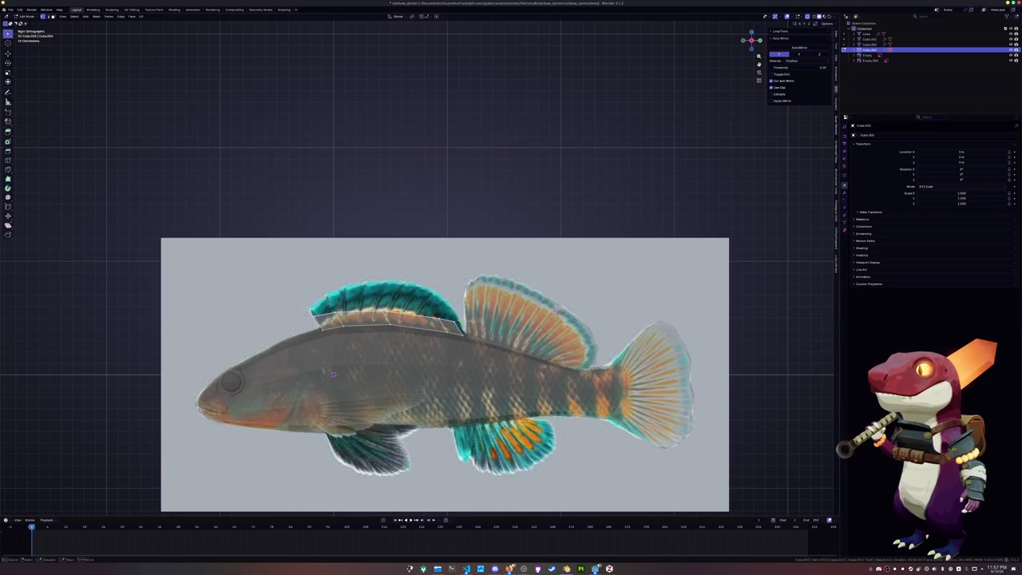
Extrude the dorsal fin's top edge into a new band of faces and raise it to the reference outline.
key("g")
left_click(333, 374)
key("g")
left_click(333, 374)
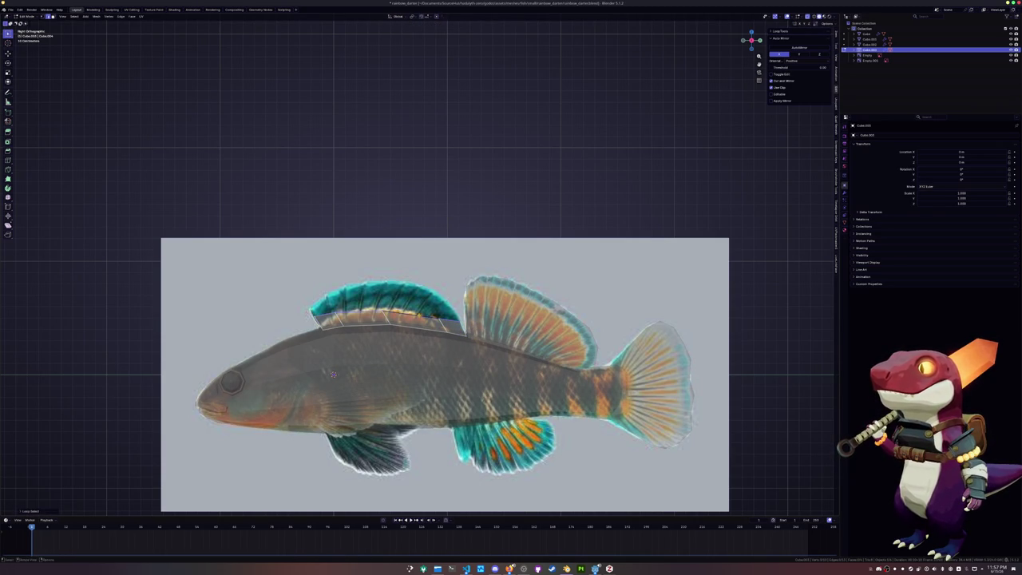
key("e")
left_click(333, 373)
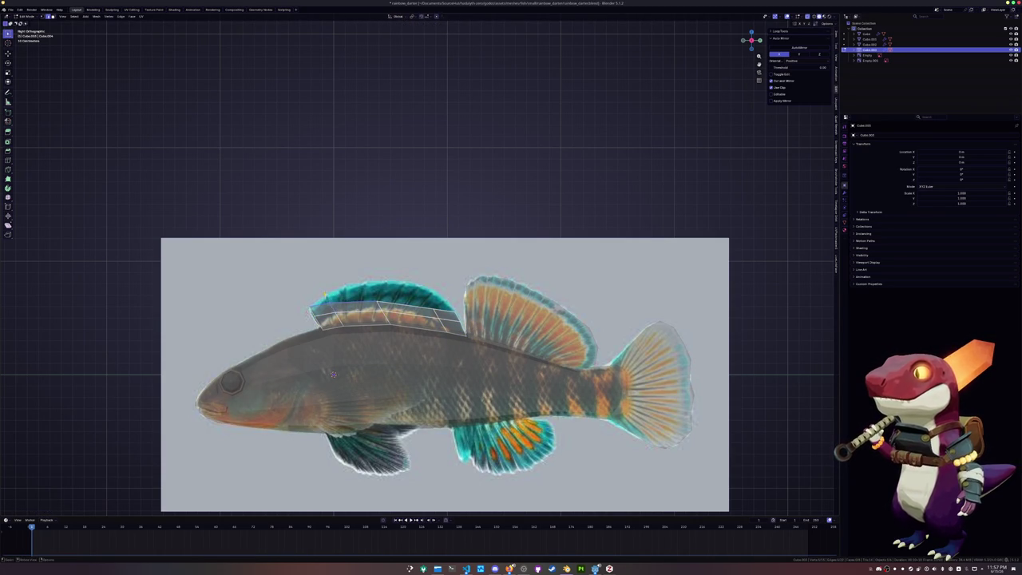
key("g")
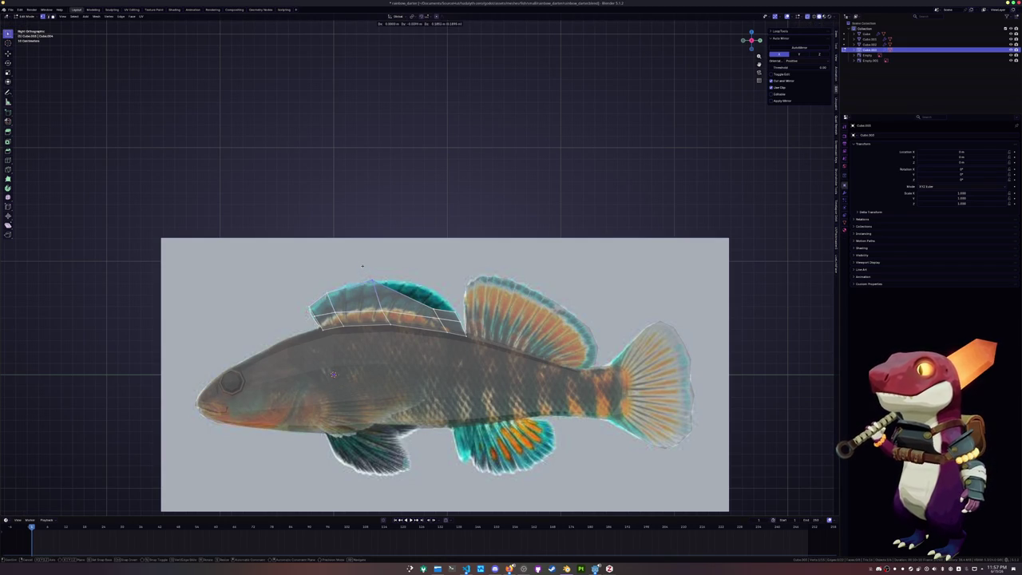
left_click(412, 272)
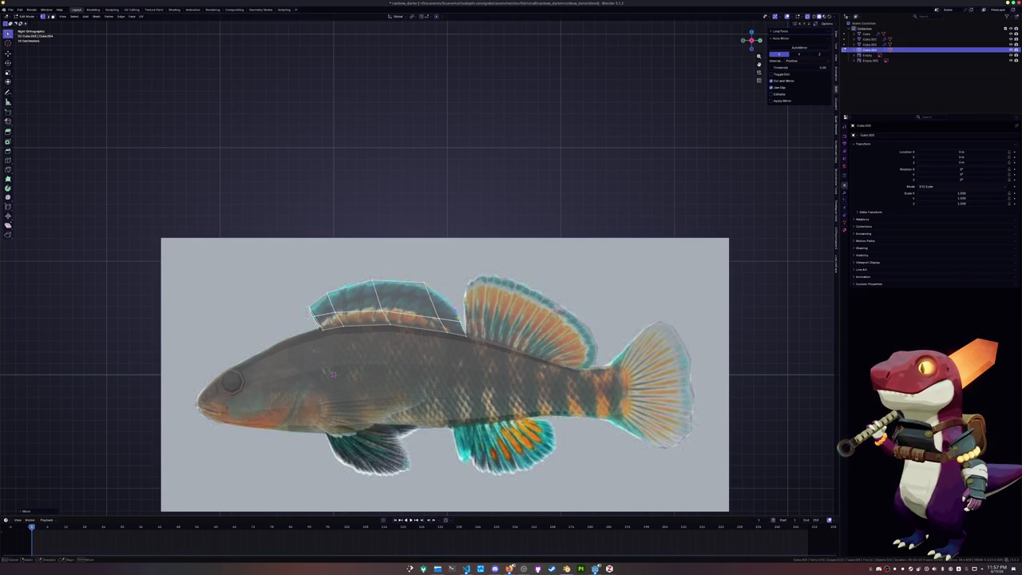
Select the fin's top and lower boundary edges, then return to Object Mode.
left_click(411, 285, "alt")
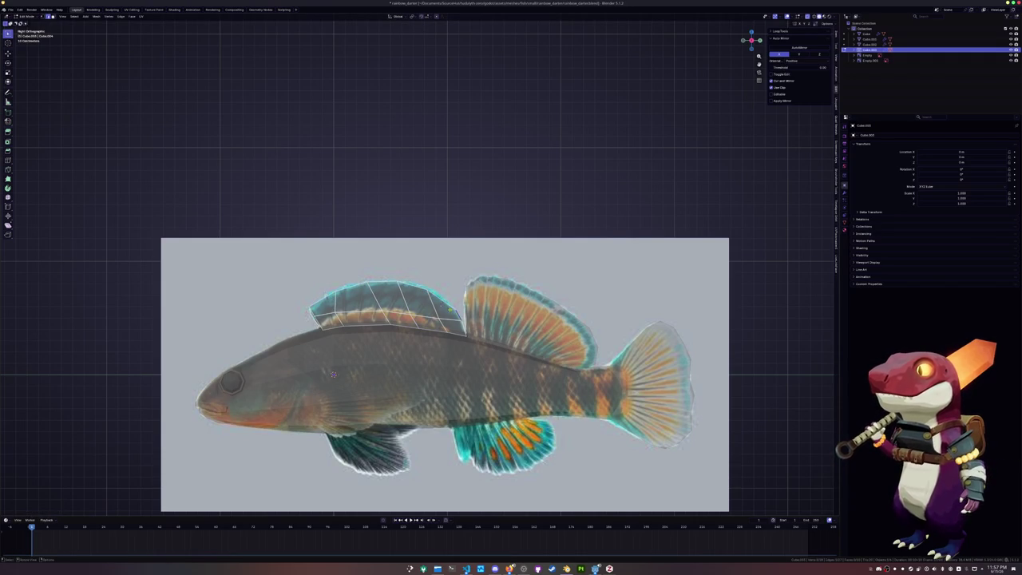
left_click(322, 297, "ctrl")
left_click(331, 313, "ctrl")
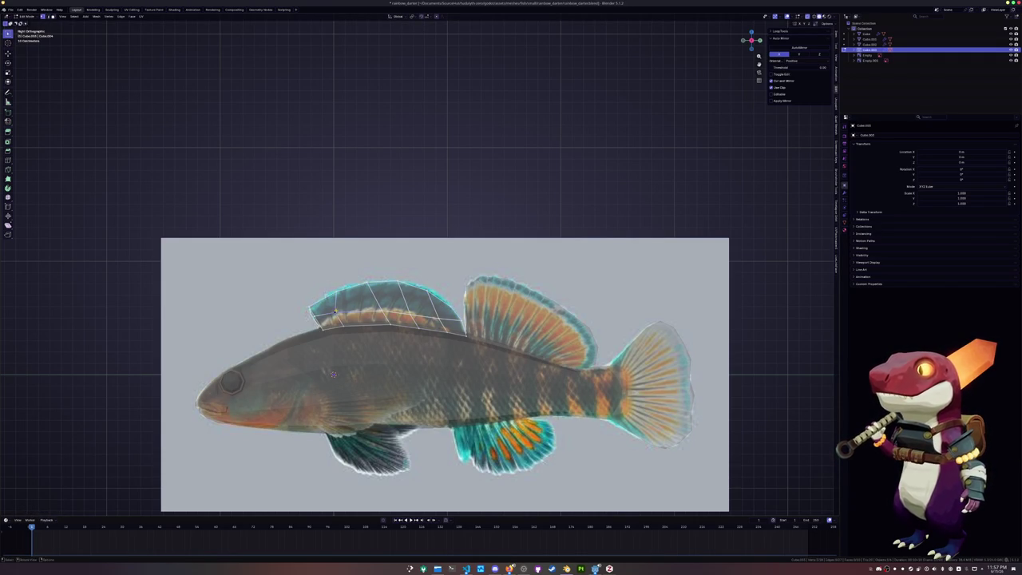
left_click(366, 326, "alt")
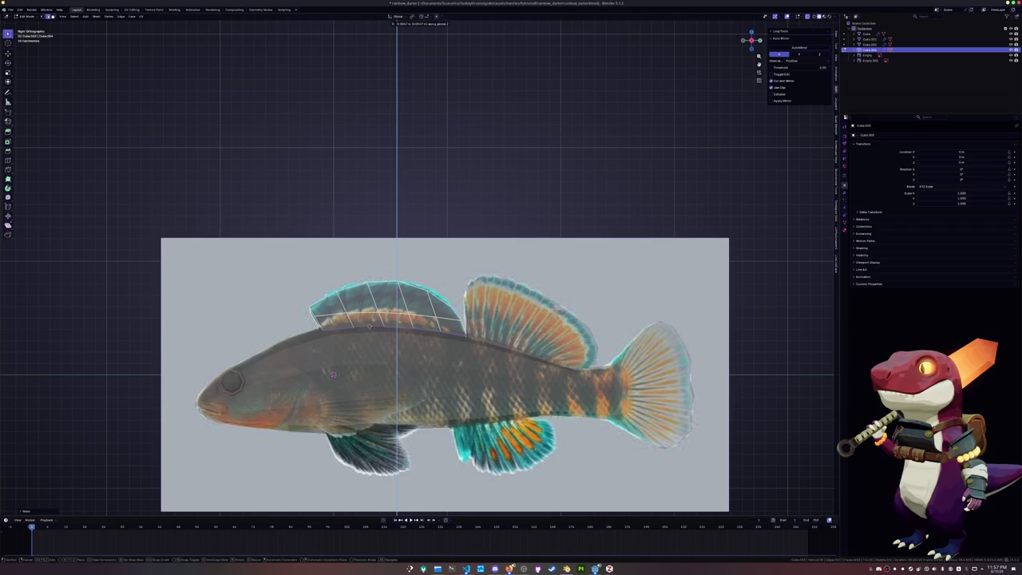
key("Tab")
middle_click_drag(371, 370, 361, 306, "shift")
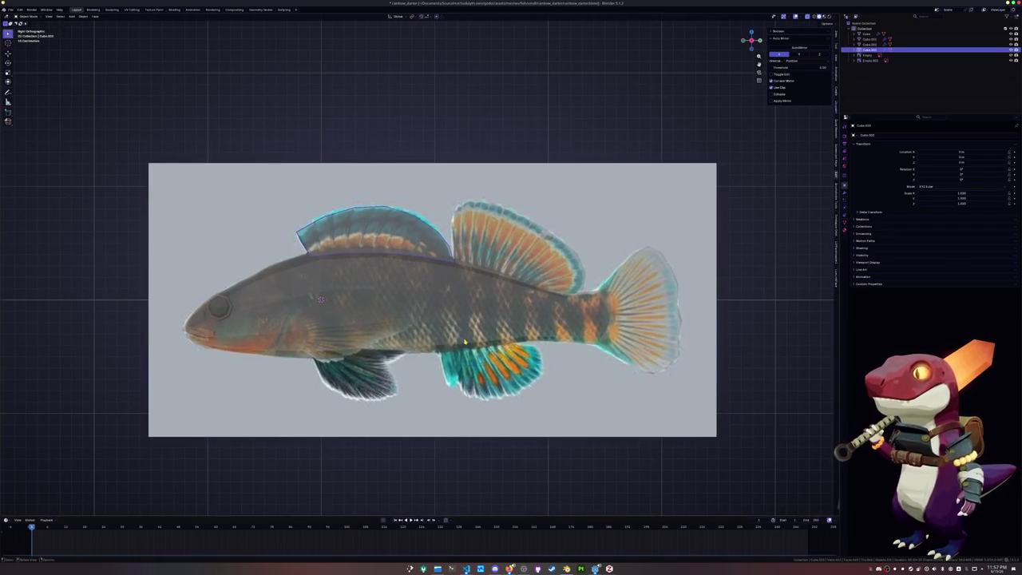
Clear the edge selection on the fish body mesh Cube and leave its Edit Mode.
left_click(470, 344)
key("Tab")
key("alt+a")
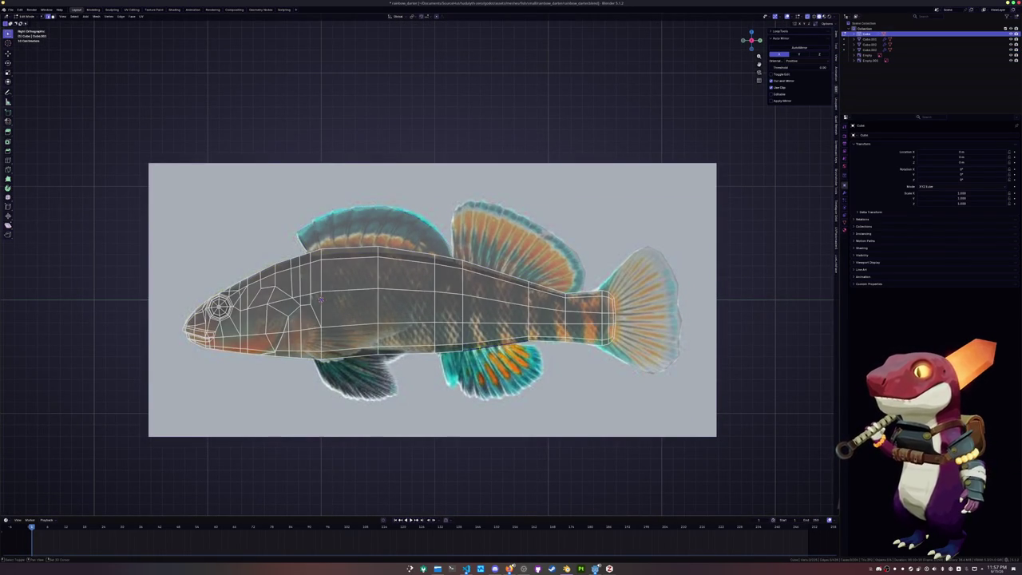
right_click(452, 349)
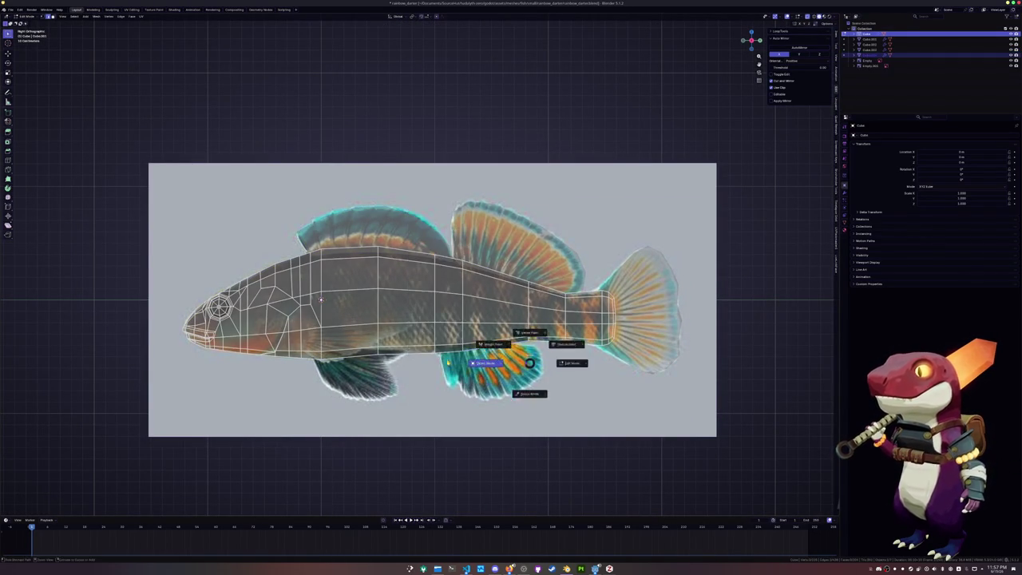
key("Tab")
Slide the lower fin Cube.004's vertices along their edges to match the reference.
left_click(320, 299)
key("Tab")
key("g")
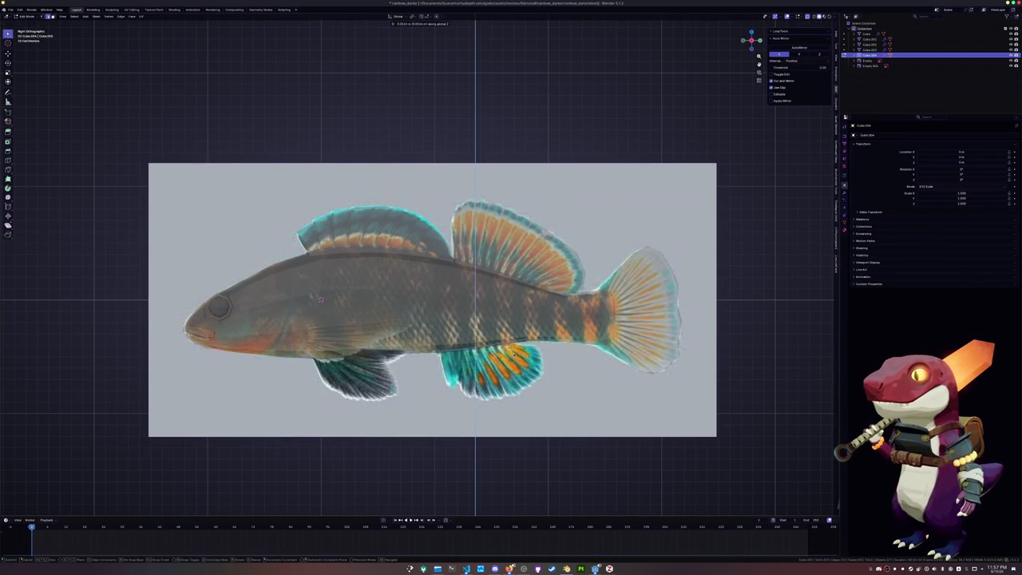
key("g")
left_click(320, 299)
key("g")
key("g")
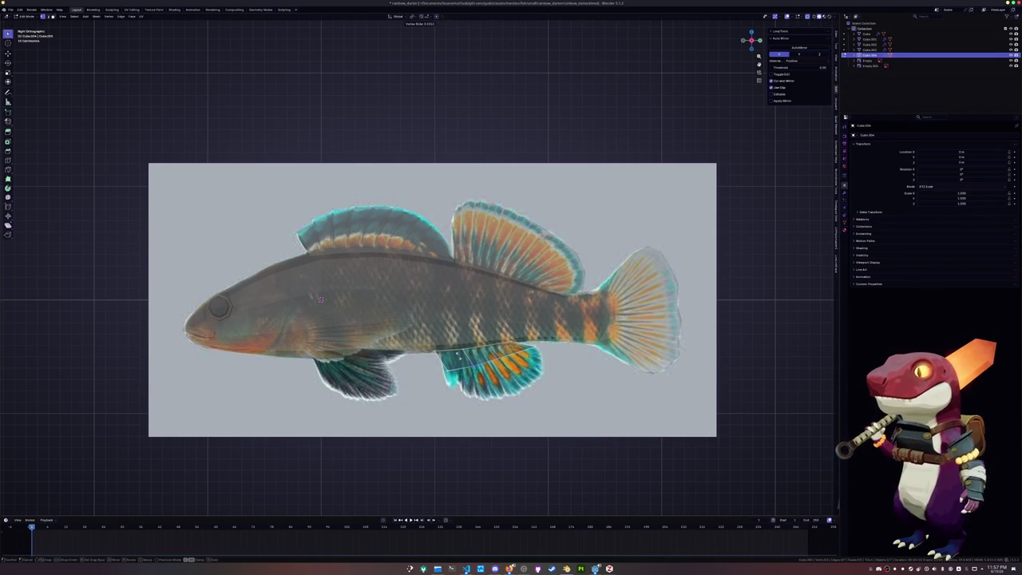
left_click(320, 299)
key("g")
key("g")
left_click(320, 300)
Reposition an edge loop and several vertices across the lower fin.
left_click(487, 363, "alt")
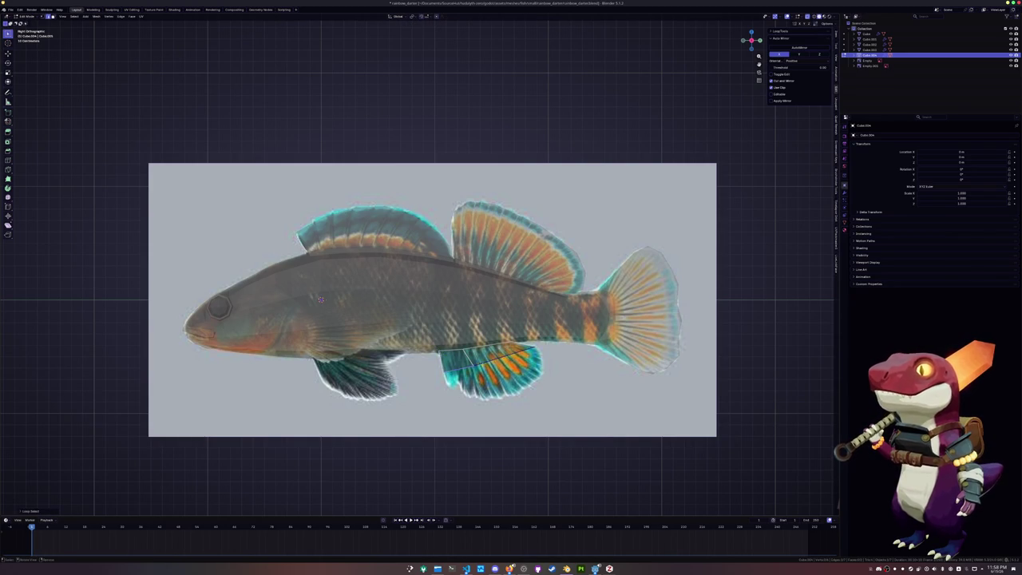
key("g")
key("Return")
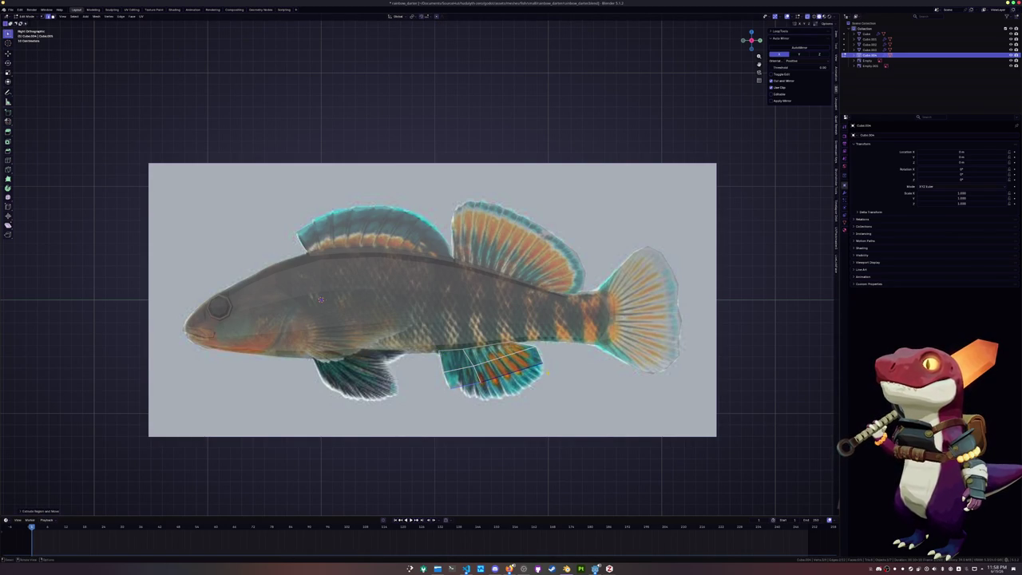
key("g")
key("g")
left_click(320, 299)
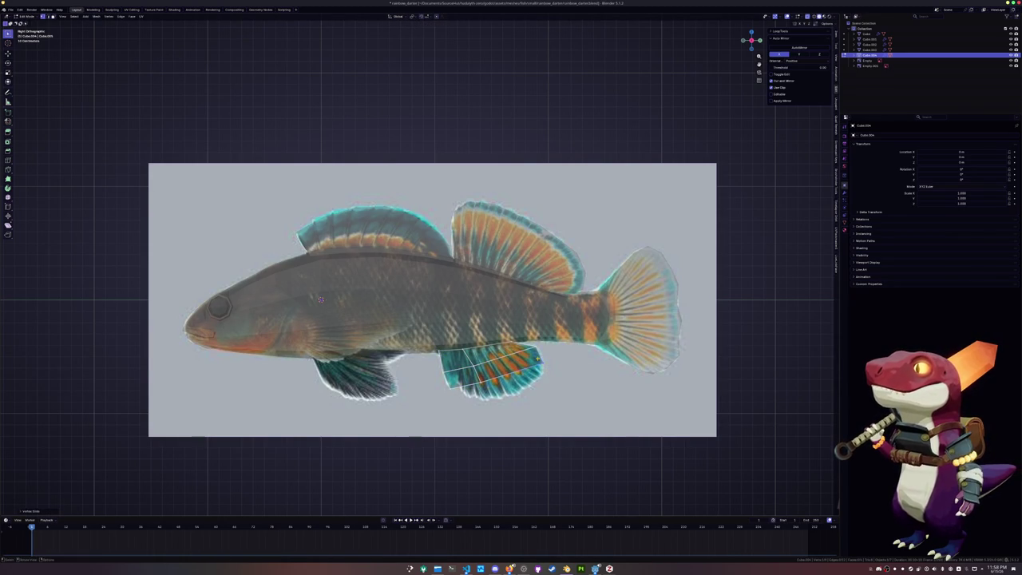
scroll(320, 299, "up", 2)
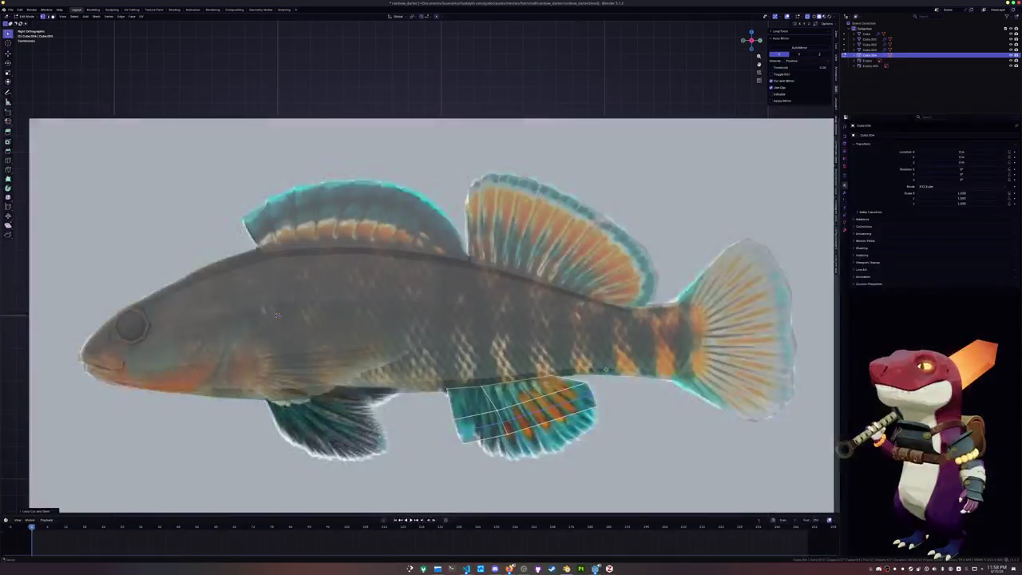
key("g")
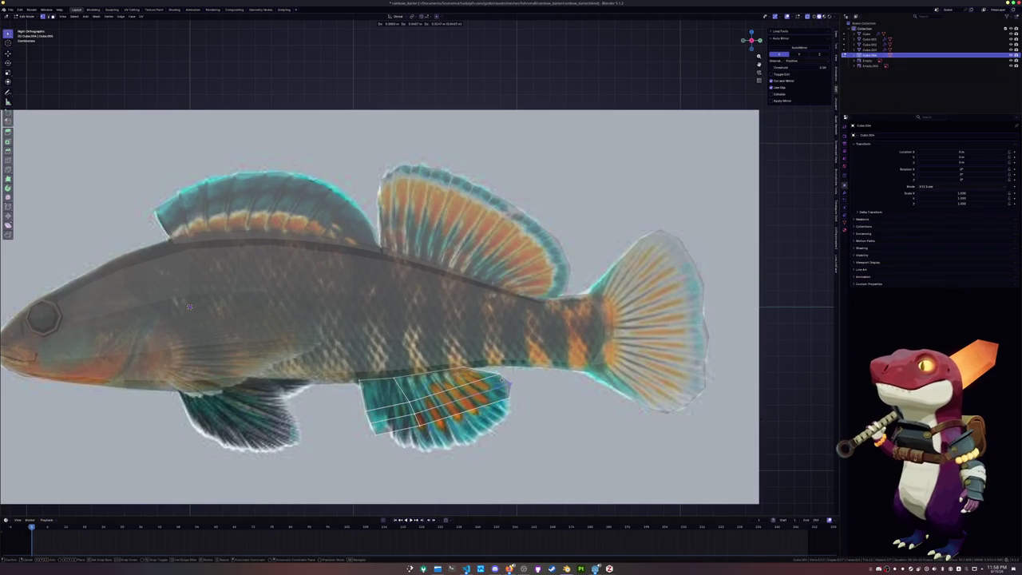
left_click(189, 306)
scroll(189, 306, "down", 1)
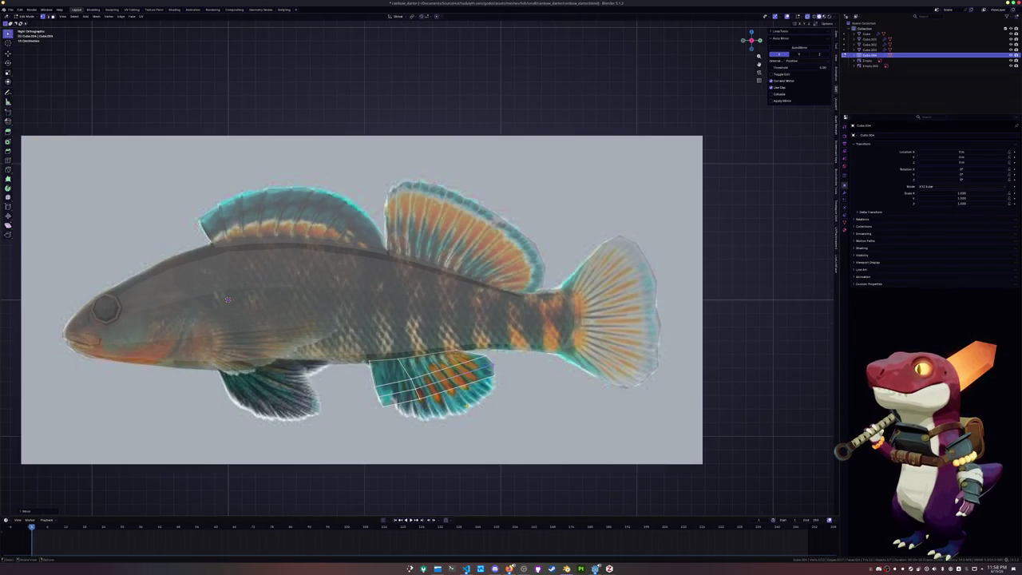
middle_click_drag(200, 302, 255, 281, "shift")
Try a loop cut across the lower fin, then undo it back to the previous shape.
key("ctrl+r")
left_click(414, 364)
key("ctrl+z")
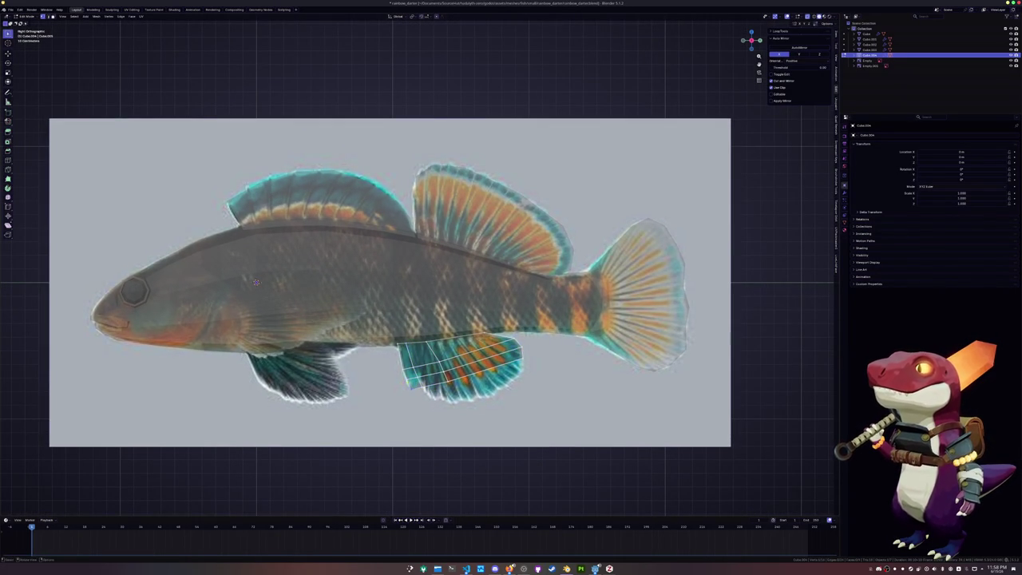
key("ctrl+z")
key("ctrl+z")
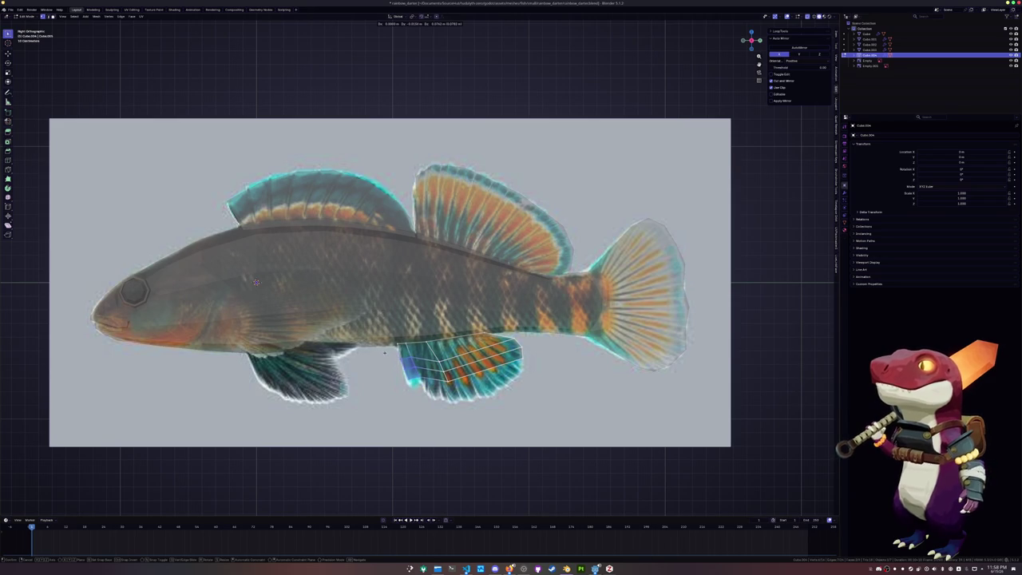
scroll(255, 282, "up", 2)
key("ctrl+z")
key("ctrl+z")
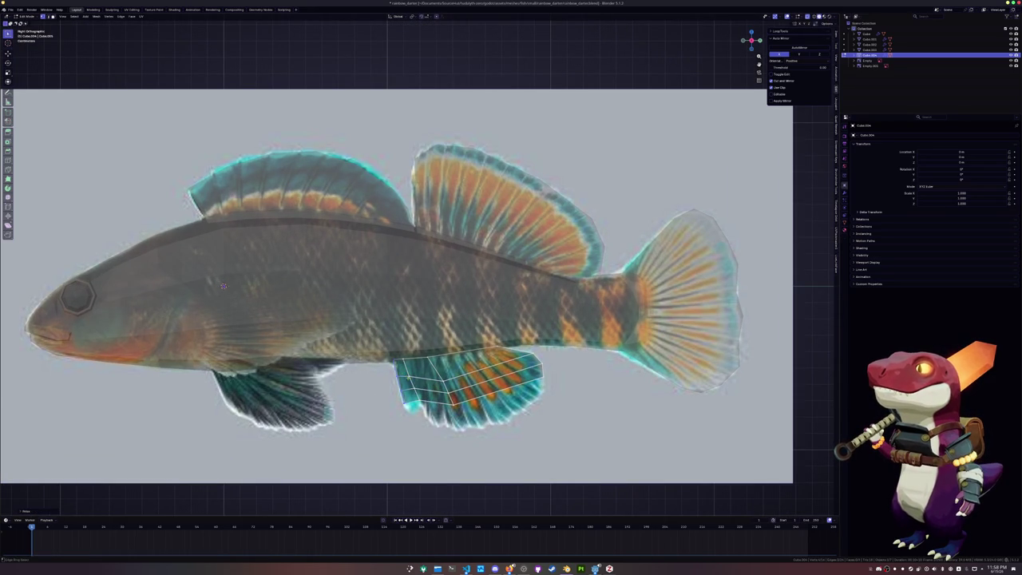
key("ctrl+z")
Slide individual lower fin vertices along their edges to refine the outline.
key("g")
key("g")
left_click(224, 285)
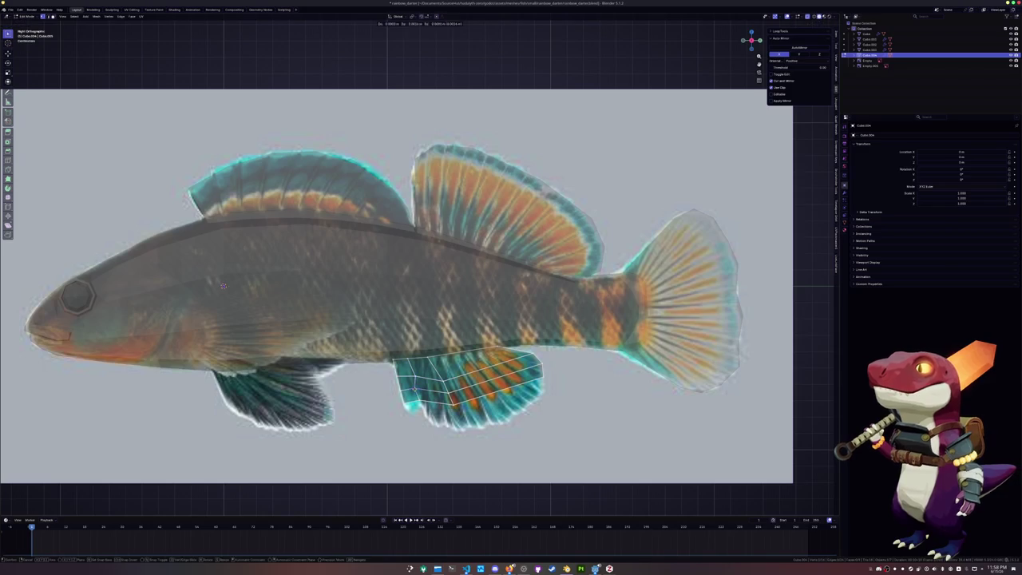
key("g")
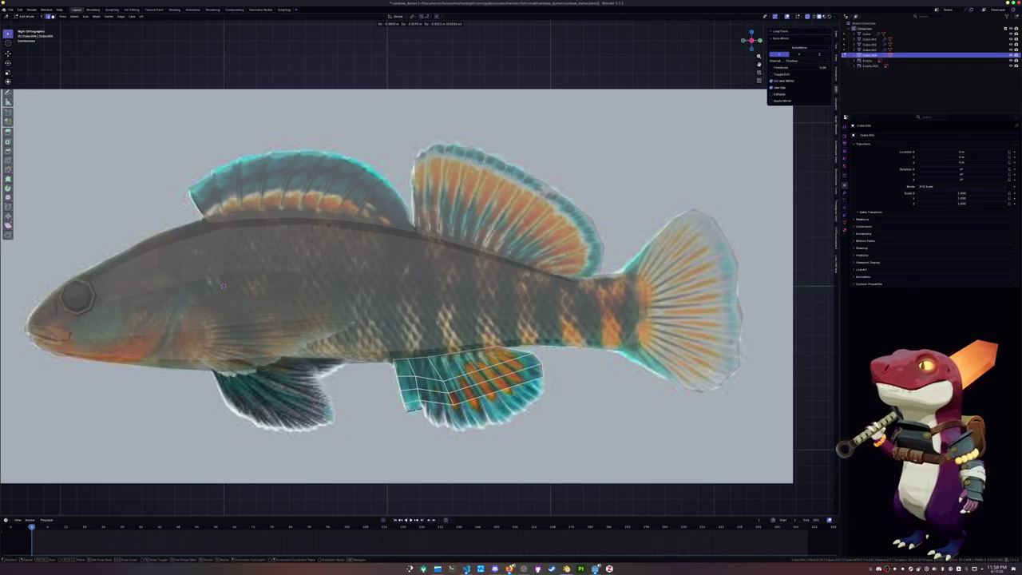
key("g")
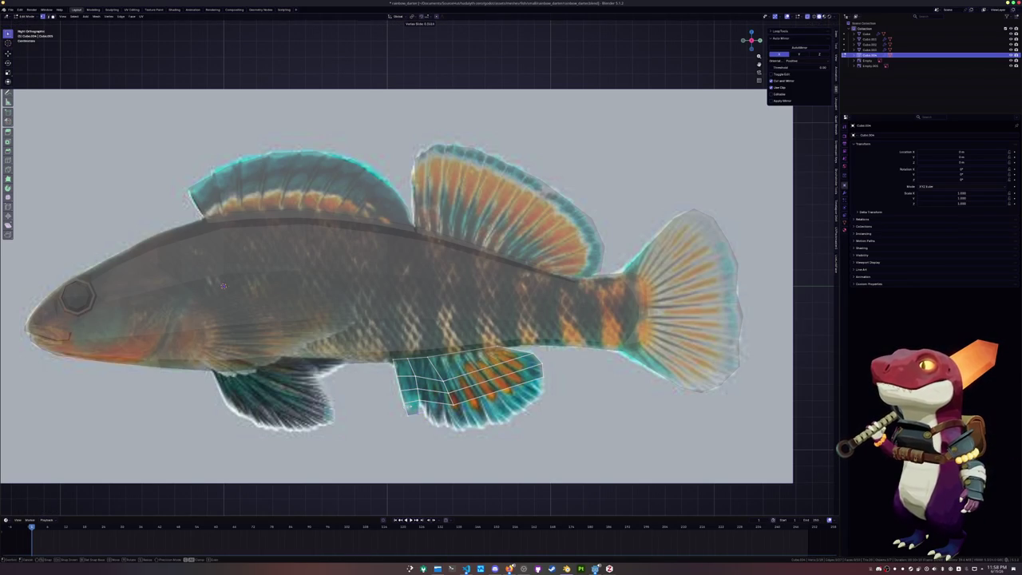
left_click(224, 286)
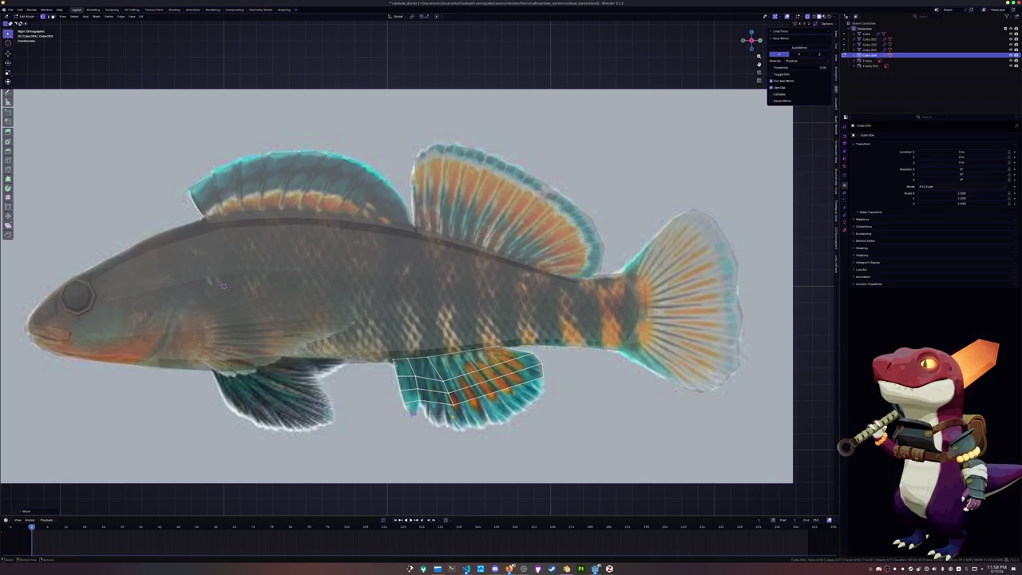
key("g")
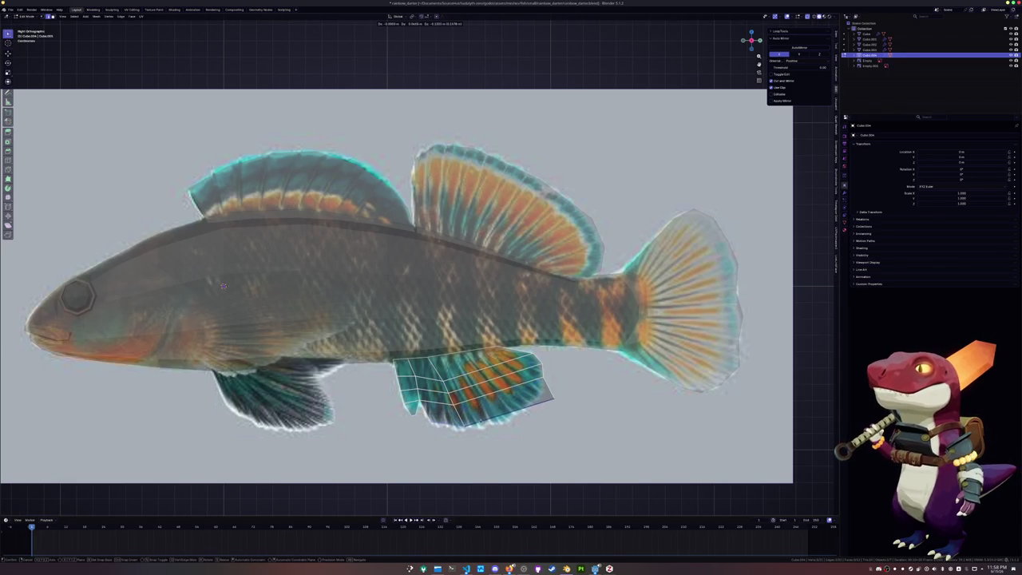
key("g")
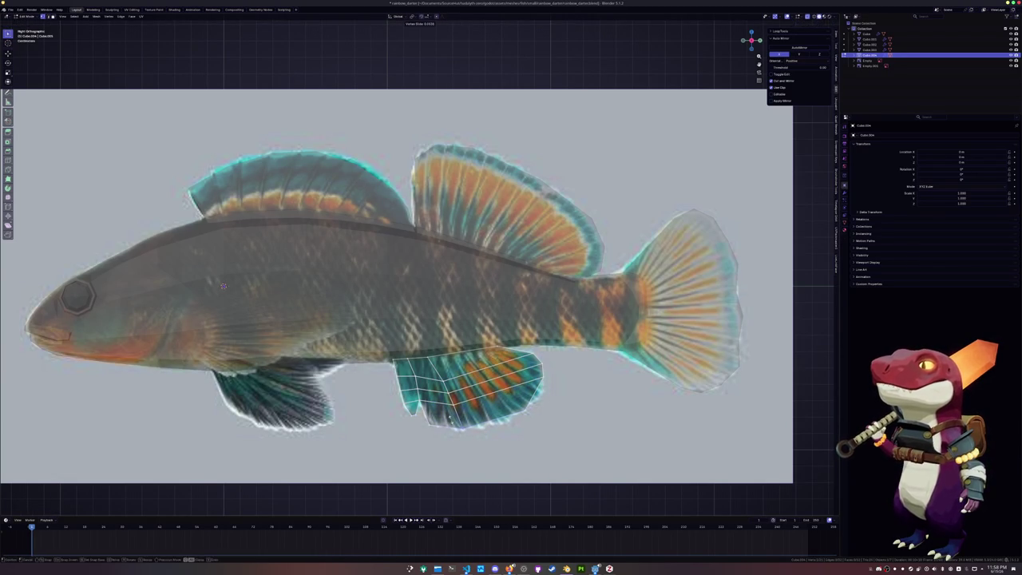
key("g")
key("Escape")
Add an edge loop across the lower fin and move its vertices into place.
key("ctrl+r")
left_click(532, 391)
right_click(533, 391)
key("g")
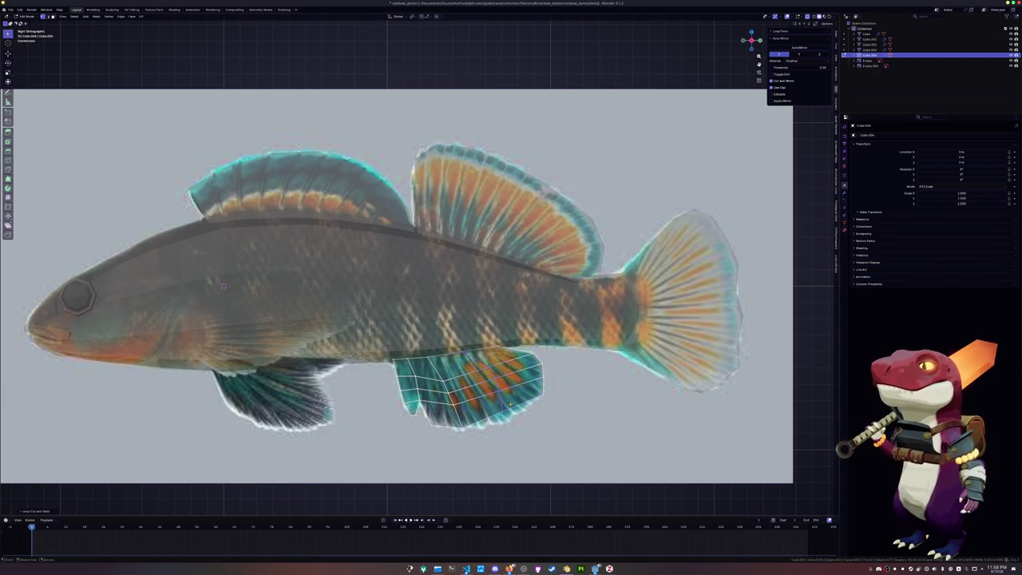
left_click(497, 415)
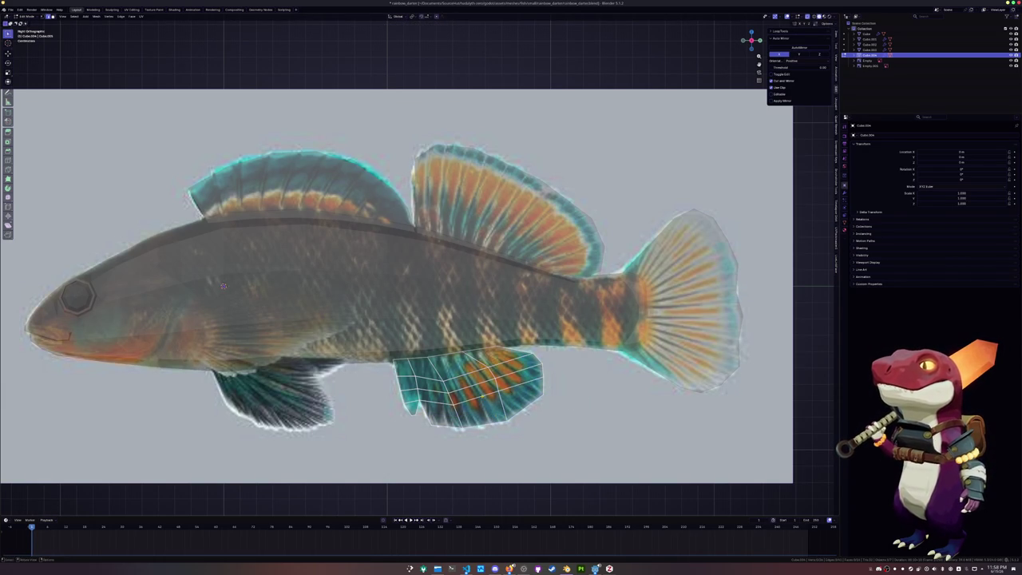
Add another loop cut slid toward the fin's front edge, then leave Edit Mode.
key("ctrl+r")
left_click(466, 411)
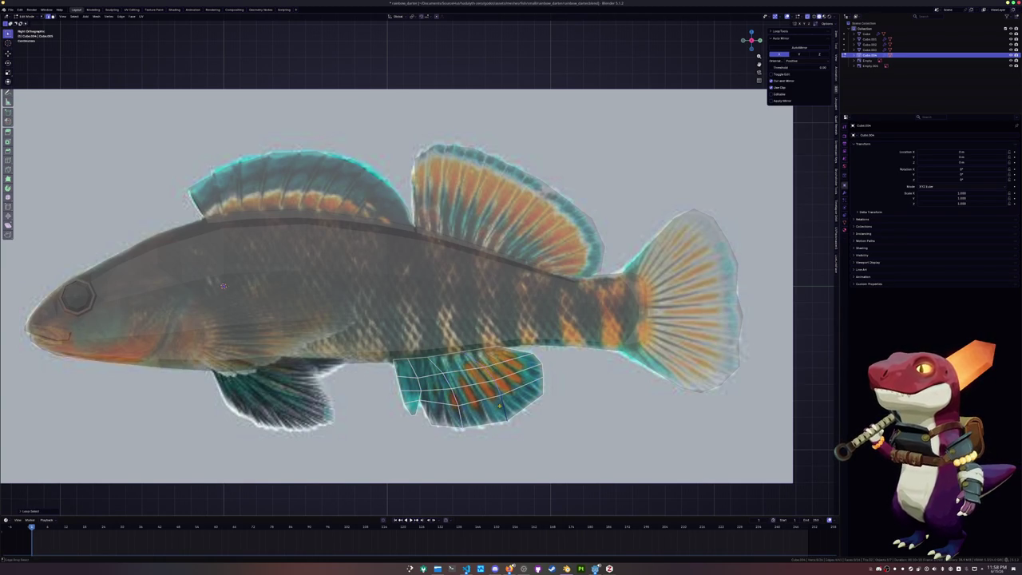
left_click(419, 391)
left_click(421, 393)
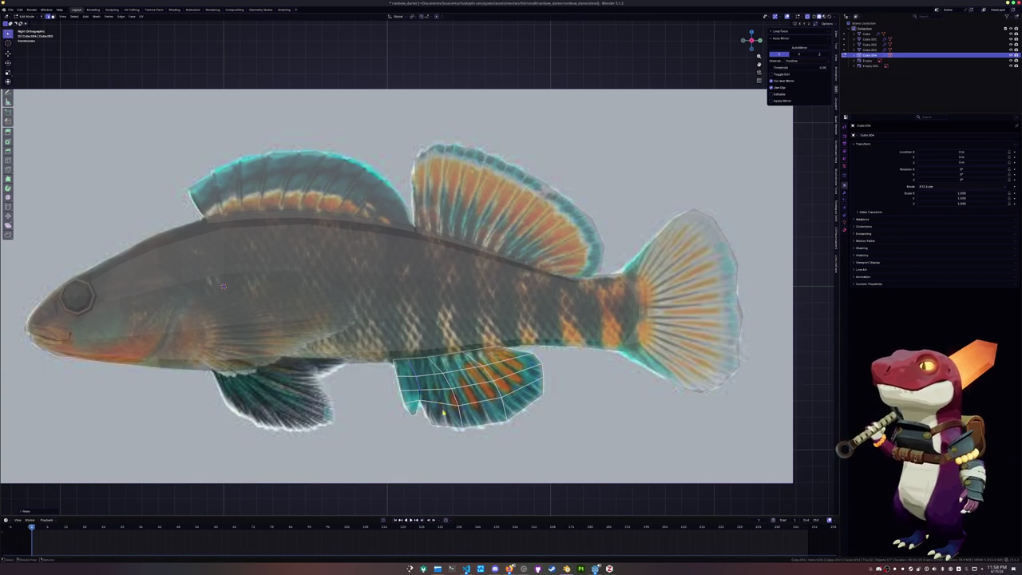
key("Tab")
scroll(442, 407, "down", 2)
middle_click_drag(448, 407, 509, 408, "shift")
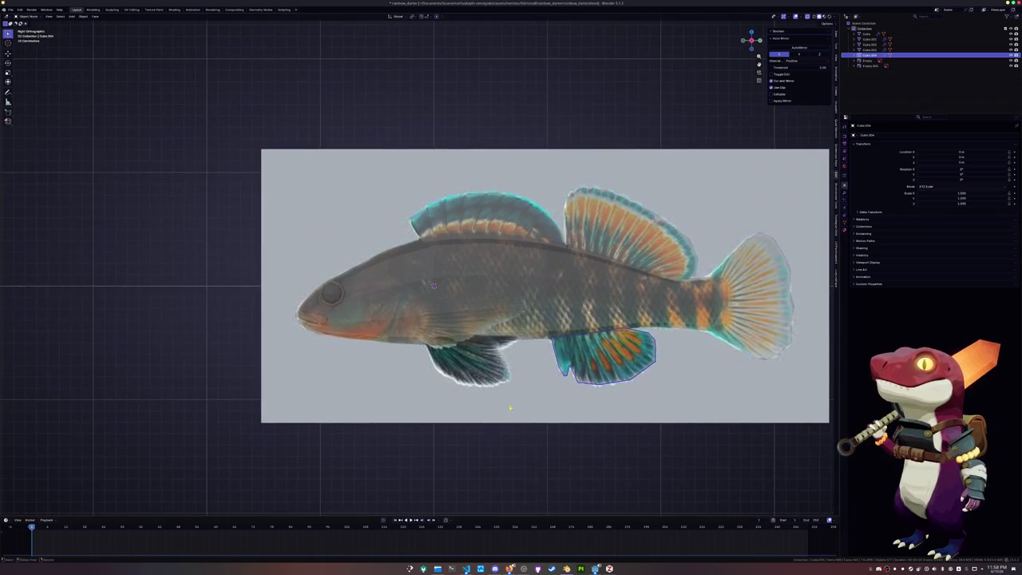
Isolate the fish body in local view, edit it in side view, and select its underside edge.
left_click(490, 335)
key("KP_Divide")
key("KP_1")
key("Tab")
scroll(488, 336, "up", 3)
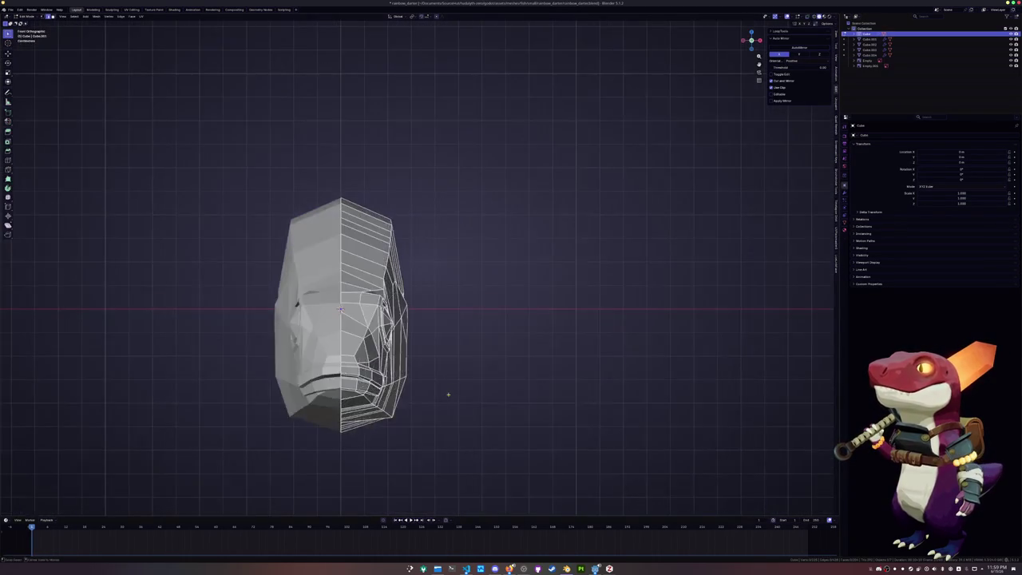
middle_click_drag(451, 392, 393, 351)
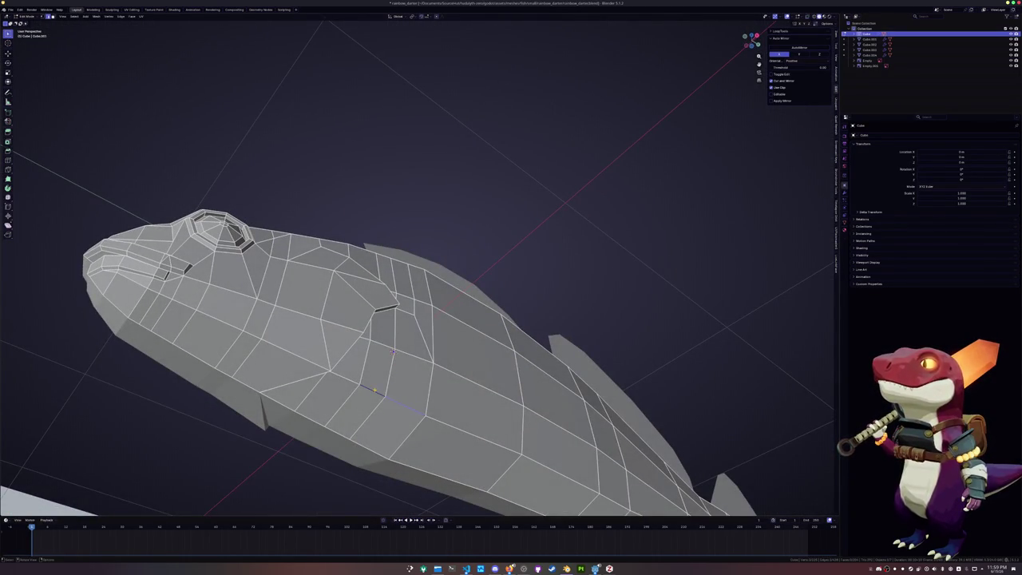
key("KP_3")
left_click(431, 414)
right_click(429, 414)
Separate the belly edge into its own object (Cube.006) and isolate it for editing.
left_click(459, 439)
key("Tab")
left_click(469, 417)
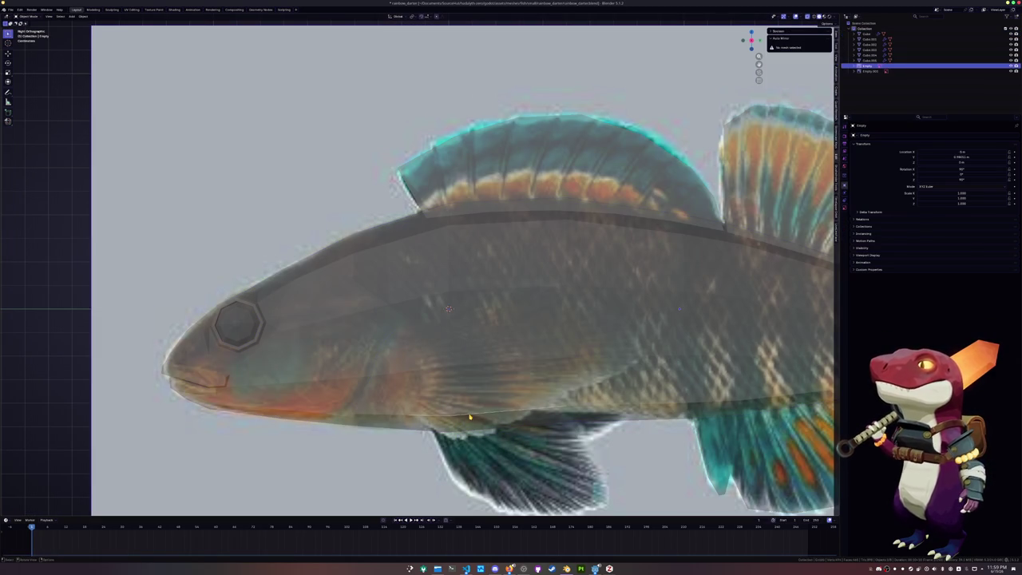
left_click(469, 417)
key("slash")
key("Tab")
Drop a trial axis move, exit isolation and select the quad over the pectoral fin.
key("g")
key("x")
key("y")
key("z")
key("x")
key("Return")
key("slash")
scroll(439, 296, "down", 3)
key("a")
scroll(444, 301, "up", 2)
scroll(449, 308, "up", 1)
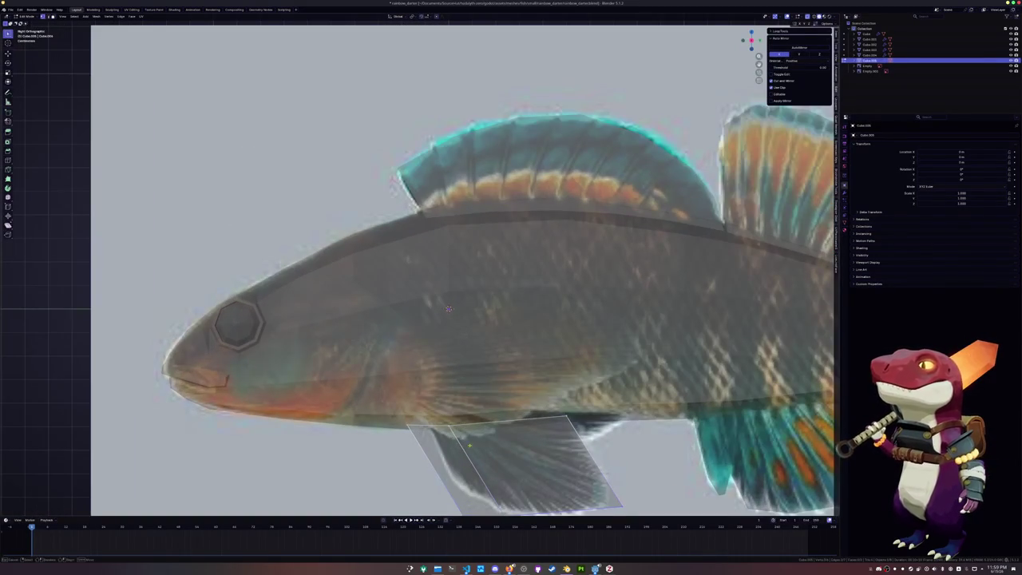
Slide the fin's corner vertices along their edges to set its front edge.
key("shift+v")
left_click(449, 309)
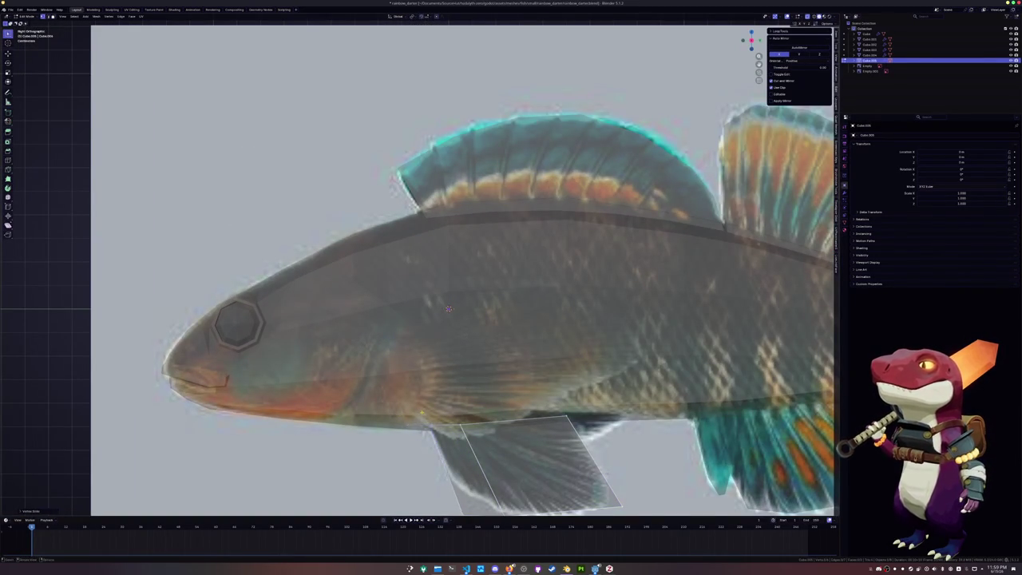
middle_click_drag(448, 308, 432, 242, "shift")
key("shift+v")
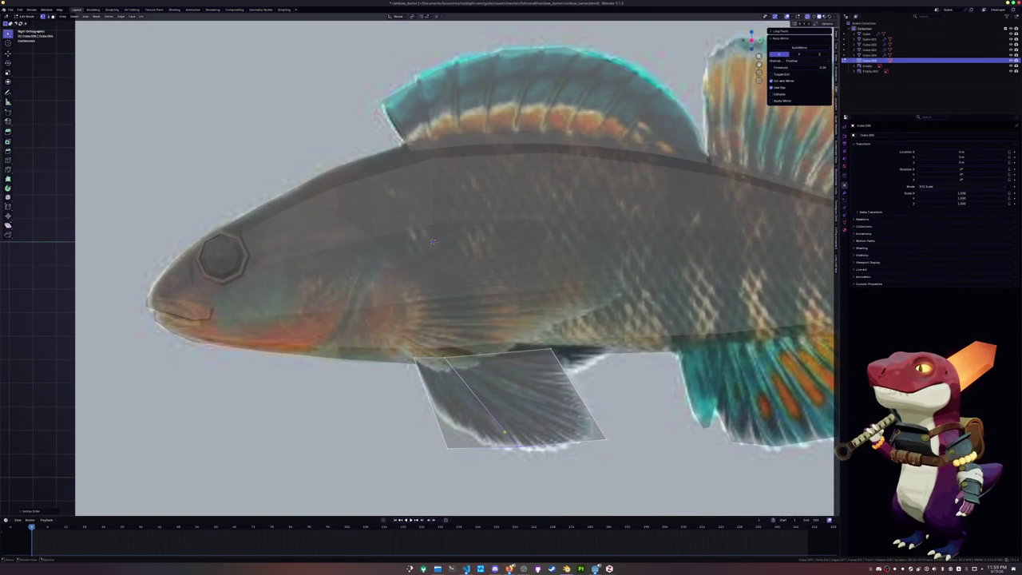
left_click(432, 241)
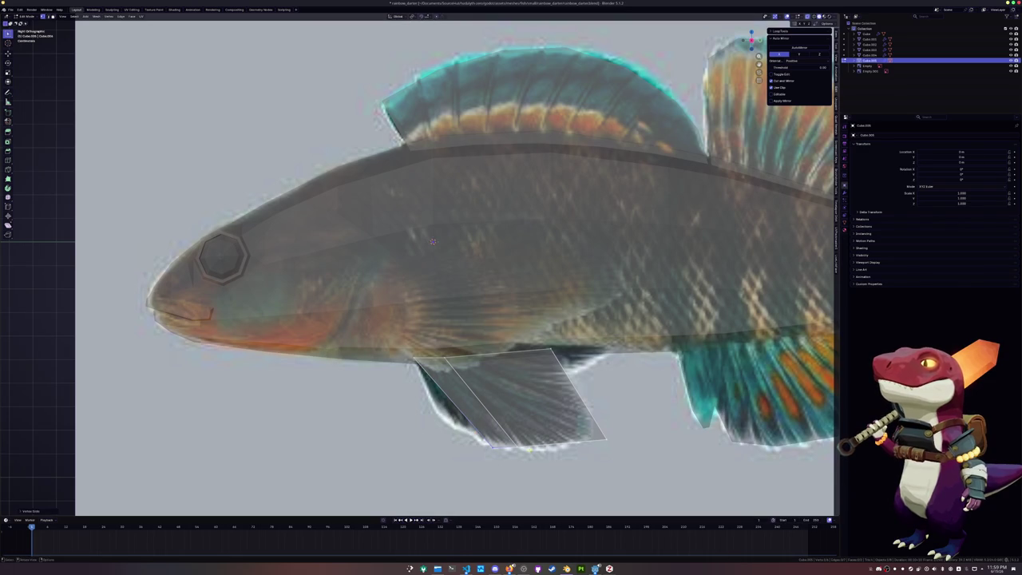
key("shift+v")
left_click(432, 241)
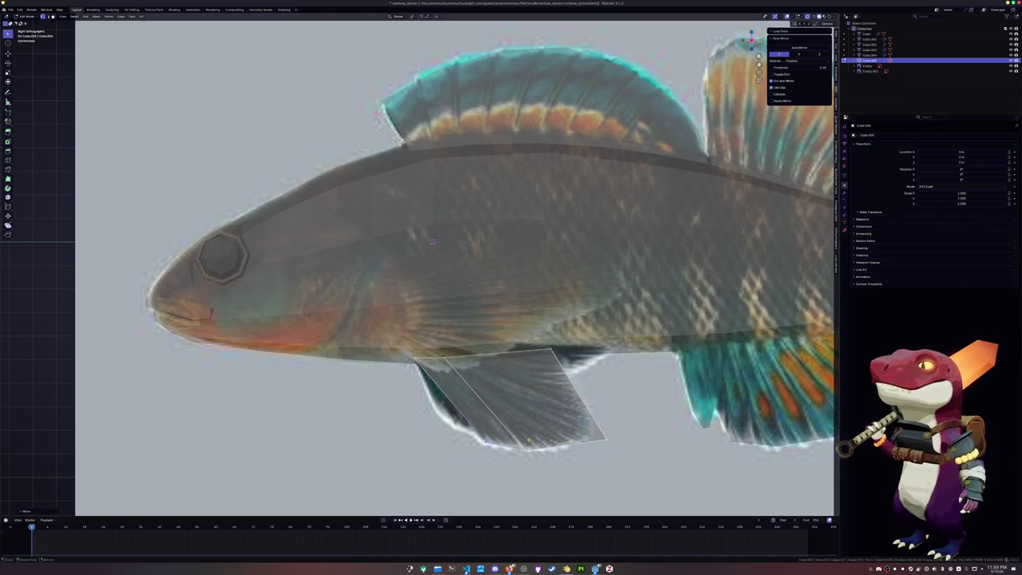
Move the fin's rear edge and corner vertices out to trace the reference fin's rear tip.
key("g")
key("g")
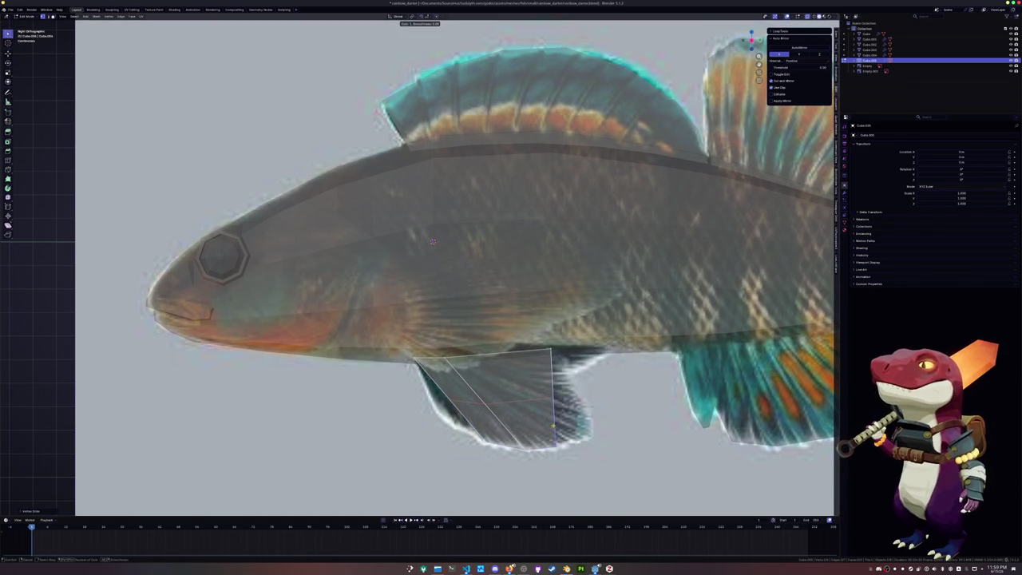
key("g")
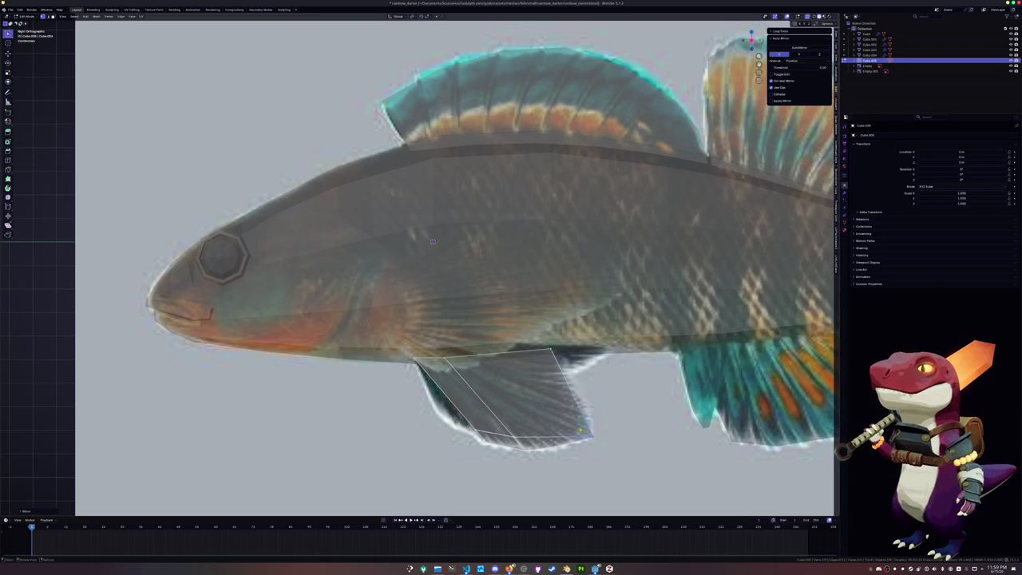
left_click(427, 418)
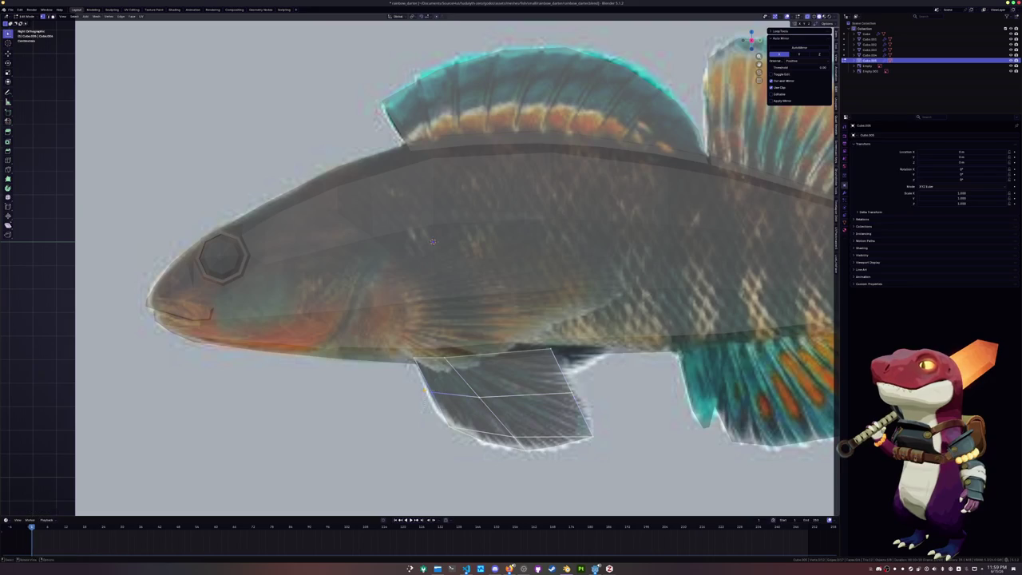
key("g")
left_click(431, 410)
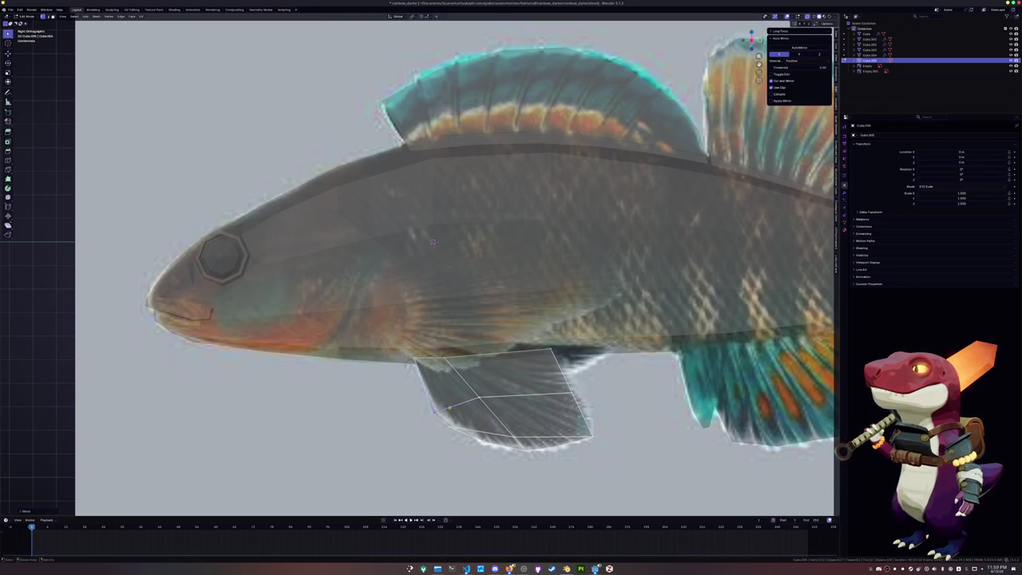
key("g")
left_click(487, 404)
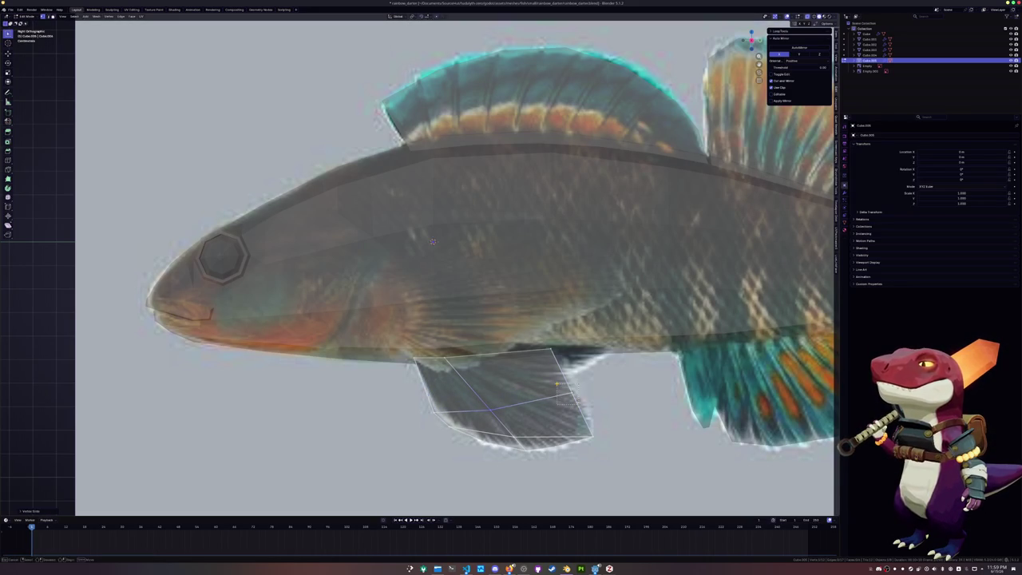
key("g")
left_click(563, 389)
key("g")
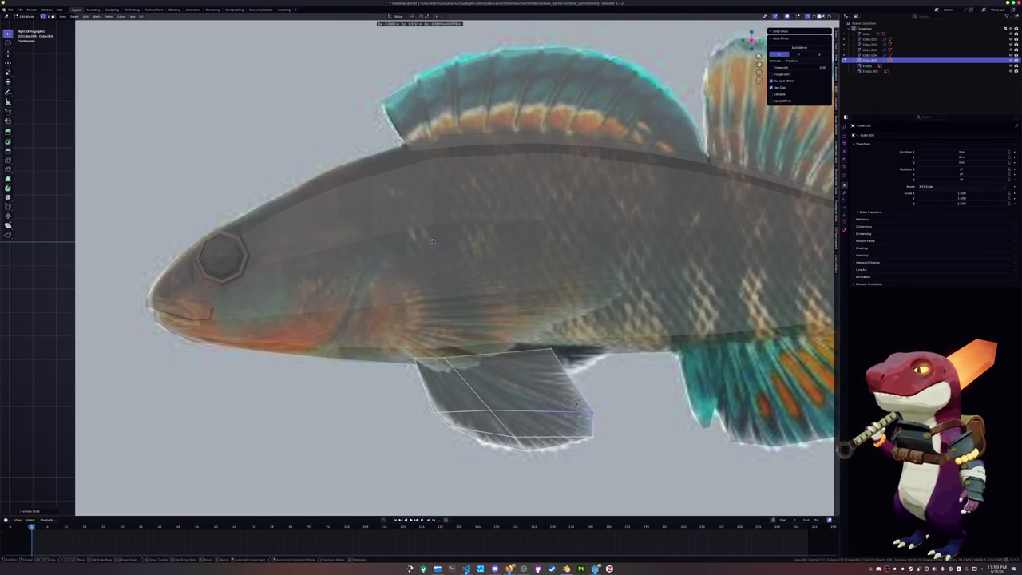
left_click(591, 413)
Adjust the vertices along the fin's lower edge to match the reference outline.
left_click(478, 411)
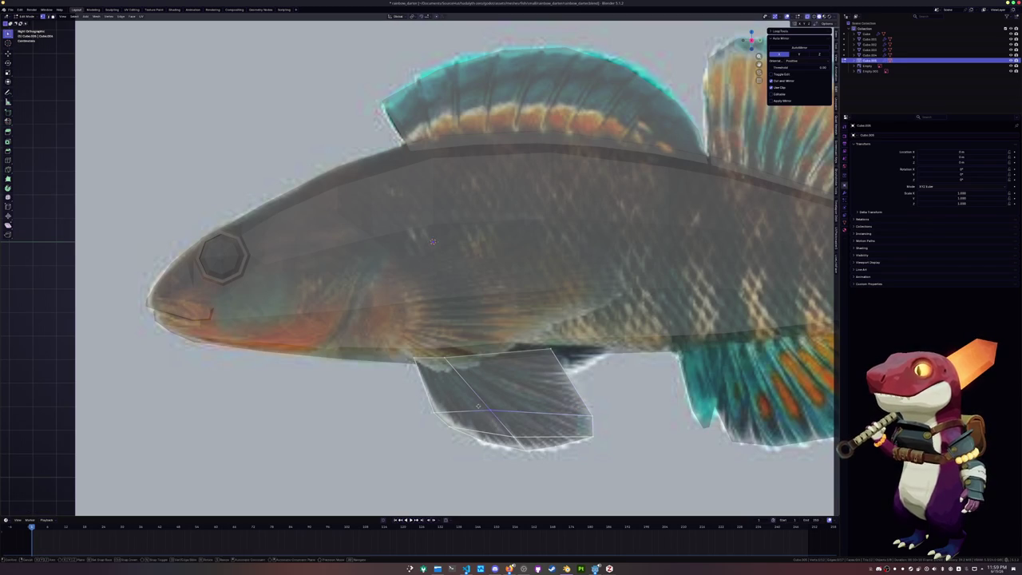
key("g")
left_click(495, 412)
left_click(479, 384)
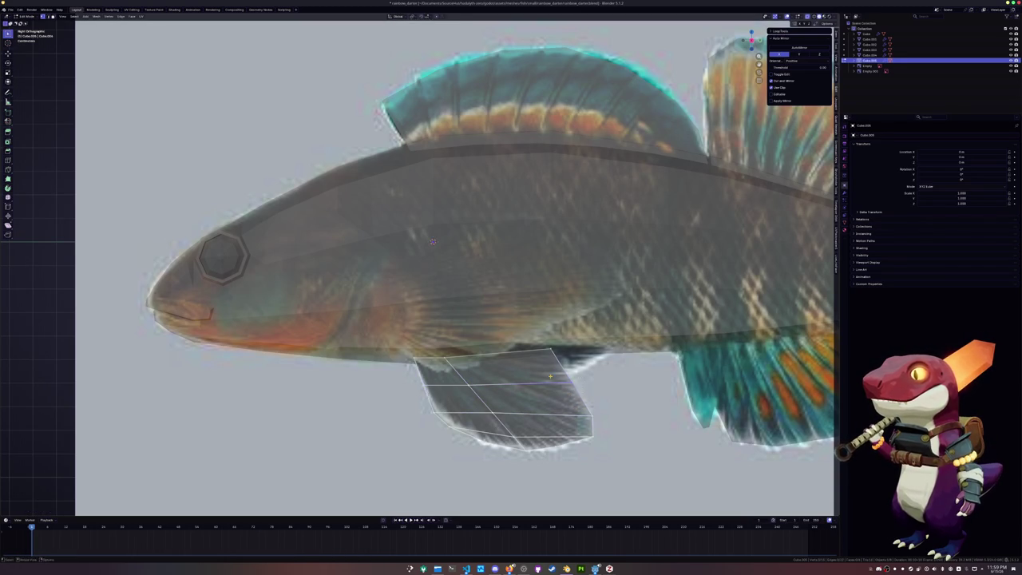
key("g")
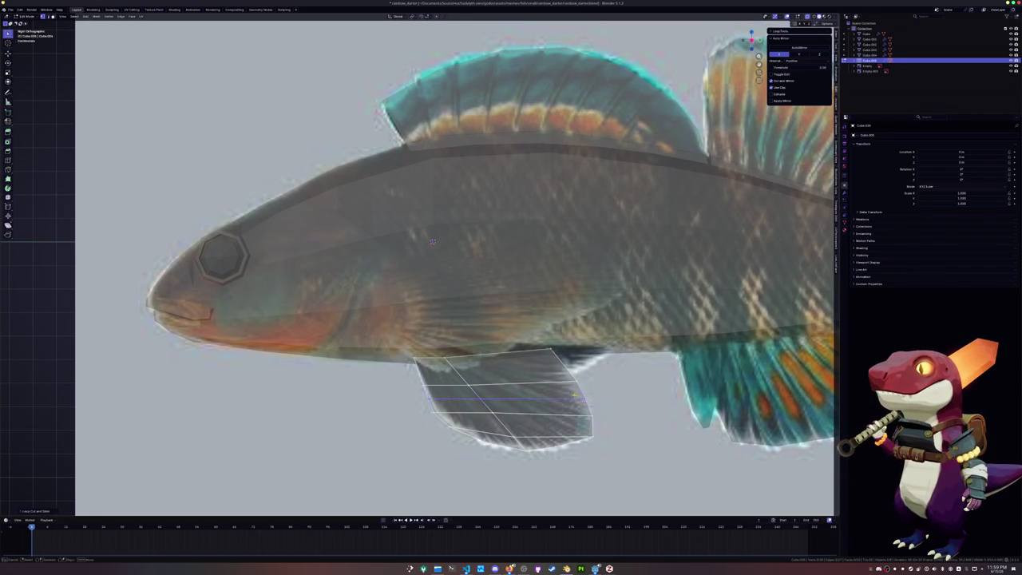
left_click(592, 412)
left_click(477, 411)
key("g")
key("g")
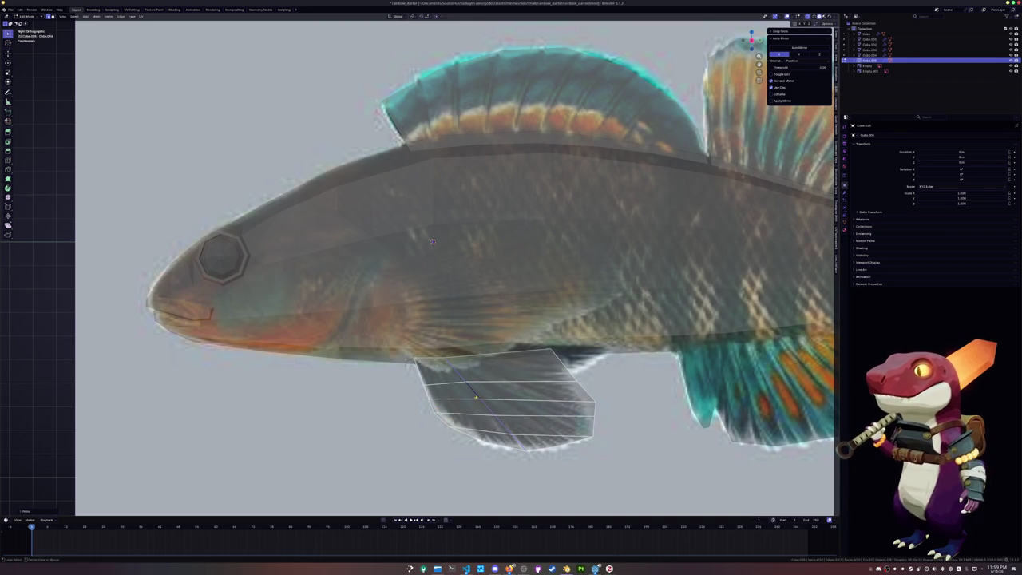
left_click(479, 416)
Cut horizontal and vertical edge loops across the fin, then switch to front view.
left_click(493, 434, "alt")
key("k")
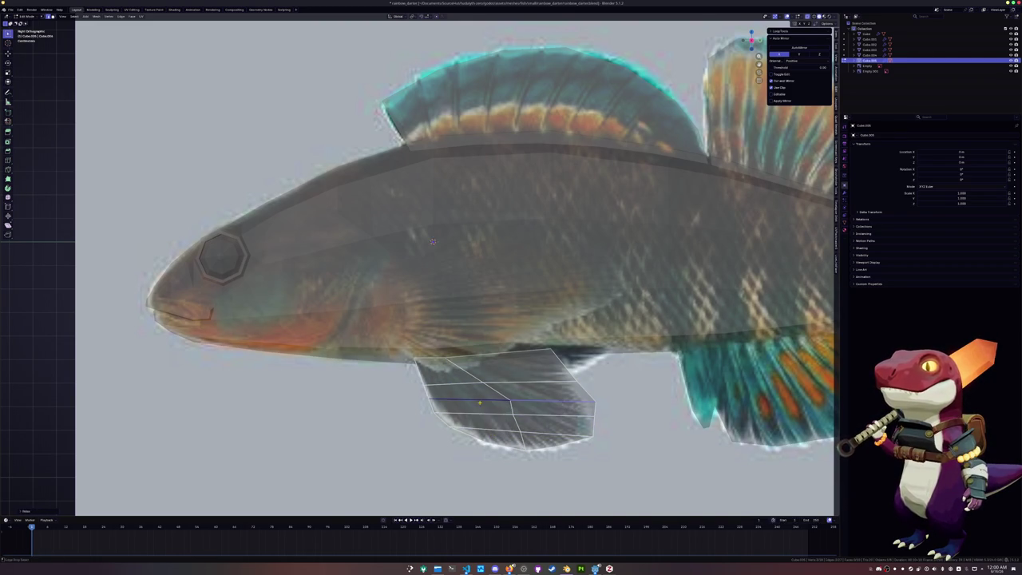
left_click(448, 362)
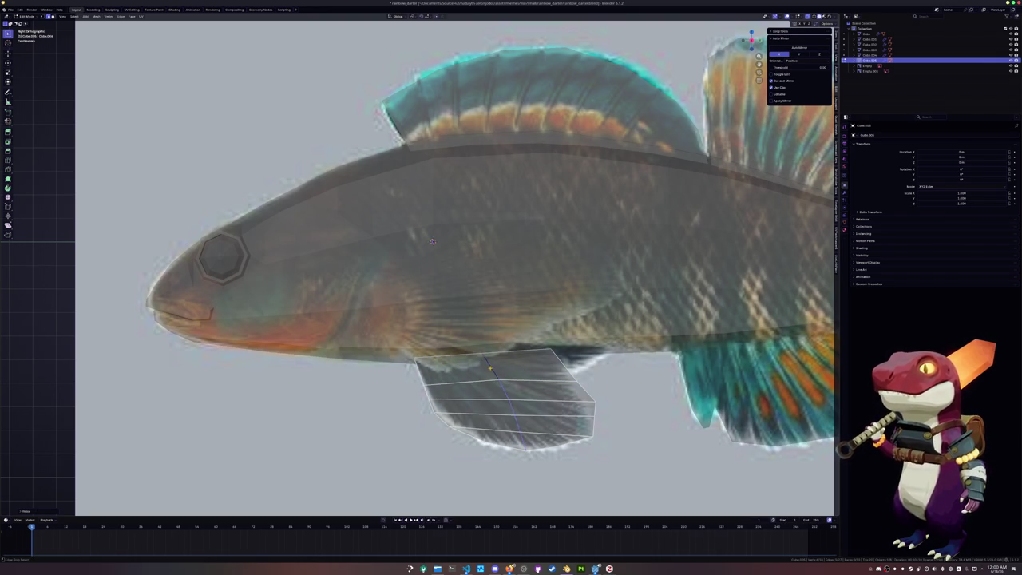
left_click_drag(459, 365, 474, 416)
left_click(466, 378)
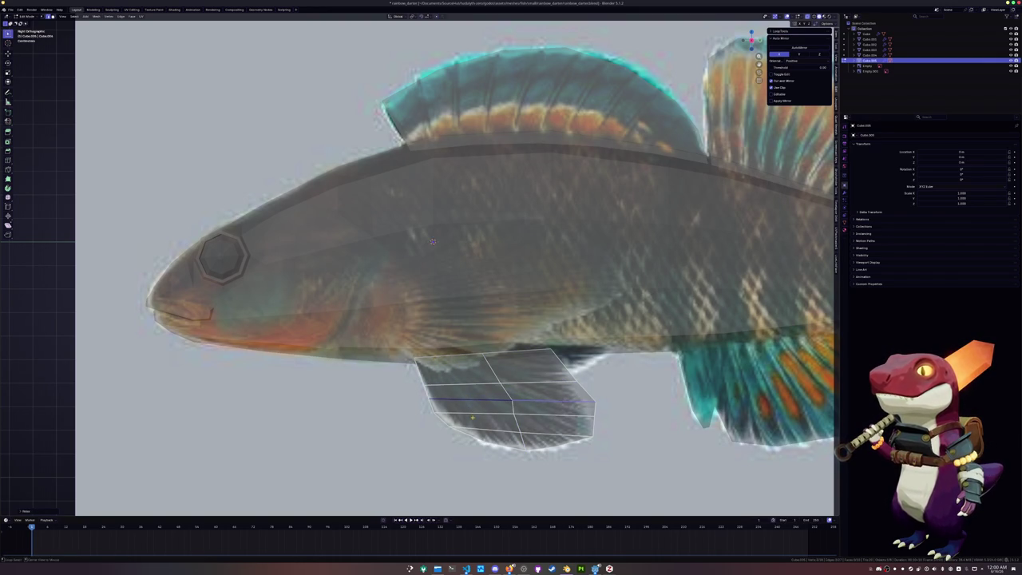
left_click(488, 432)
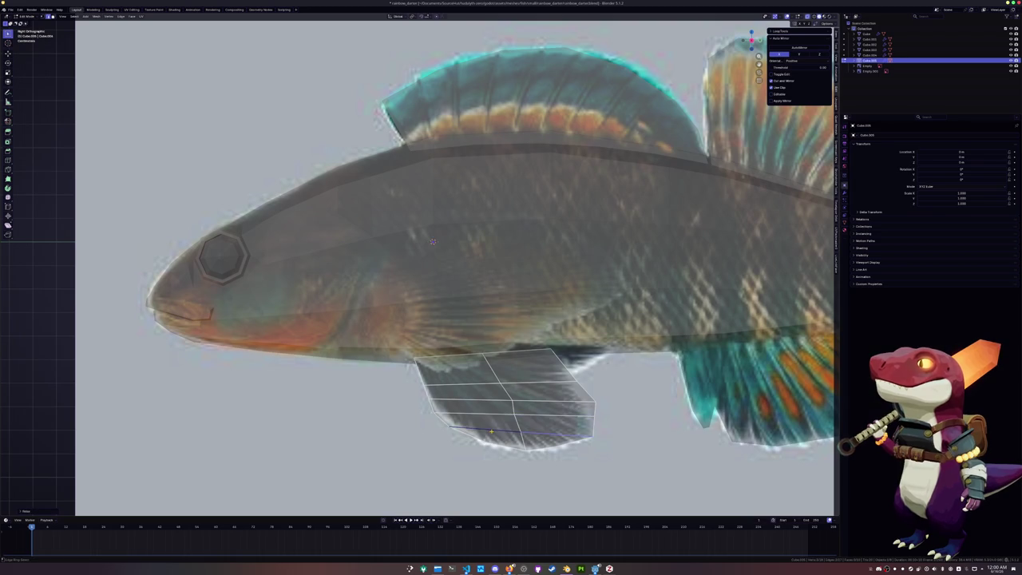
scroll(519, 425, "down", 3)
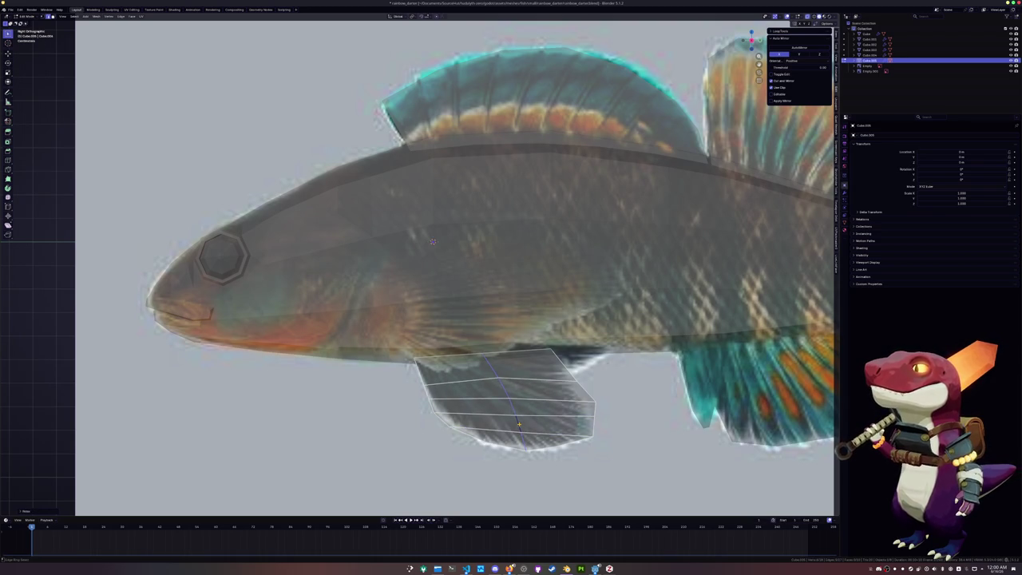
key("Tab")
scroll(474, 448, "down", 1)
key("KP_1")
key("Tab")
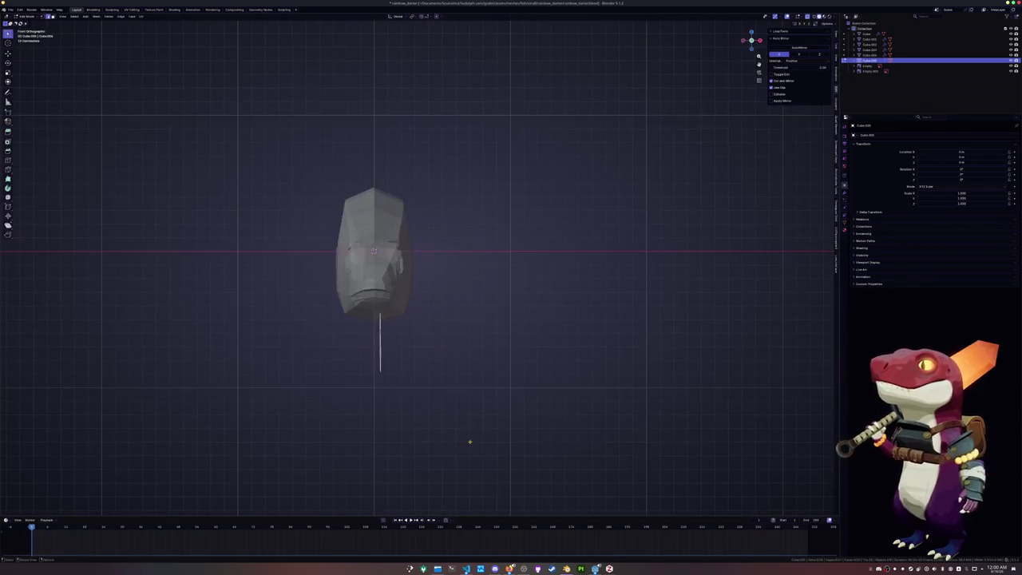
Rotate the fin so it angles outward from the body, then return to side view.
scroll(468, 440, "up", 2)
key("r")
left_click(483, 398)
key("KP_3")
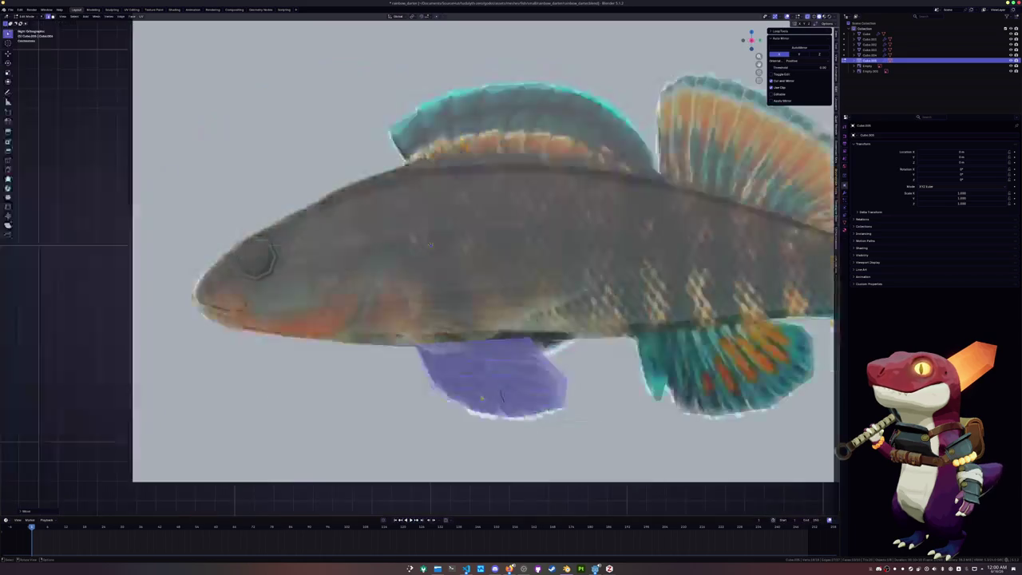
Edit the Cube body mesh with X-ray on and separate the selected side geometry.
scroll(447, 303, "up", 1)
scroll(428, 250, "up", 2)
key("Tab")
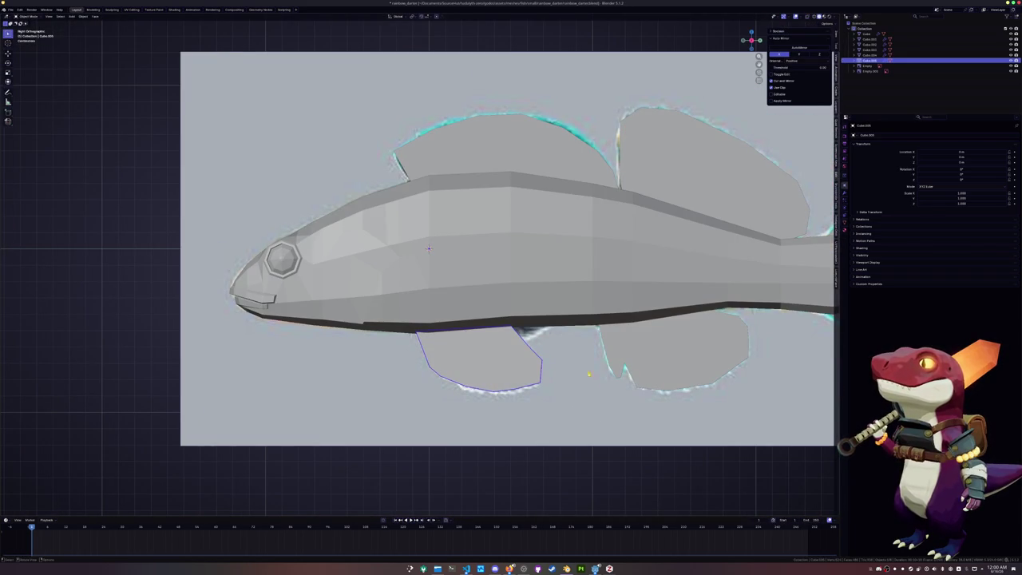
left_click(428, 249)
key("Tab")
key("alt+z")
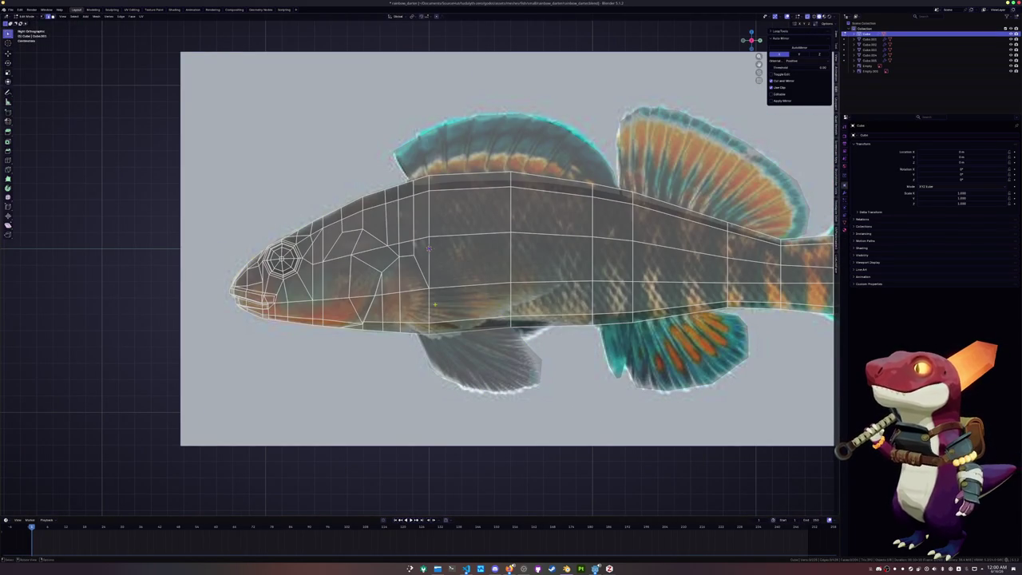
right_click(428, 250)
left_click(479, 292)
Extrude the new fin face toward the tail, narrow its rear end and extrude a tip.
key("Tab")
left_click(428, 250)
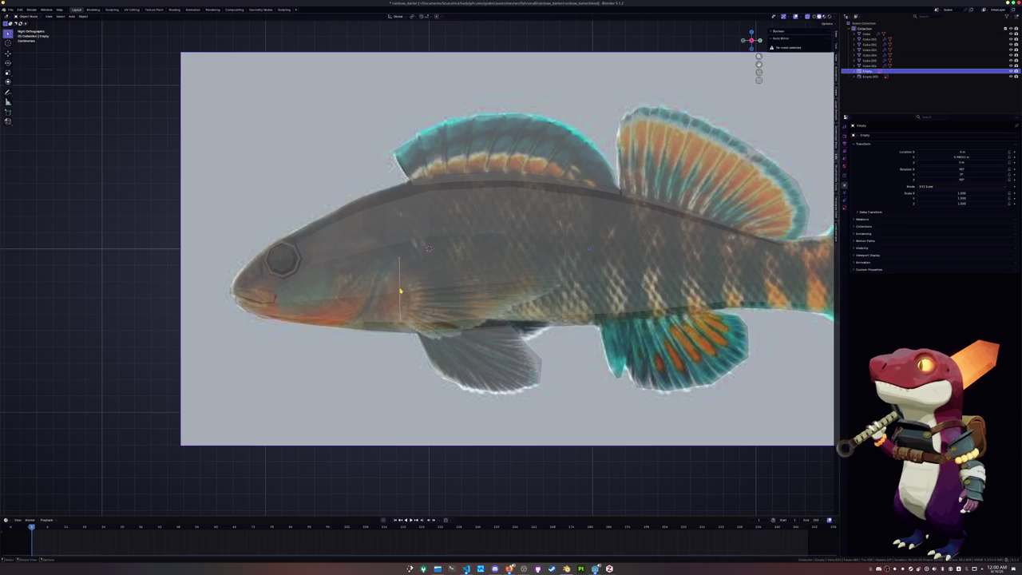
key("Tab")
key("e")
left_click(554, 289)
key("s")
key("Escape")
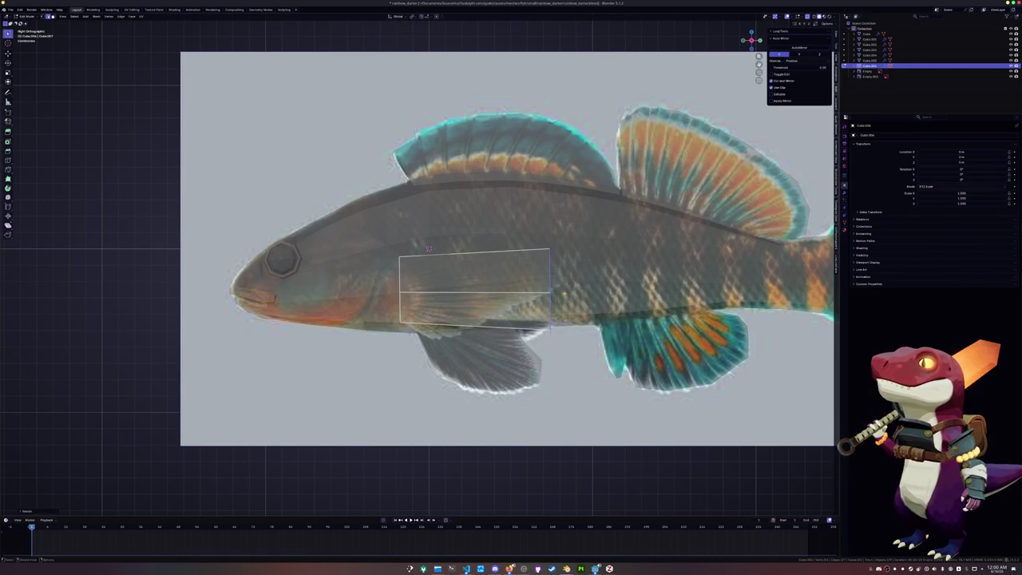
key("g")
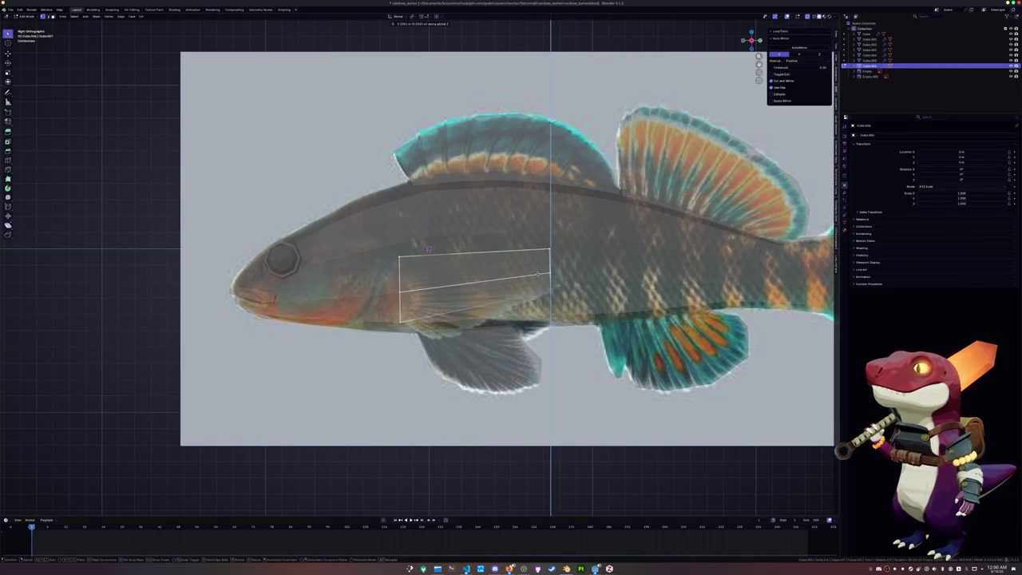
key("e")
left_click(553, 253)
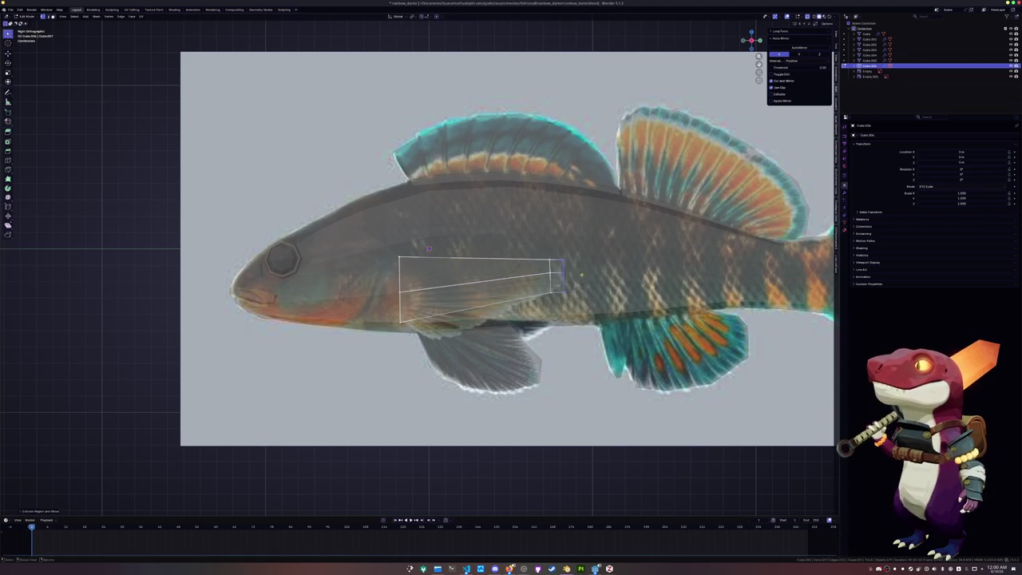
Slide the tip vertex up and add two edge loops across the fin.
scroll(552, 253, "up", 3)
key("shift+v")
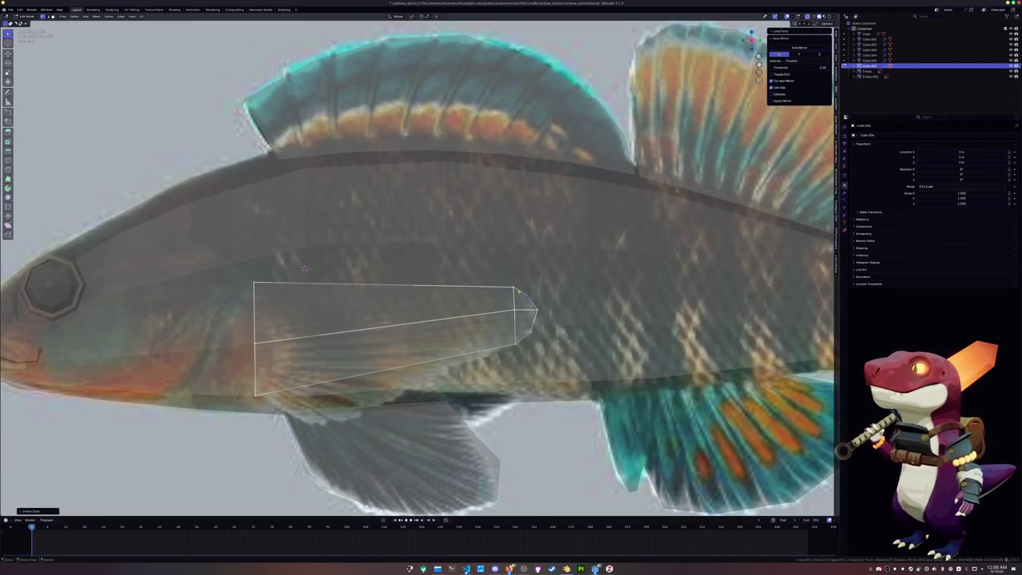
scroll(417, 269, "down", 1)
scroll(417, 269, "left", 2, "ctrl")
left_click(501, 287)
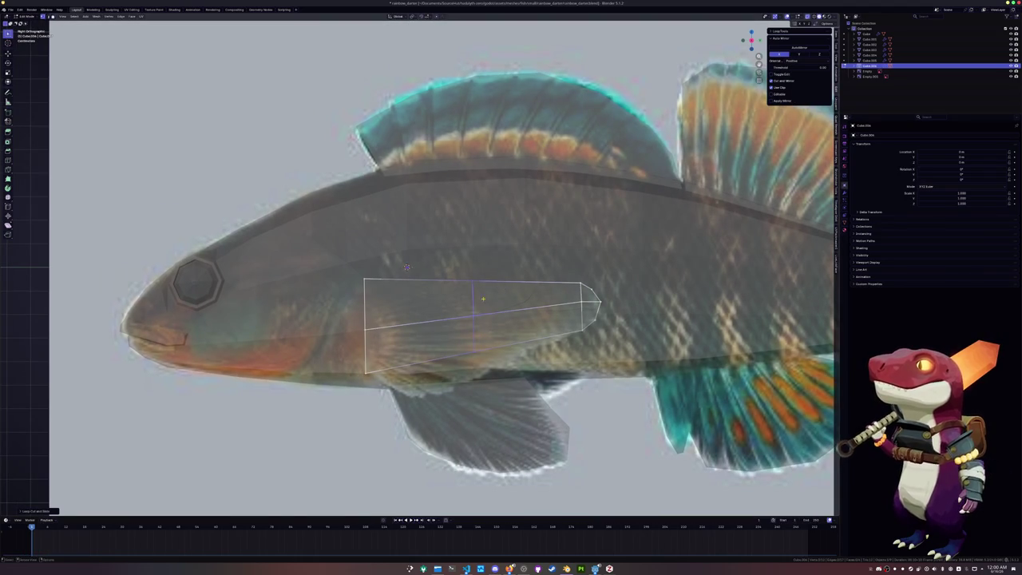
key("g")
left_click(483, 377)
key("ctrl+r")
left_click(532, 345)
left_click(532, 345)
Reposition the new edge's vertices to shape the fin to the reference photo.
left_click(527, 275)
key("g")
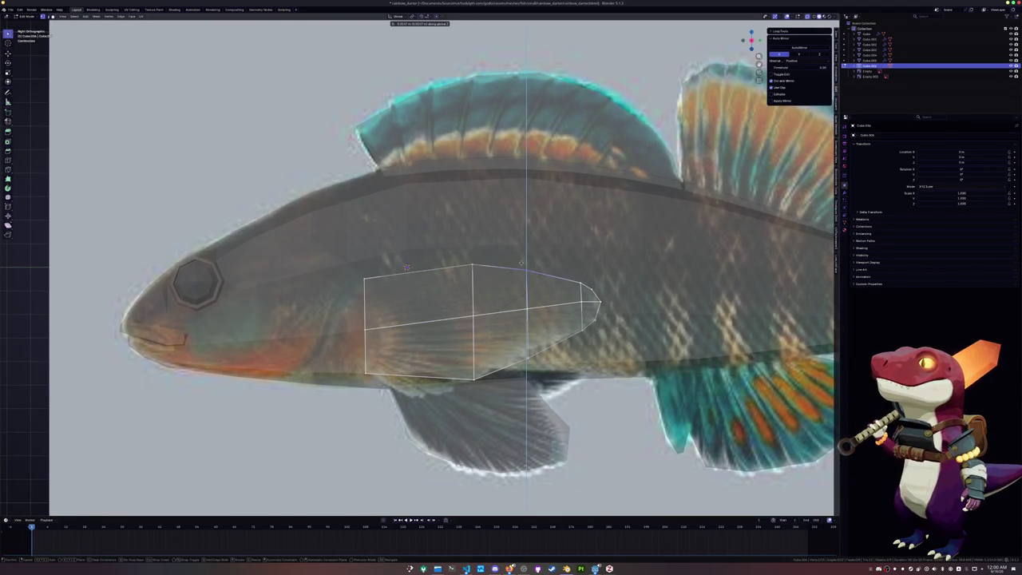
left_click(521, 265)
middle_click_drag(520, 266, 593, 242, "shift")
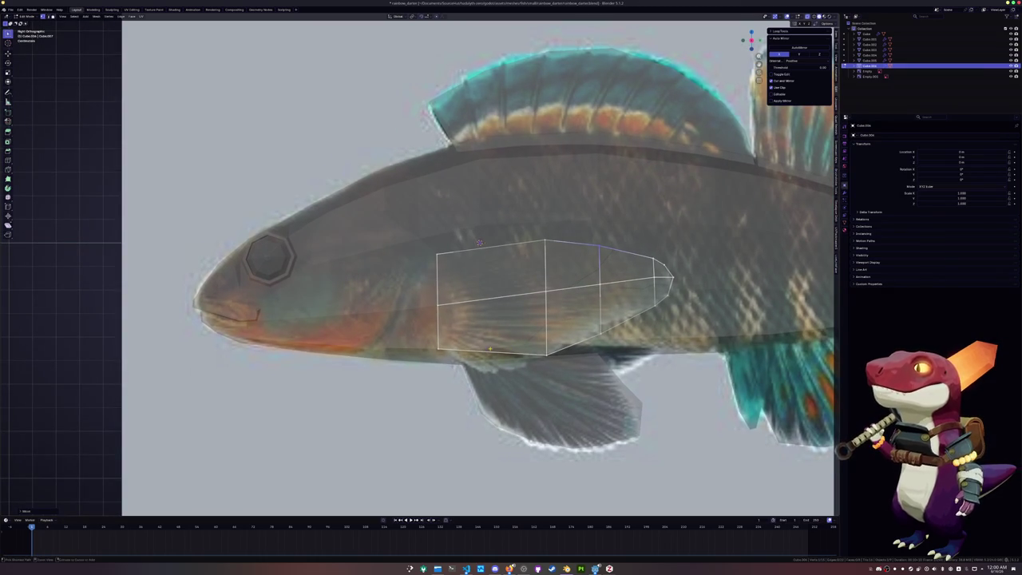
key("g")
key("z")
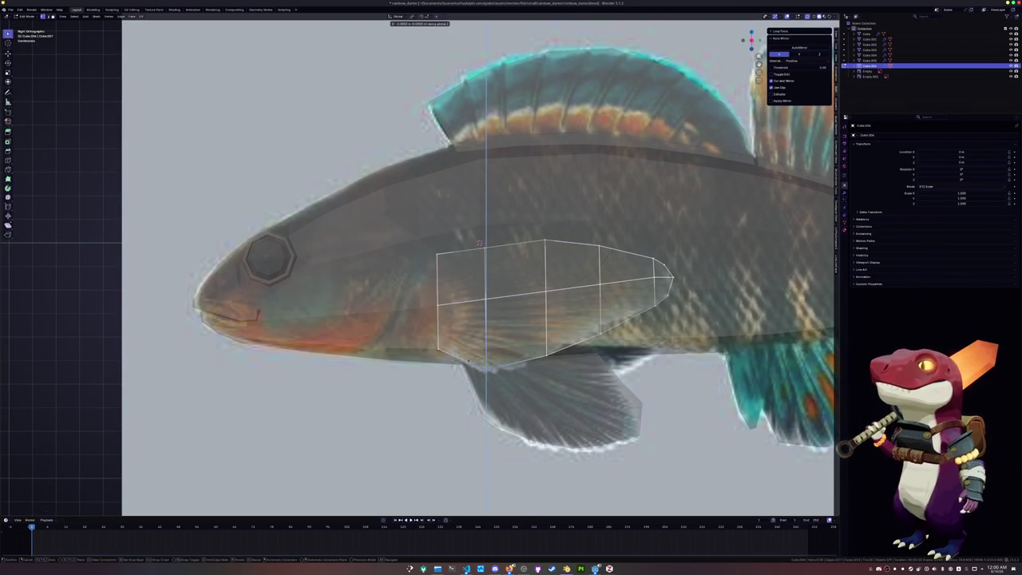
left_click(535, 342)
key("g")
key("z")
left_click(501, 370)
Select the whole fin and rotate it outward in top view.
left_click(674, 277, "ctrl")
left_click(672, 277)
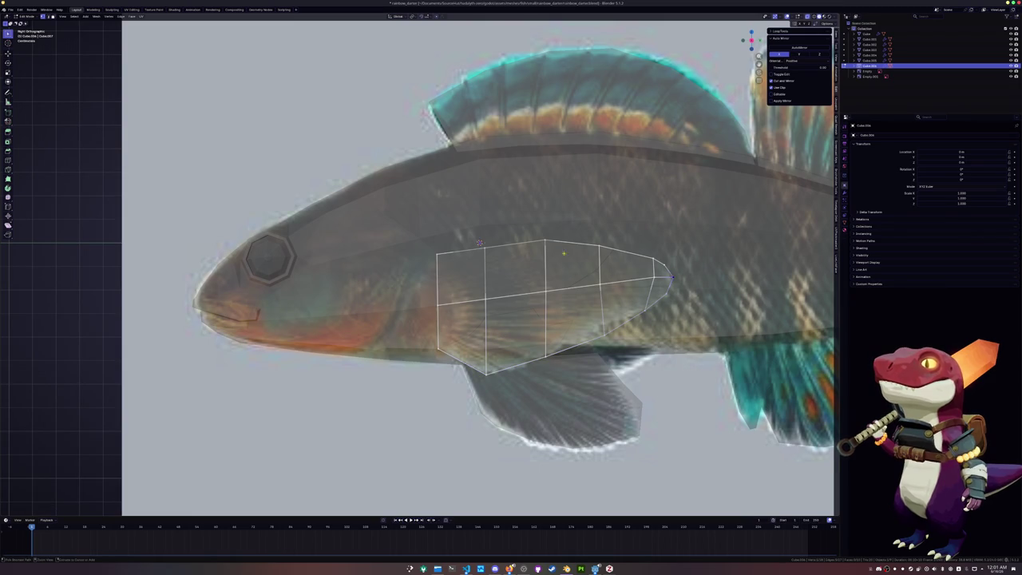
left_click(479, 243, "ctrl")
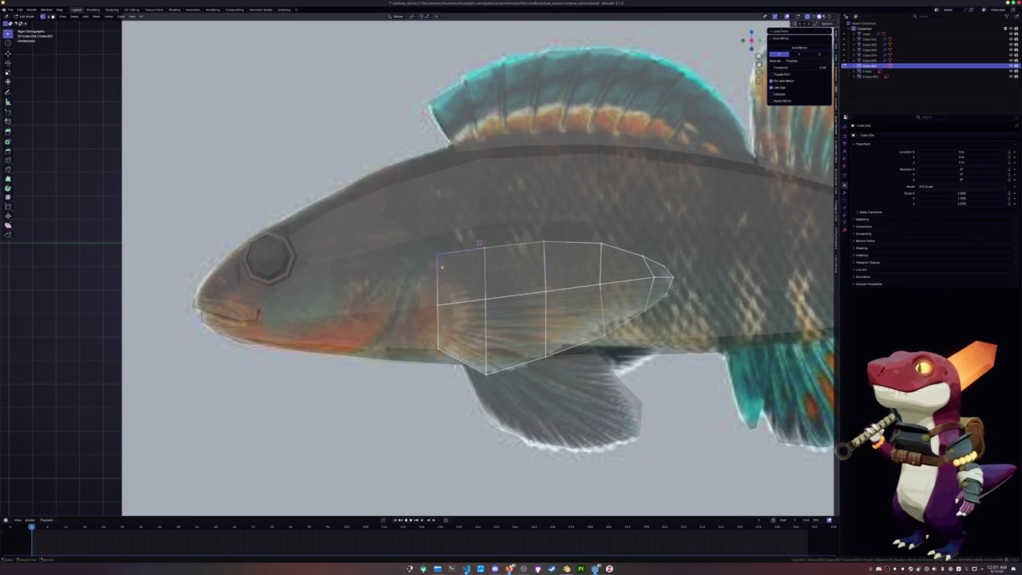
key("a")
key("KP_7")
key("r")
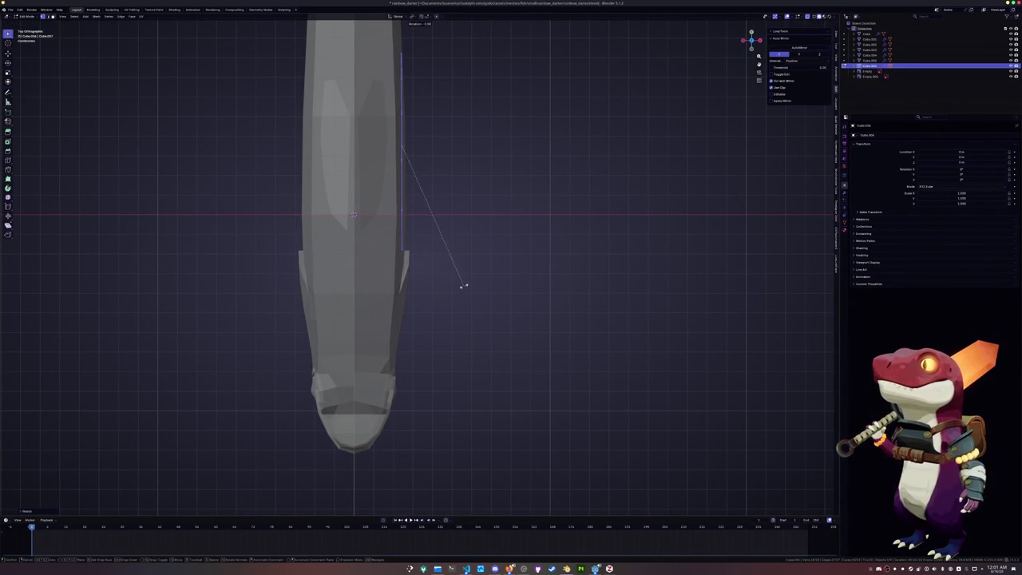
key("x")
key("z")
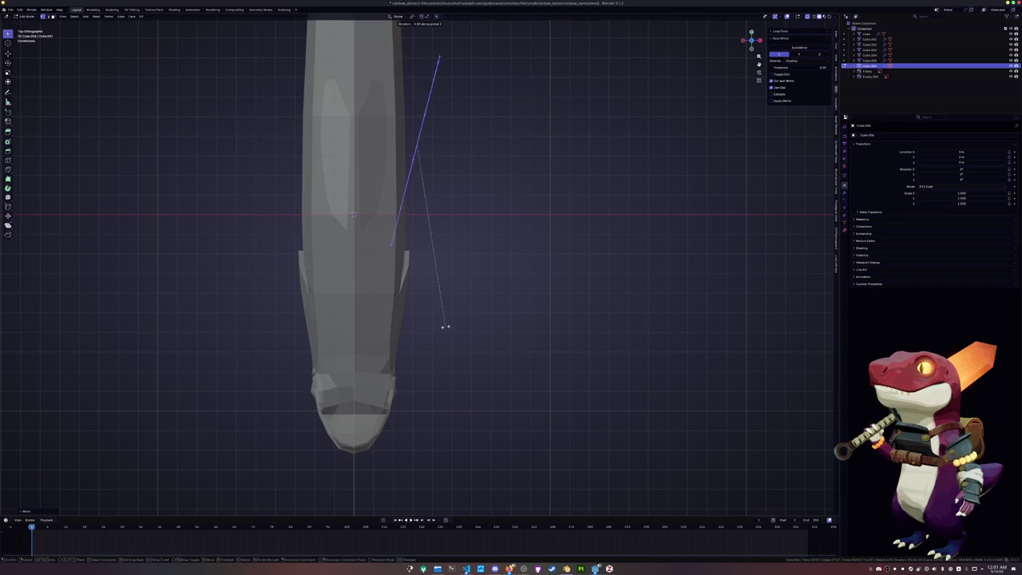
left_click(450, 333)
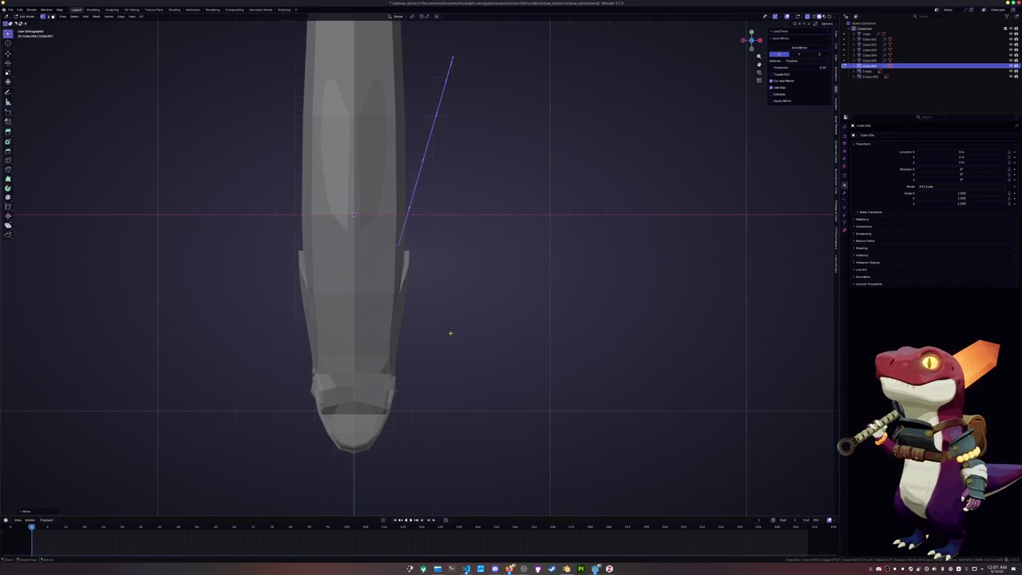
Check the fin from the front in X-ray, then shift it along the body length.
key("KP_1")
scroll(448, 333, "up", 2)
scroll(479, 320, "up", 2)
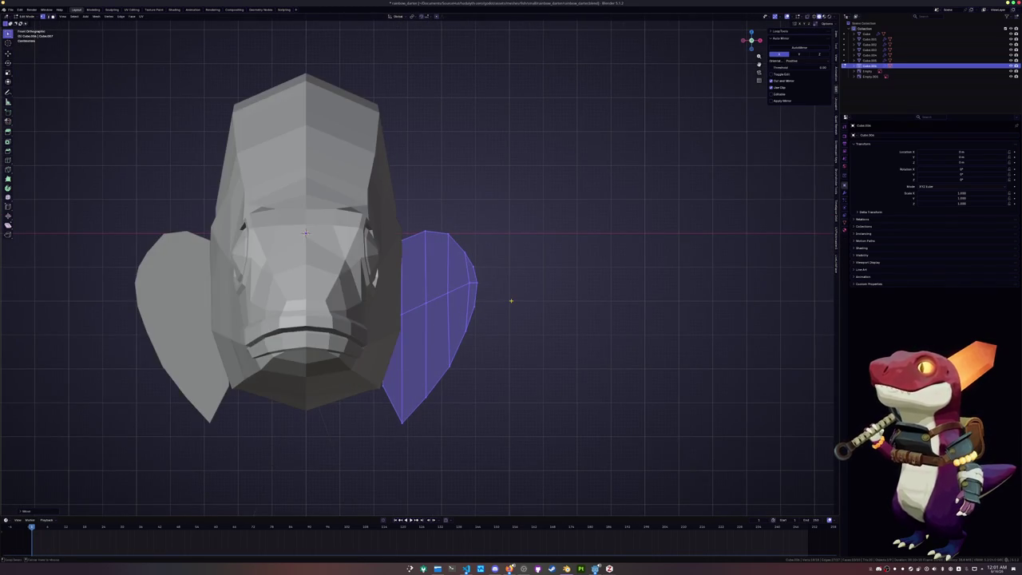
key("alt+z")
scroll(511, 300, "down", 2)
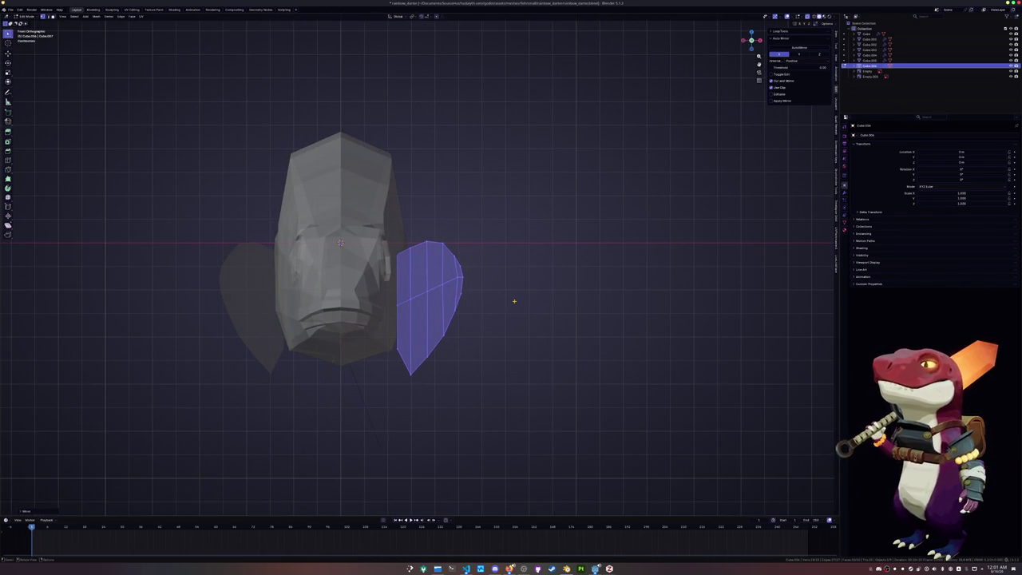
key("KP_7")
key("g")
key("y")
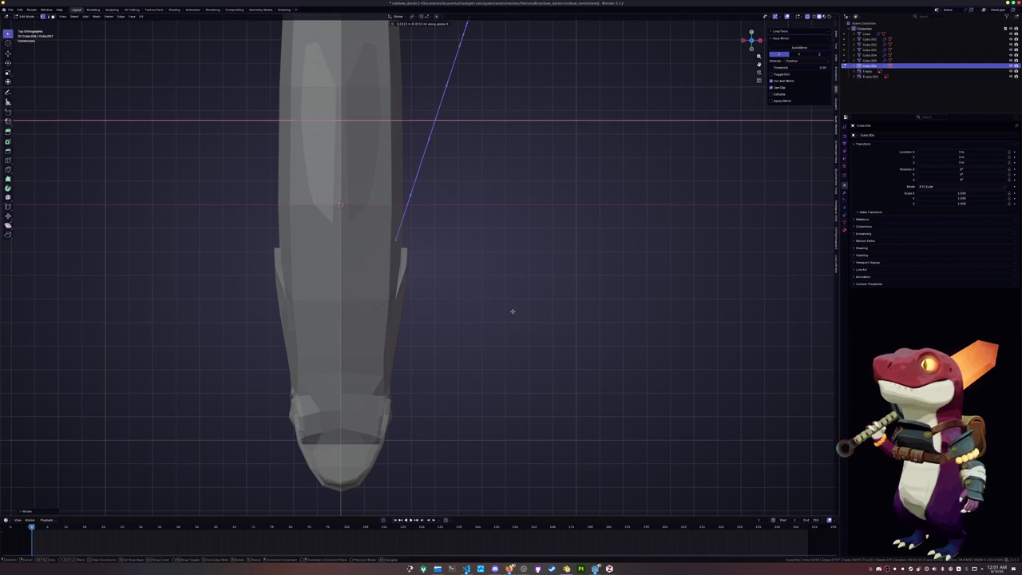
left_click(512, 311)
key("alt+z")
Push the fin farther out from the body and rotate it to its final angle.
middle_click_drag(498, 360, 461, 298)
key("g")
left_click(462, 298)
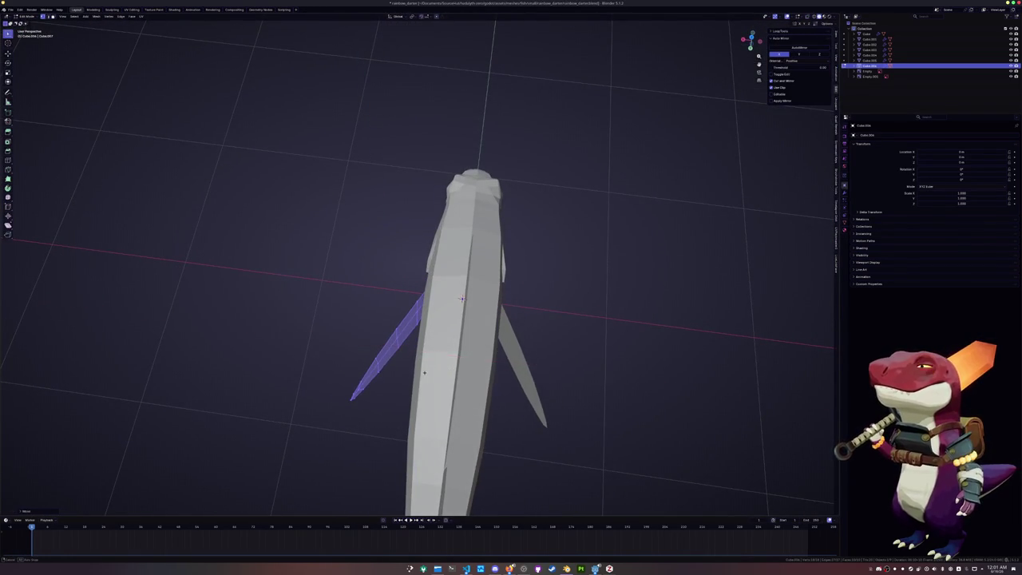
middle_click_drag(462, 298, 412, 250)
key("r")
key("z")
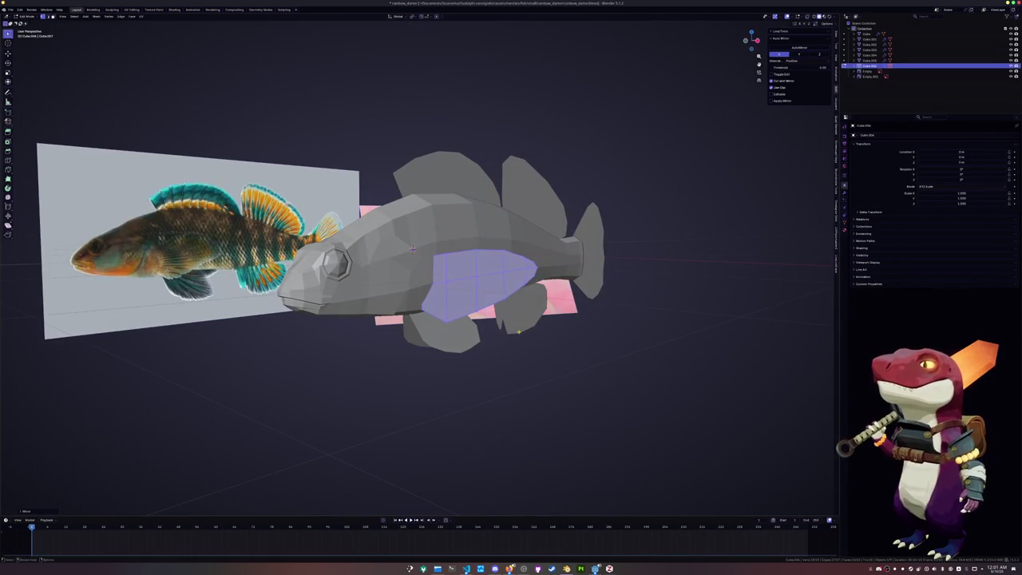
key("KP_1")
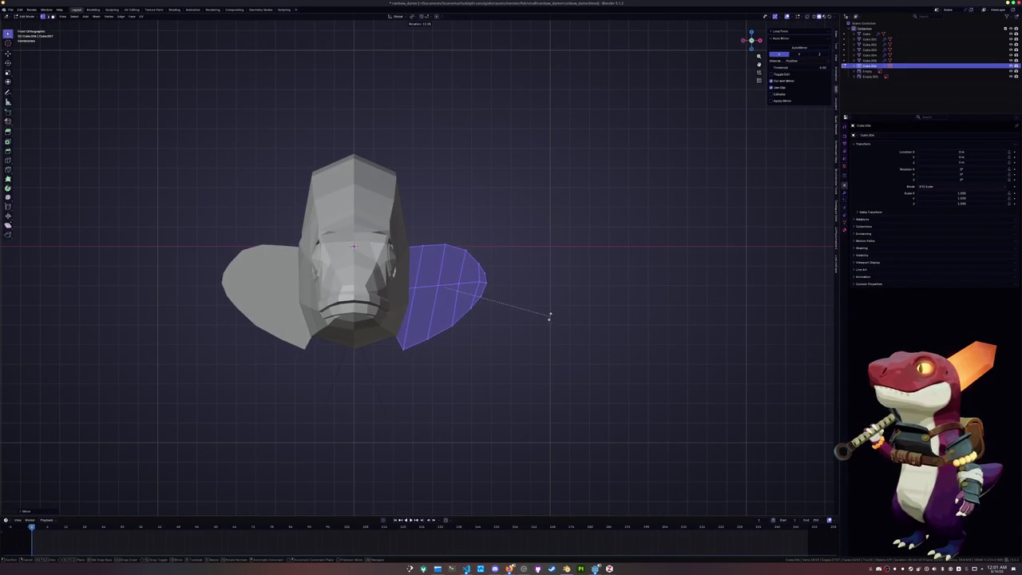
left_click(551, 305)
Inspect the finished fin up close, deselect it, leave Edit Mode and select another object.
middle_click_drag(420, 234, 420, 234)
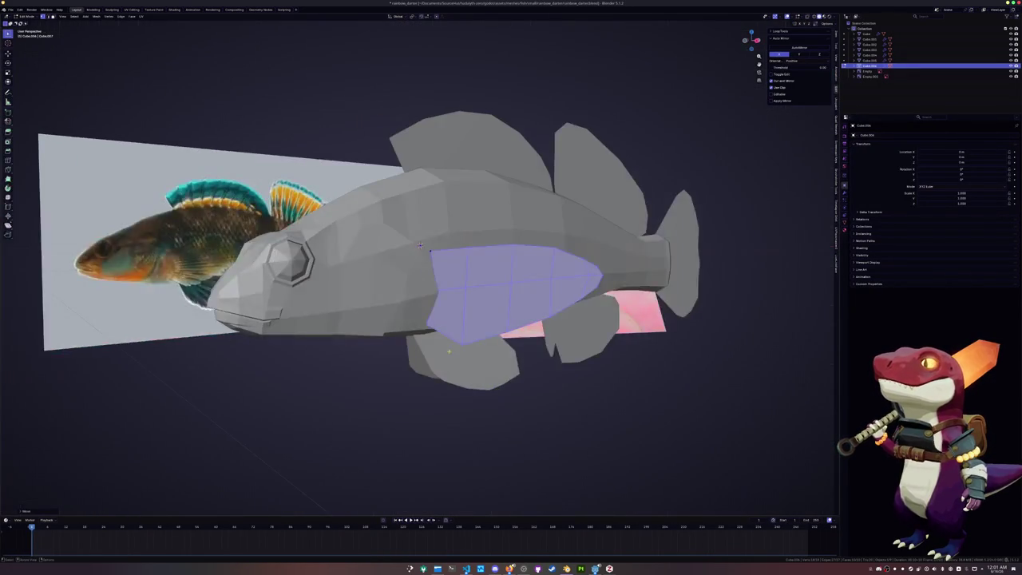
scroll(420, 234, "up", 3)
scroll(420, 234, "up", 2)
key("alt+a")
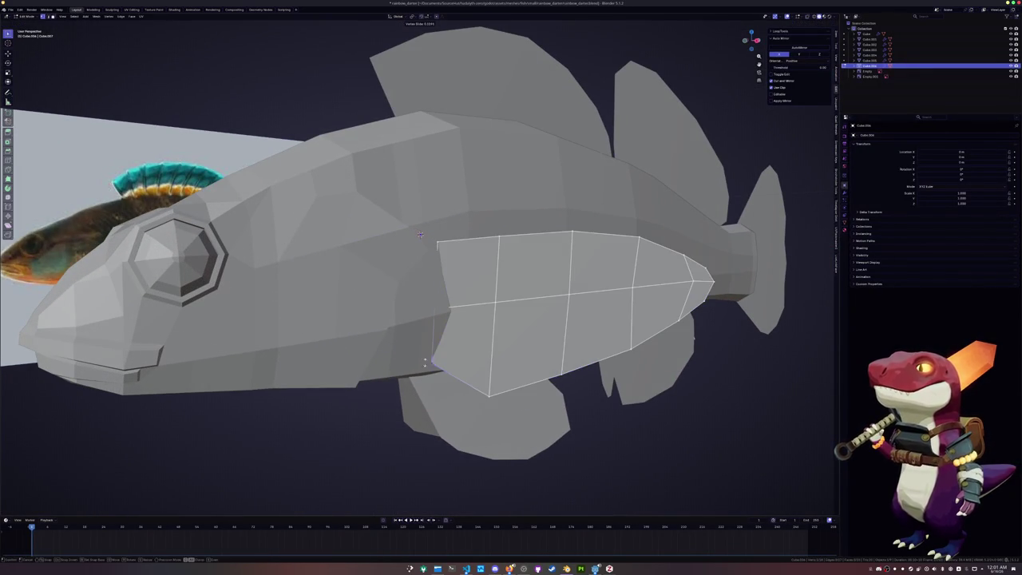
scroll(420, 234, "down", 4)
key("alt+z")
key("alt+z")
middle_click_drag(419, 245, 429, 370)
key("Tab")
left_click(416, 228)
middle_click_drag(447, 319, 471, 296)
Select the pectoral, dorsal and tail fins and add a Solidify modifier to the tail fin.
left_click(461, 332)
left_click(446, 214, "shift")
left_click(535, 185, "shift")
left_click(609, 202, "shift")
left_click(845, 194)
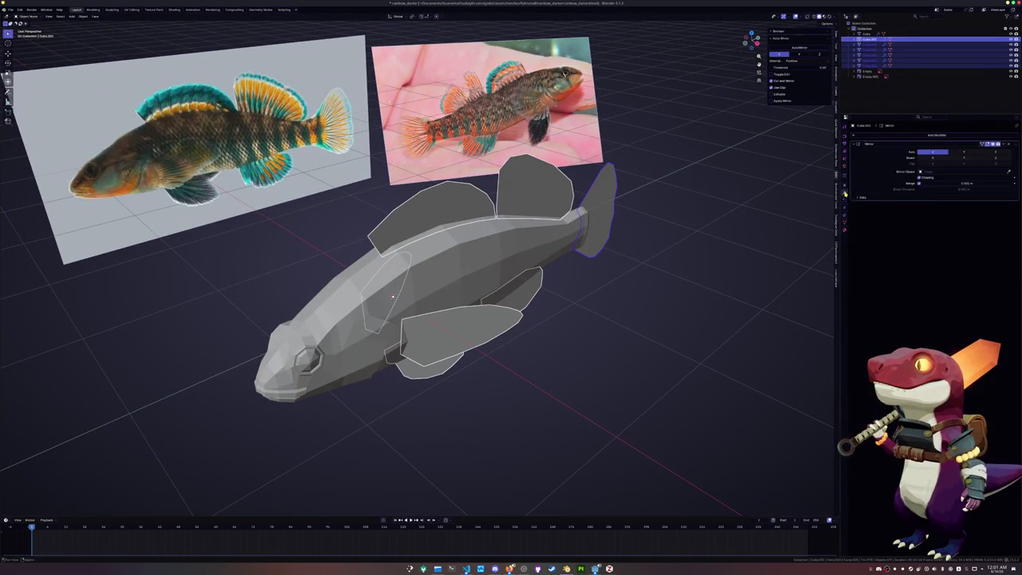
left_click(907, 136)
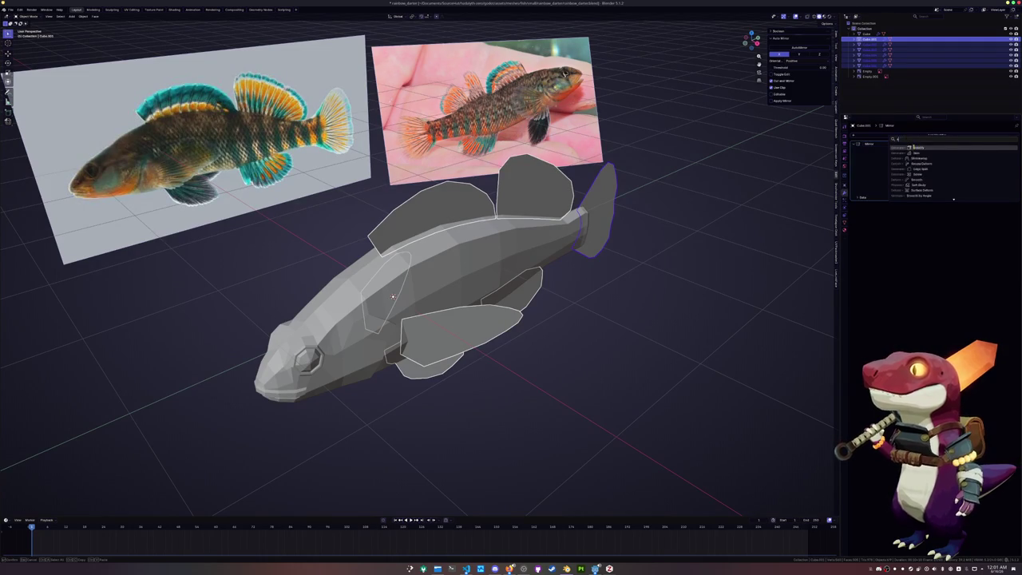
left_click(917, 153)
Apply the fins' scale and copy the Solidify modifier to all selected fins.
key("ctrl+a")
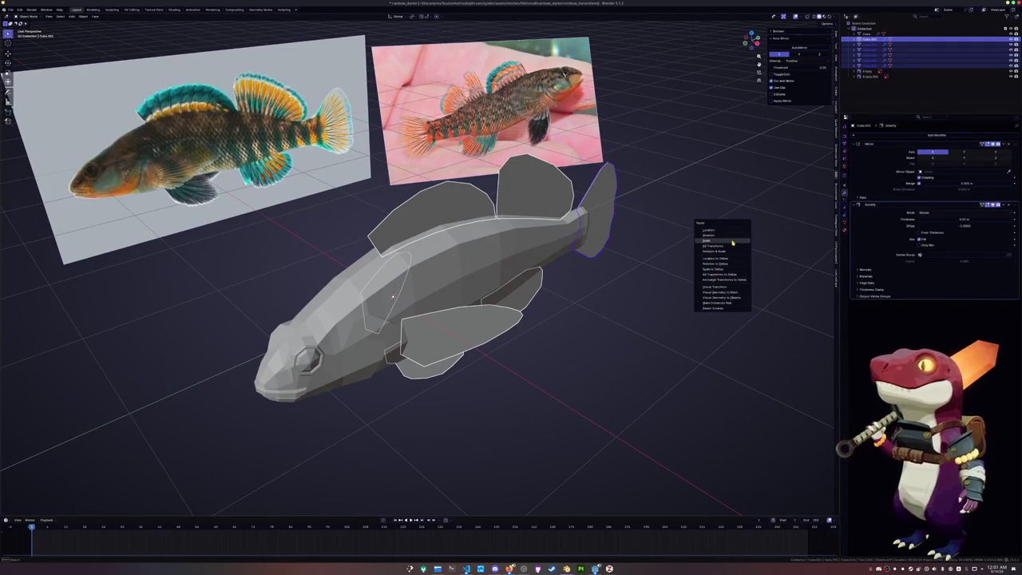
left_click(731, 242)
left_click(1004, 205)
left_click(989, 222)
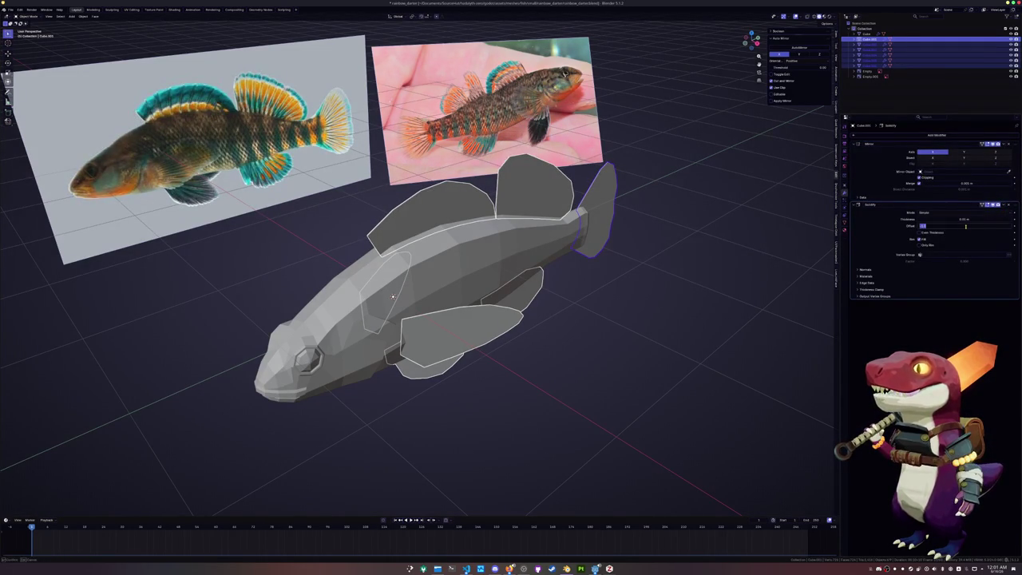
Set the fins' Solidify thickness to 0.010 m.
scroll(661, 242, "up", 3)
mouse_move(662, 242)
middle_mouse_down()
mouse_move(704, 247)
mouse_move(632, 263)
mouse_move(767, 268)
middle_mouse_up()
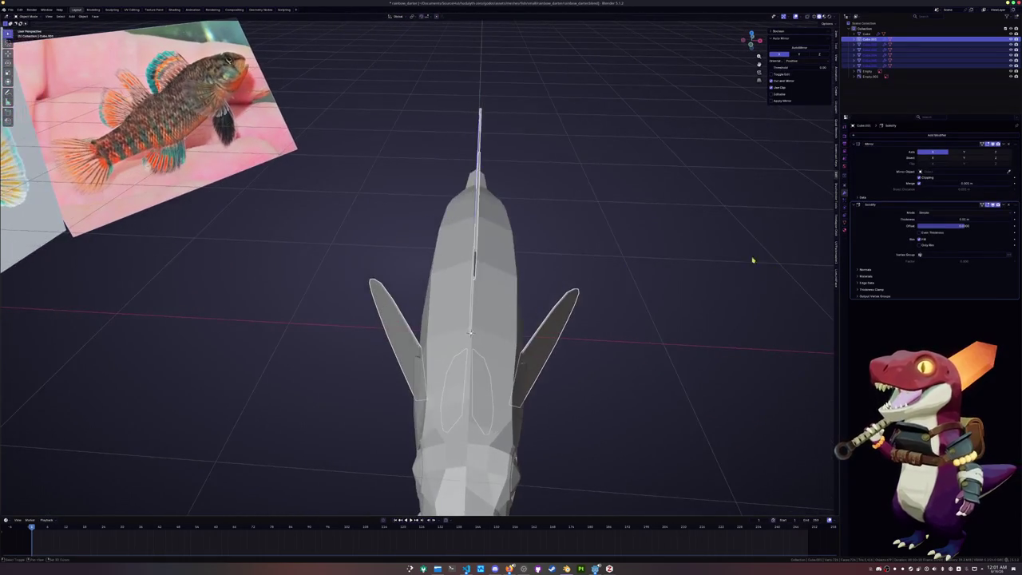
left_click_drag(947, 219, 970, 219)
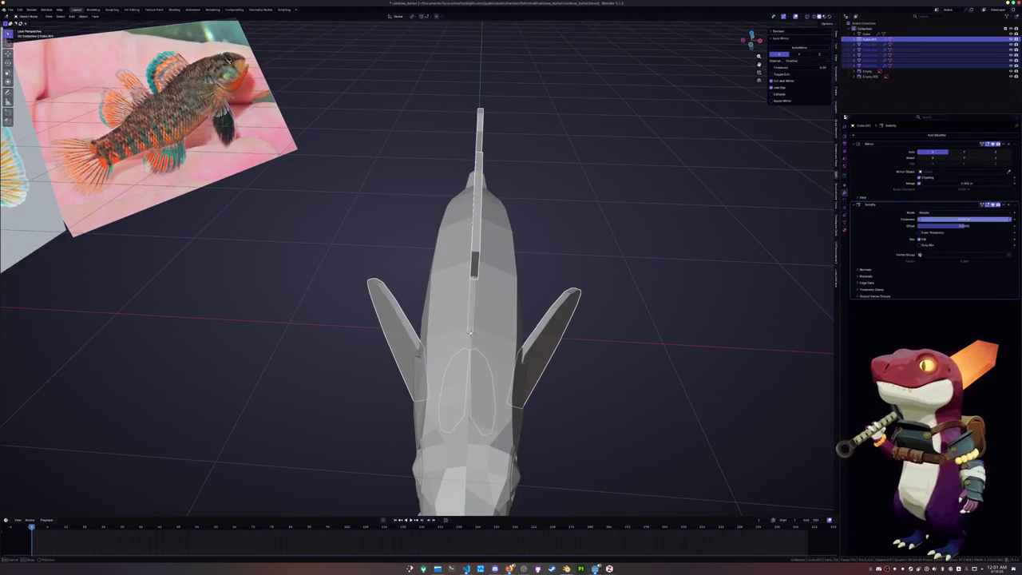
left_click(947, 222)
key("Return")
Tilt the pectoral fin's top edge loop around the Z axis in Edit Mode.
mouse_move(654, 263)
middle_mouse_down()
mouse_move(611, 306)
mouse_move(579, 288)
mouse_move(629, 325)
middle_mouse_up()
left_click(495, 327)
scroll(595, 305, "up", 3)
key("r")
key("z")
key("Escape")
key("Tab")
left_click(632, 369, "alt")
key("r")
key("z")
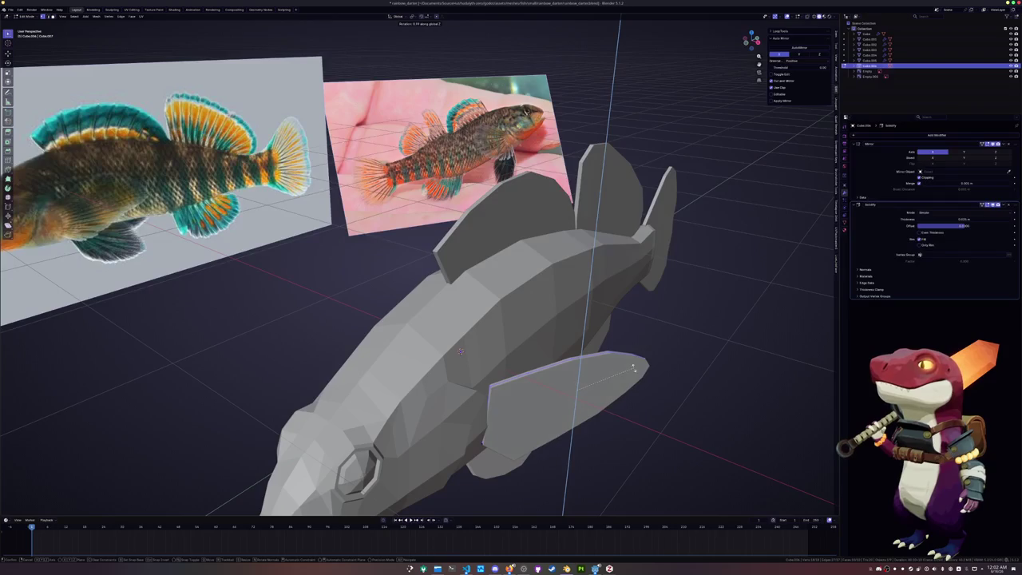
left_click(632, 372)
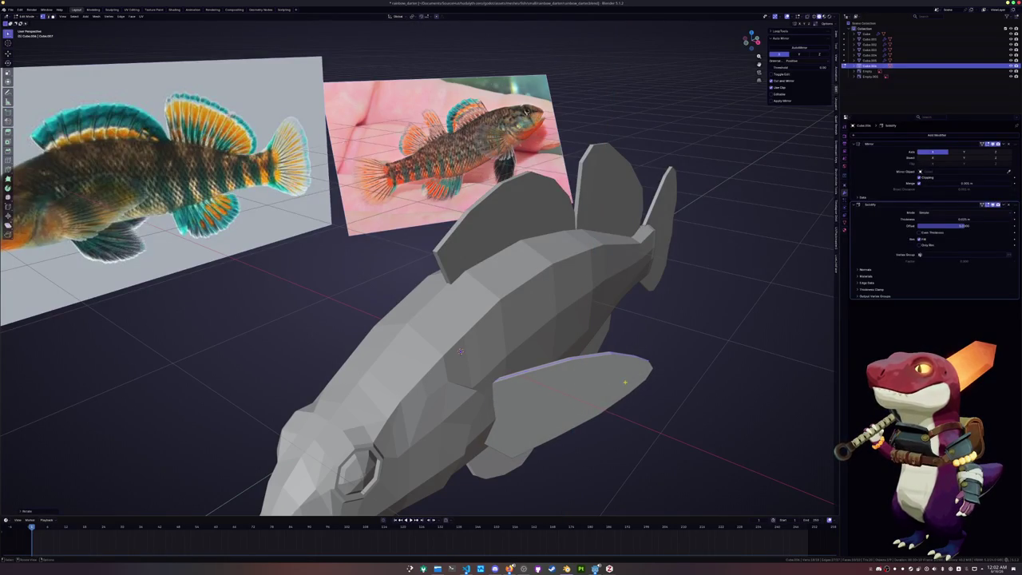
key("Tab")
Reselect the lower, tail and dorsal fins together.
scroll(626, 382, "down", 3)
middle_click_drag(622, 383, 623, 360)
left_click(469, 369)
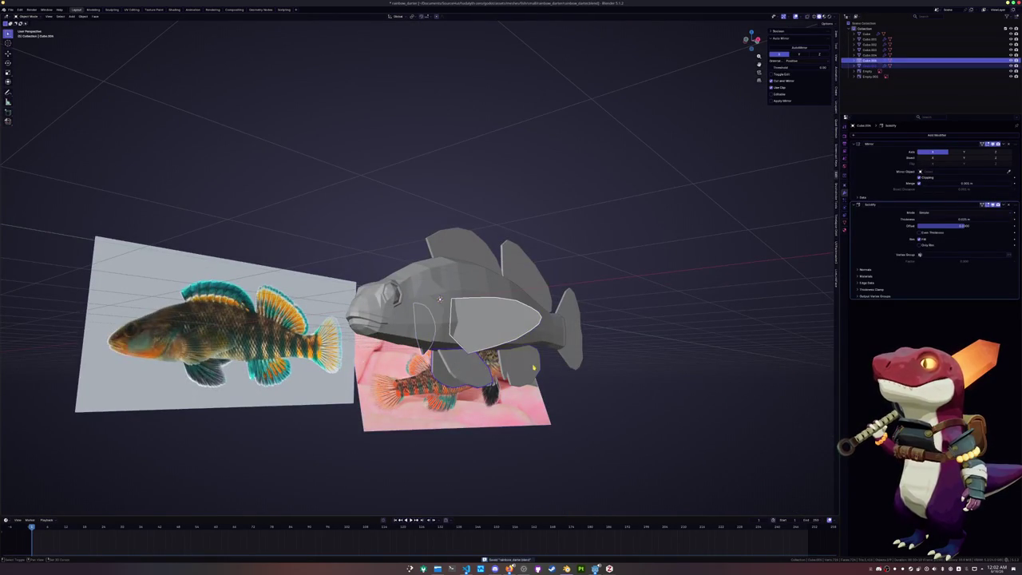
middle_click_drag(439, 297, 435, 301)
left_click(615, 320, "shift")
left_click(543, 256, "shift")
middle_click_drag(543, 255, 442, 304)
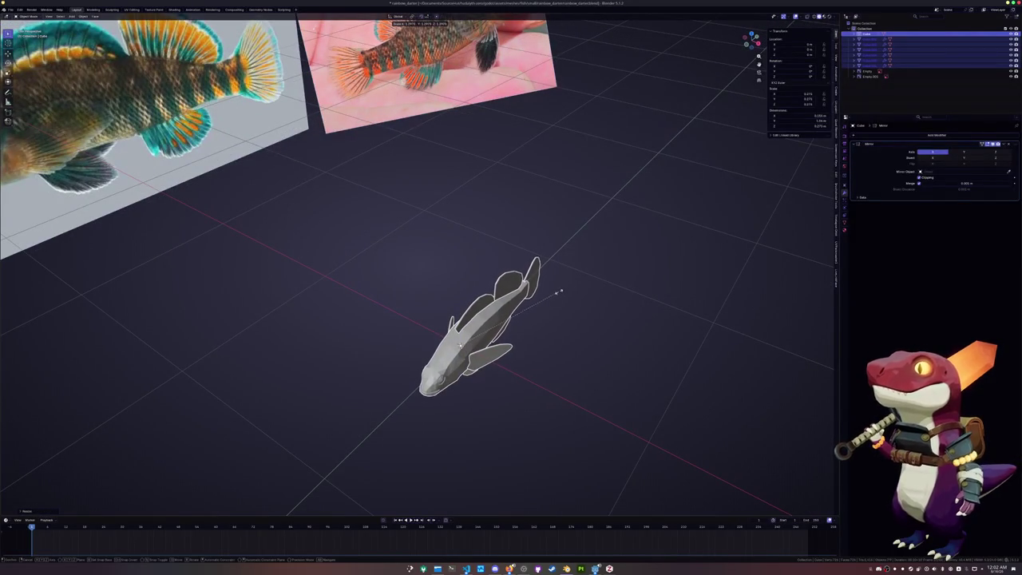
Apply all transforms to the selected fish parts.
left_click(521, 305)
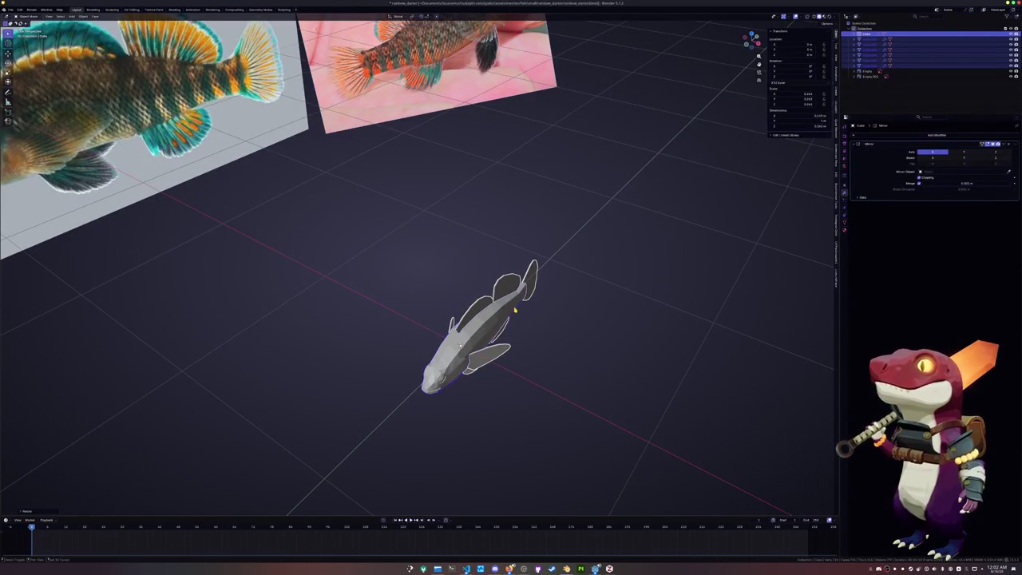
key("ctrl+a")
left_click(525, 313)
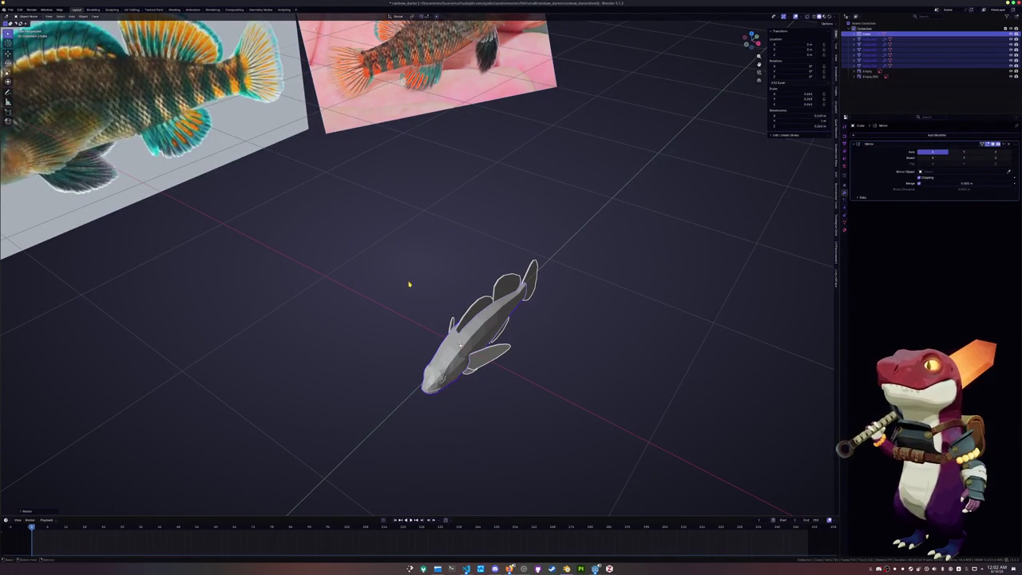
left_click(10, 11)
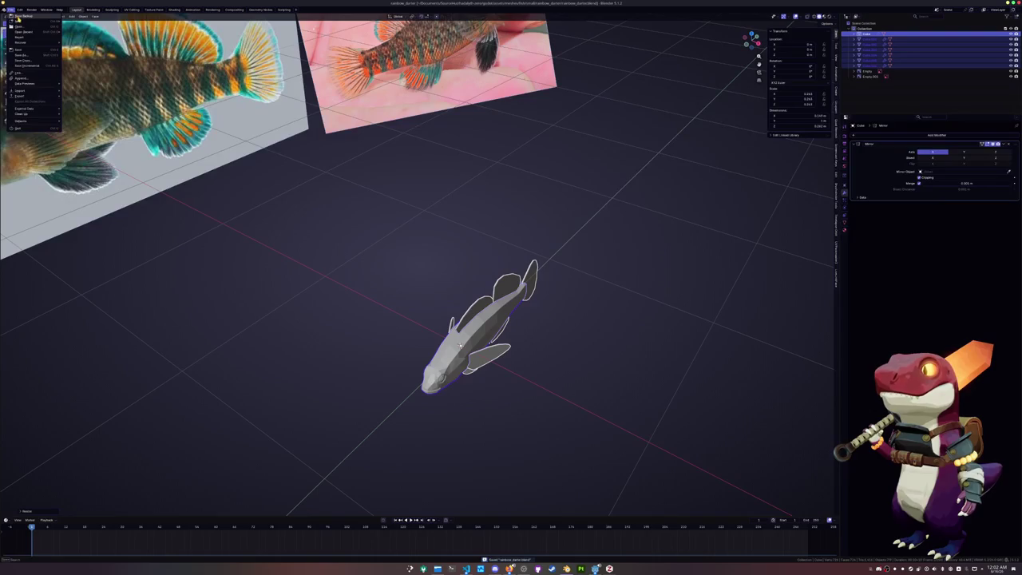
Convert the fish parts to meshes, baking the mirror, and join them with Ctrl+J.
right_click(324, 254)
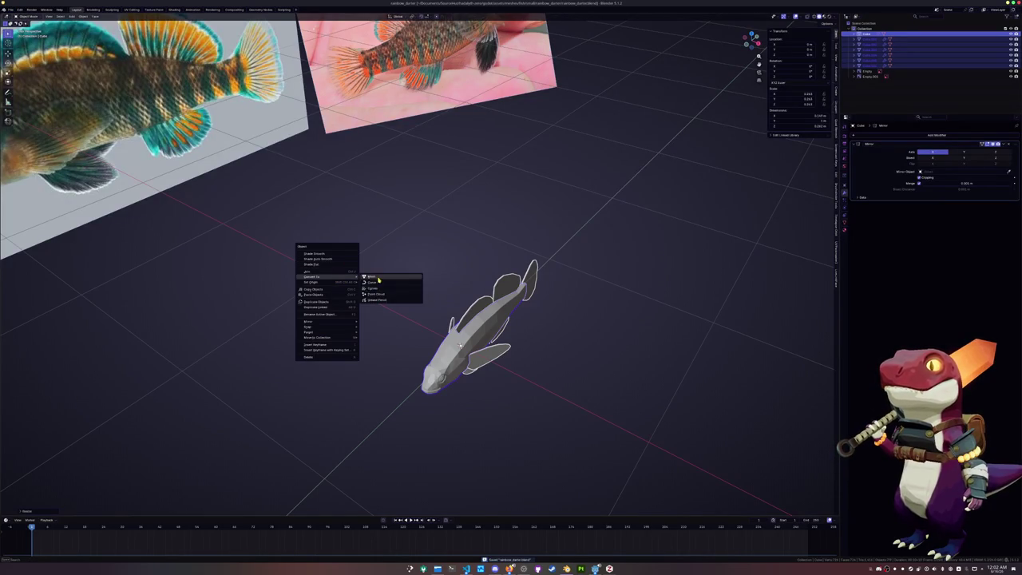
mouse_move(313, 276)
left_click(389, 292)
key("ctrl+j")
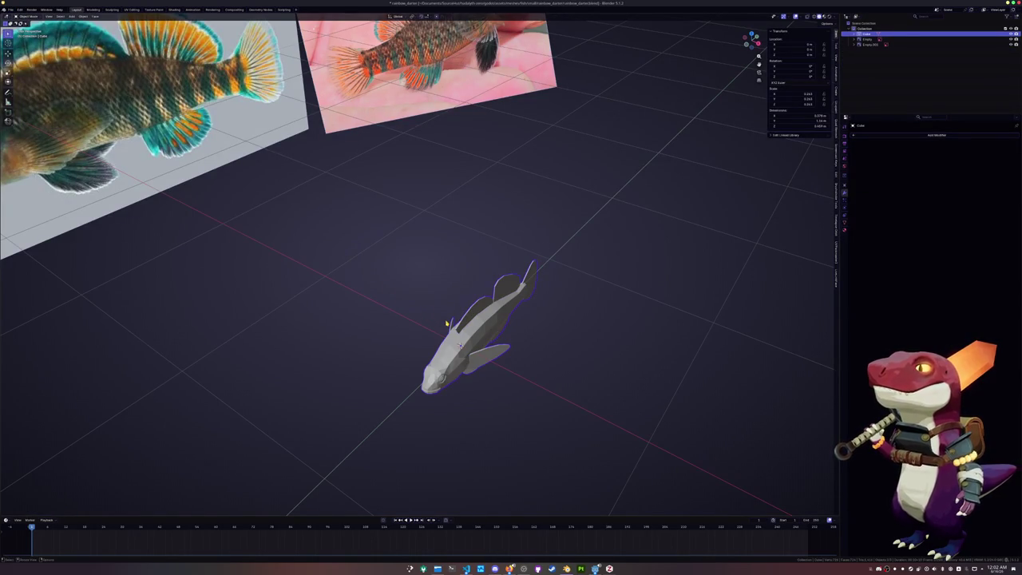
View the joined fish from the right side and select its whole mesh in Edit Mode.
key("KP_3")
scroll(444, 325, "up", 2)
scroll(445, 325, "down", 1)
scroll(443, 327, "down", 1)
key("Tab")
key("a")
key("Tab")
mouse_move(443, 328)
middle_mouse_down()
mouse_move(481, 345)
mouse_move(483, 332)
mouse_move(527, 313)
mouse_move(721, 178)
middle_mouse_up()
Apply smooth-by-angle shading to the fish permanently.
right_click(483, 332)
left_click(483, 331)
key("ctrl+a")
Select all edges with similar sharpness and mark them as UV seams.
key("Tab")
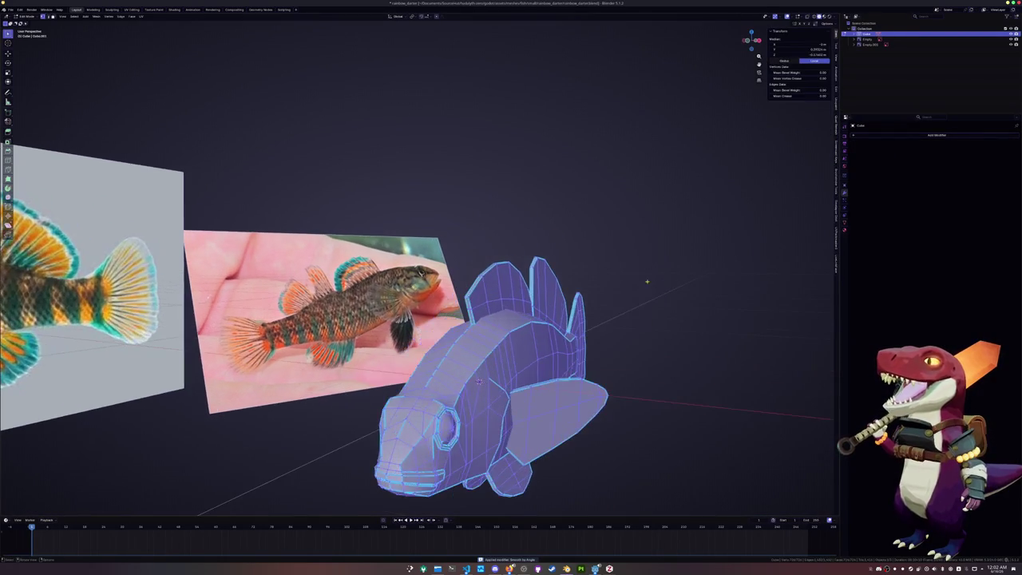
key("alt+a")
left_click(478, 381, "alt")
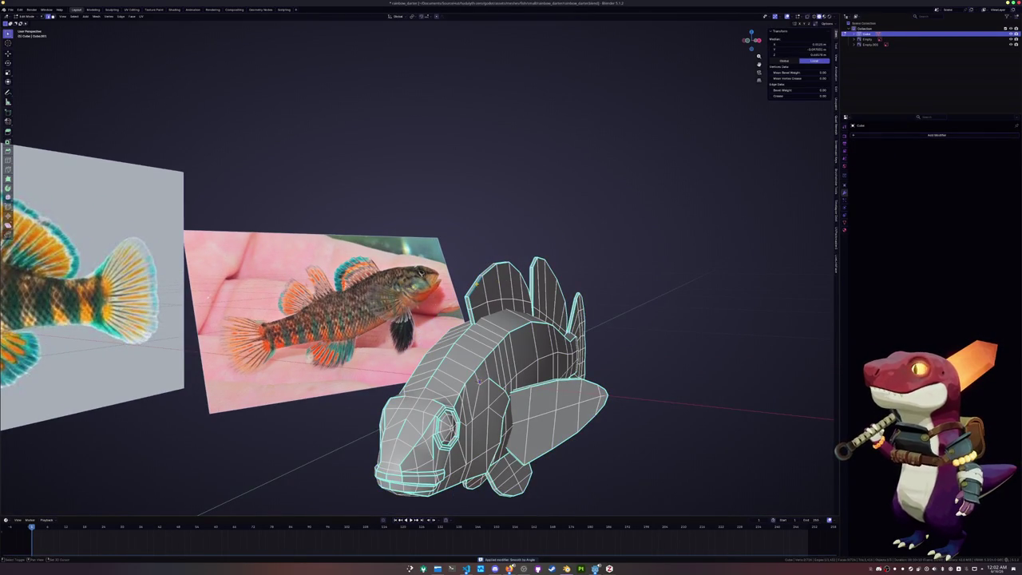
key("shift+g")
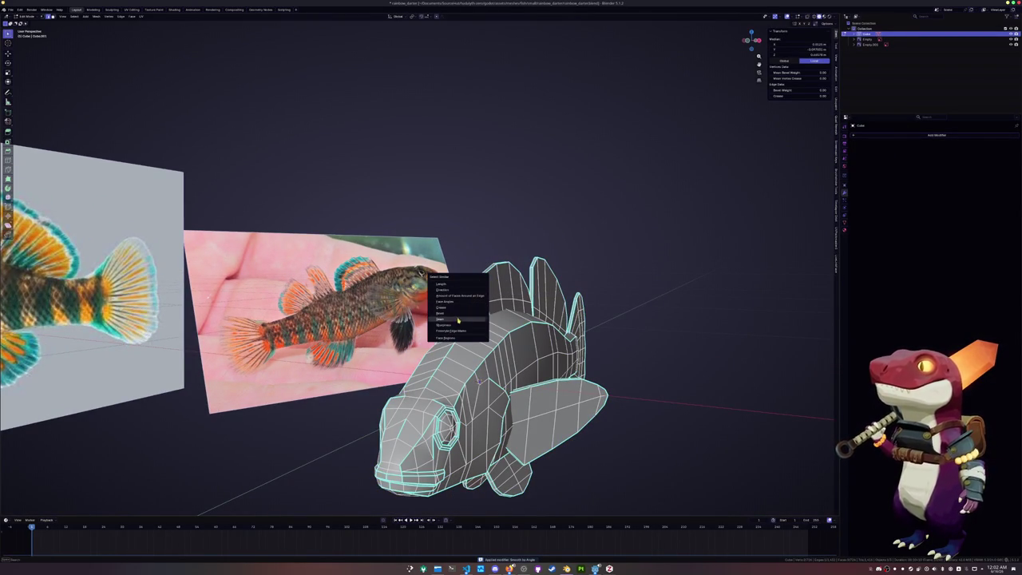
left_click(459, 319)
right_click(615, 319)
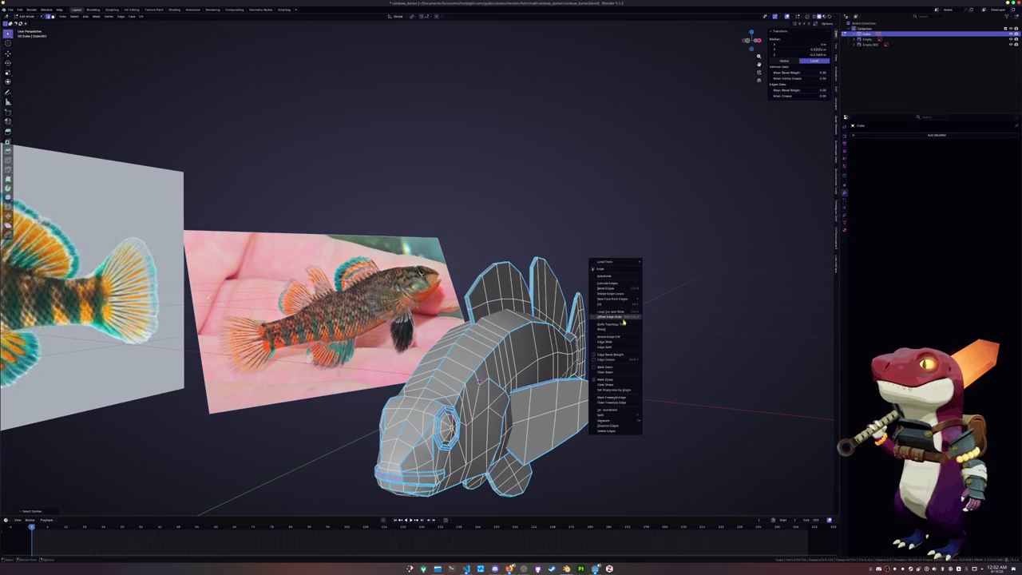
left_click(613, 369)
Clear the selection and pick an edge loop, viewing the fish from below.
key("alt+a")
left_click(479, 381, "alt")
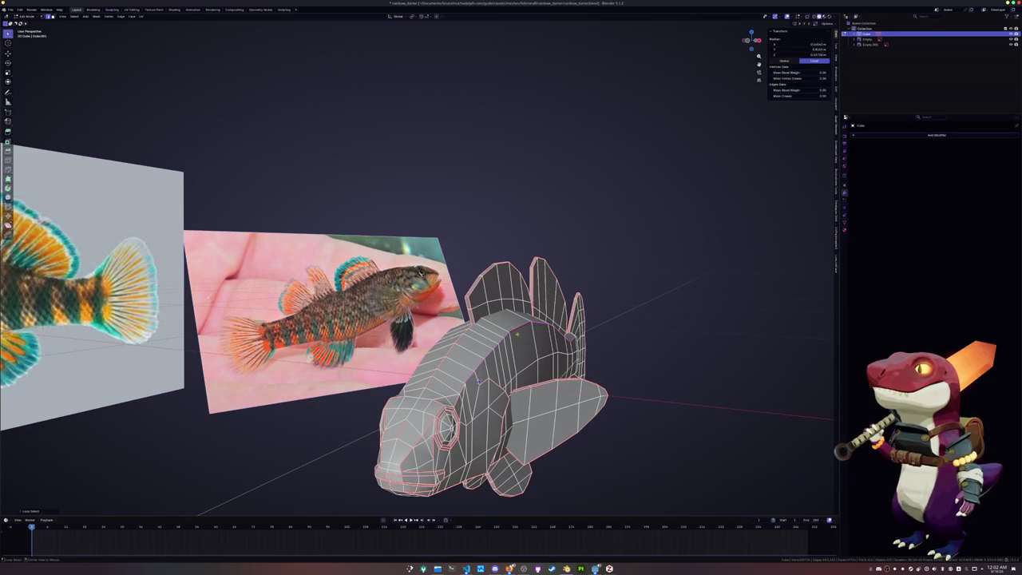
middle_click_drag(479, 382, 479, 359)
mouse_move(447, 389)
middle_mouse_down()
mouse_move(465, 297)
mouse_move(337, 285)
mouse_move(324, 347)
mouse_move(511, 239)
mouse_move(475, 247)
mouse_move(402, 333)
middle_mouse_up()
Mark seams on the whole connected body mesh, then clear them again.
left_click(402, 333)
key("ctrl+l")
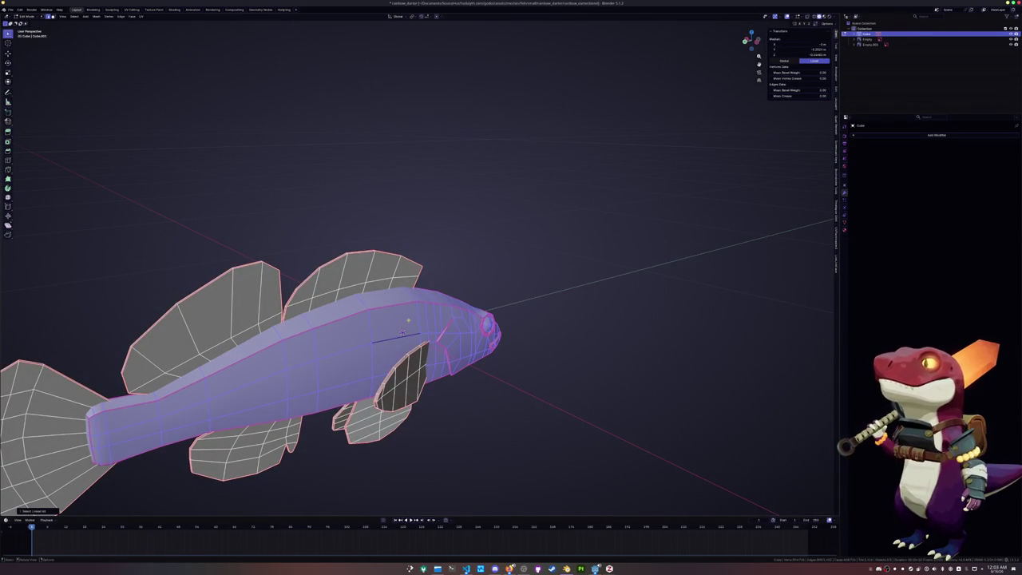
right_click(403, 331)
left_click(397, 319)
right_click(393, 307)
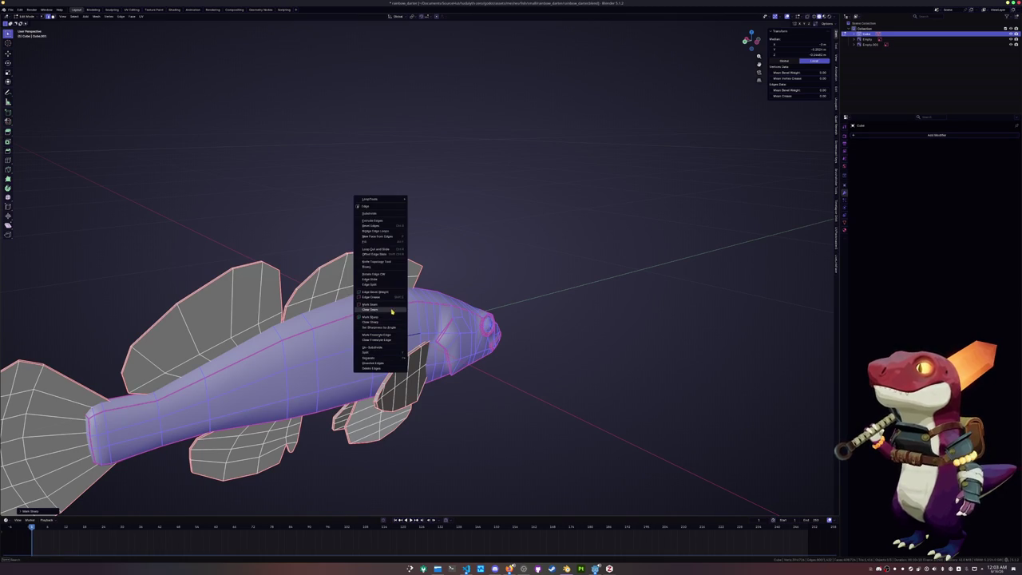
left_click(391, 310)
Select the gill line edges near the head and mark them sharp.
scroll(390, 313, "up", 3)
mouse_move(390, 313)
middle_mouse_down()
mouse_move(390, 401)
mouse_move(456, 155)
middle_mouse_up()
left_click(389, 401, "alt")
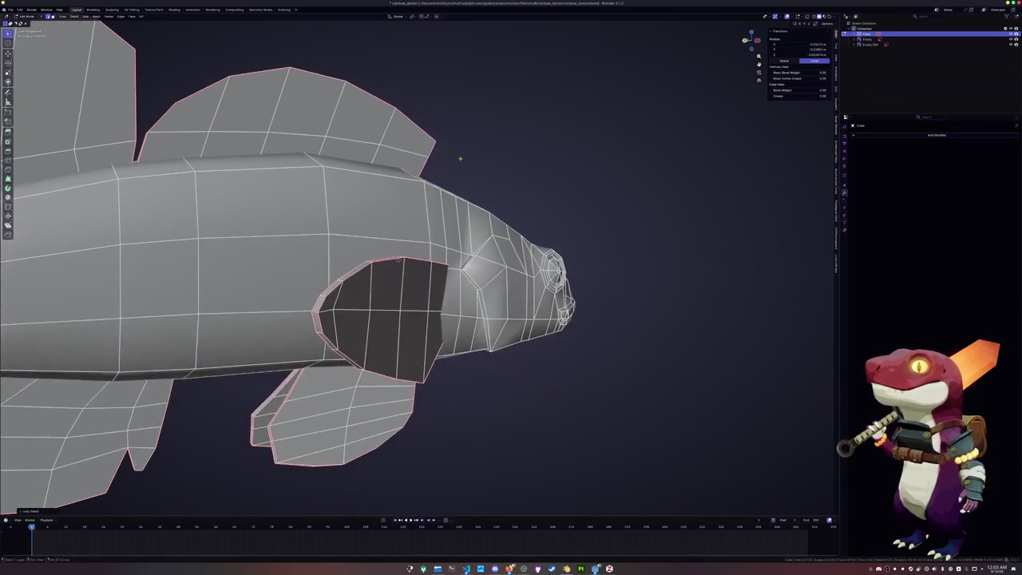
scroll(380, 254, "up", 3)
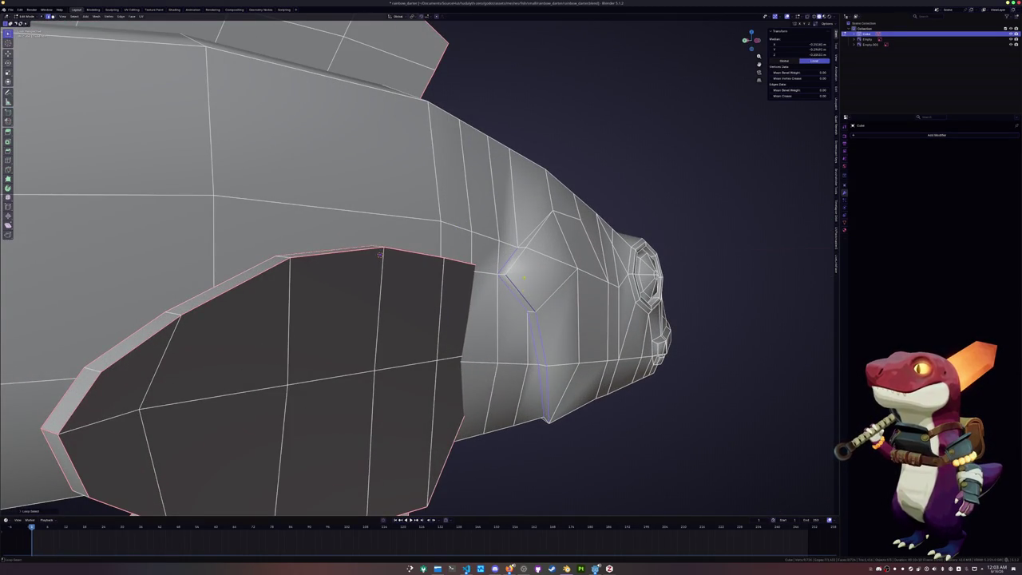
middle_click_drag(380, 254, 392, 202)
scroll(392, 202, "up", 2)
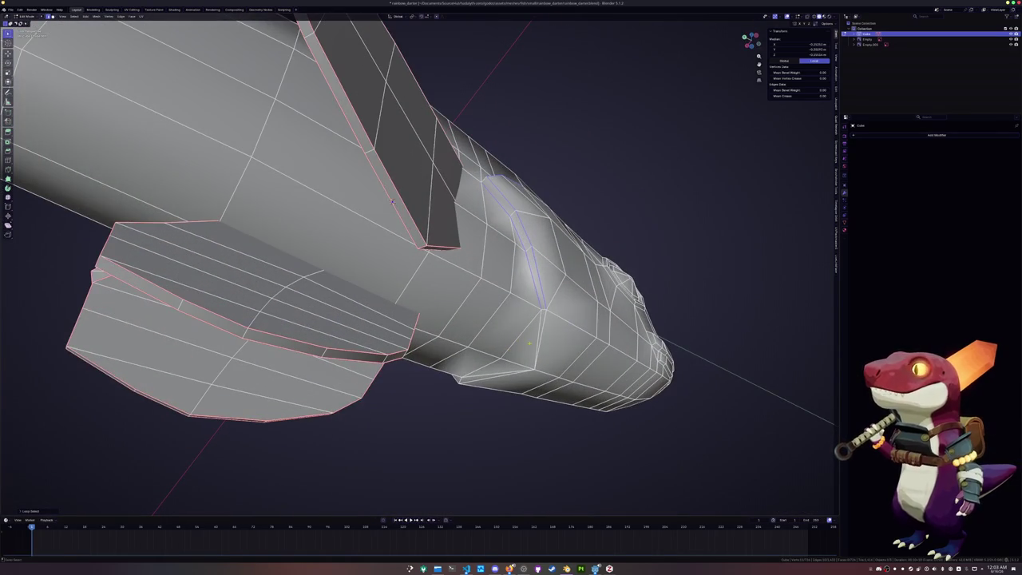
key("ctrl+e")
left_click(541, 338)
key("ctrl+e")
left_click(541, 338)
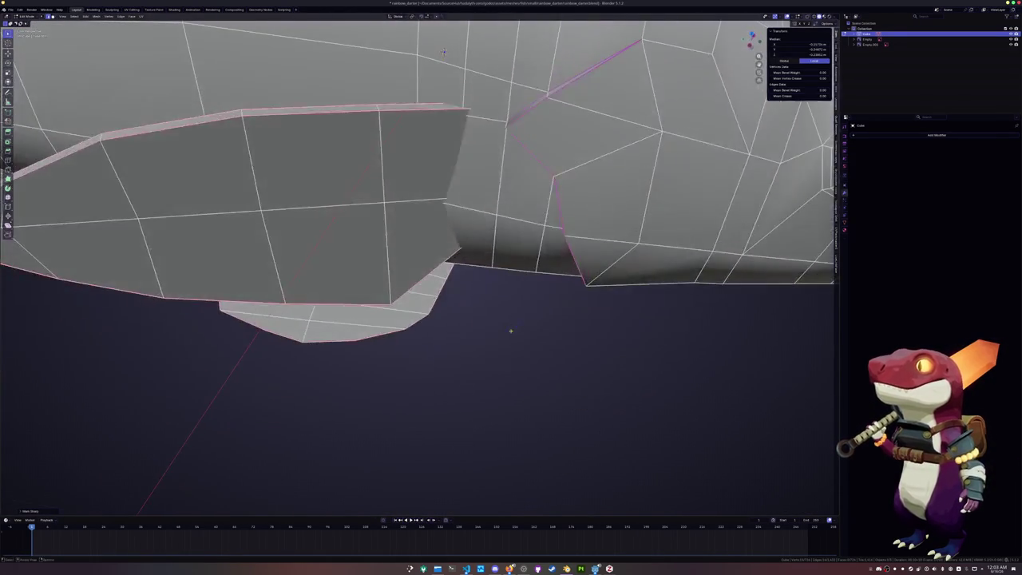
Mark the eye's ring edge loop as a UV seam.
middle_click_drag(541, 339, 318, 231)
scroll(318, 231, "down", 3)
scroll(272, 174, "up", 5)
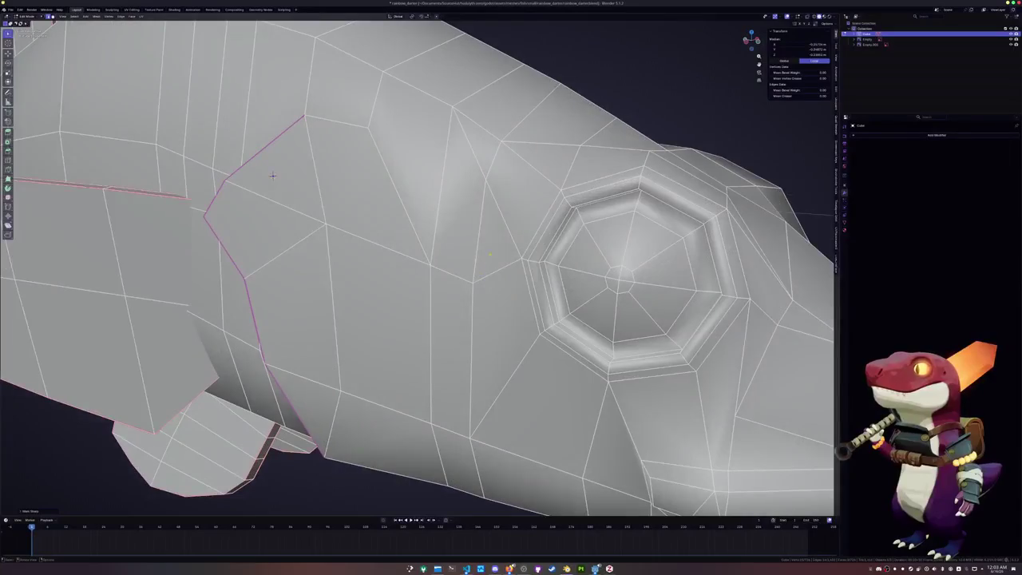
left_click(550, 250, "alt")
key("ctrl+e")
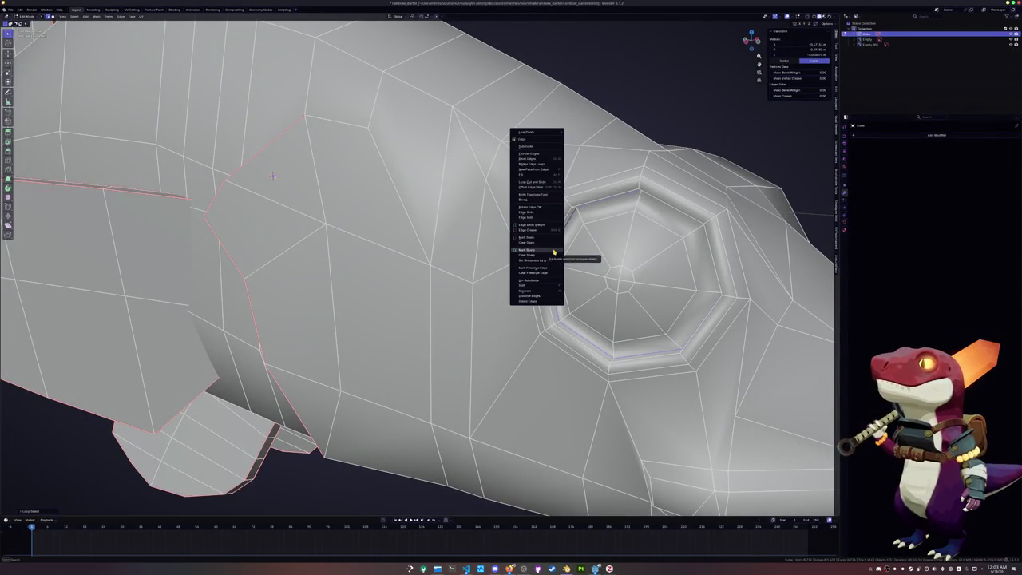
left_click(554, 239)
Reselect the eye ring and clear its seam.
scroll(554, 239, "down", 4)
middle_click_drag(553, 239, 399, 239)
scroll(711, 165, "up", 2)
scroll(711, 164, "up", 3)
scroll(712, 165, "up", 2)
left_click(430, 230, "alt")
key("ctrl+e")
left_click(424, 233)
key("ctrl+e")
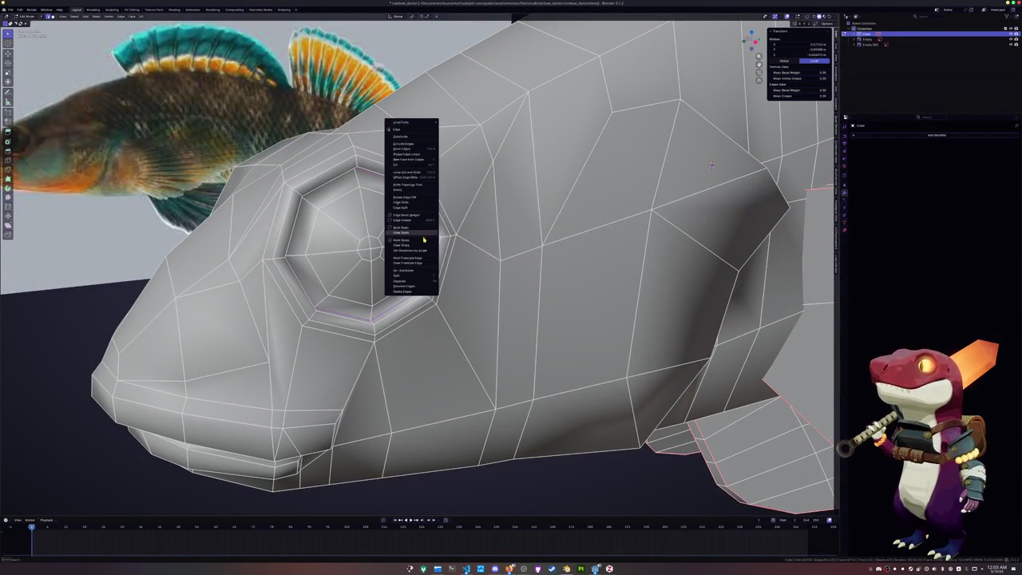
left_click(425, 236)
Mark seams along both gill edge loops behind the eye.
scroll(425, 237, "down", 2)
middle_click_drag(424, 237, 445, 253)
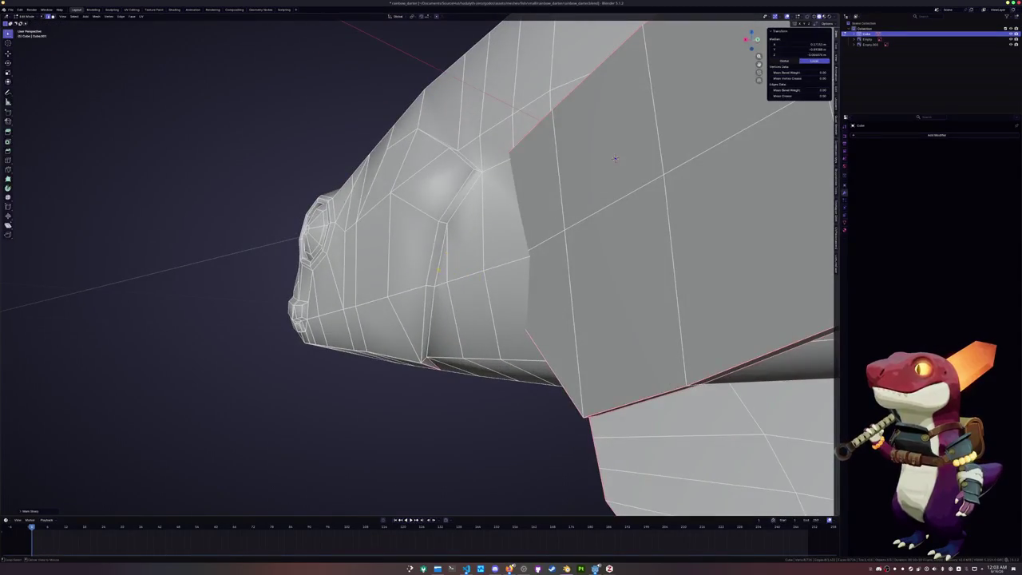
mouse_move(615, 158)
middle_mouse_down()
mouse_move(597, 94)
mouse_move(614, 269)
middle_mouse_up()
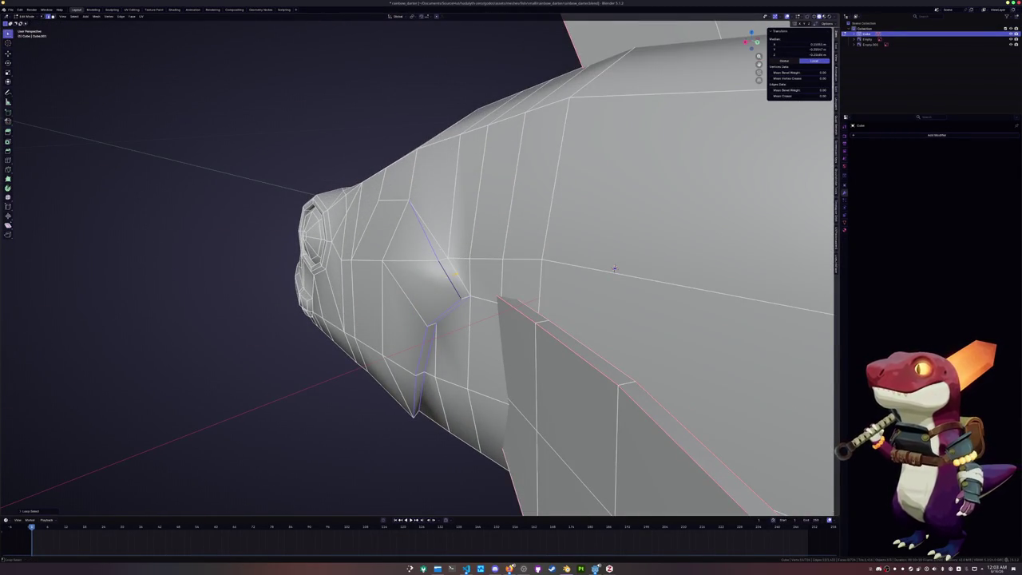
key("ctrl+e")
left_click(452, 266)
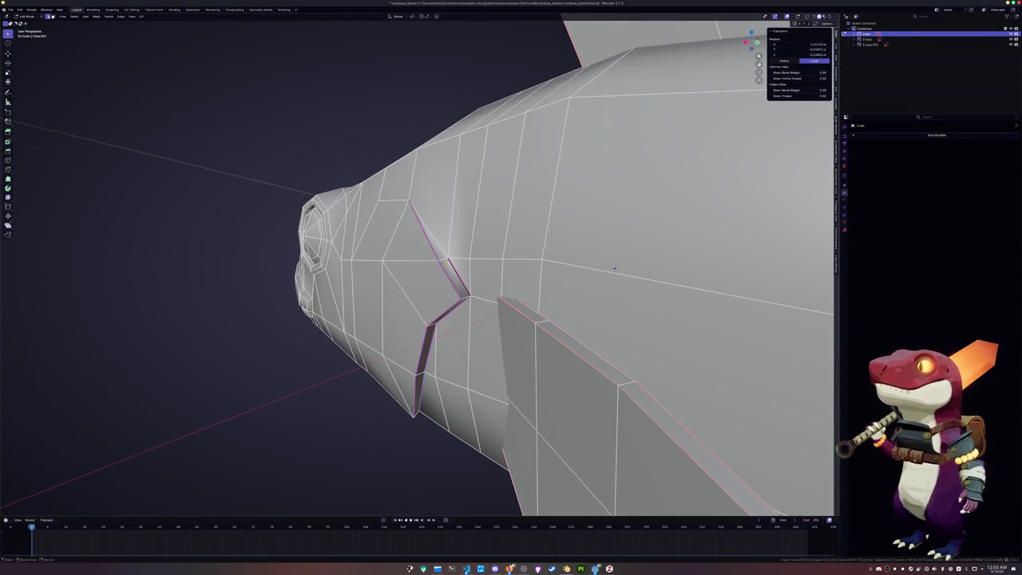
middle_click_drag(452, 266, 513, 266)
left_click(414, 295)
key("ctrl+e")
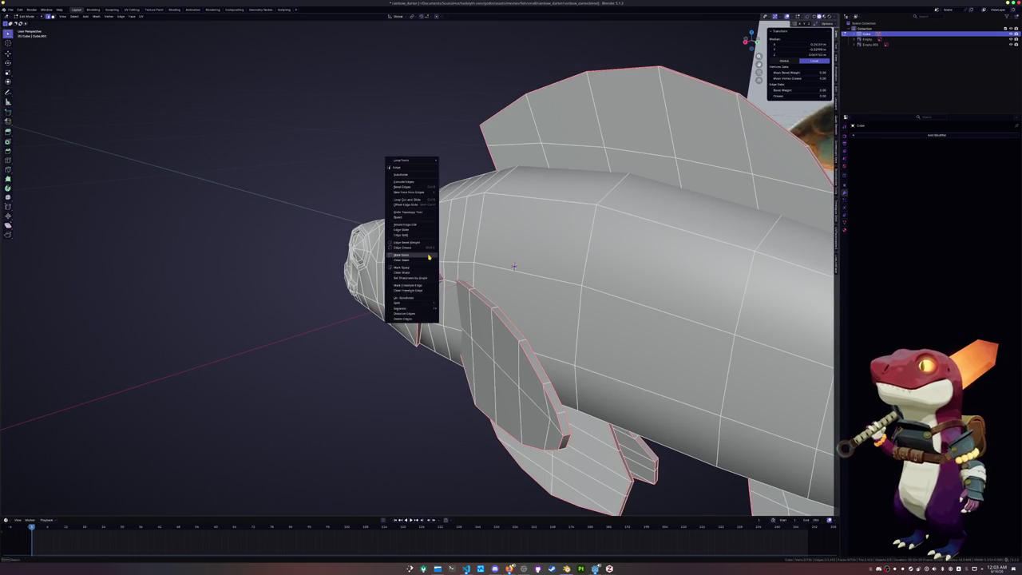
left_click(411, 264)
mouse_move(513, 266)
middle_mouse_down()
mouse_move(205, 278)
mouse_move(495, 256)
middle_mouse_up()
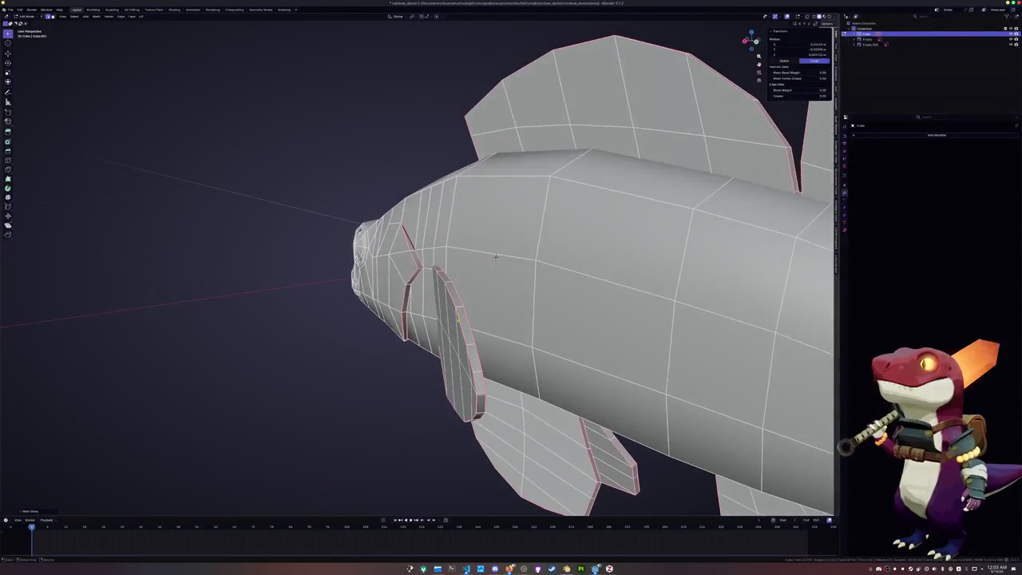
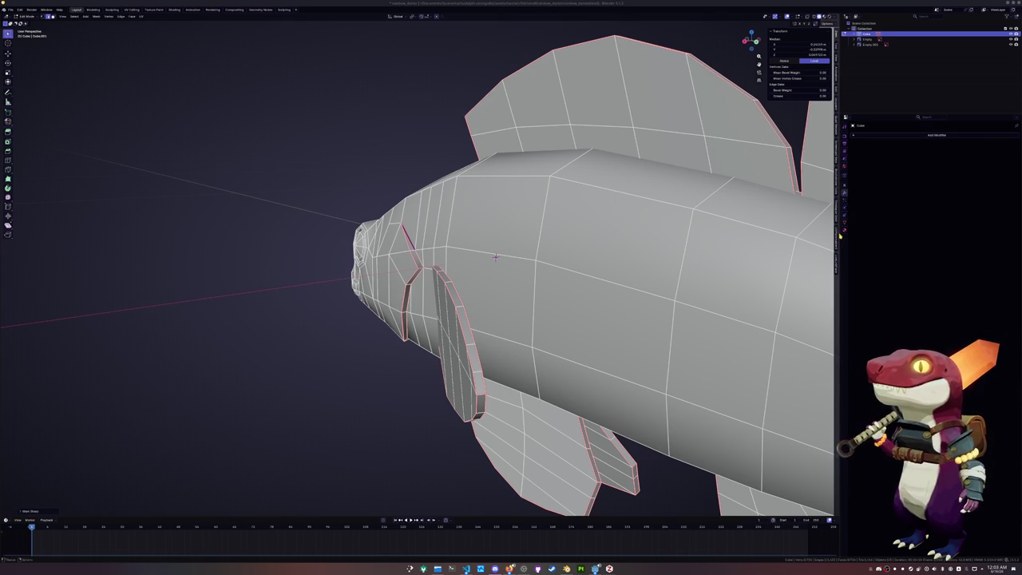
With X-ray on, select the head edge loops and the loop along the lips.
scroll(495, 256, "down", 3)
mouse_move(495, 257)
middle_mouse_down()
mouse_move(549, 231)
mouse_move(509, 239)
mouse_move(522, 338)
mouse_move(486, 283)
mouse_move(359, 232)
mouse_move(358, 259)
mouse_move(398, 271)
mouse_move(495, 267)
mouse_move(447, 231)
middle_mouse_up()
scroll(358, 232, "up", 3)
scroll(359, 232, "up", 2)
scroll(495, 267, "up", 3)
key("alt+z")
middle_click_drag(415, 307, 405, 306)
left_click(247, 232, "alt")
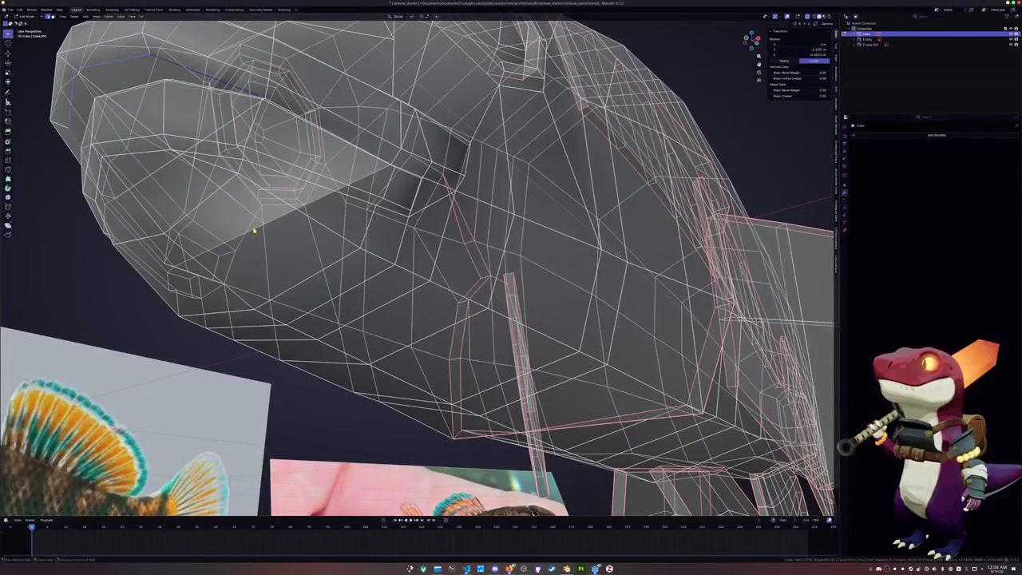
left_click(259, 231, "alt")
mouse_move(259, 231)
middle_mouse_down()
mouse_move(313, 304)
mouse_move(424, 325)
mouse_move(455, 318)
mouse_move(445, 316)
middle_mouse_up()
key("alt+z")
left_click(319, 308, "alt")
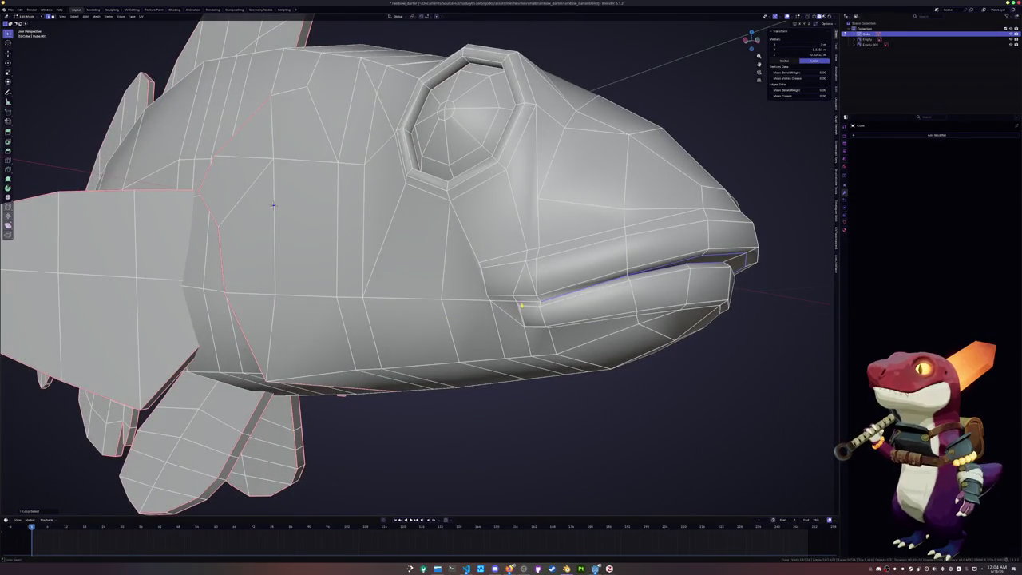
Mark the selected mouth loop as a UV seam.
mouse_move(274, 206)
middle_mouse_down()
mouse_move(666, 184)
mouse_move(790, 131)
middle_mouse_up()
middle_click_drag(231, 285, 473, 313)
mouse_move(384, 158)
middle_mouse_down()
mouse_move(68, 124)
mouse_move(219, 217)
mouse_move(518, 253)
mouse_move(564, 298)
mouse_move(735, 149)
mouse_move(257, 272)
mouse_move(534, 274)
middle_mouse_up()
scroll(68, 124, "up", 2)
scroll(68, 123, "up", 1)
scroll(68, 124, "up", 1)
scroll(68, 123, "down", 3)
scroll(218, 218, "down", 5)
right_click(512, 258)
left_click(511, 243)
Select the mouth edge loop, mark the lip loops as seams, and return to Object Mode.
left_click(375, 185, "alt")
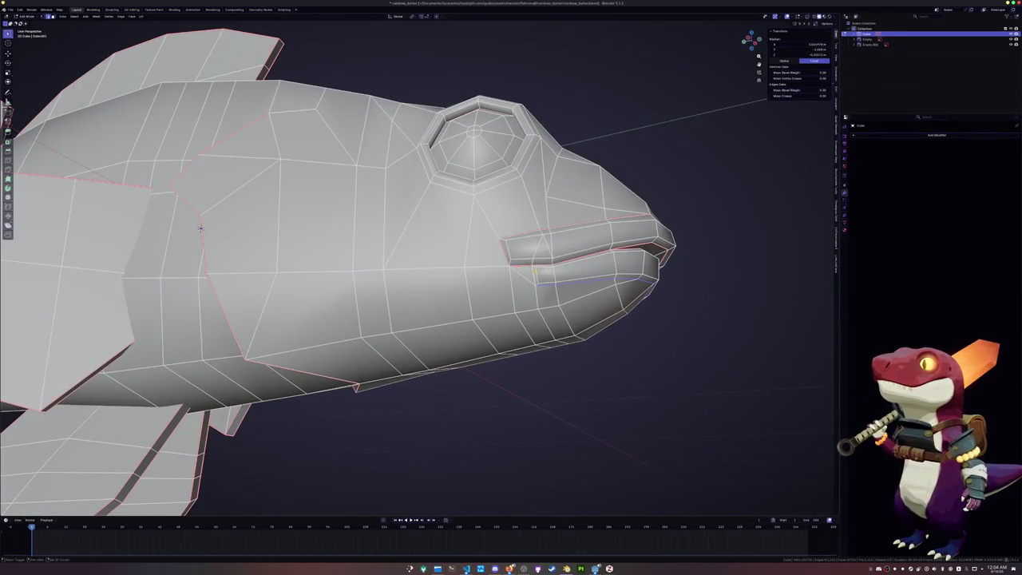
key("ctrl+e")
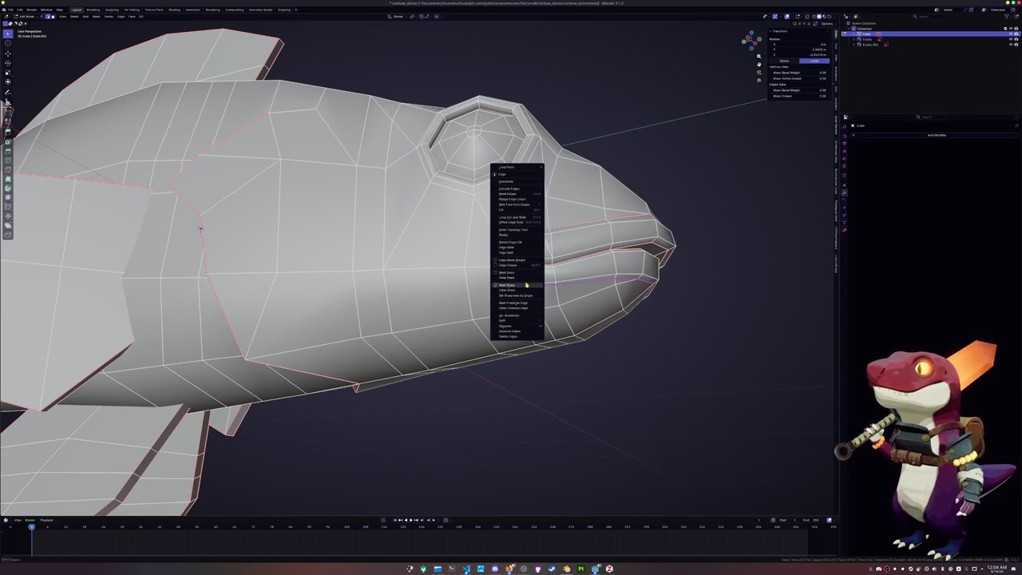
left_click(534, 274)
key("Tab")
mouse_move(582, 338)
middle_mouse_down()
mouse_move(492, 340)
mouse_move(573, 342)
mouse_move(527, 335)
middle_mouse_up()
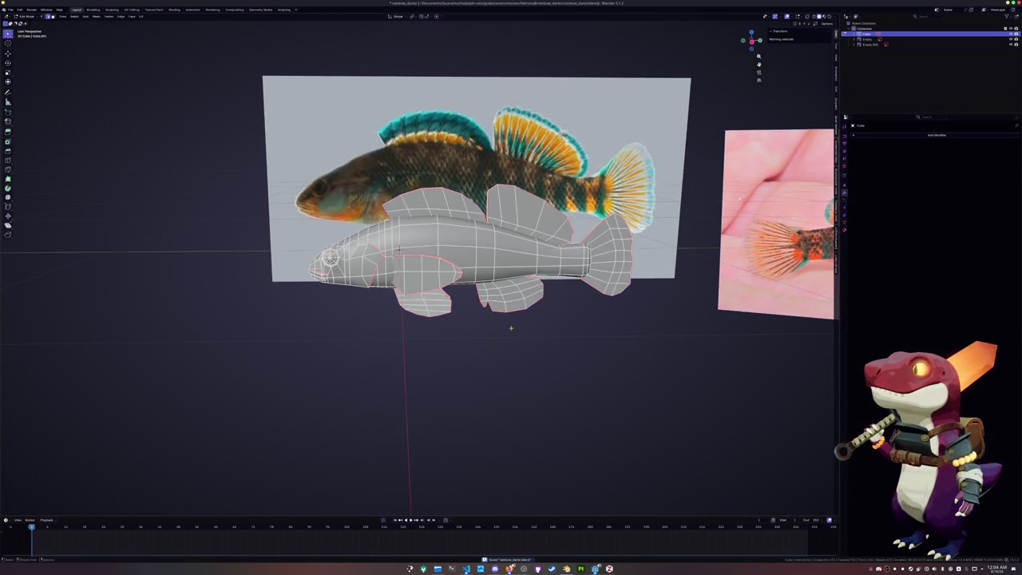
Back in Edit Mode, mark the edge loop behind the head as a seam.
key("Tab")
left_click(344, 227, "alt")
middle_click_drag(344, 227, 326, 351)
right_click(327, 352)
left_click(323, 337)
Select the edges along the throat up toward the mouth and mark them as a seam.
scroll(479, 239, "up", 3)
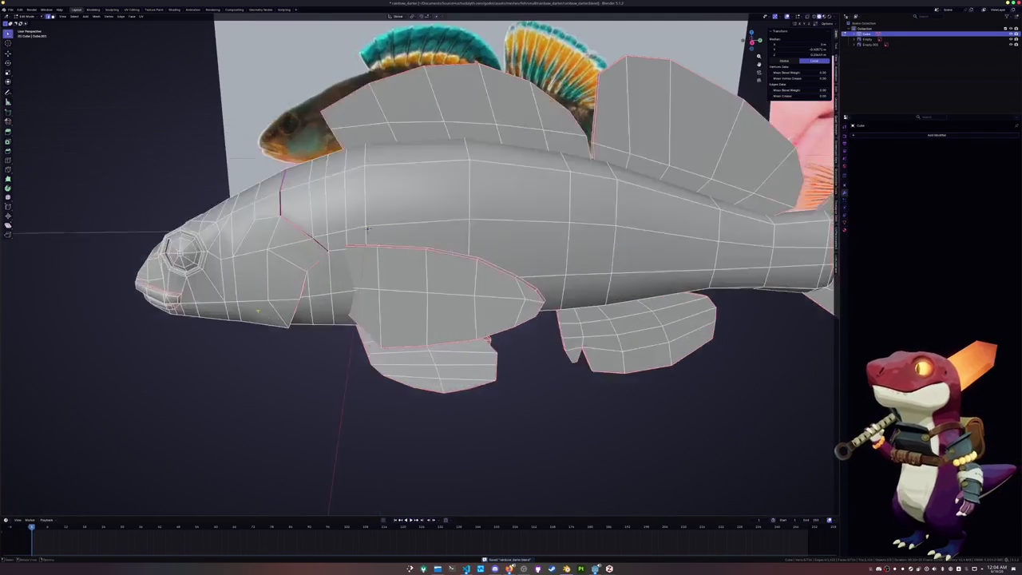
middle_click_drag(479, 239, 505, 214)
left_click(349, 288, "alt")
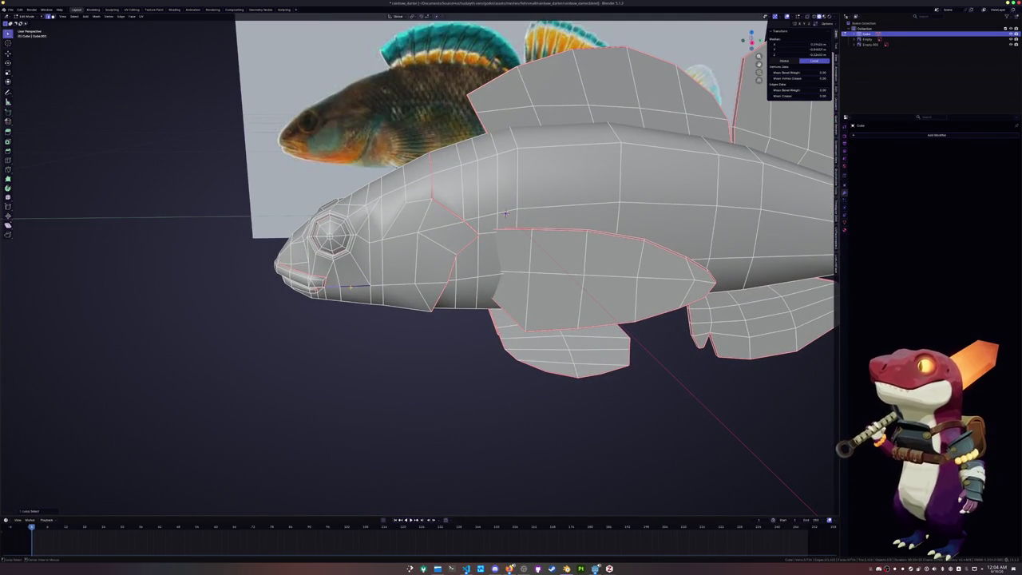
left_click(443, 279, "alt")
middle_click_drag(506, 213, 494, 207)
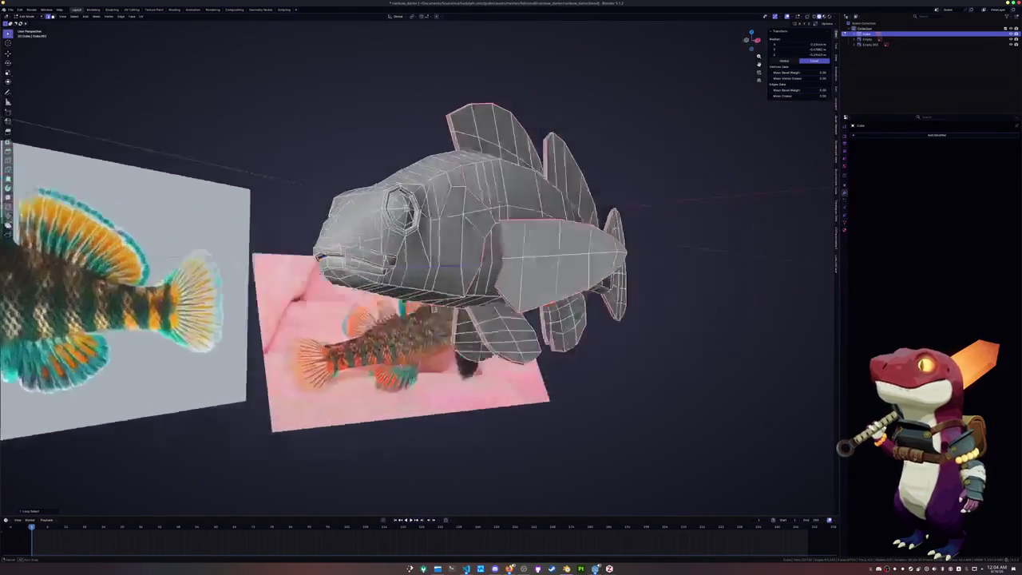
key("ctrl+z")
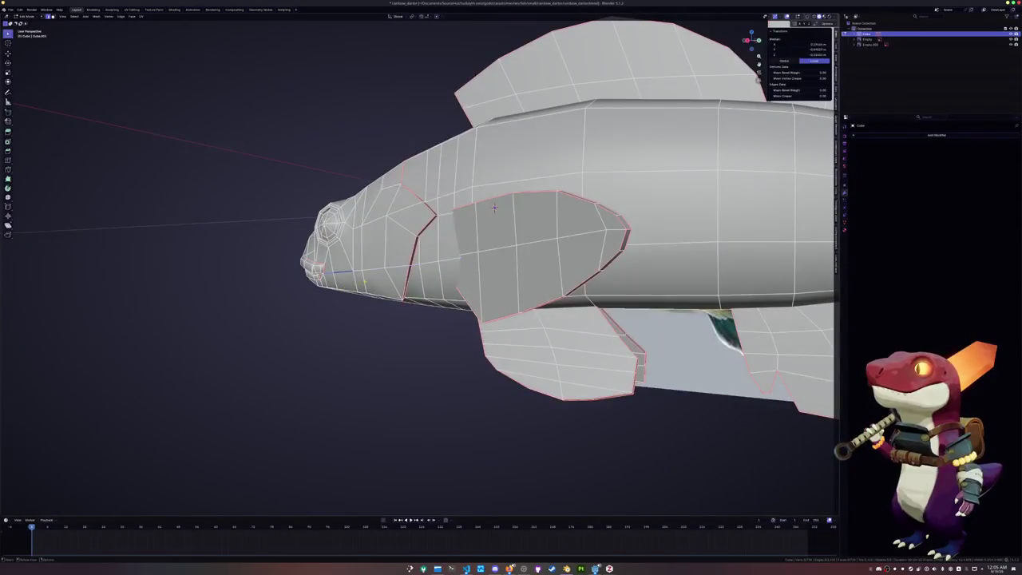
key("ctrl+shift+z")
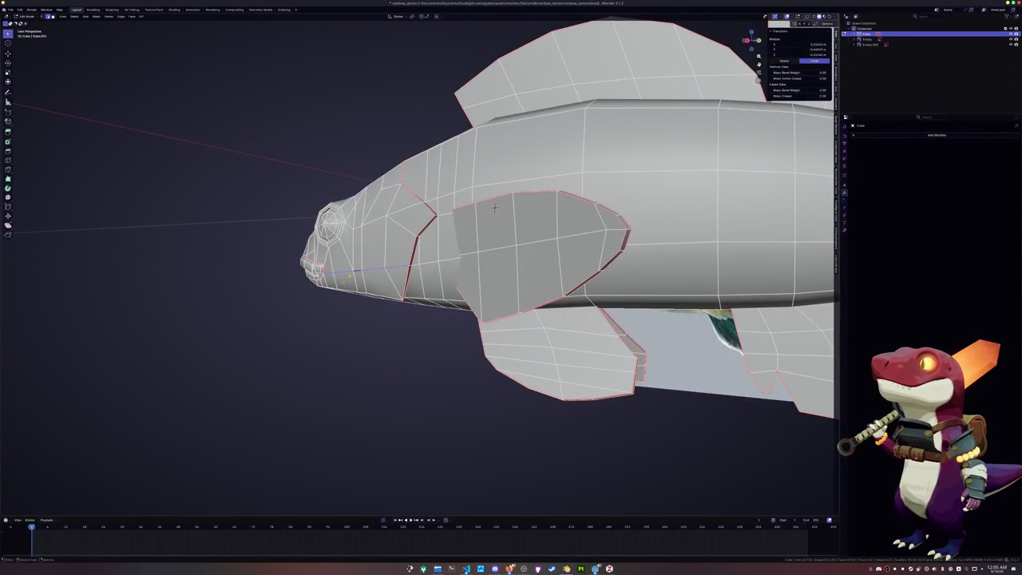
middle_click_drag(495, 208, 345, 217)
key("ctrl+shift+z")
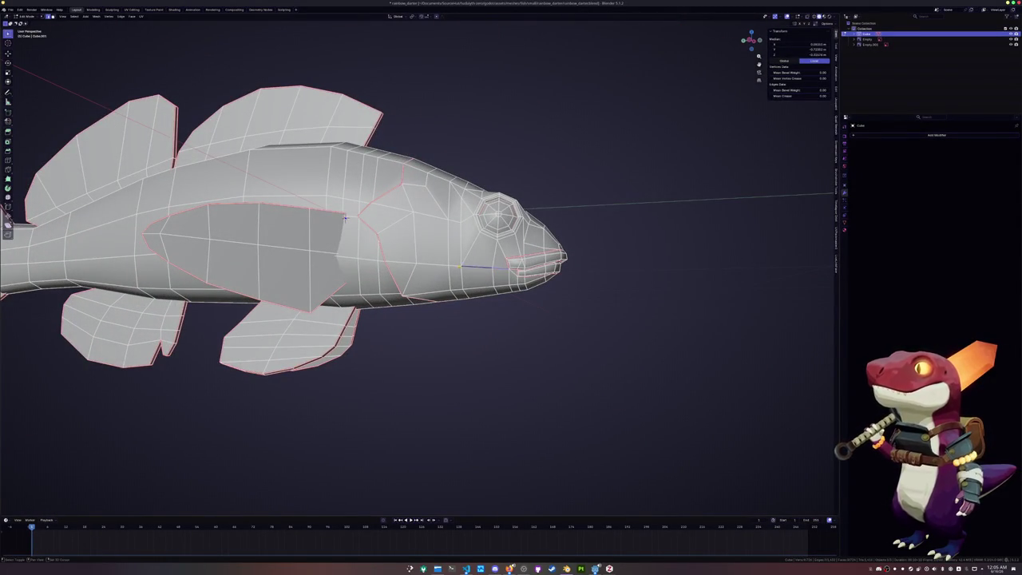
right_click(412, 274)
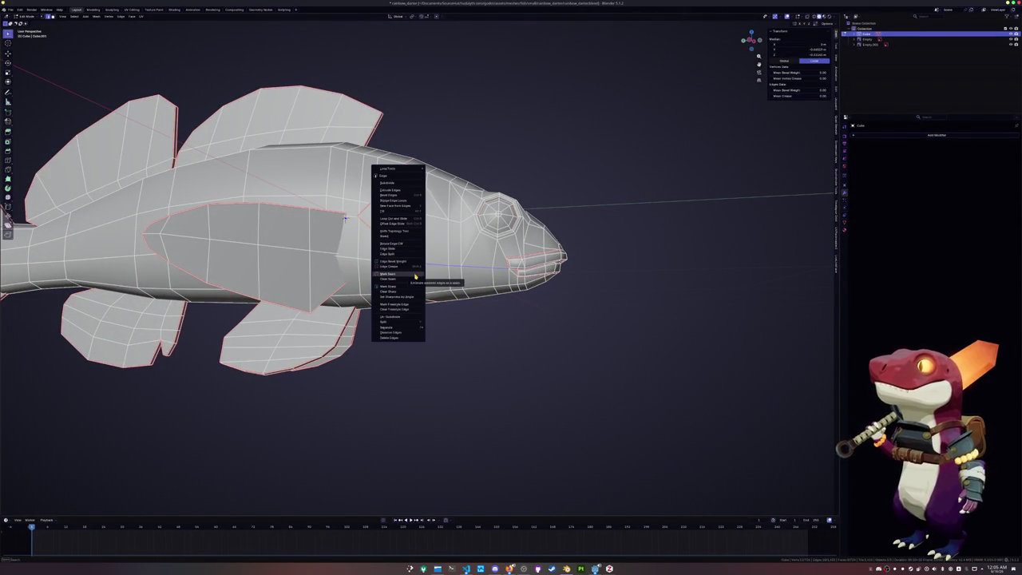
left_click(413, 274)
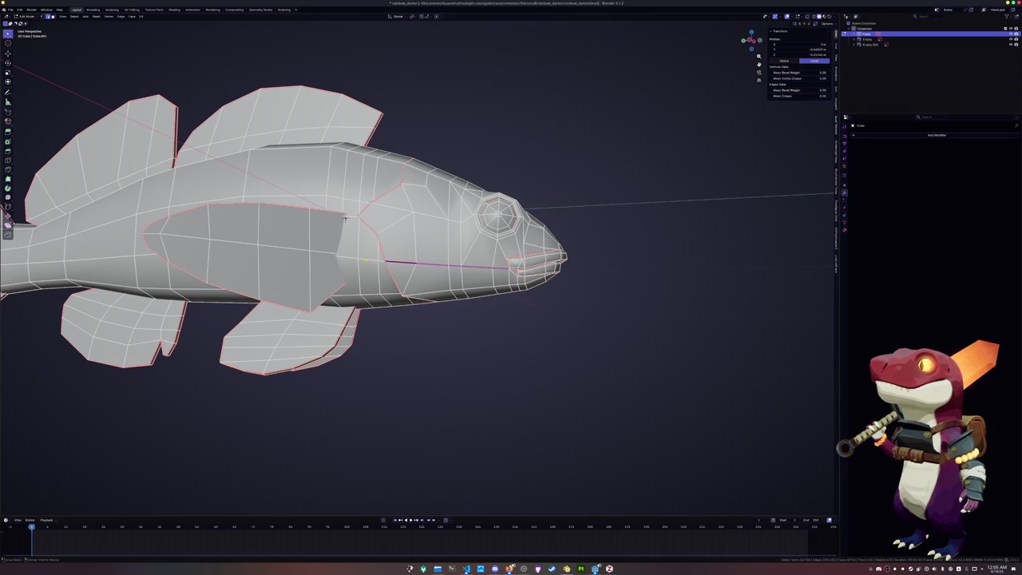
Mark the mid-body loop and the loop along the back as seams.
mouse_move(345, 217)
middle_mouse_down()
mouse_move(495, 209)
mouse_move(340, 240)
middle_mouse_up()
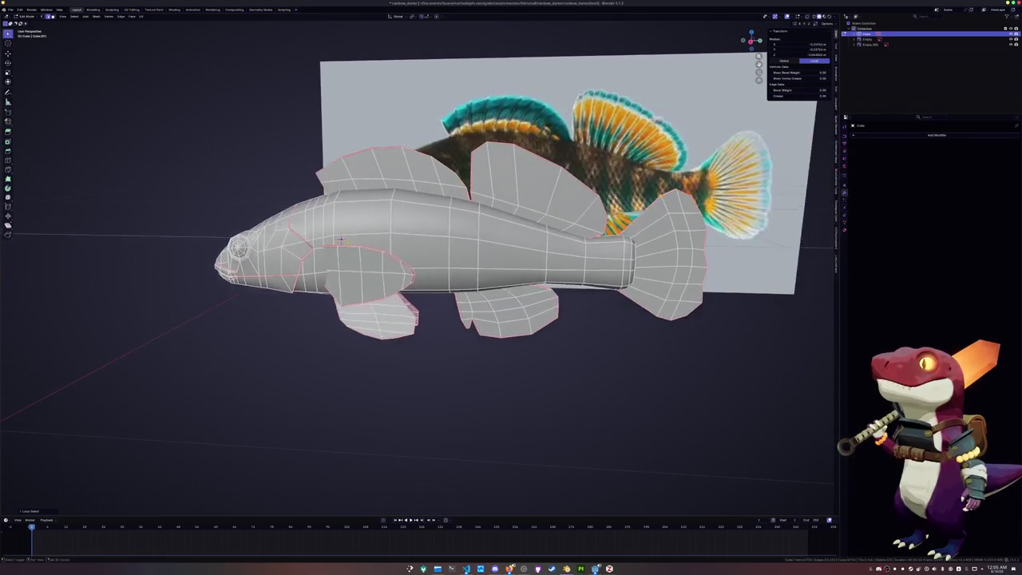
left_click(447, 231, "alt")
key("ctrl+e")
left_click(436, 224)
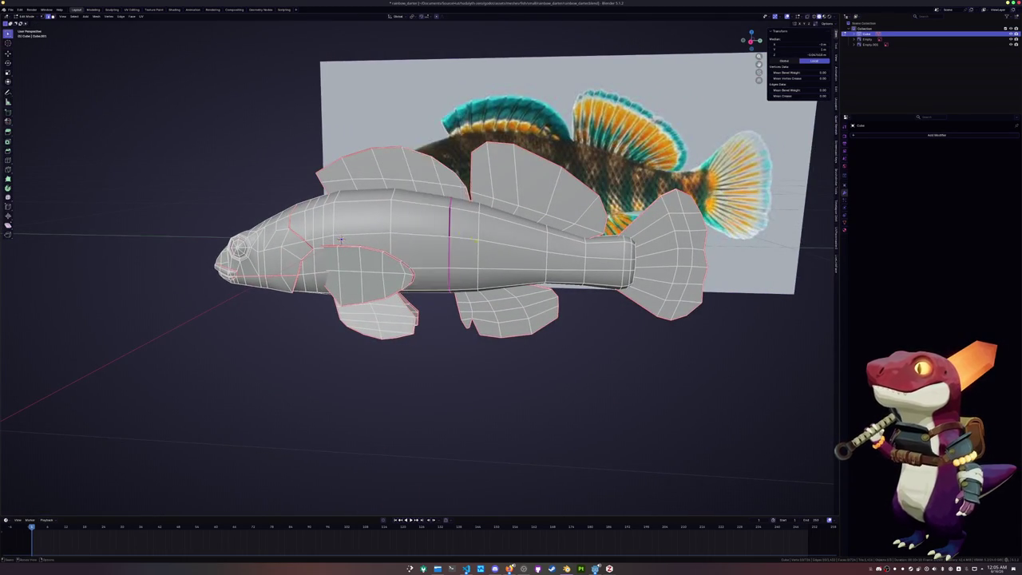
middle_click_drag(435, 223, 339, 248)
left_click(613, 262, "alt")
key("ctrl+e")
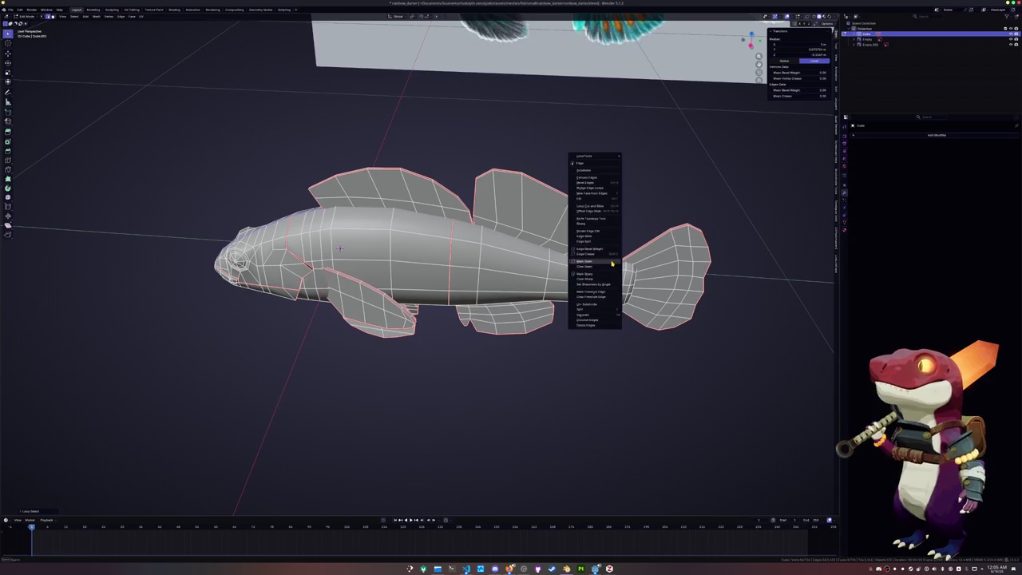
left_click(612, 261)
Select the whole fish mesh and switch to the UV Editing workspace.
middle_click_drag(351, 248, 342, 236)
key("a")
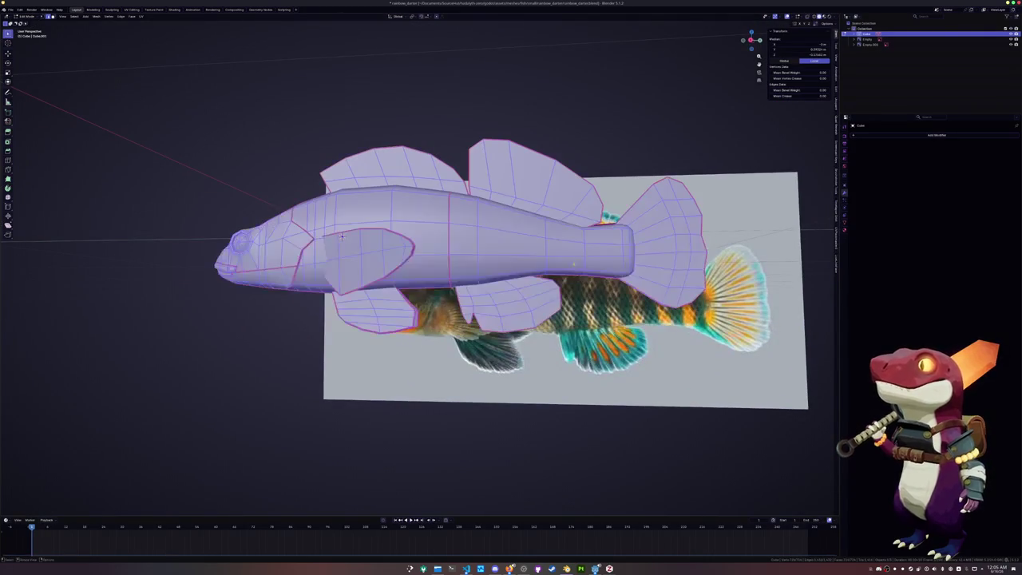
left_click(130, 9)
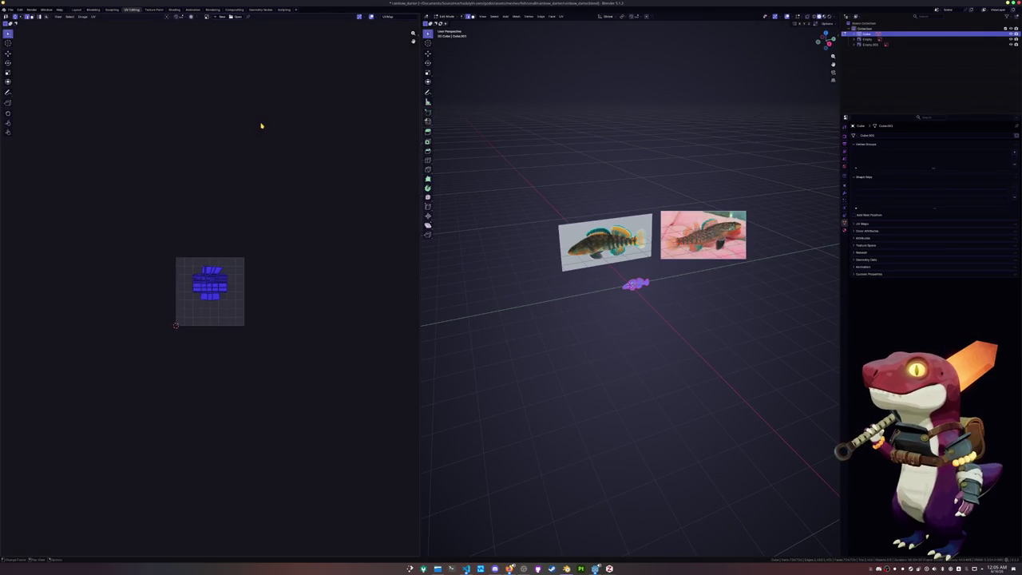
Unwrap the fish along its seams with UV > Unwrap and save the file.
scroll(219, 169, "up", 8)
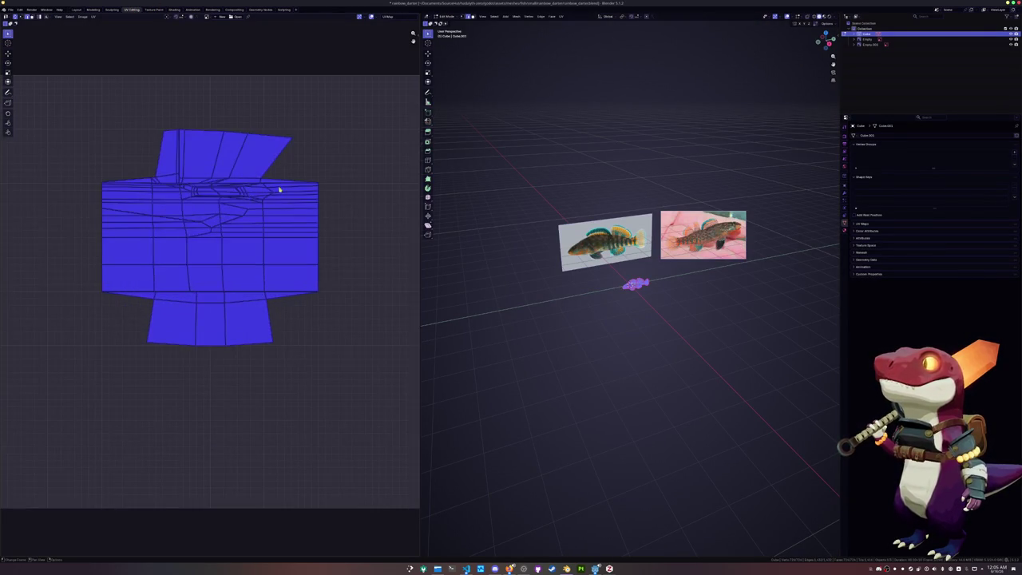
middle_click_drag(575, 48, 548, 32)
left_click(561, 16)
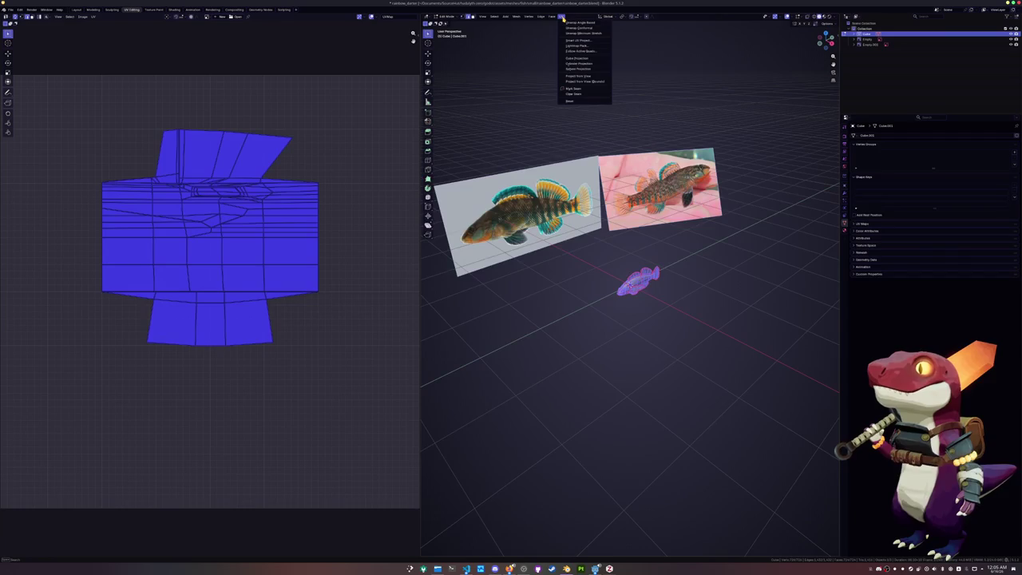
left_click(574, 25)
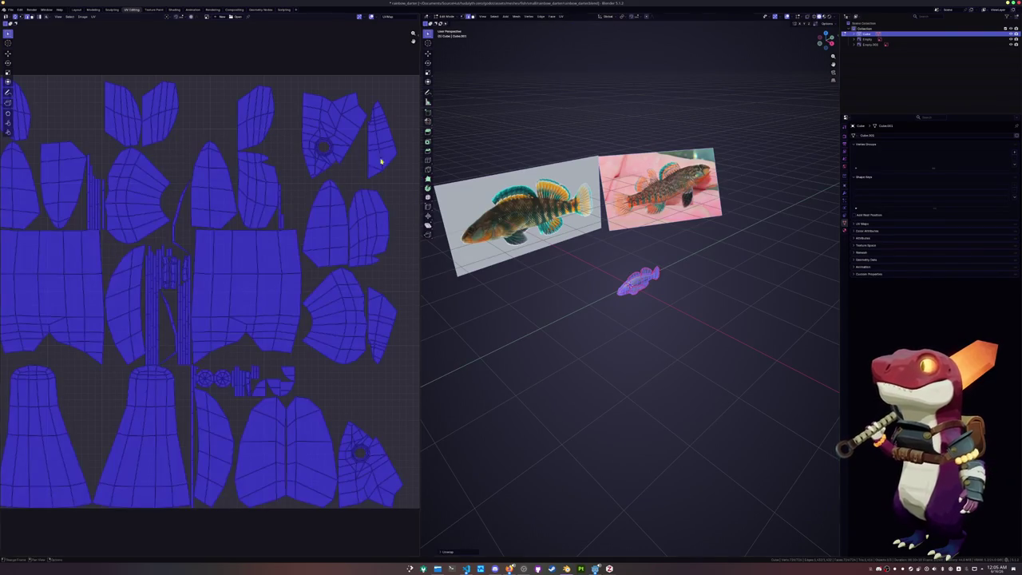
key("alt+a")
key("Tab")
key("ctrl+s")
Select all UV islands and pack them with UVPackmaster from the N sidebar.
key("KP_Decimal")
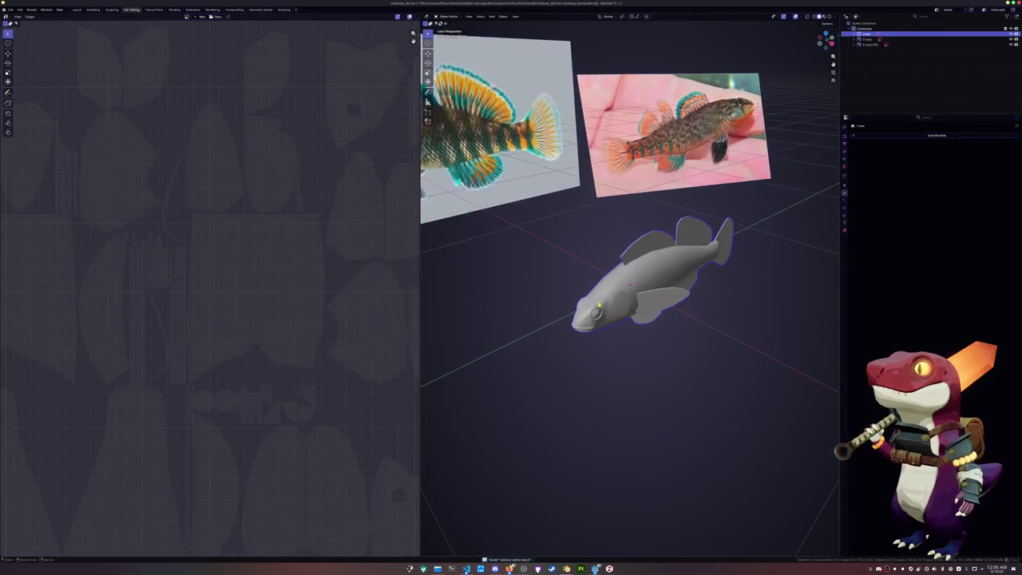
key("Home")
key("Tab")
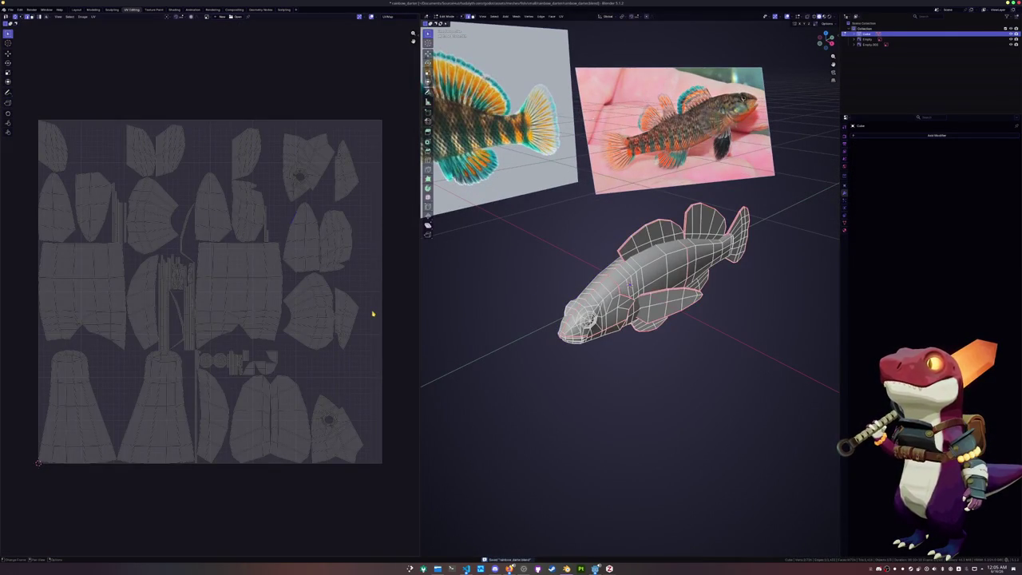
key("a")
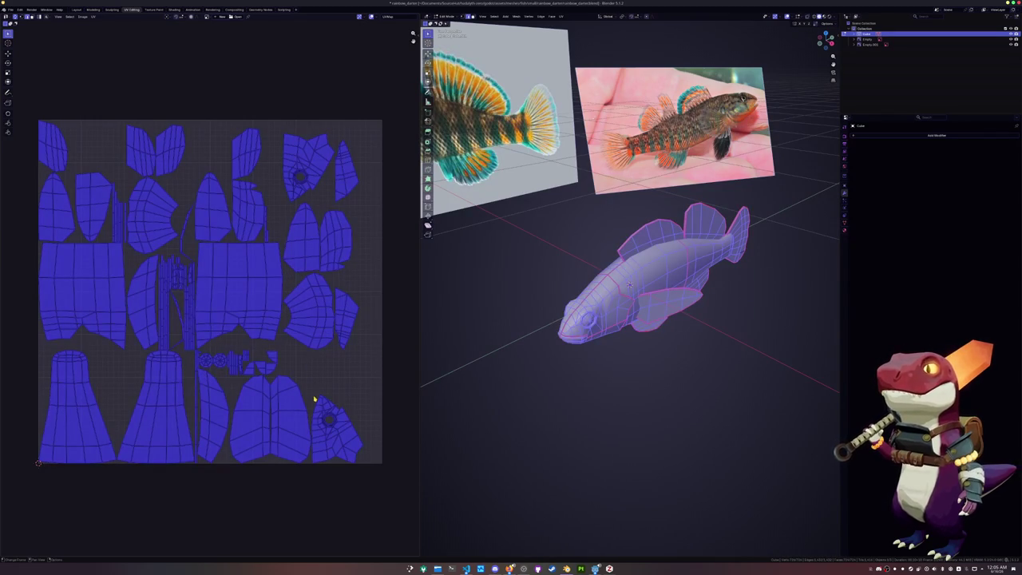
key("n")
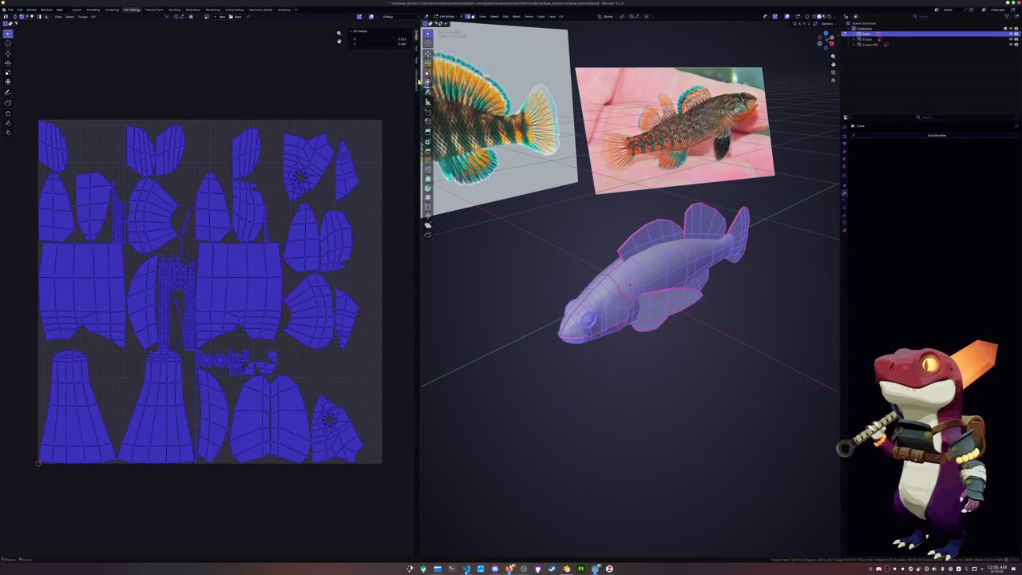
left_click(416, 79)
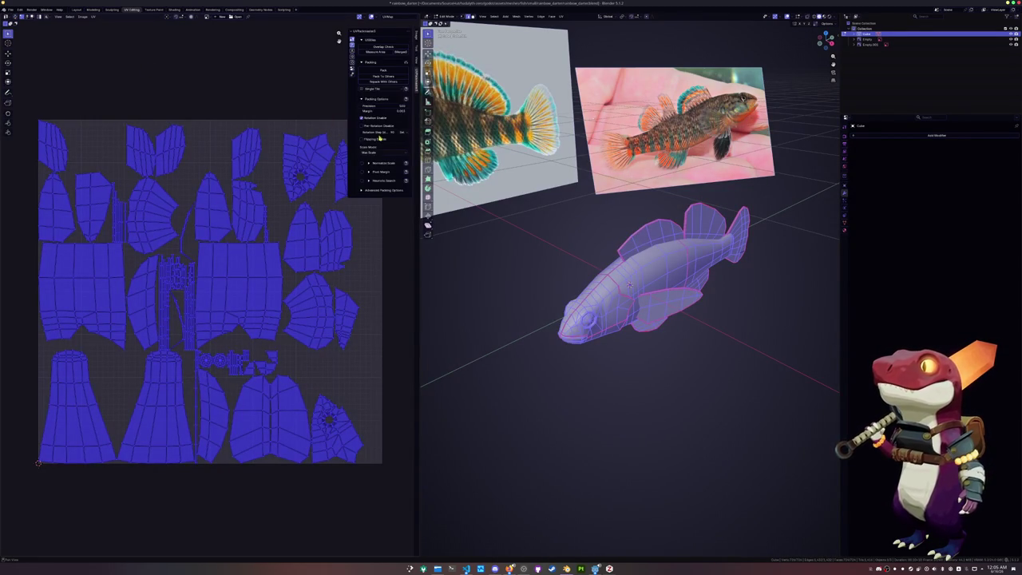
left_click(384, 76)
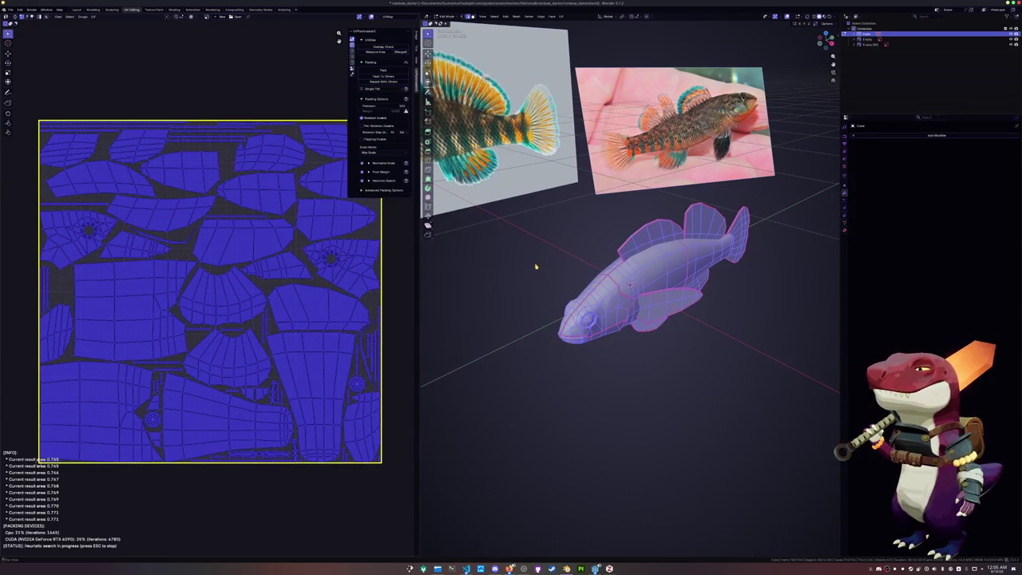
Keep the packing result, leave Edit Mode, and save the file.
key("Escape")
key("Tab")
key("ctrl+s")
Rename the object to rainbow_darter and give it a new material.
key("F2")
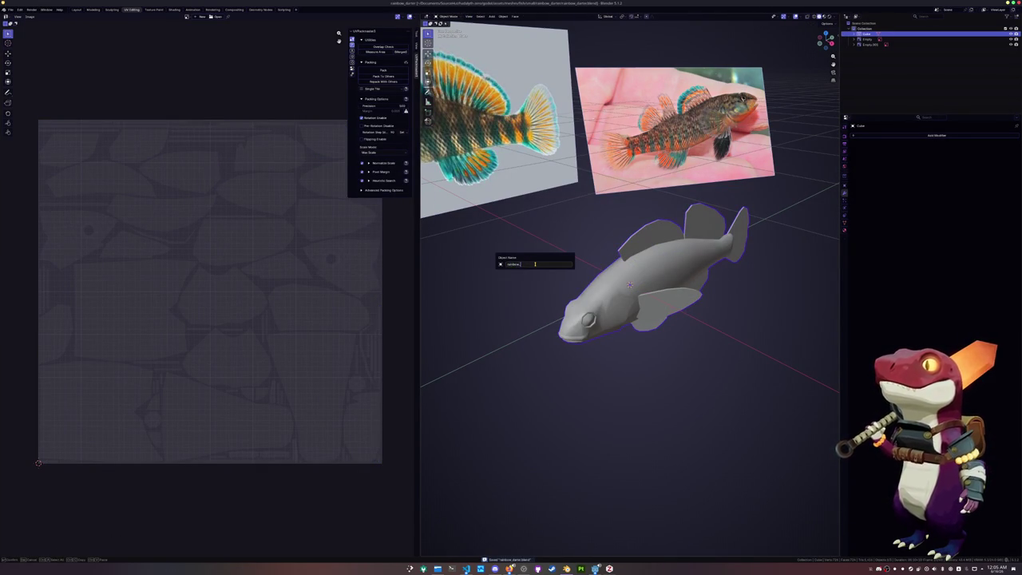
double_click(535, 264)
key("Return")
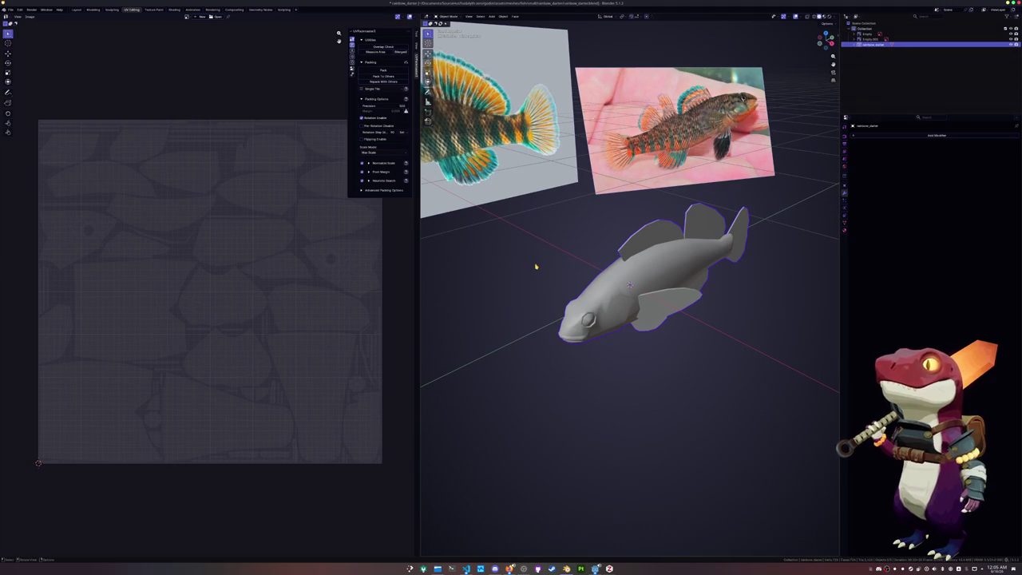
left_click(845, 222)
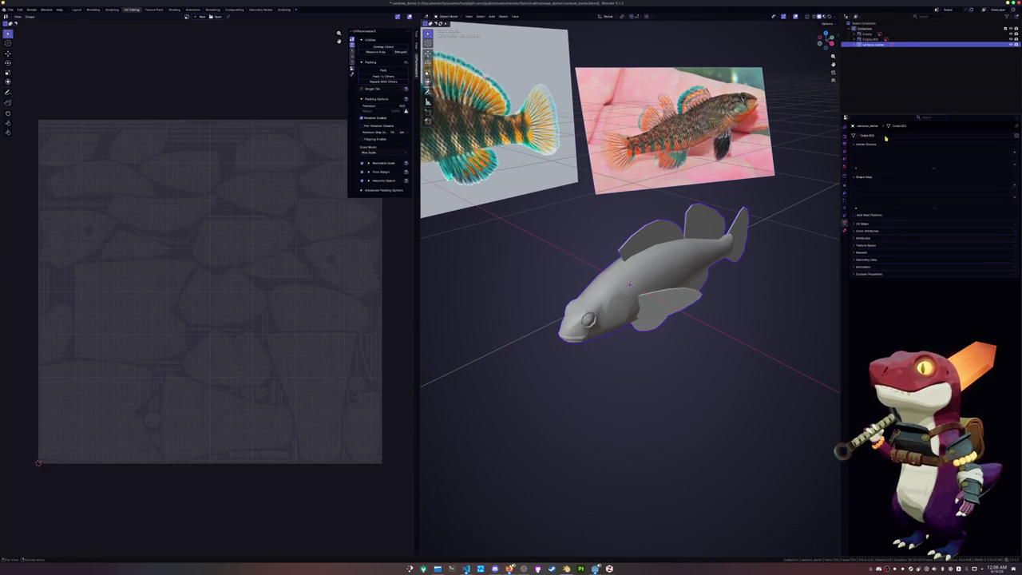
left_click(870, 231)
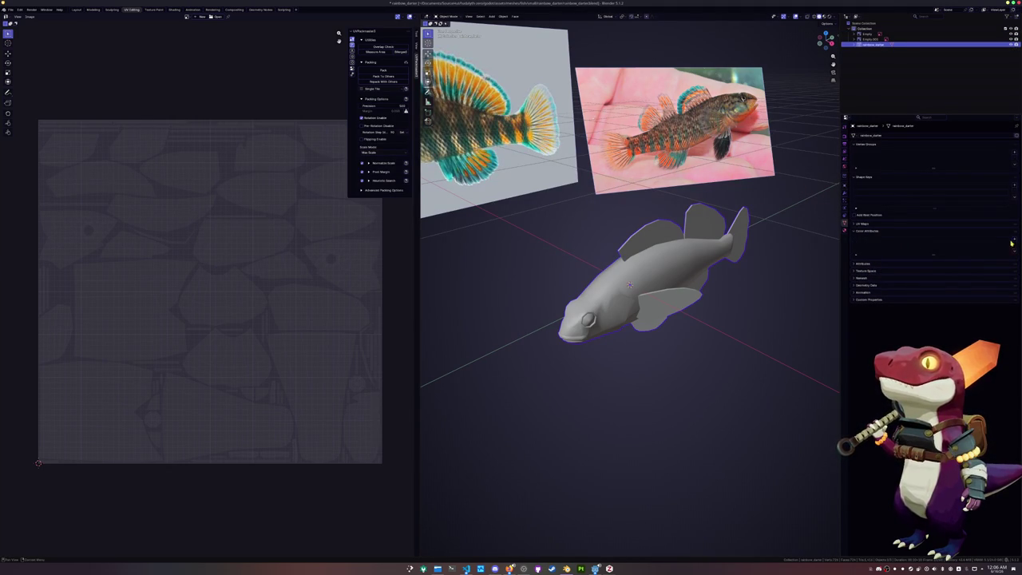
left_click(845, 230)
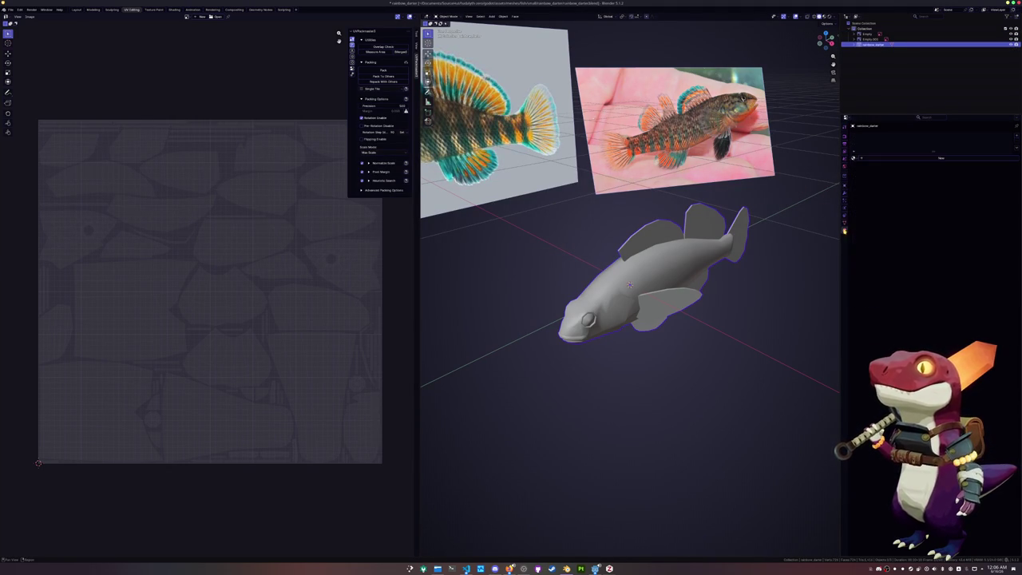
left_click(919, 158)
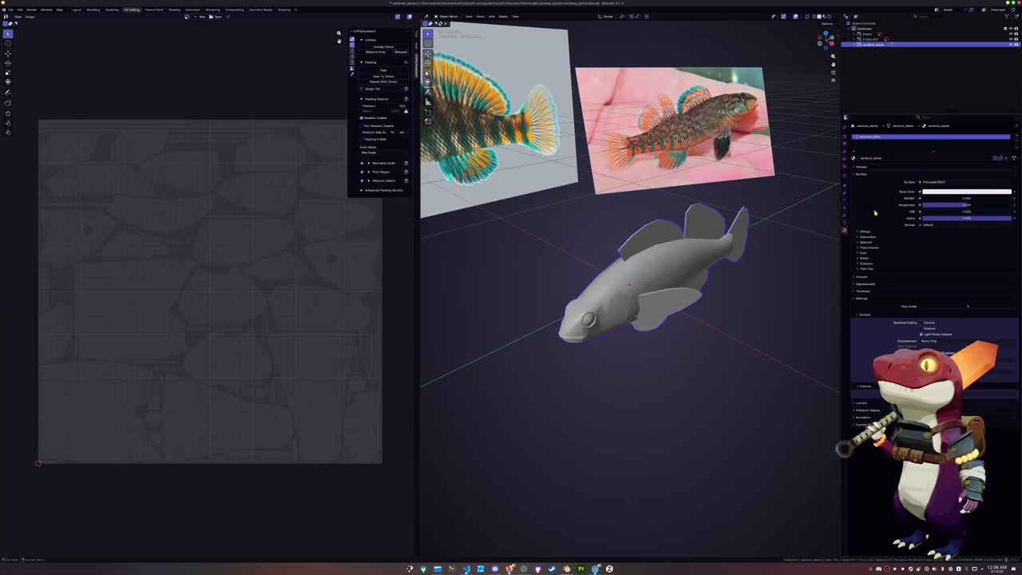
Apply all transforms, save, and open the Shading workspace with the Principled BSDF selected.
key("ctrl+a")
left_click(673, 273)
key("ctrl+s")
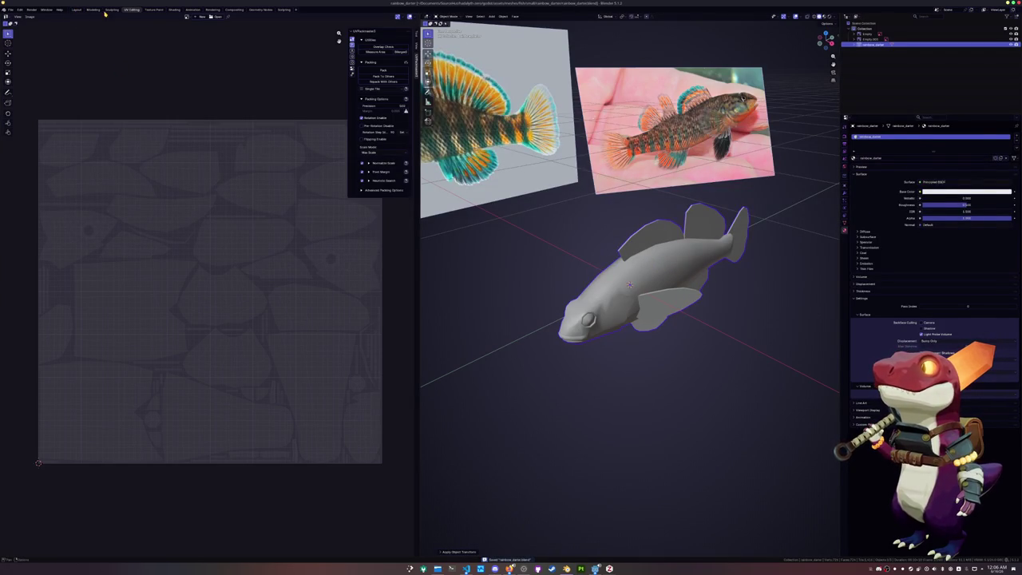
left_click(173, 10)
left_click(465, 389)
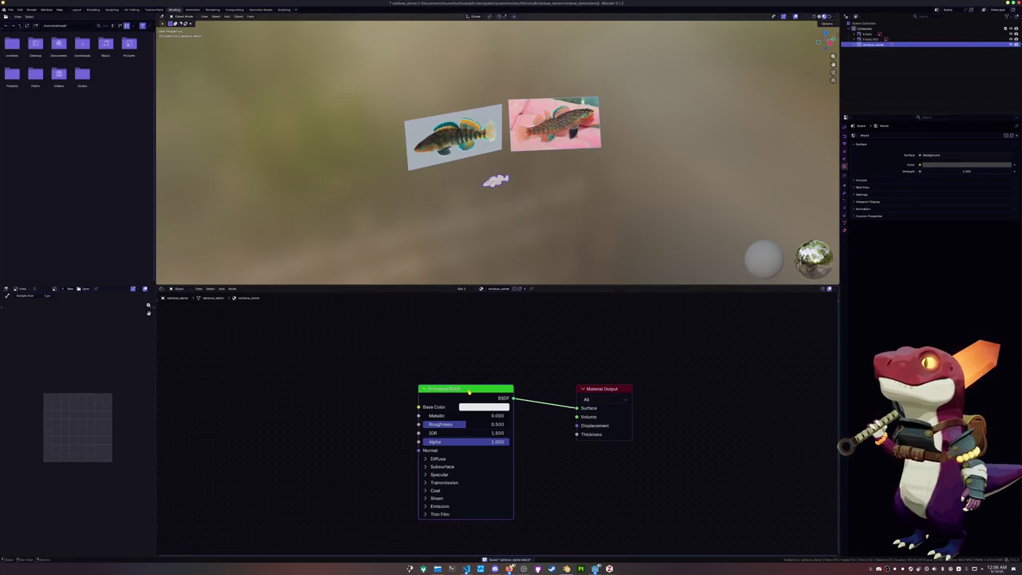
Replace the Principled BSDF with a Color Attribute node.
key("Delete")
key("shift+a")
left_click(476, 391)
left_click(471, 388)
left_click(444, 344)
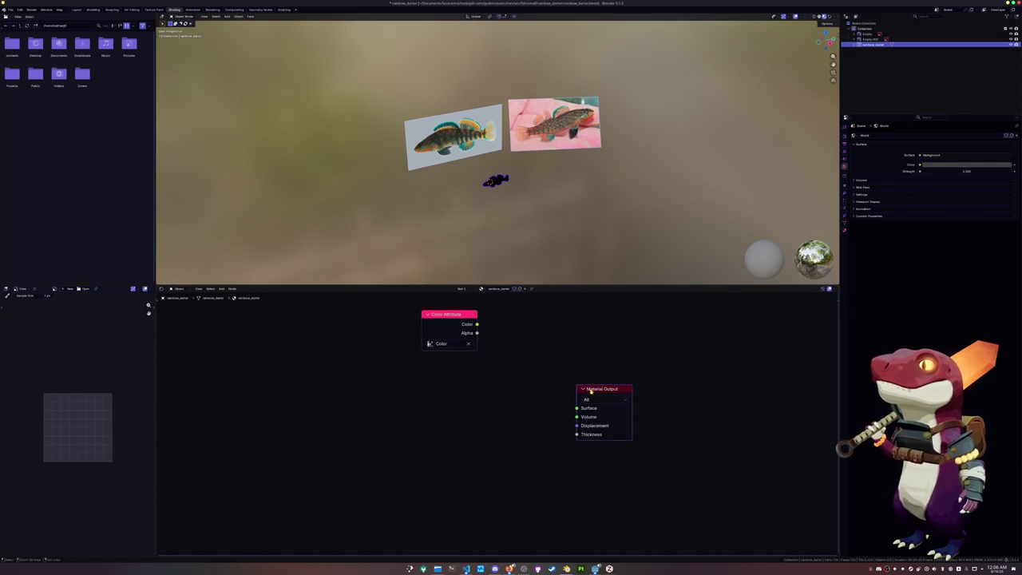
Add a Texture Coordinate node linking Generated to Surface, apply transforms, and save.
key("shift+a")
left_click(511, 421)
left_click(439, 411)
left_click(367, 409, "ctrl+shift")
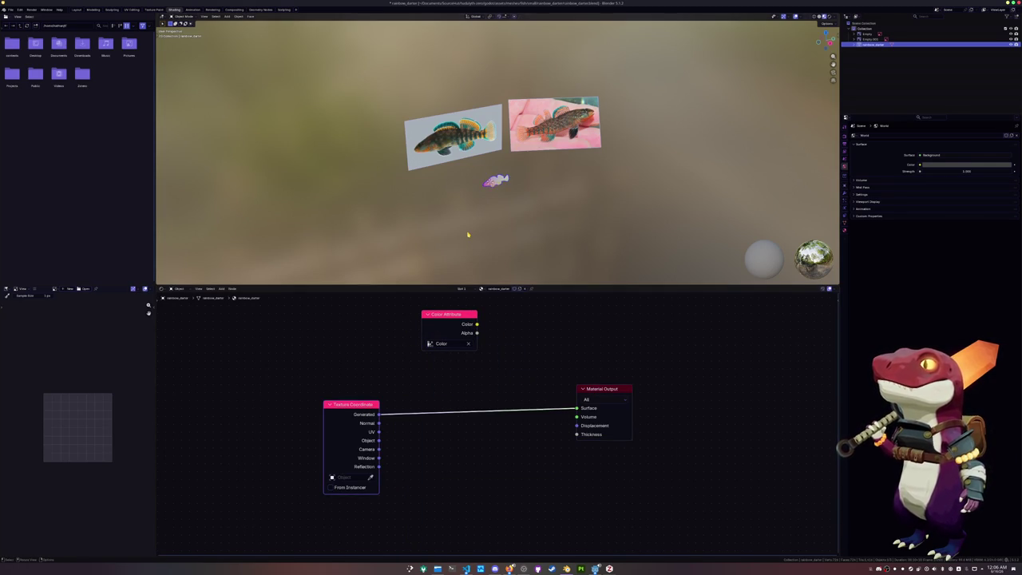
key("KP_Decimal")
key("ctrl+a")
left_click(468, 233)
key("ctrl+s")
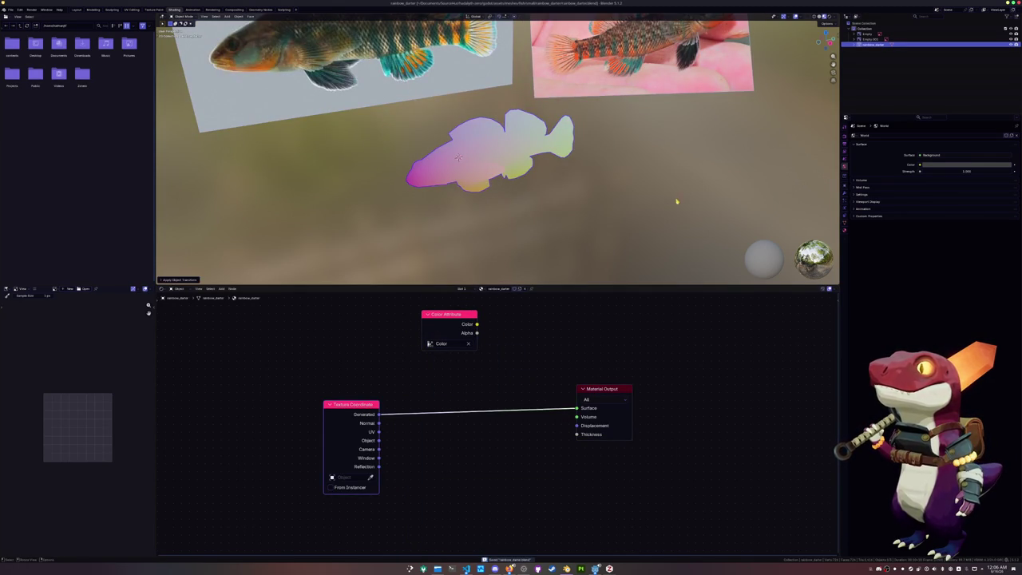
Set the render engine to Cycles, start a bake, and connect Color Attribute to Surface.
left_click(844, 136)
left_click(935, 137)
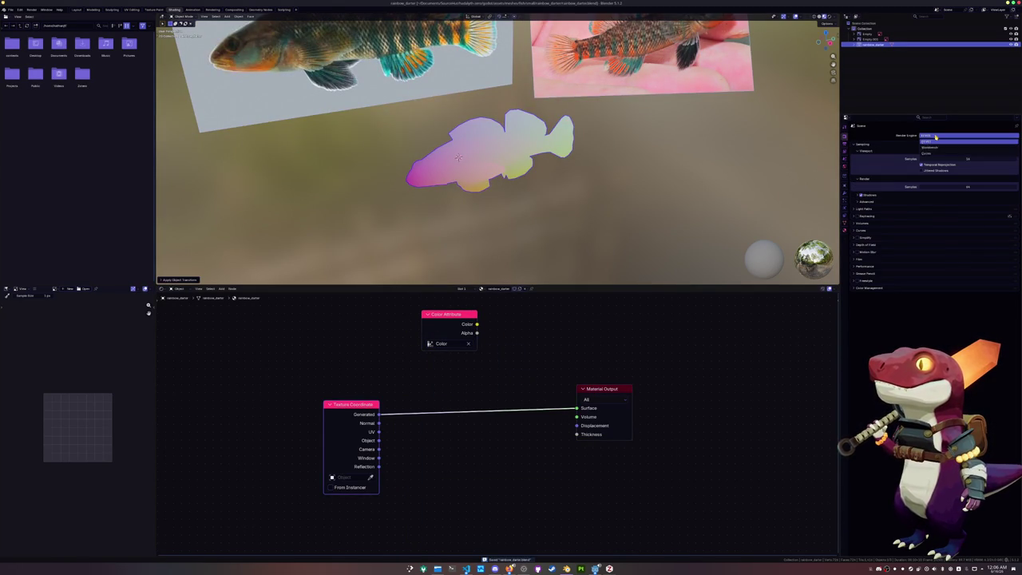
left_click(926, 152)
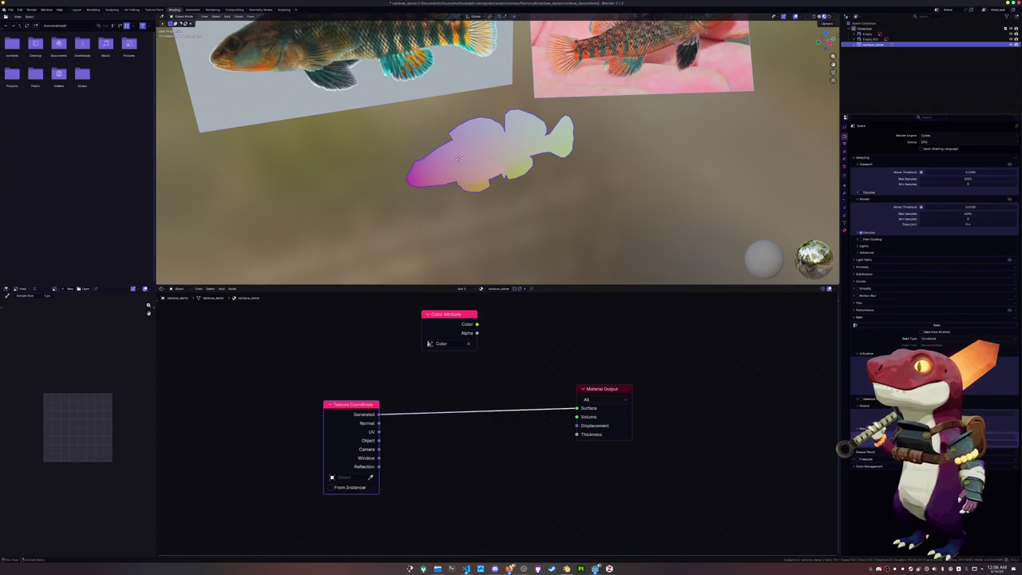
left_click(916, 326)
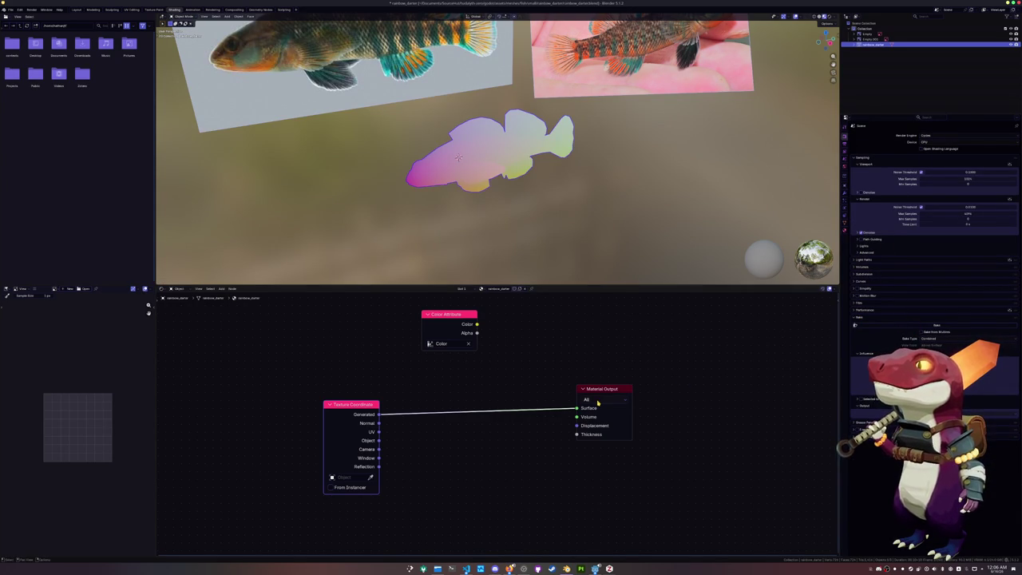
left_click(446, 317, "ctrl+shift")
key("ctrl+a")
Apply transforms, create exports and textures folders, and export the fish as FBX into exports.
left_click(412, 156)
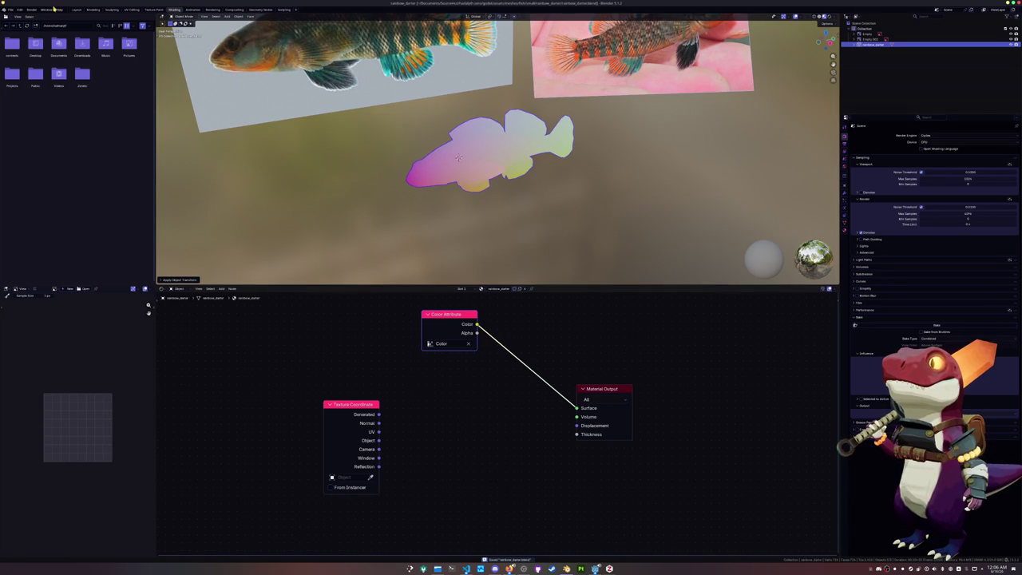
left_click(11, 8)
mouse_move(20, 96)
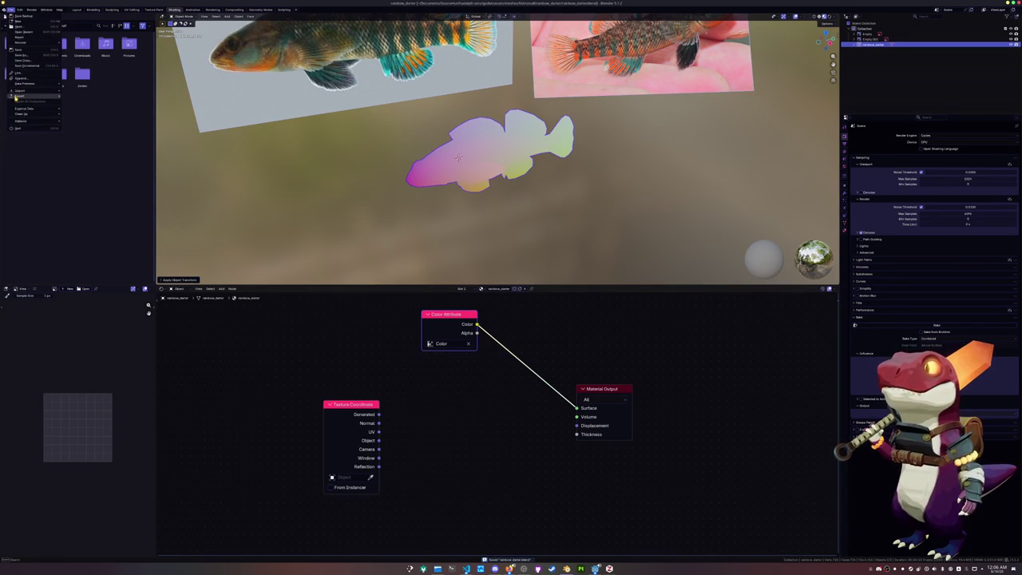
left_click(80, 139)
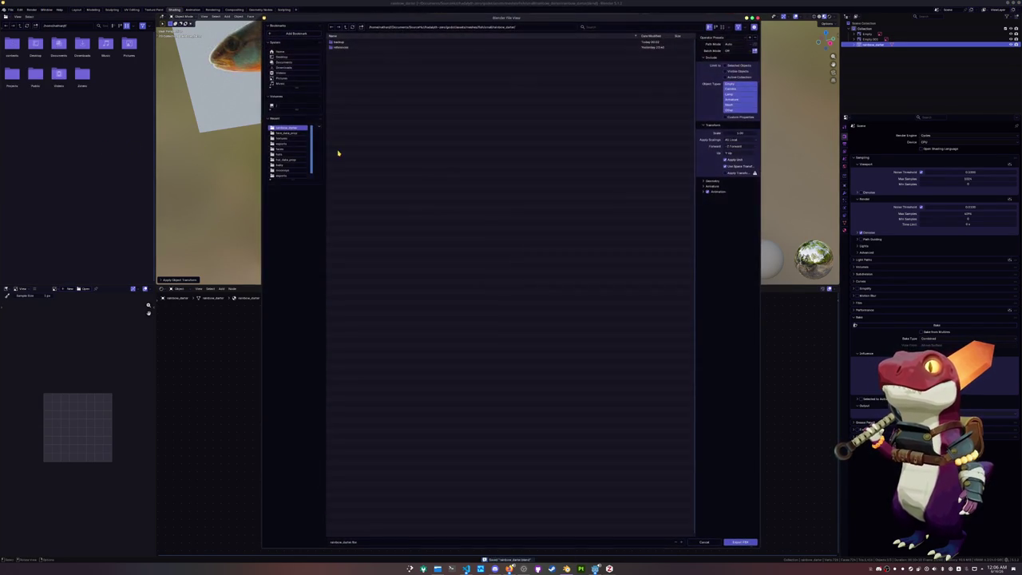
left_click(360, 28)
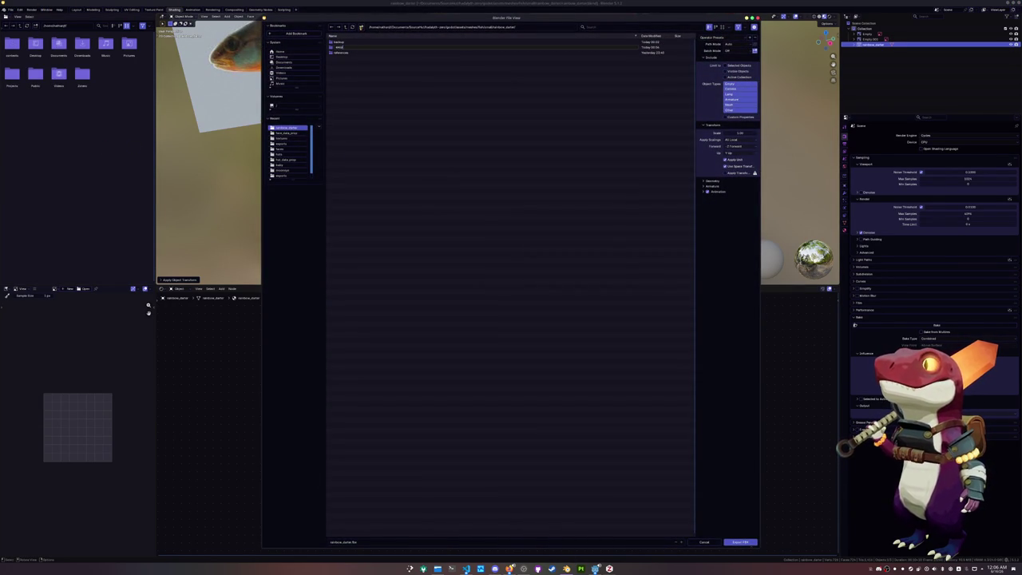
type("s")
key("Return")
left_click(361, 28)
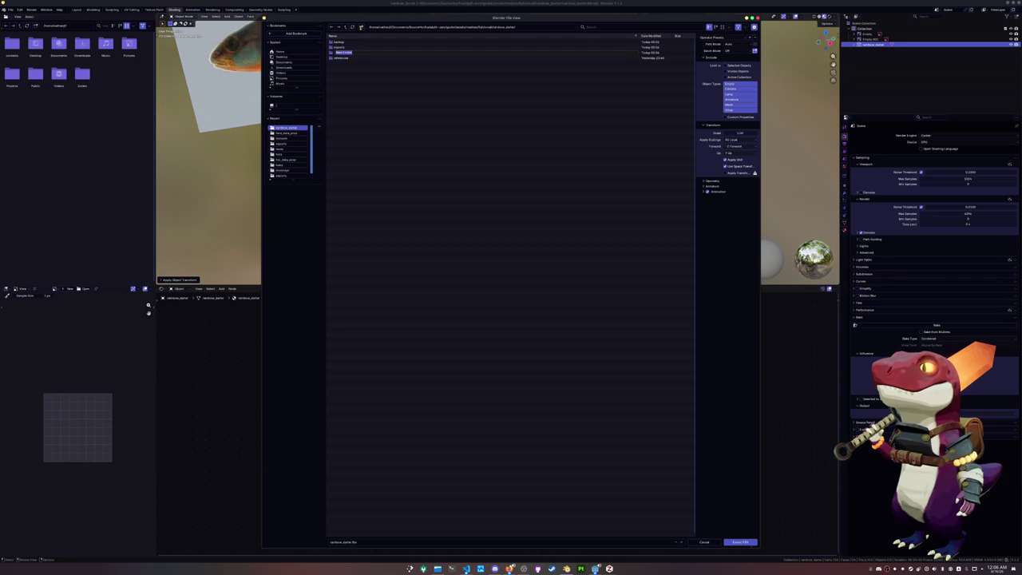
key("Return")
double_click(342, 46)
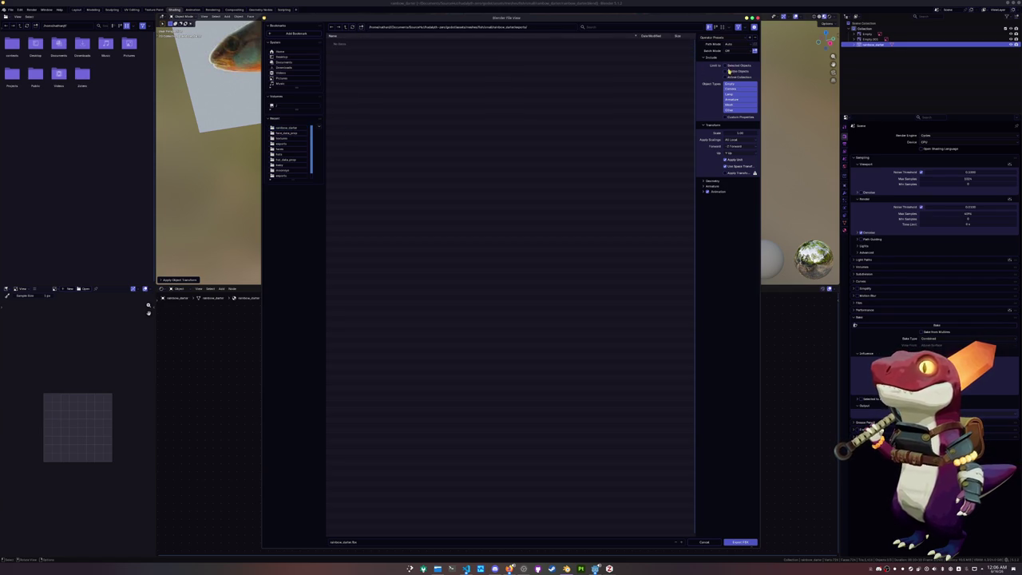
left_click(740, 543)
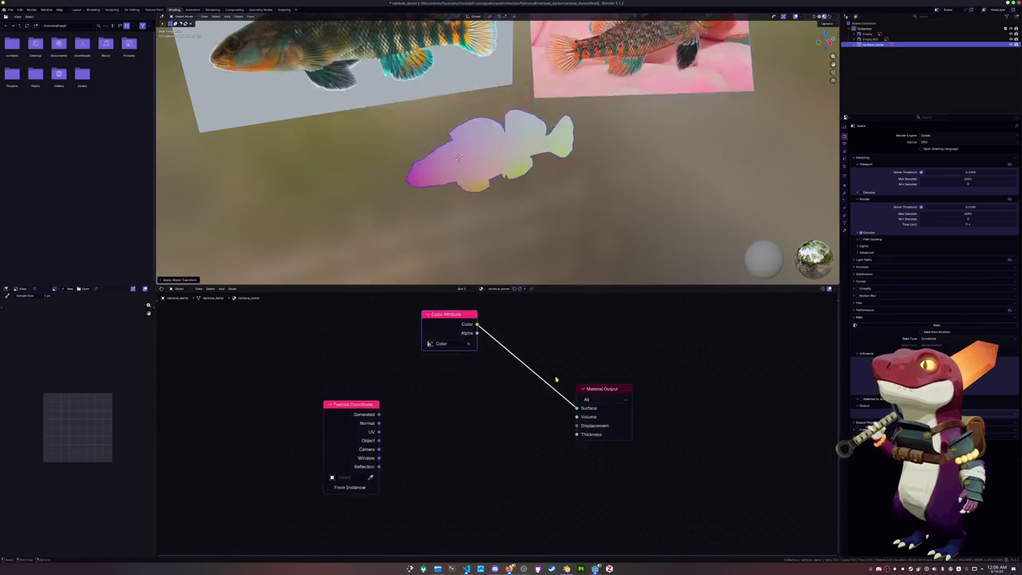
Export the fish as Wavefront OBJ and launch Substance 3D Painter.
left_click(10, 10)
mouse_move(20, 95)
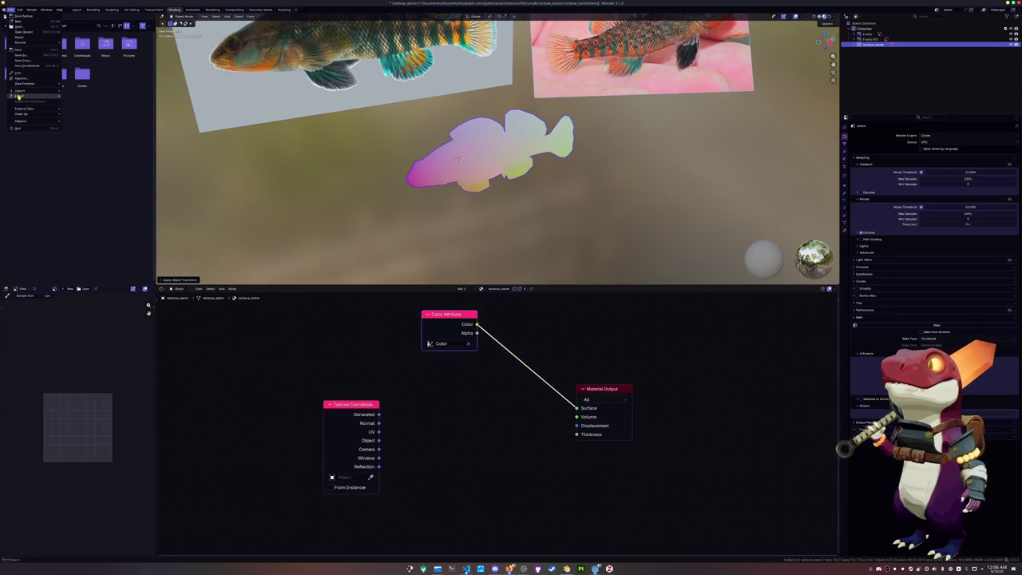
left_click(91, 117)
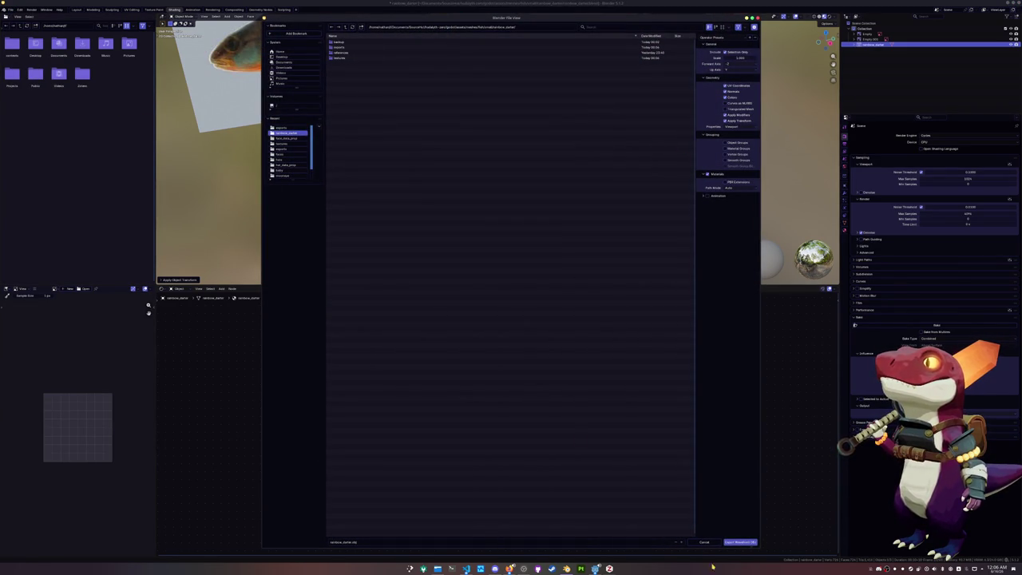
left_click(740, 542)
left_click(580, 568)
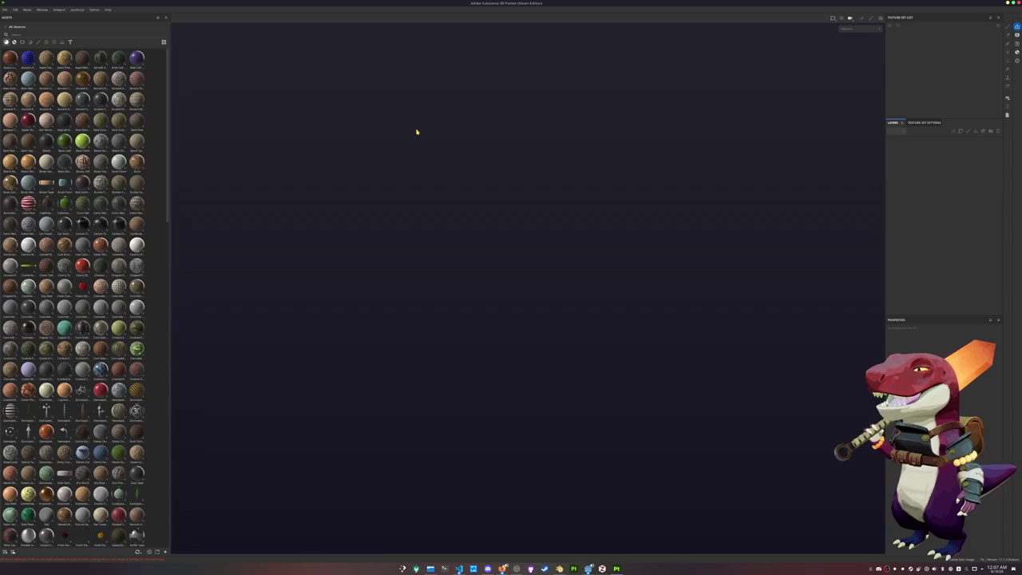
Start a new project and browse up the folder tree for the mesh file.
left_click(8, 10)
left_click(18, 17)
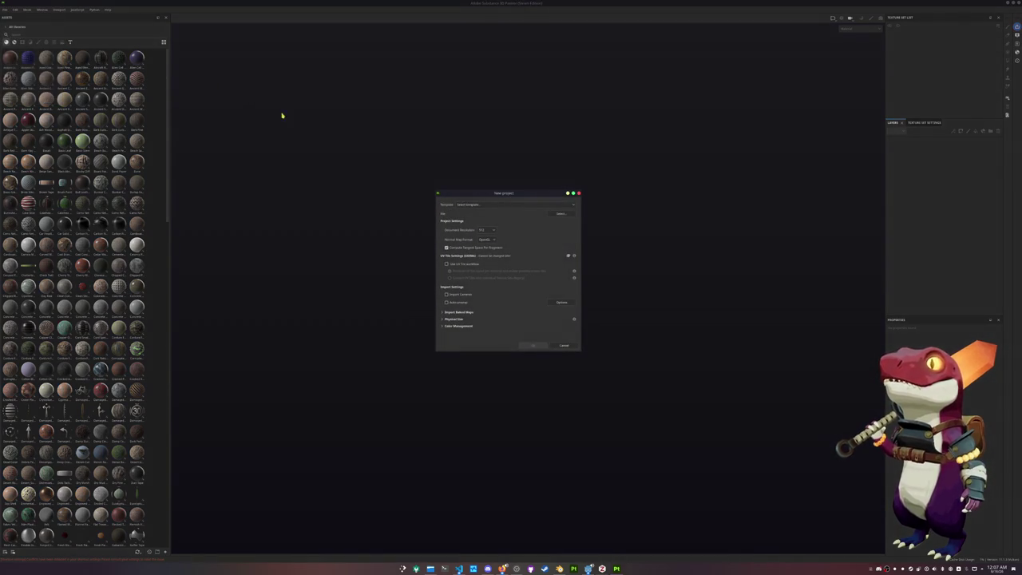
left_click(558, 214)
scroll(505, 251, "down", 5)
left_click(564, 217)
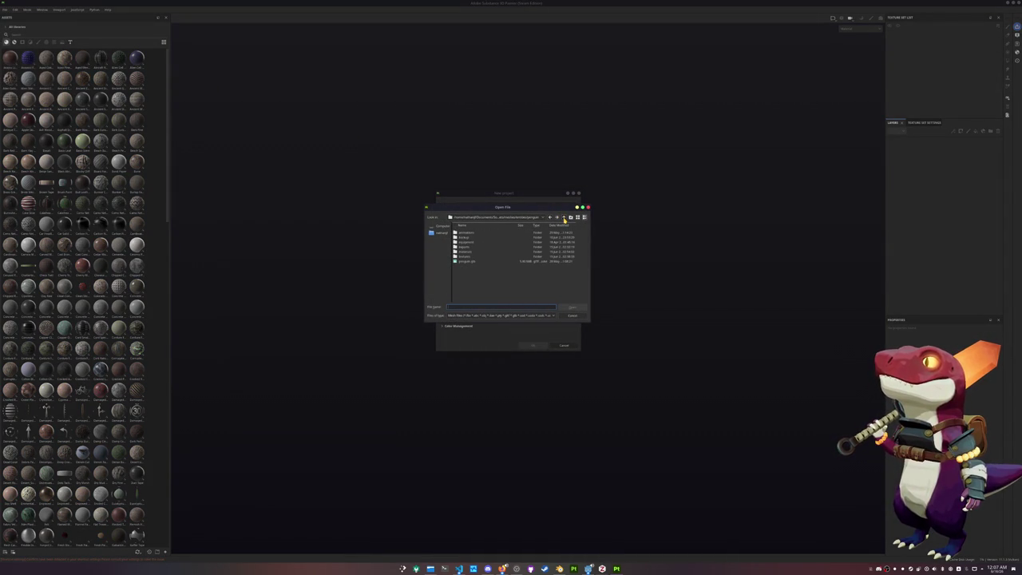
left_click(564, 218)
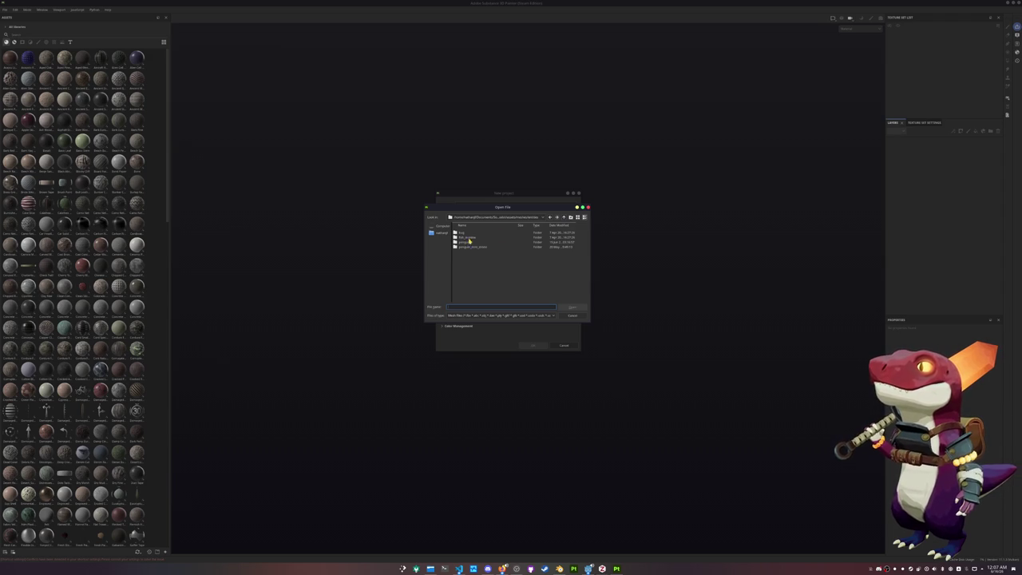
left_click(562, 218)
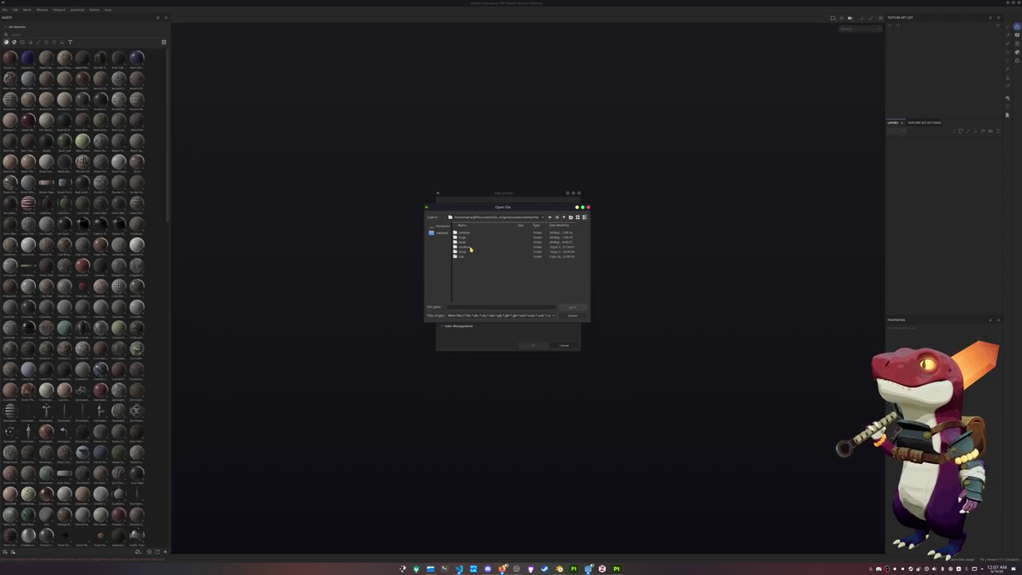
Pick the exported darter mesh from the fish project's folder and confirm the new project.
double_click(469, 242)
scroll(496, 266, "down", 2)
scroll(497, 266, "down", 1)
scroll(498, 268, "down", 2)
scroll(496, 275, "down", 2)
scroll(494, 277, "down", 1)
scroll(492, 275, "down", 1)
scroll(489, 274, "down", 2)
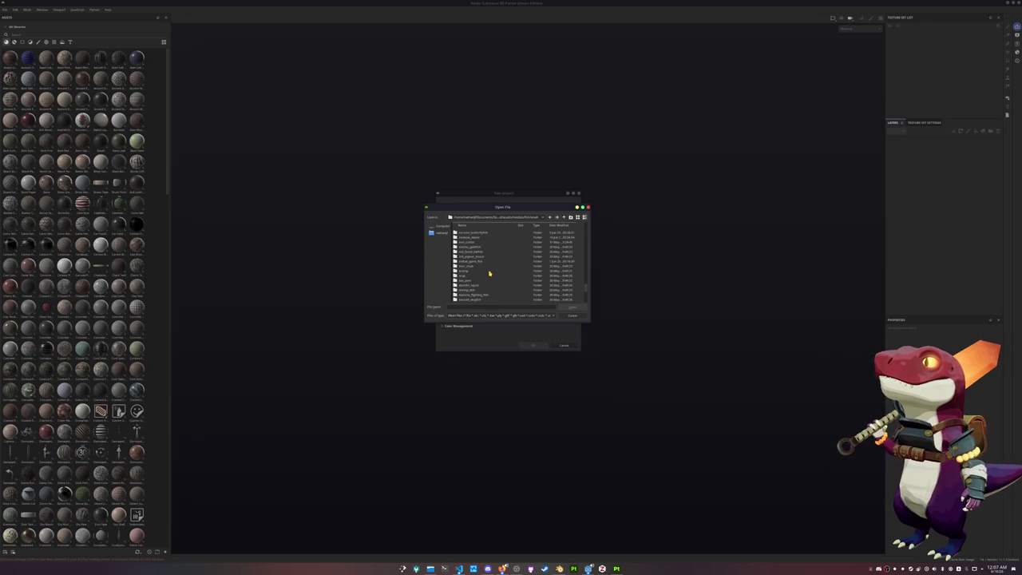
double_click(474, 246)
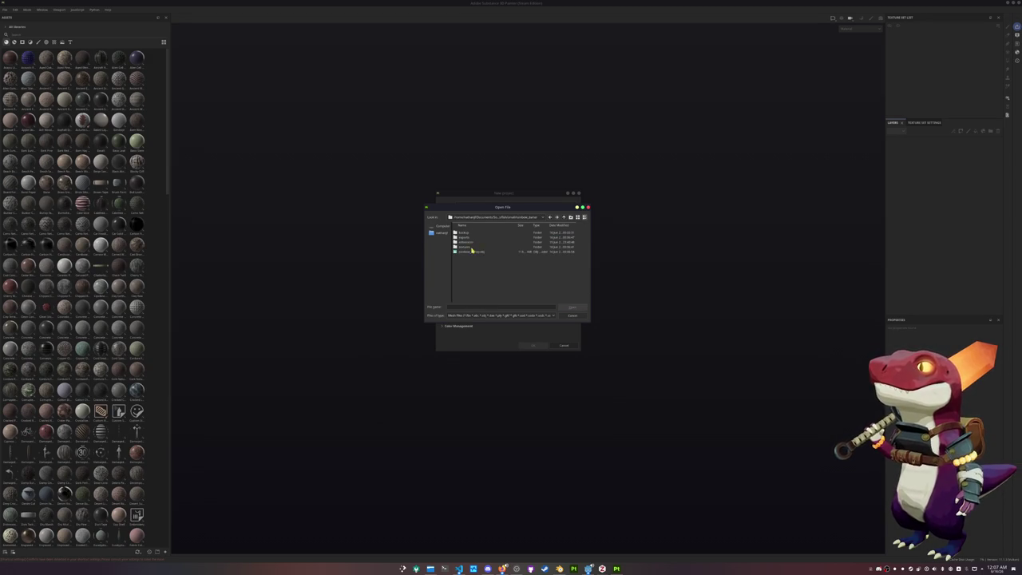
double_click(469, 237)
key("BackSpace")
double_click(476, 238)
double_click(479, 233)
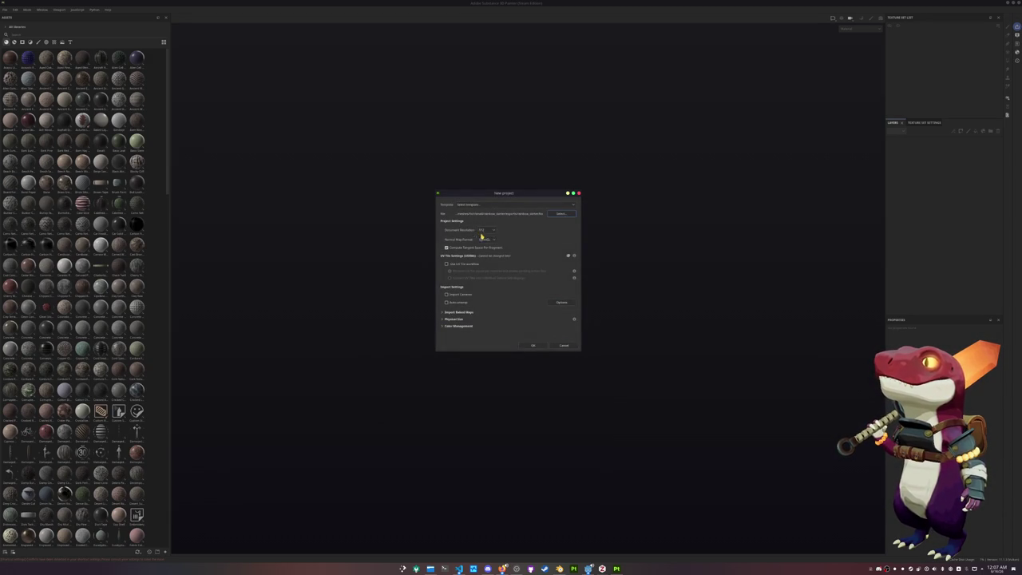
left_click(532, 344)
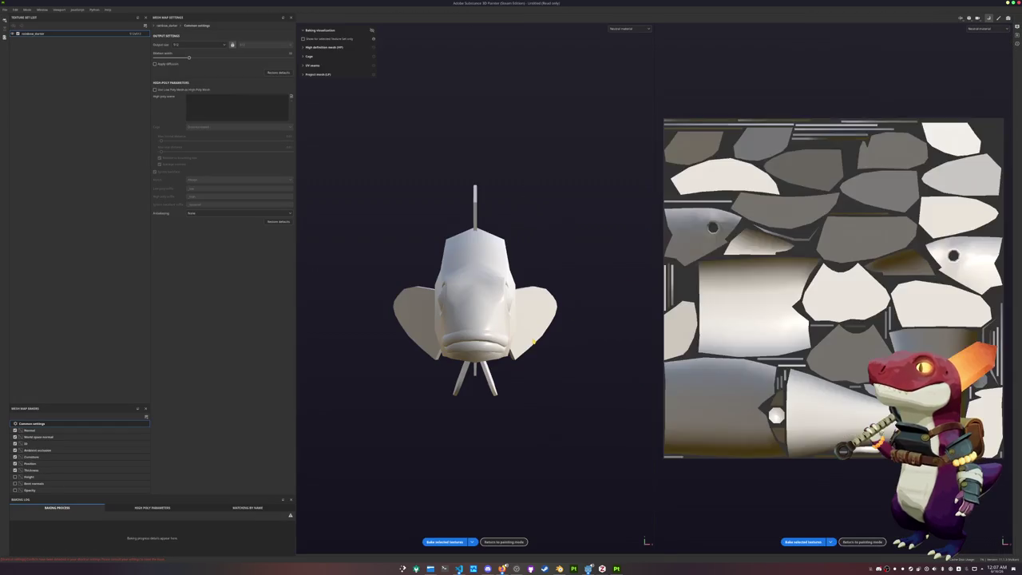
Bake the fish's mesh maps, re-bake them at 1024 output size, then return to painting.
left_click(454, 541)
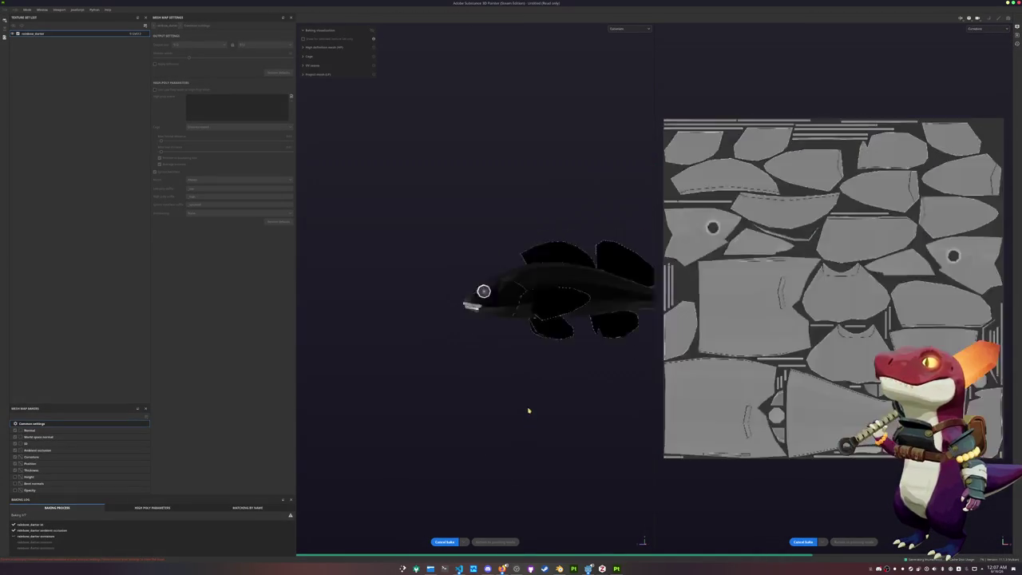
left_click(200, 45)
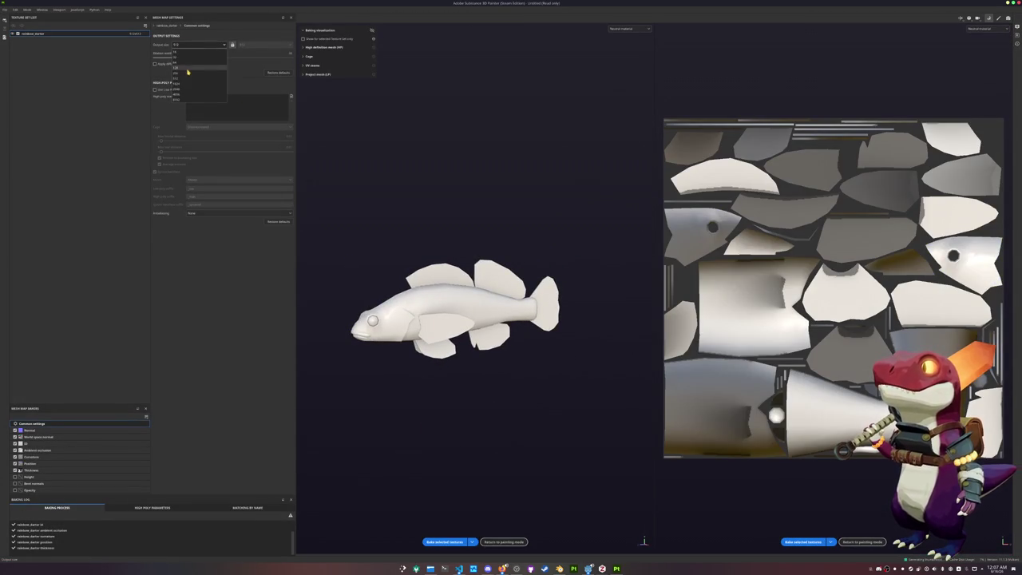
left_click(182, 85)
left_click(445, 541)
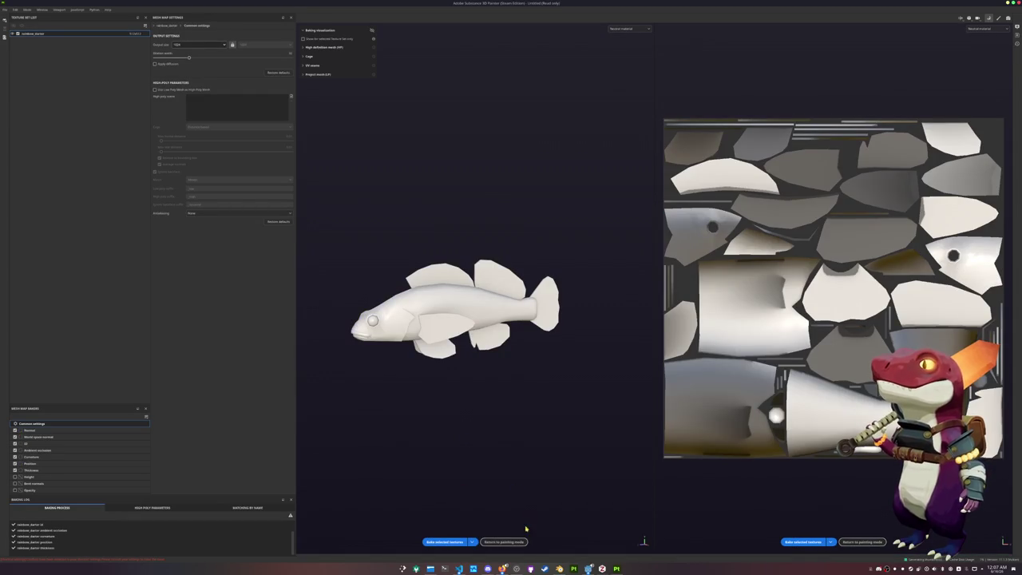
left_click(504, 542)
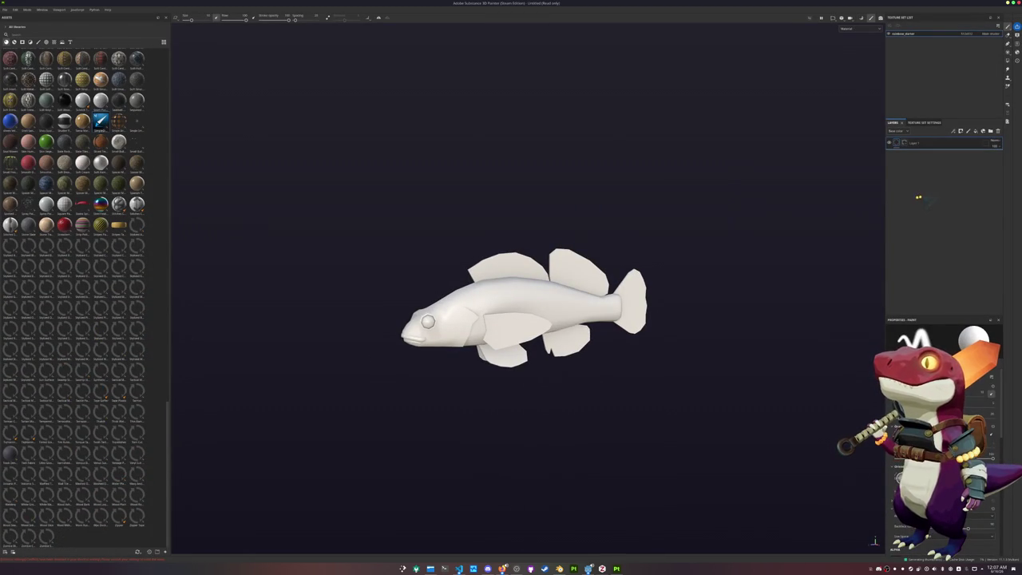
Show only the Base color channel in the viewport and view the fish from the front.
left_click(852, 32)
left_click(851, 49)
mouse_move(764, 133)
left_mouse_down("alt")
mouse_move(614, 235)
mouse_move(721, 229)
mouse_move(573, 263)
mouse_move(610, 255)
left_mouse_up("alt")
Save the project under a new file name in the fish's project folder.
key("ctrl+s")
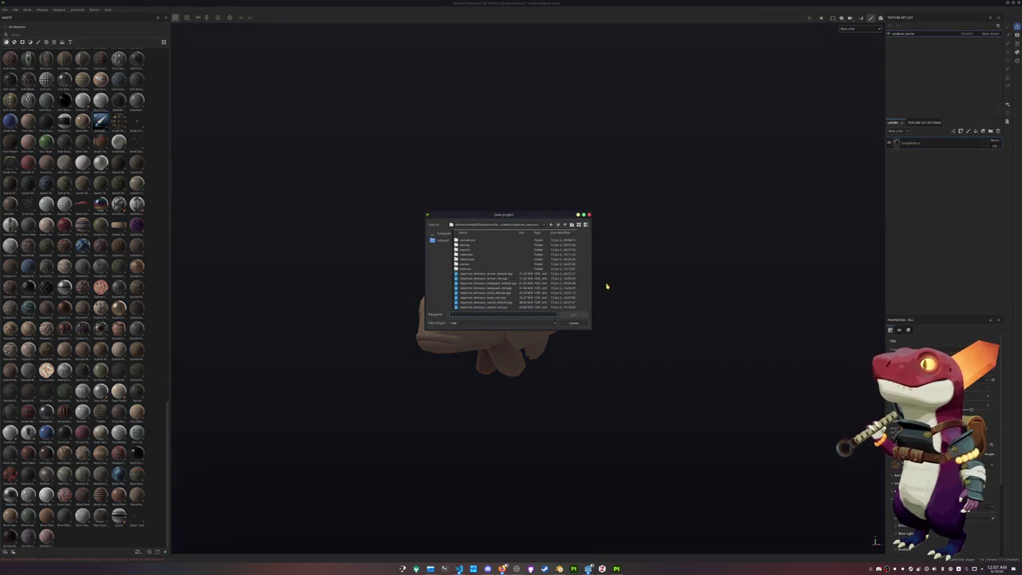
left_click(495, 224)
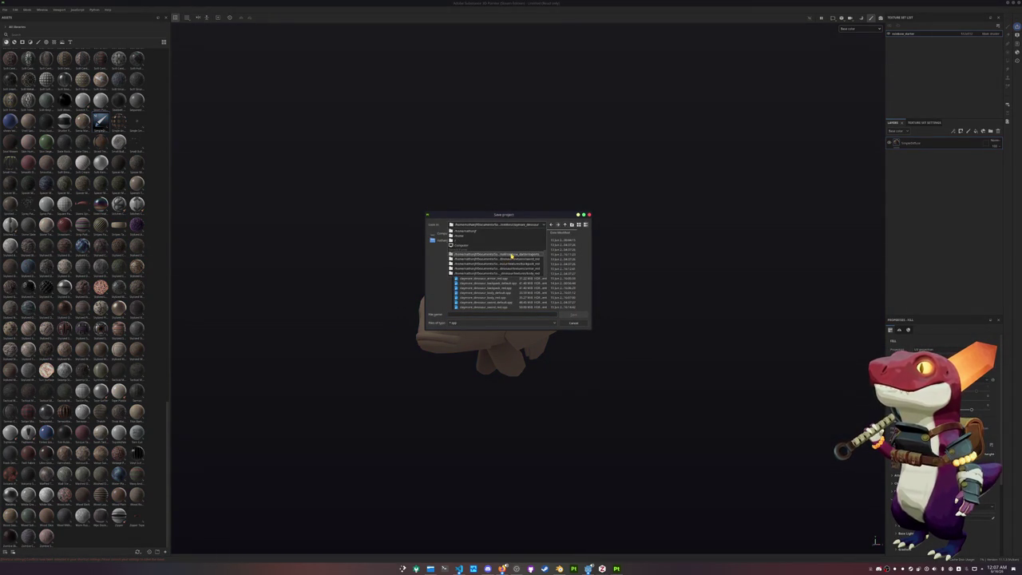
left_click(511, 254)
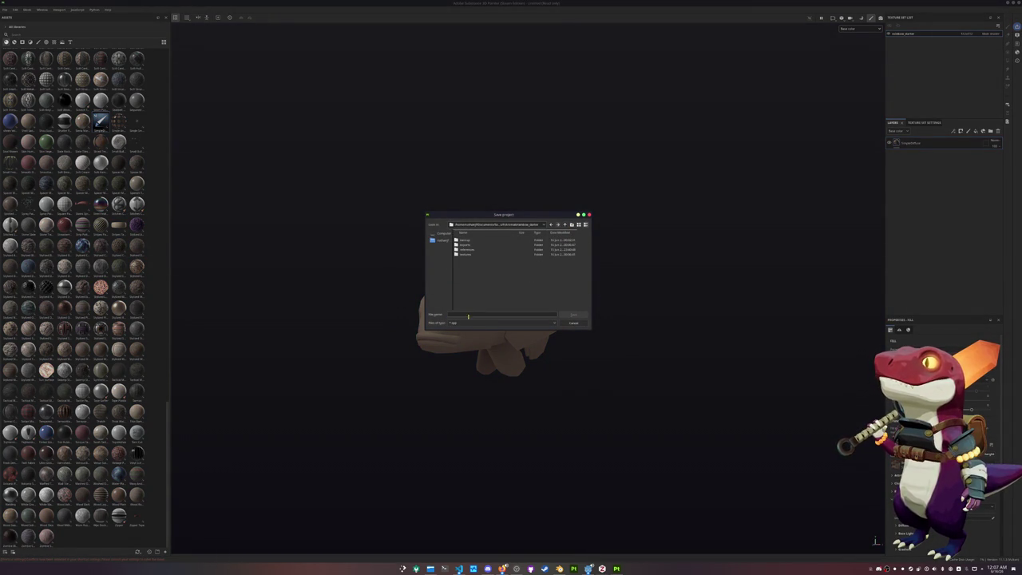
left_click(467, 314)
type("f")
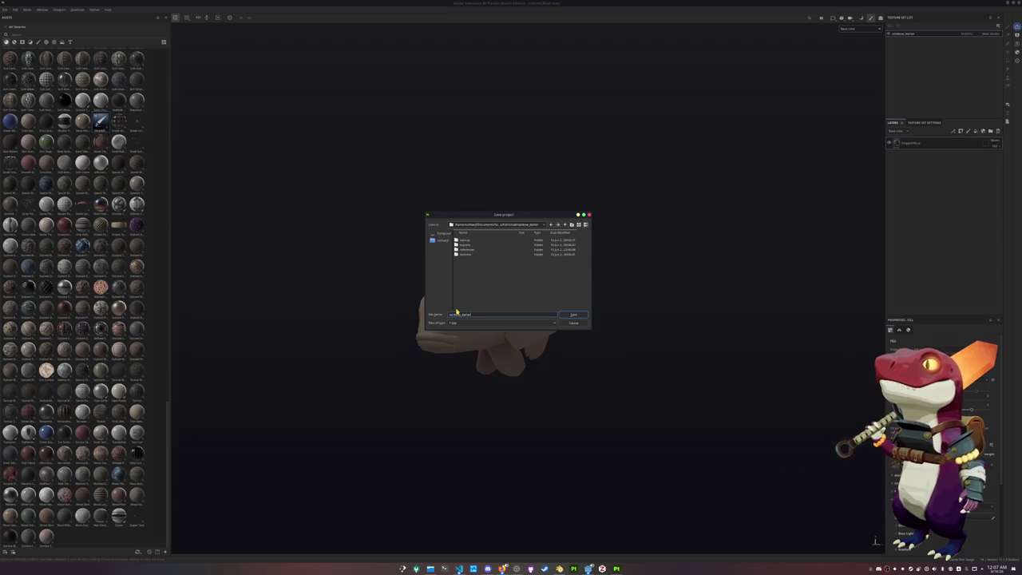
key("Return")
left_click_drag(458, 311, 497, 295, "alt")
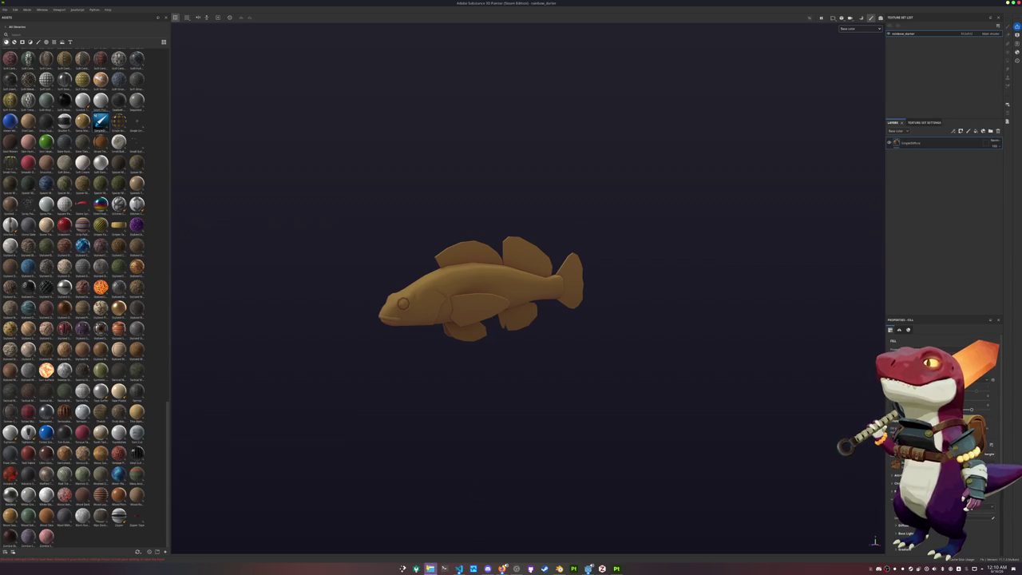
Open the darter reference photo and place it at the top left of the screen.
left_click(430, 569)
double_click(195, 108)
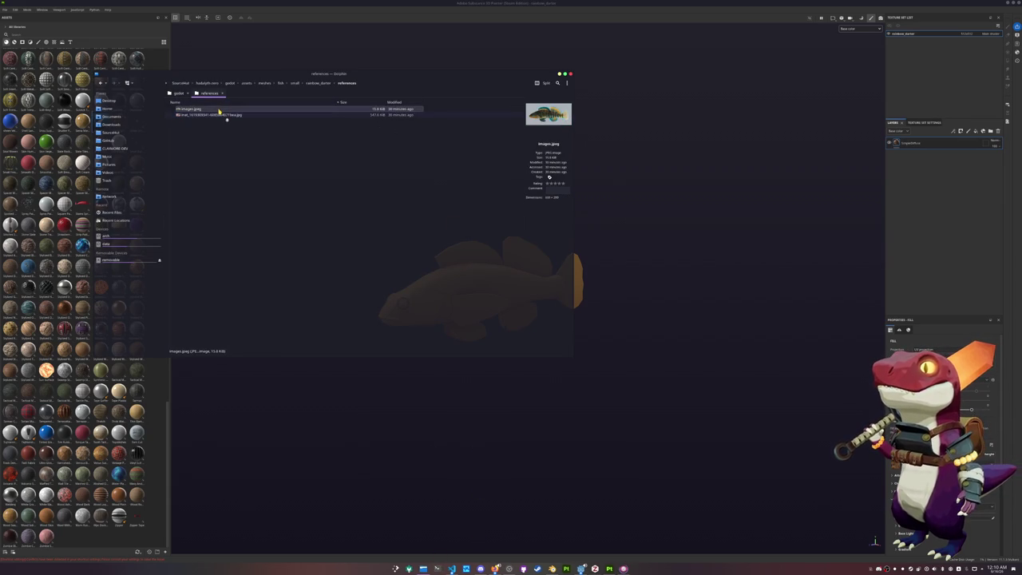
left_click_drag(527, 192, 315, 50)
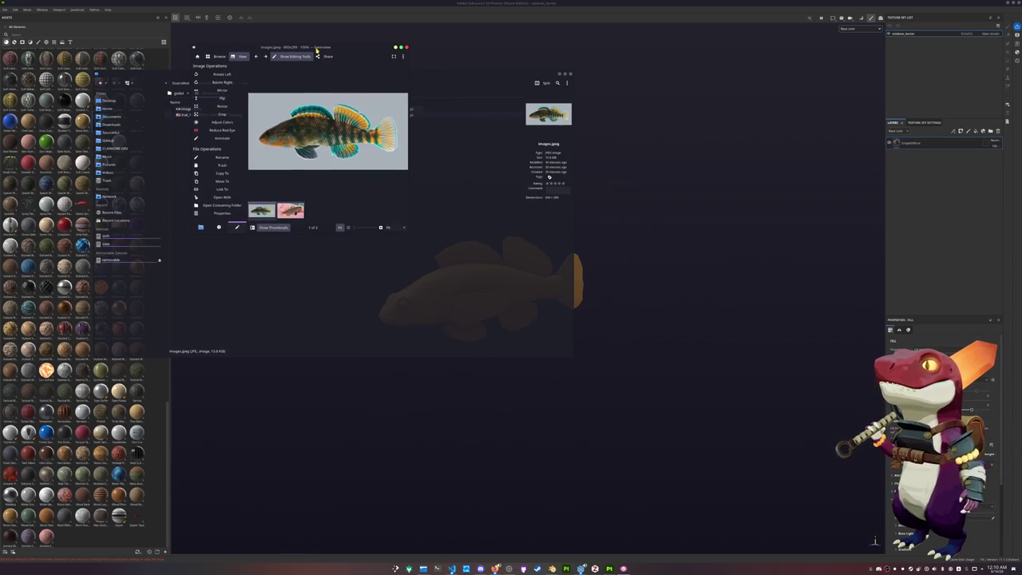
left_click(559, 75)
Launch the colour chooser app and position it beside the reference photo.
key("super")
type("kc")
left_click(331, 464)
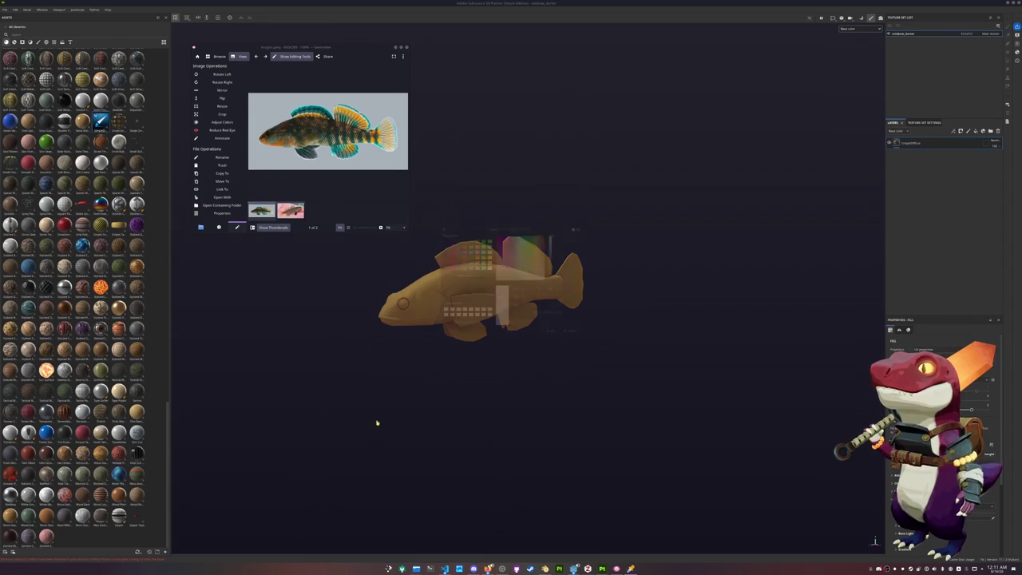
left_click_drag(479, 152, 465, 50)
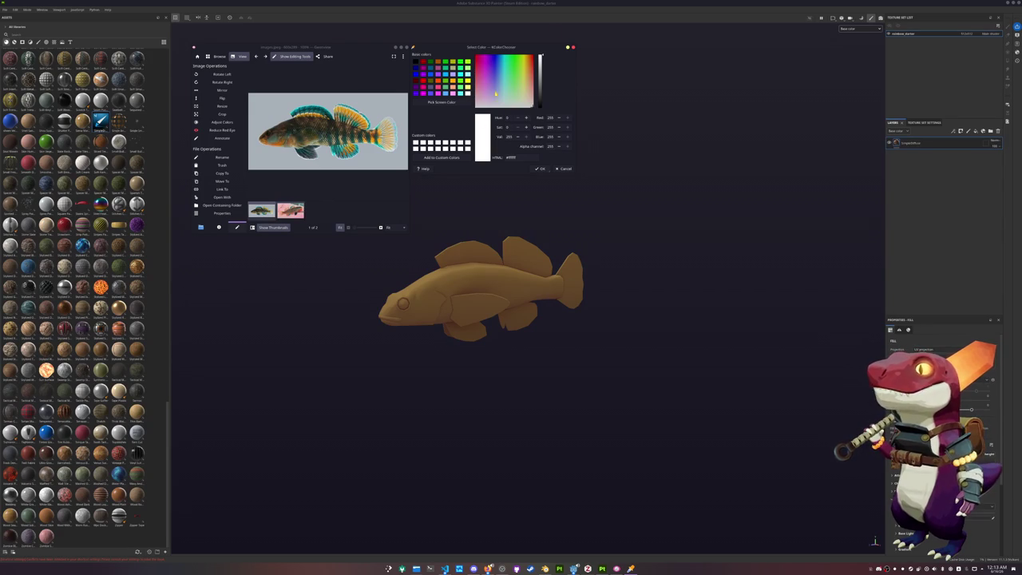
Zoom in closer on the fish model and bring the reference image viewer forward.
scroll(455, 264, "up", 2)
middle_click_drag(463, 282, 489, 302)
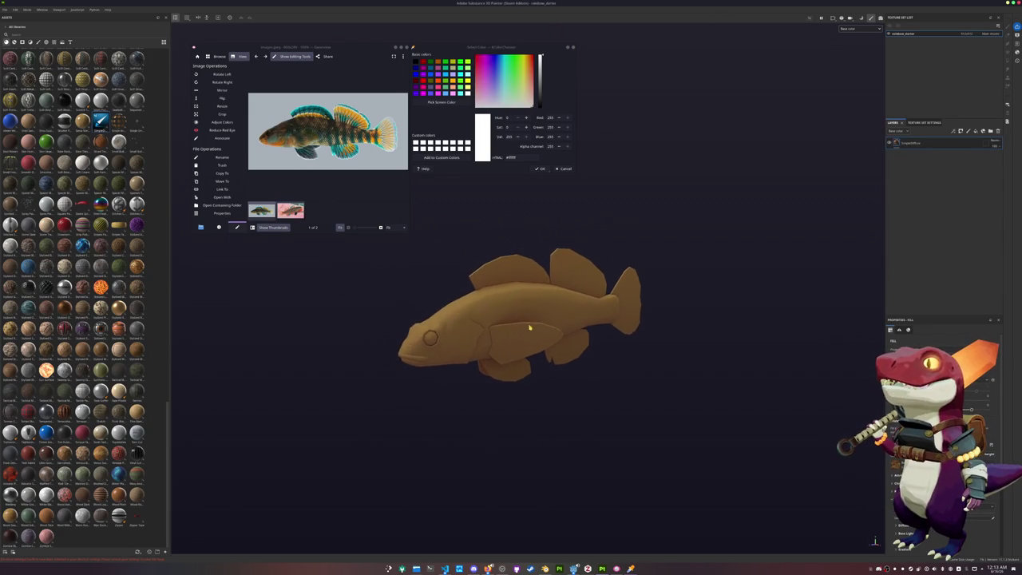
scroll(516, 296, "up", 2)
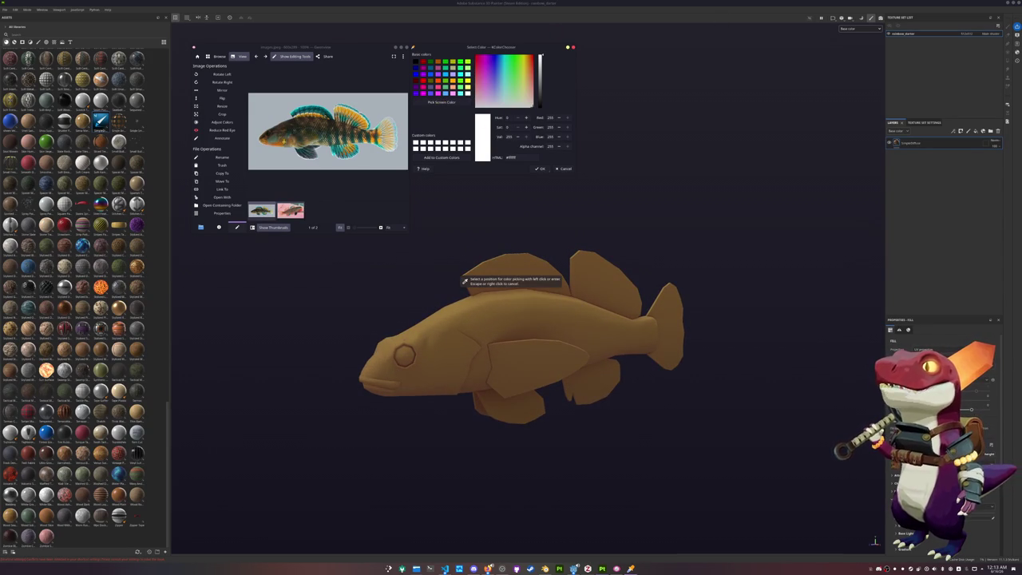
scroll(331, 134, "up", 2)
scroll(331, 134, "up", 1)
scroll(330, 134, "down", 3)
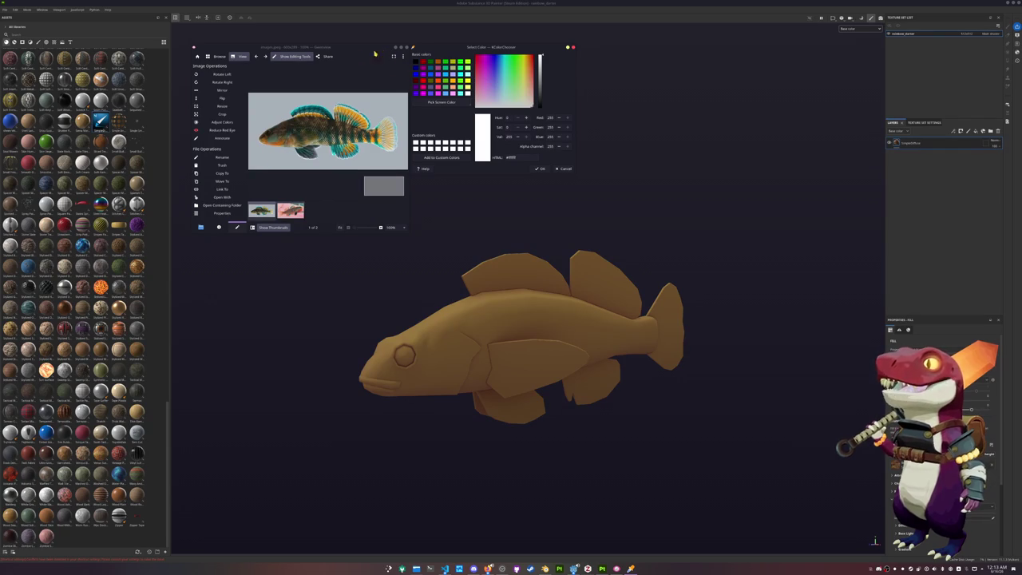
left_click(242, 57)
Sample the orange belly colour from the grey-background reference photo into the fill's Base Color.
left_click(273, 57)
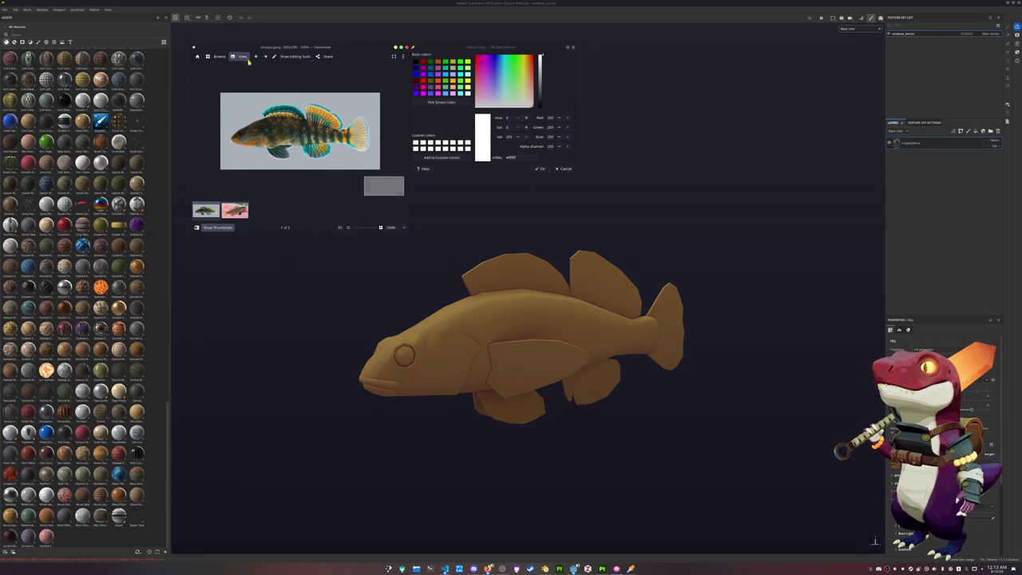
scroll(253, 112, "up", 2)
left_click(236, 213)
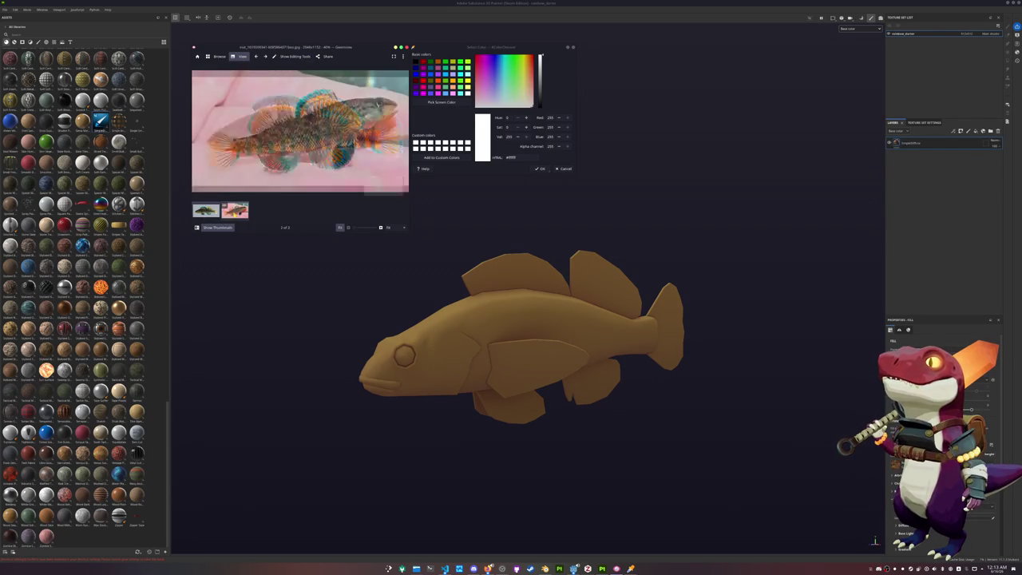
left_click(208, 212)
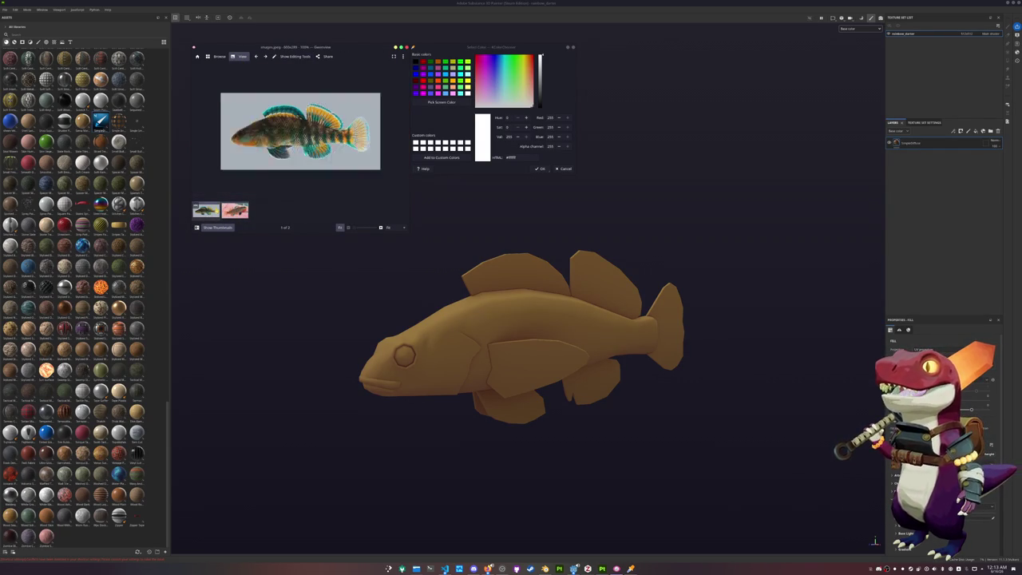
left_click(439, 102)
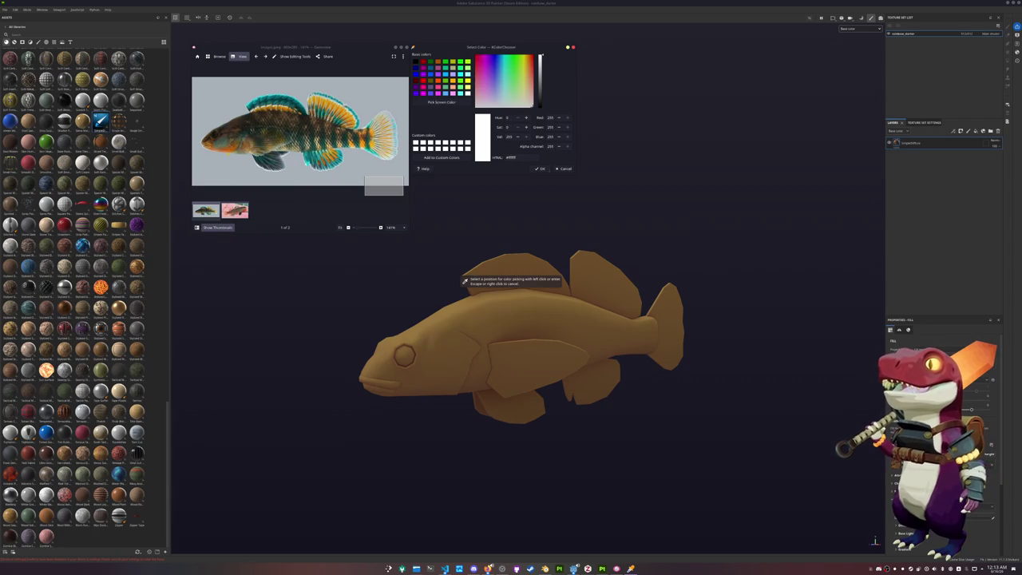
left_click(466, 284)
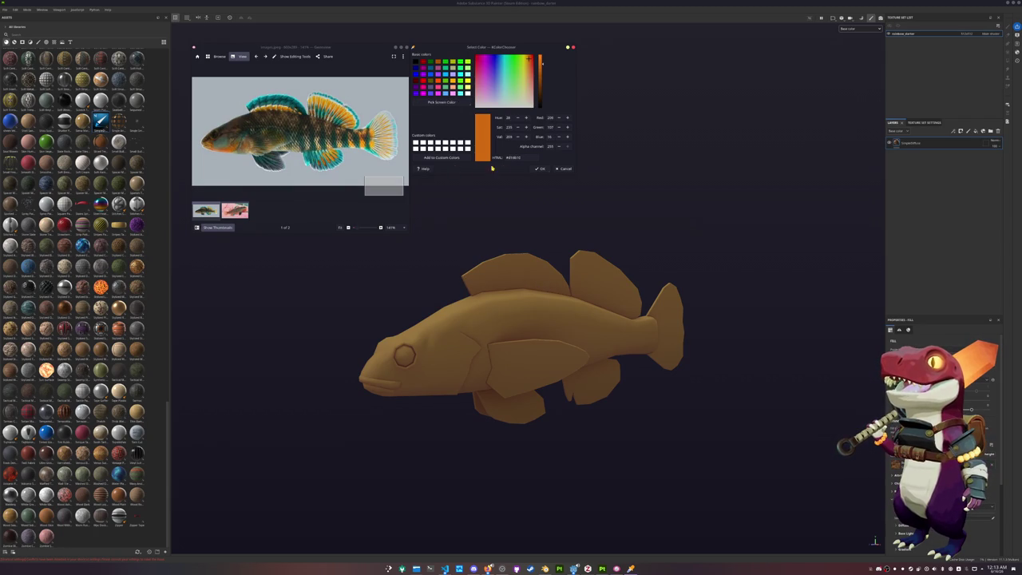
left_click(796, 165)
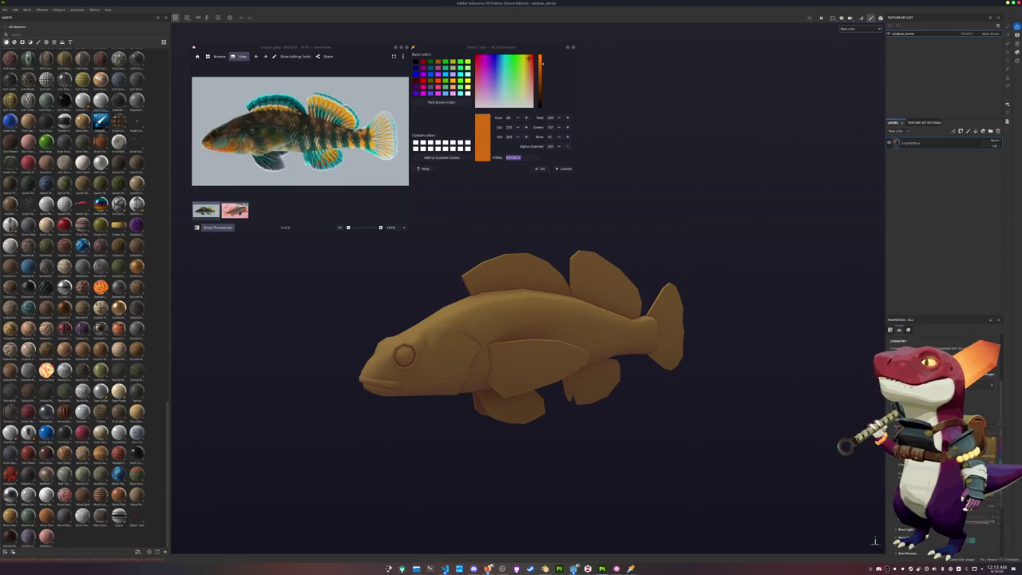
key("ctrl+v")
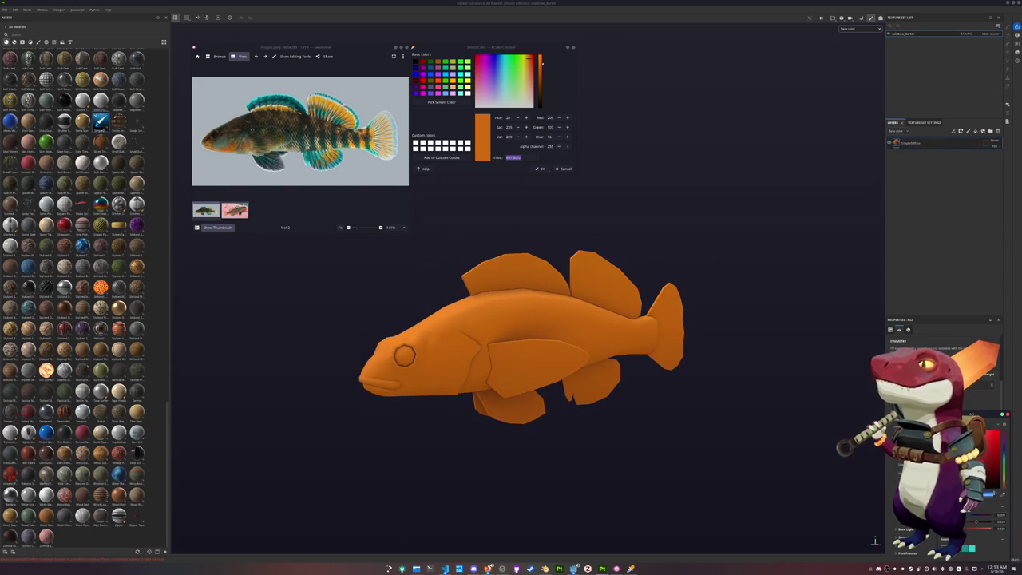
Duplicate the orange fill layer and give the copy a lighter orange base colour.
left_click(910, 143)
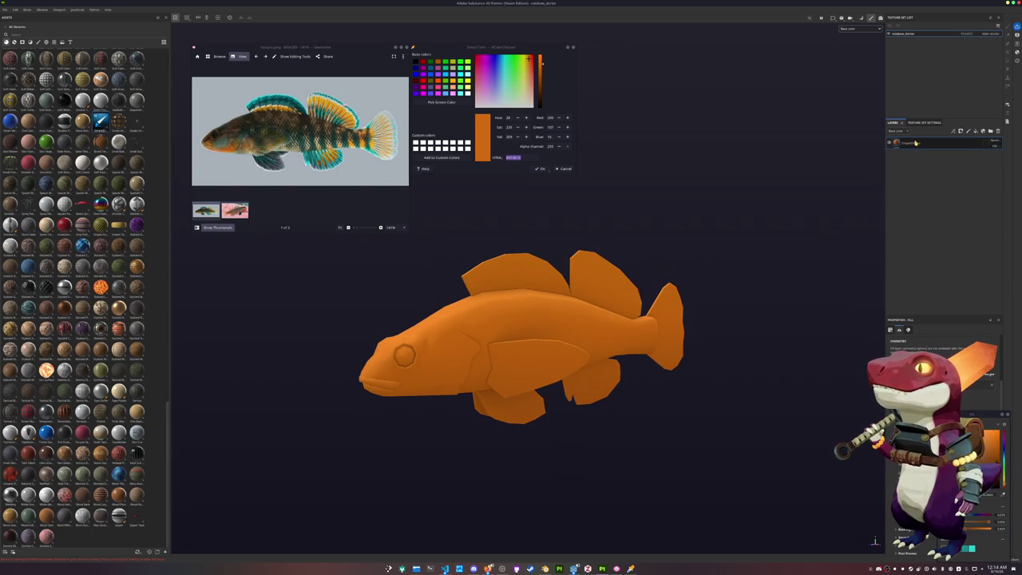
key("ctrl+d")
left_click(909, 144)
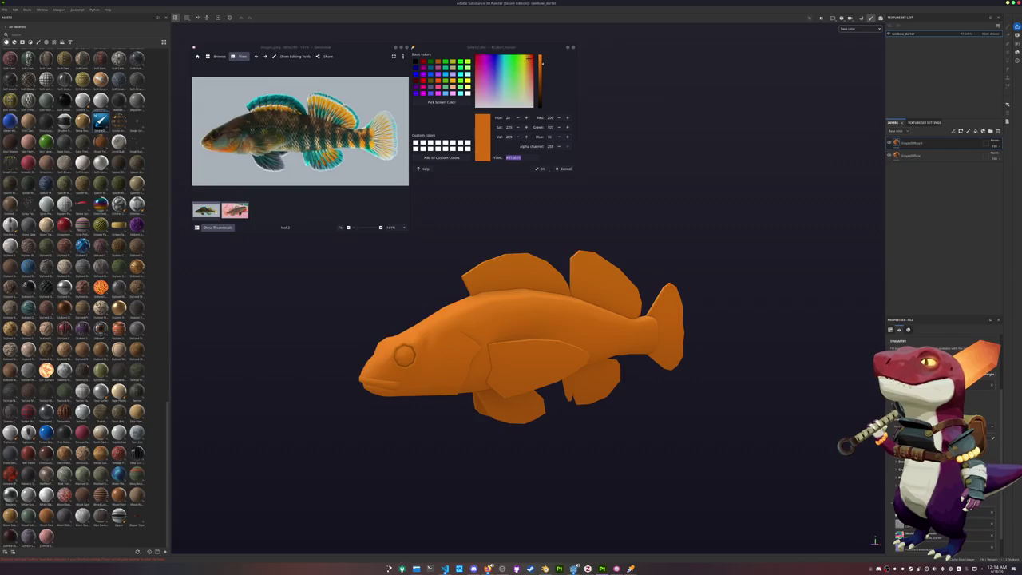
left_click(982, 411)
key("ctrl+v")
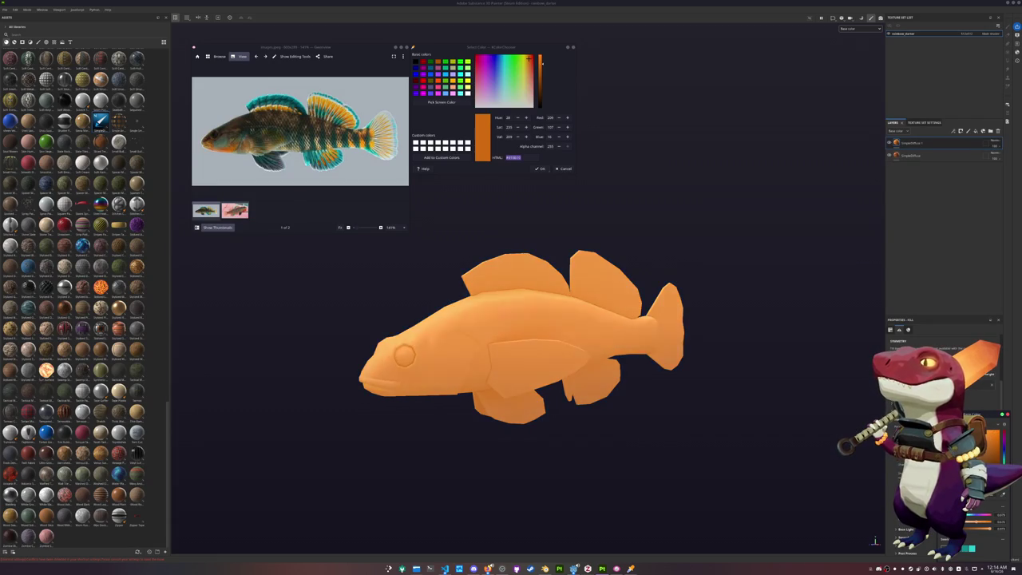
right_click(908, 142)
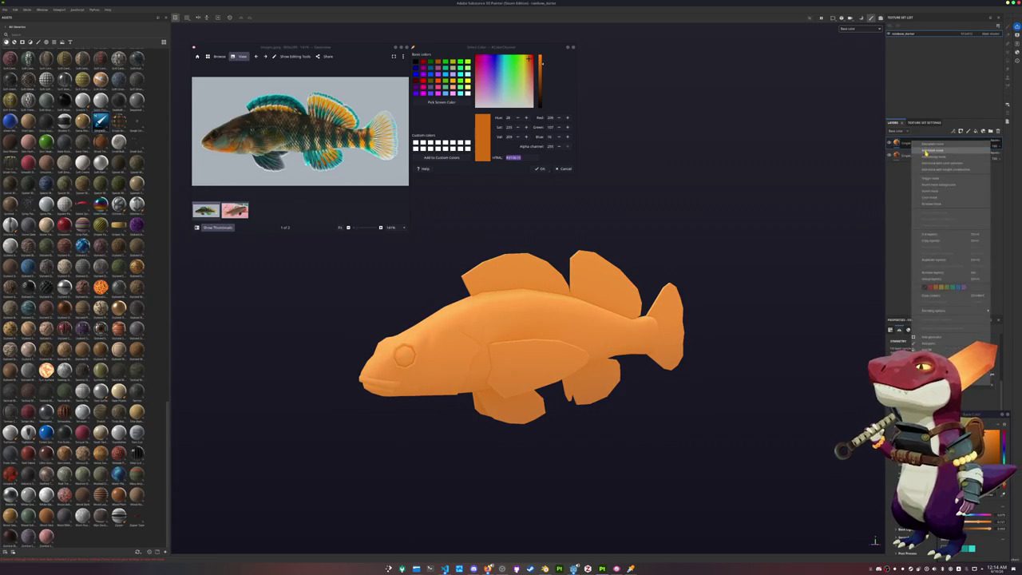
Add a generator to the top fill layer, then sample the teal #2b5a57 from the photo.
right_click(908, 142)
left_click(922, 313)
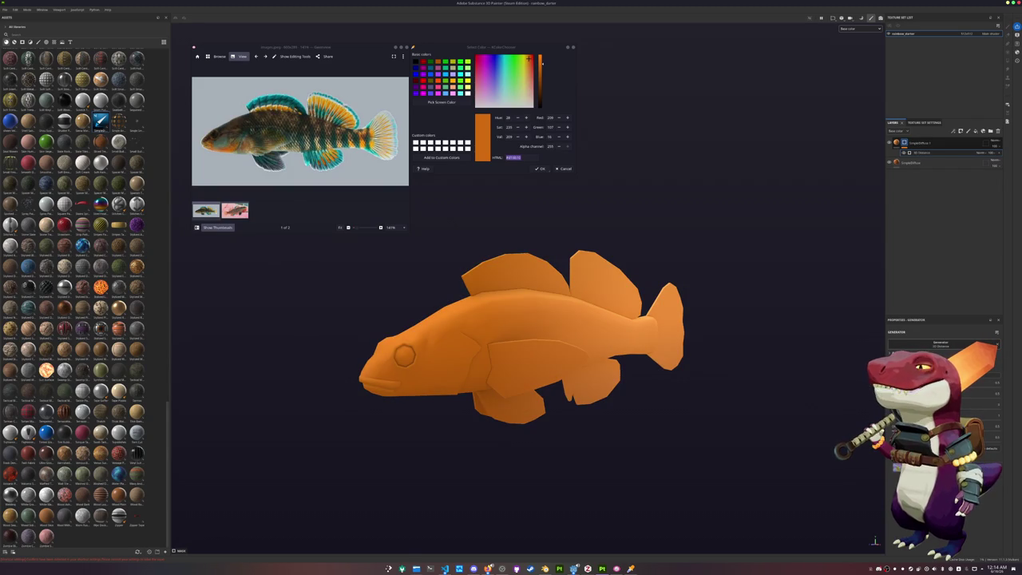
mouse_move(657, 223)
left_mouse_down("alt")
mouse_move(657, 251)
mouse_move(582, 228)
mouse_move(625, 247)
left_mouse_up("alt")
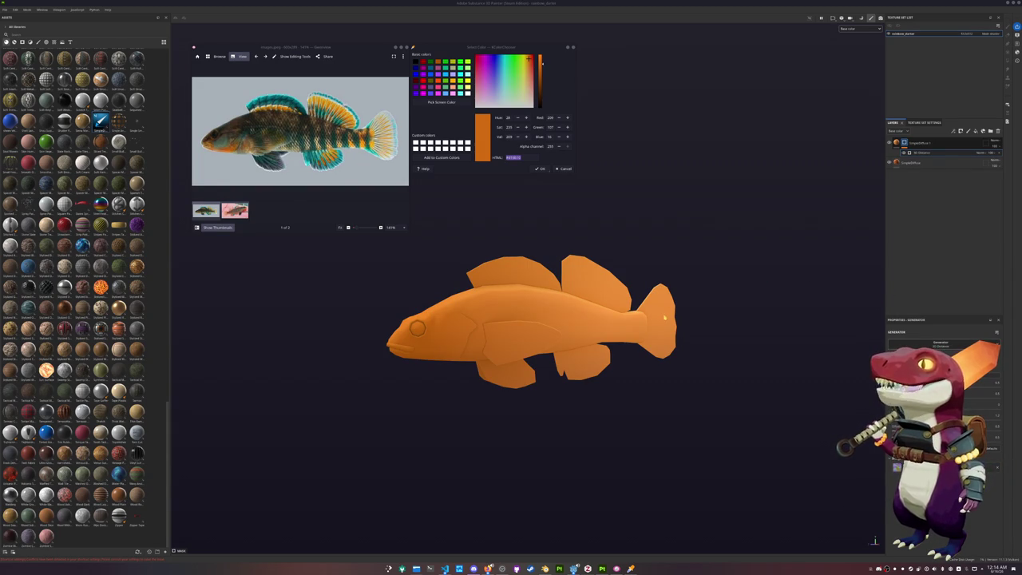
mouse_move(663, 318)
left_mouse_down("alt")
mouse_move(631, 373)
mouse_move(554, 282)
left_mouse_up("alt")
left_click(442, 101)
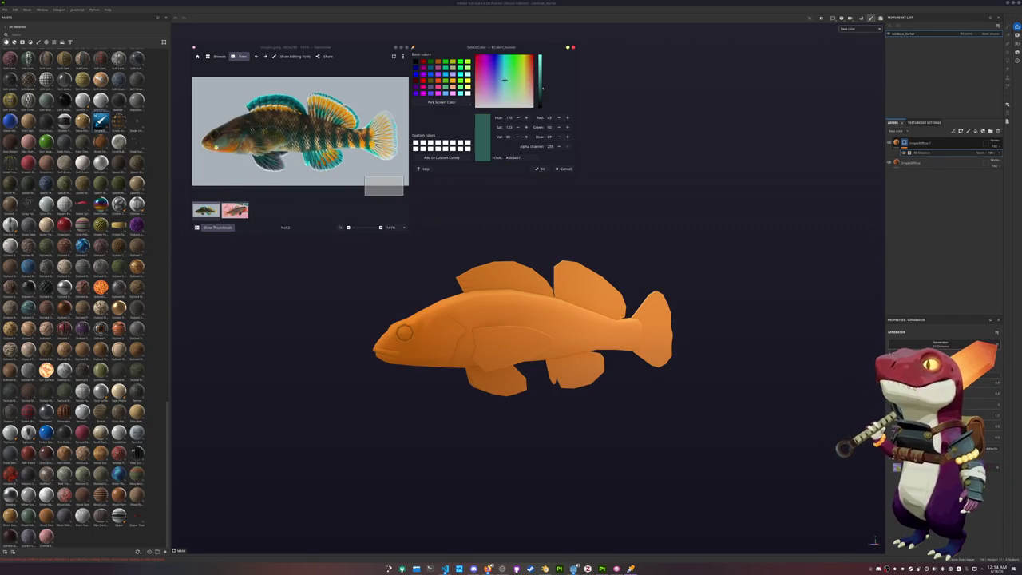
Add a fill layer inside the folder with Base Color set to teal #2b5a57.
left_click(975, 130)
left_click_drag(922, 142, 919, 155)
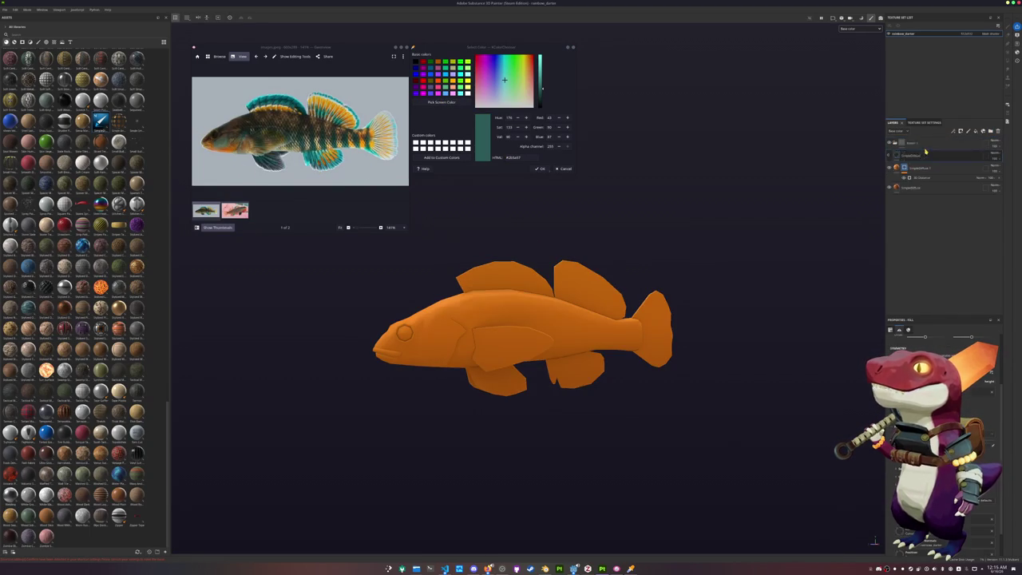
scroll(942, 479, "down", 2)
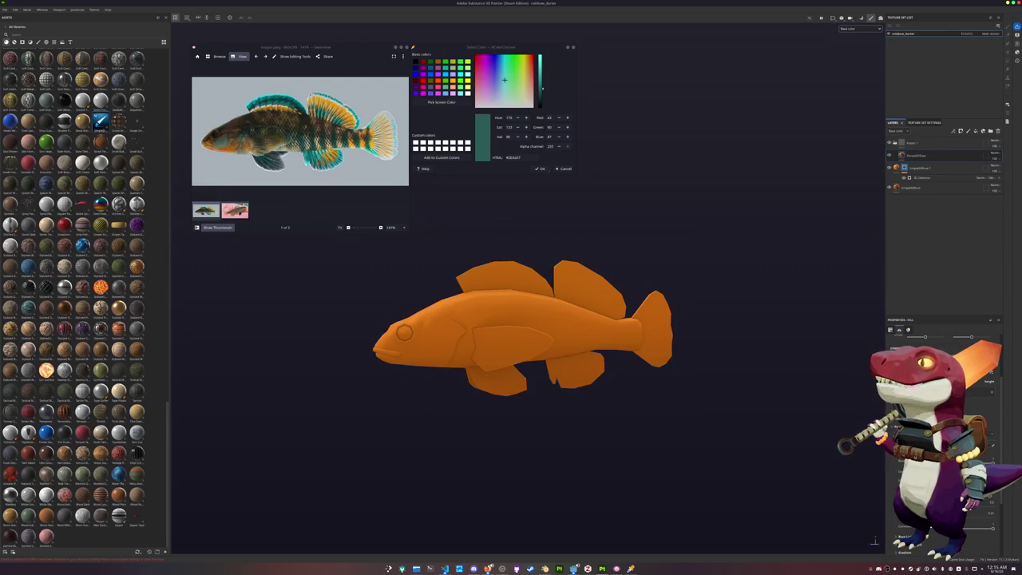
left_click(969, 542)
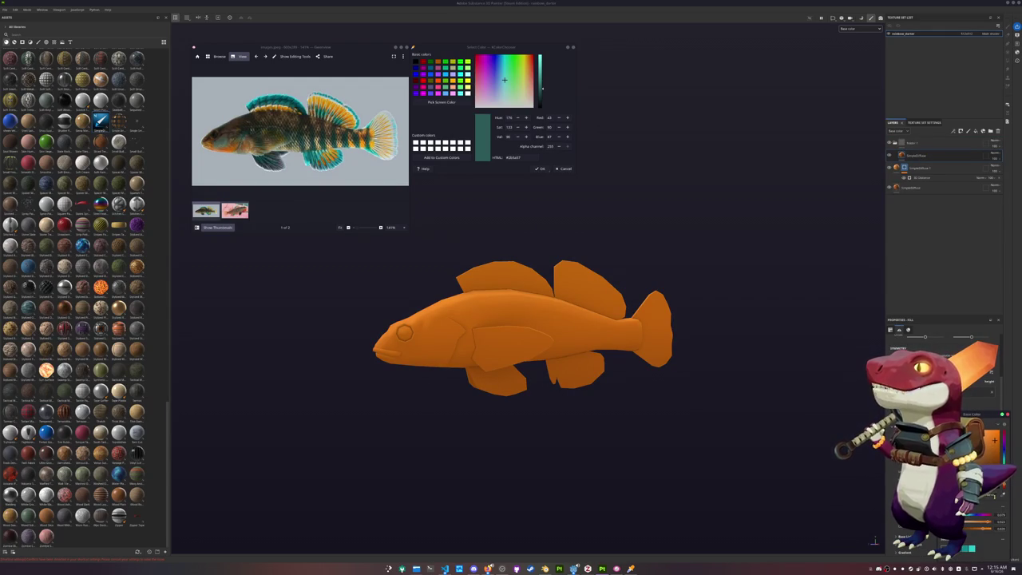
left_click(989, 455)
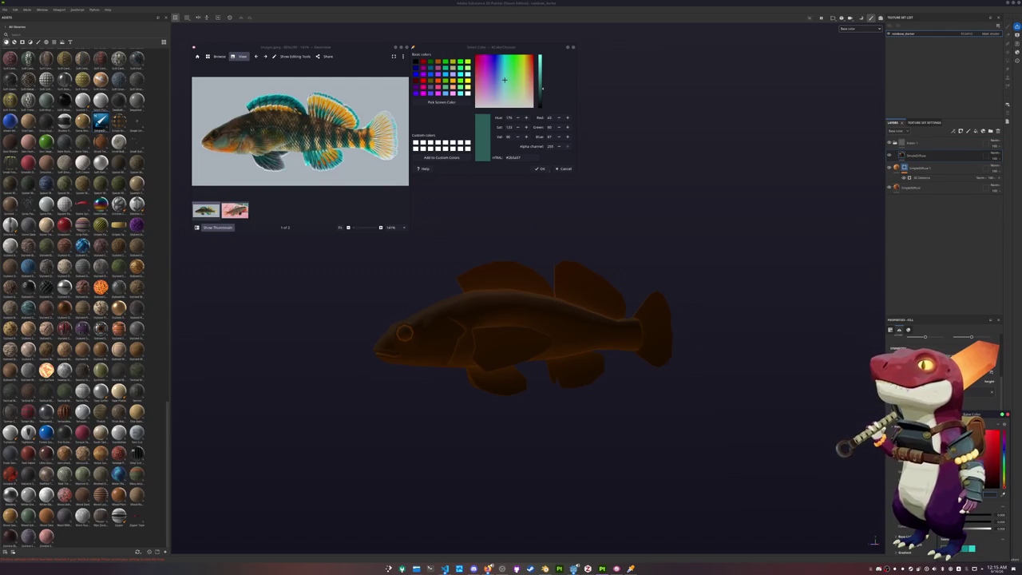
triple_click(526, 158)
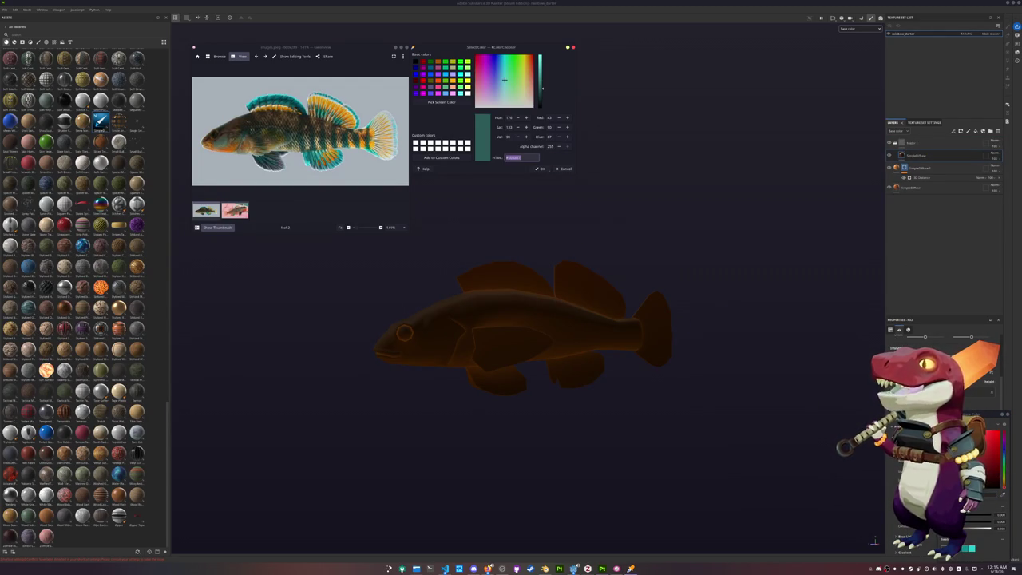
key("ctrl+v")
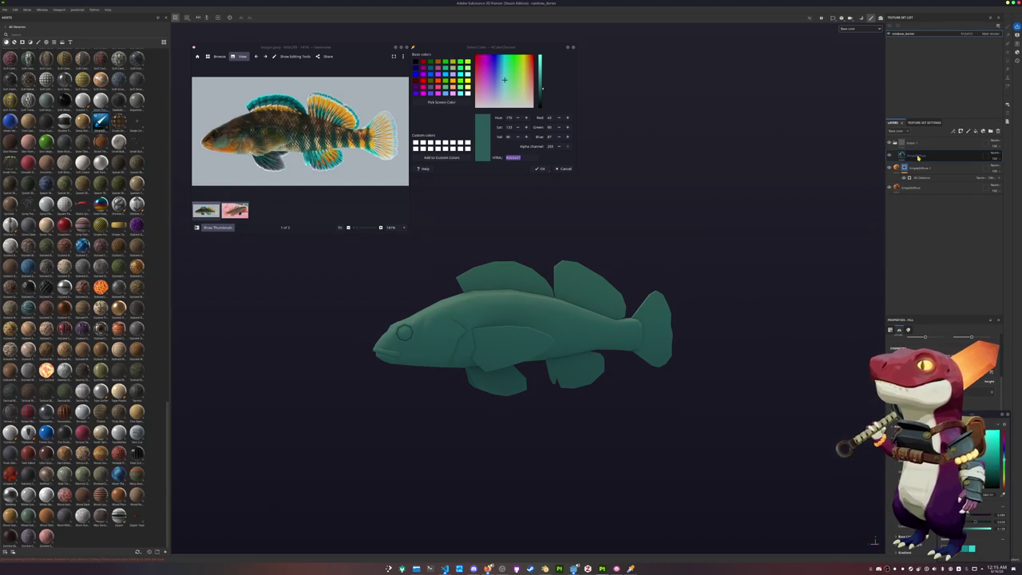
Duplicate the teal fill layer and mask it with a Light generator.
key("ctrl+d")
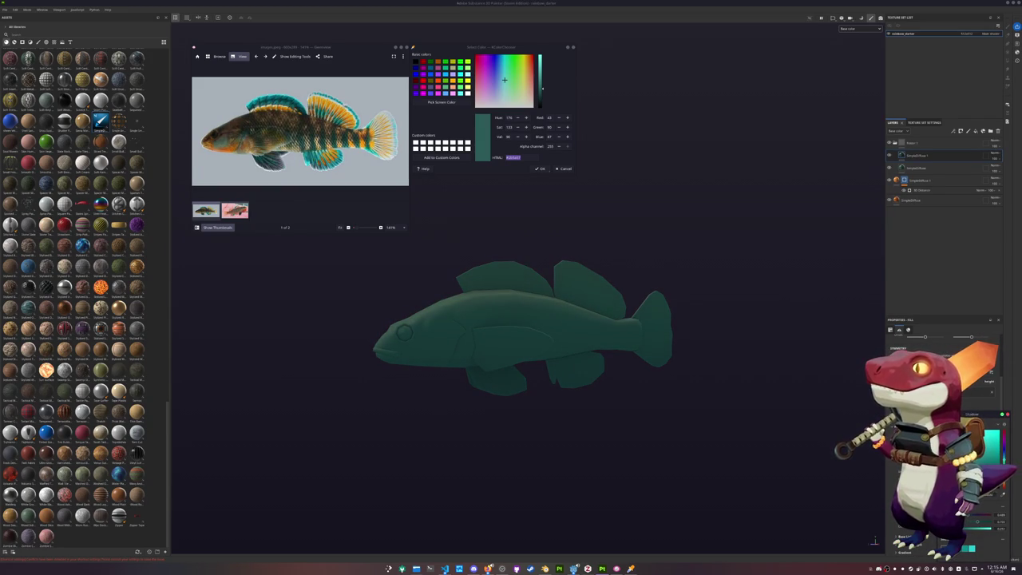
right_click(908, 161)
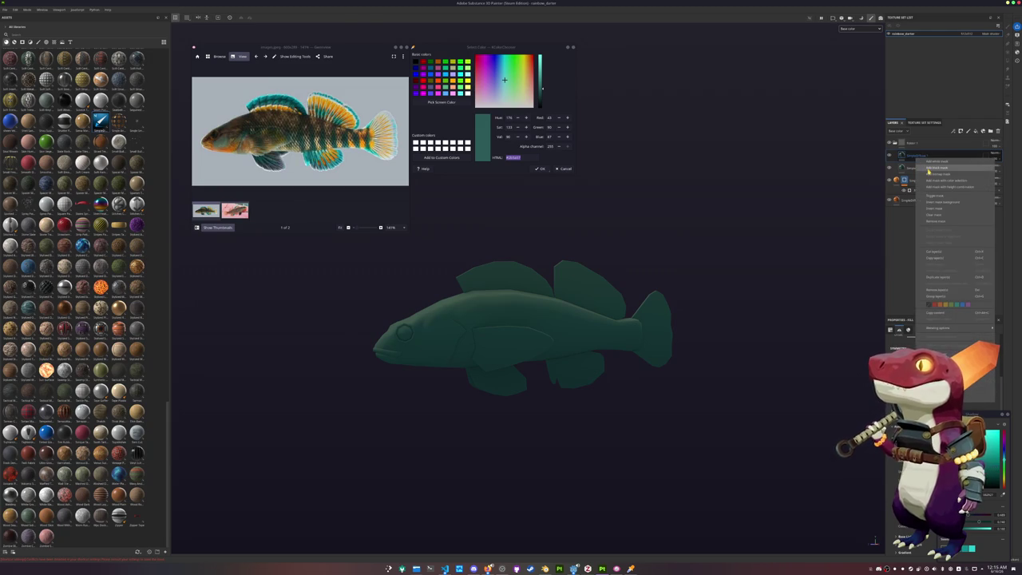
left_click(930, 219)
right_click(910, 155)
left_click(930, 326)
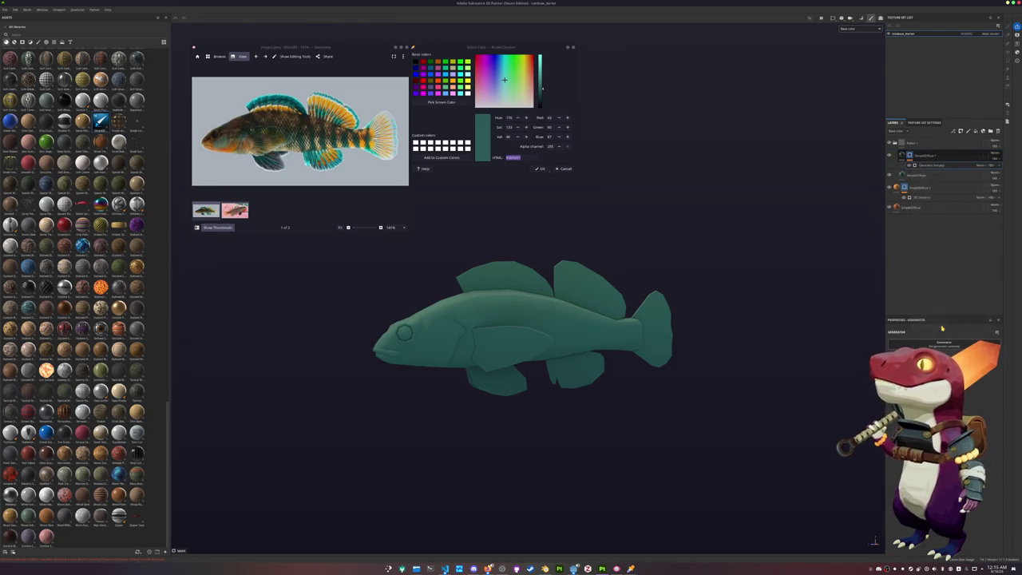
left_click(987, 379)
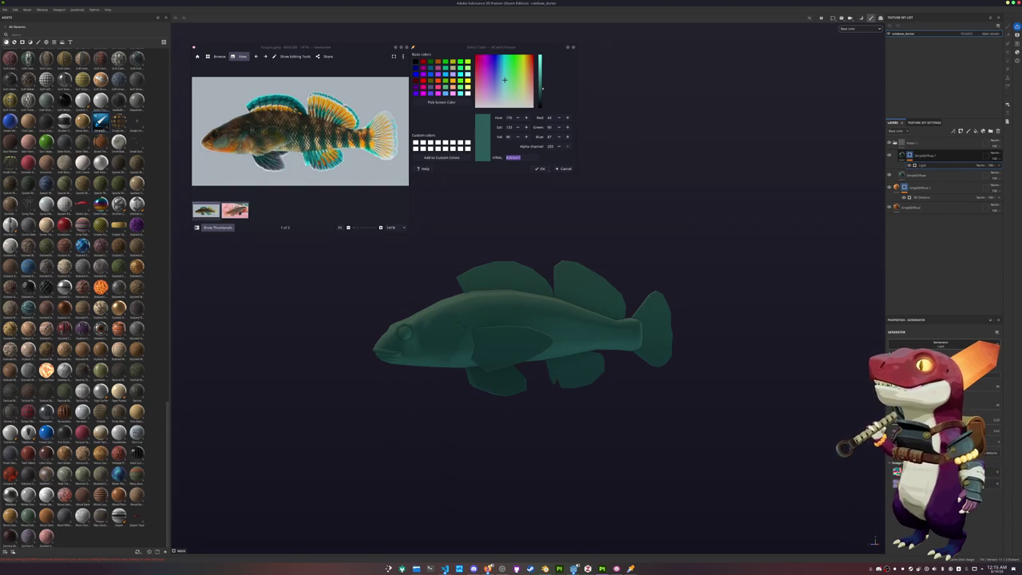
Give Folder 1 a black mask with a Light generator, then duplicate the folder.
right_click(919, 145)
left_click(941, 161)
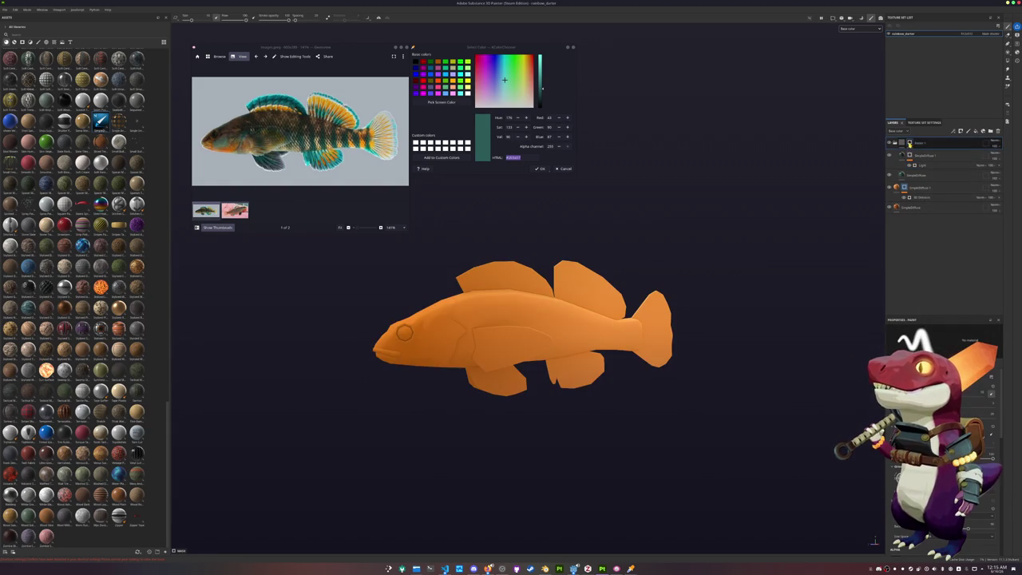
right_click(910, 145)
left_click(930, 313)
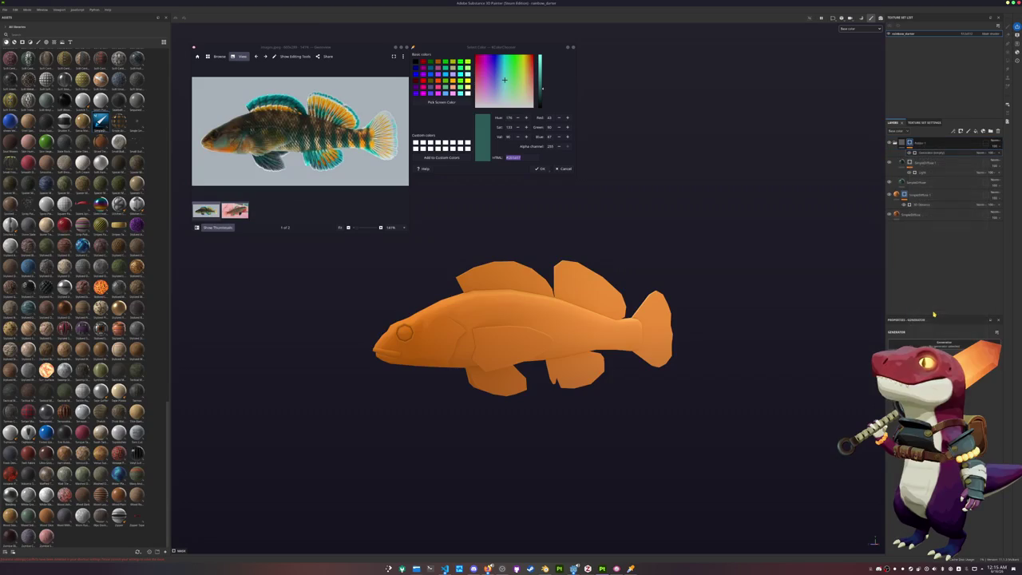
left_click(941, 347)
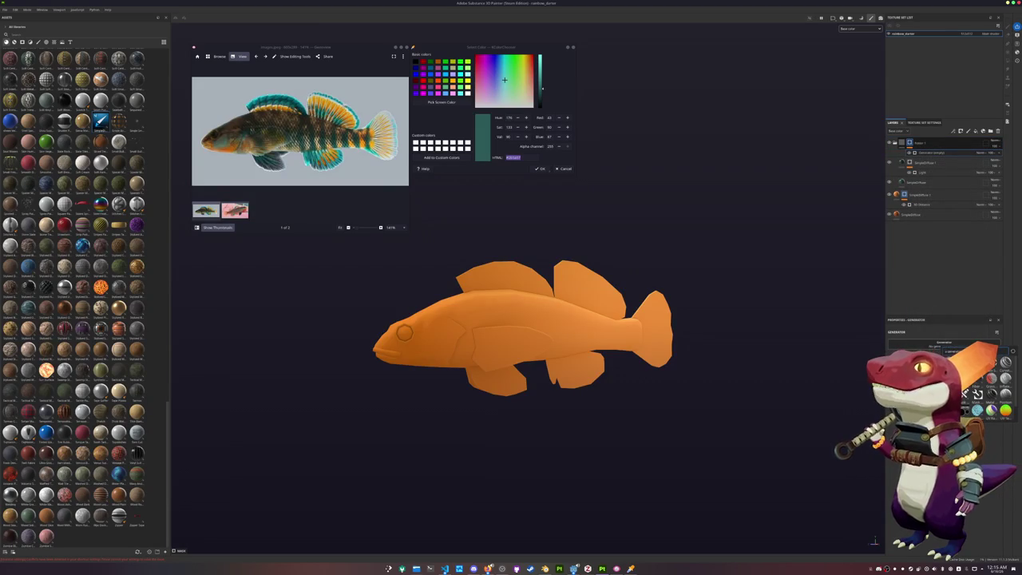
key("Escape")
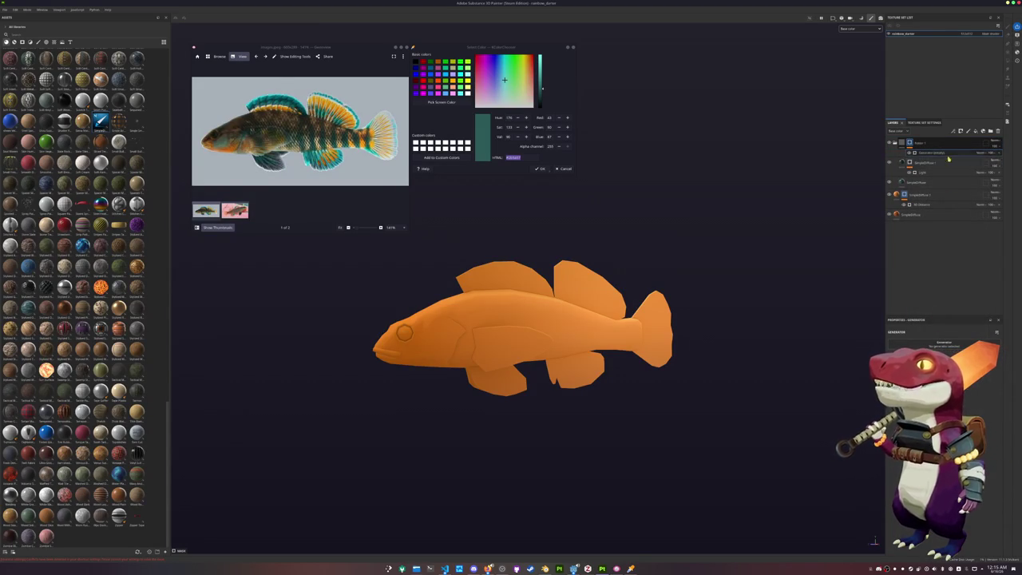
key("Delete")
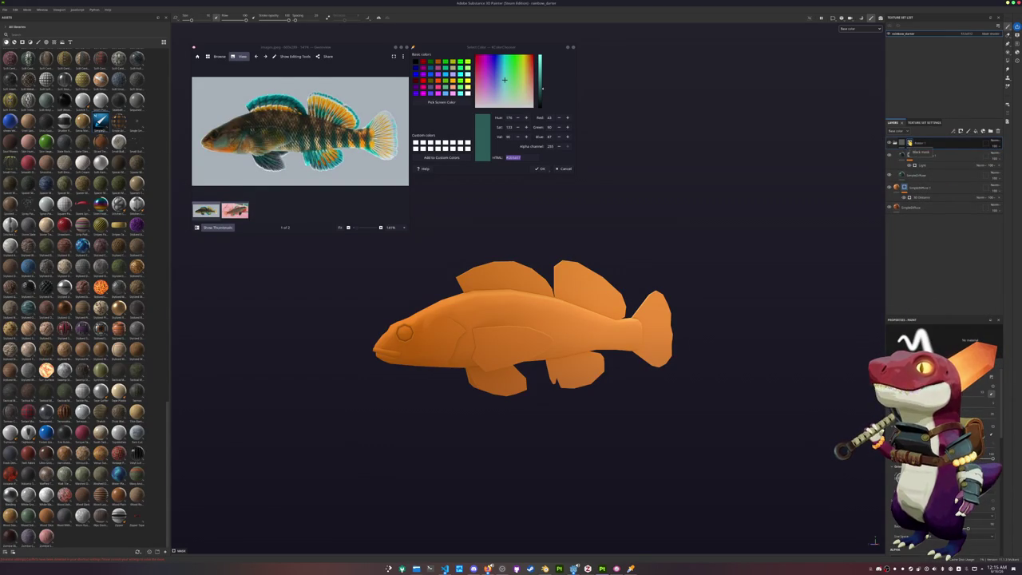
right_click(909, 150)
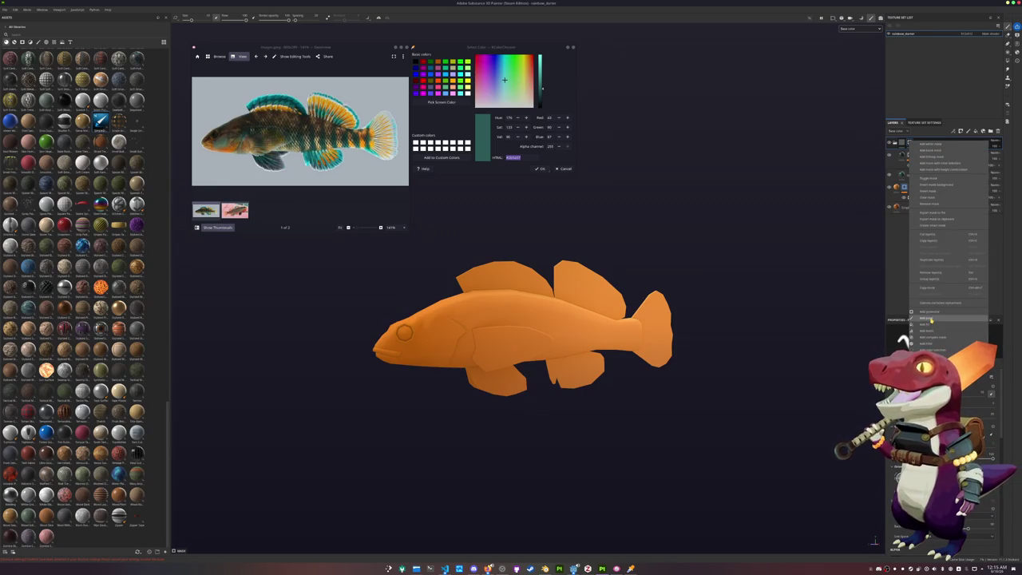
left_click(928, 317)
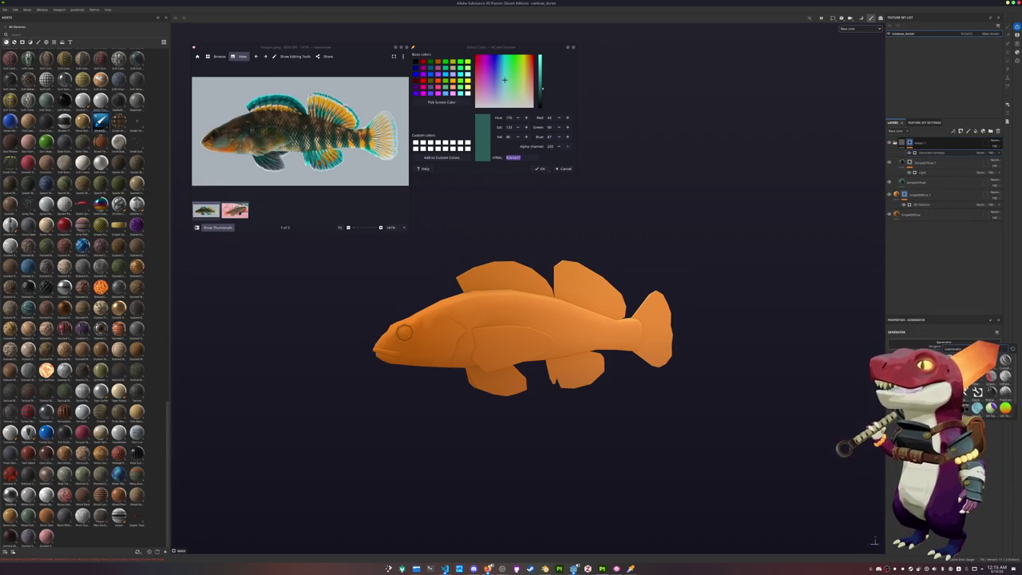
left_click(942, 345)
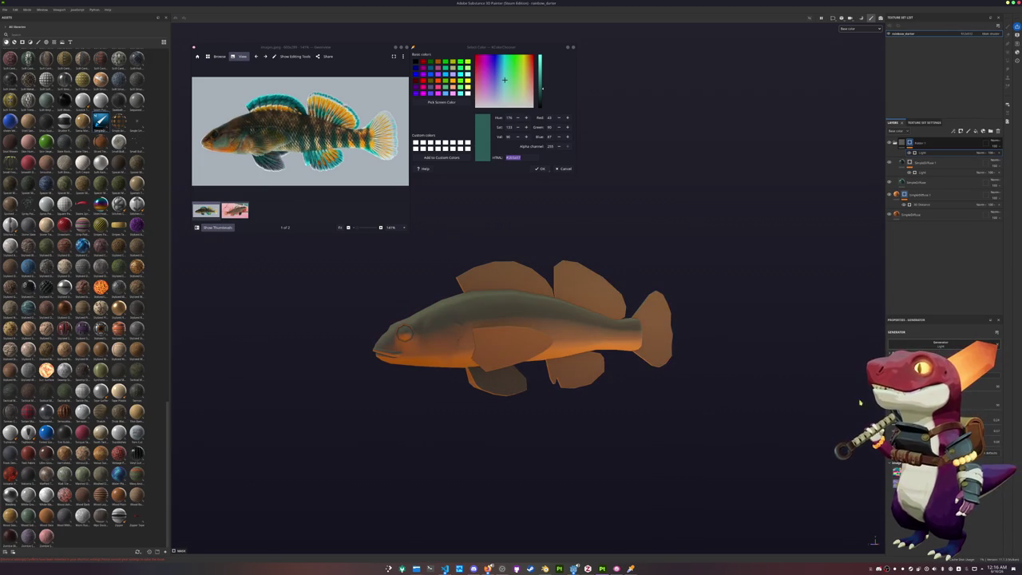
key("ctrl+d")
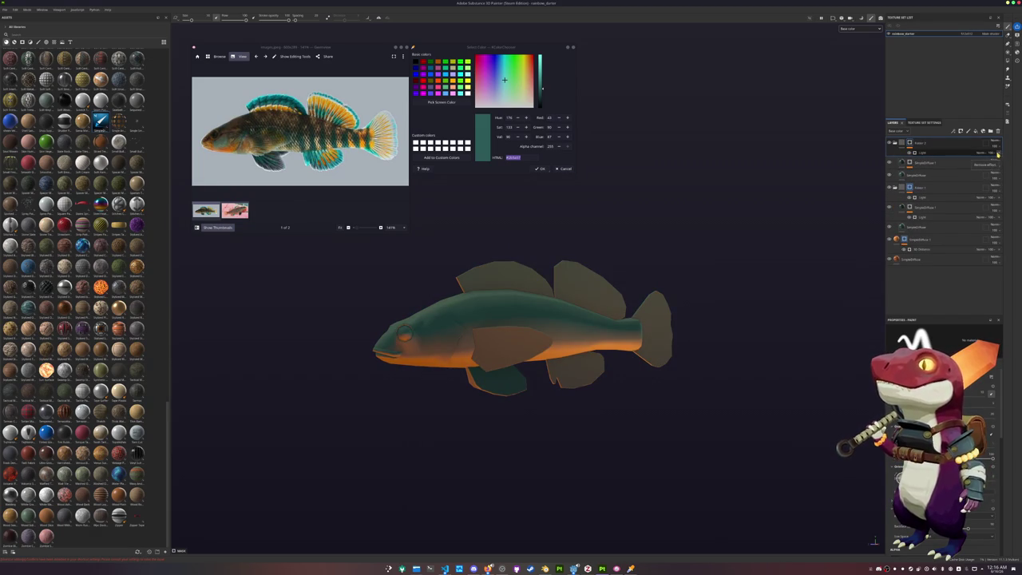
Duplicate the top folder again and add a paint effect to its mask.
left_click(968, 152)
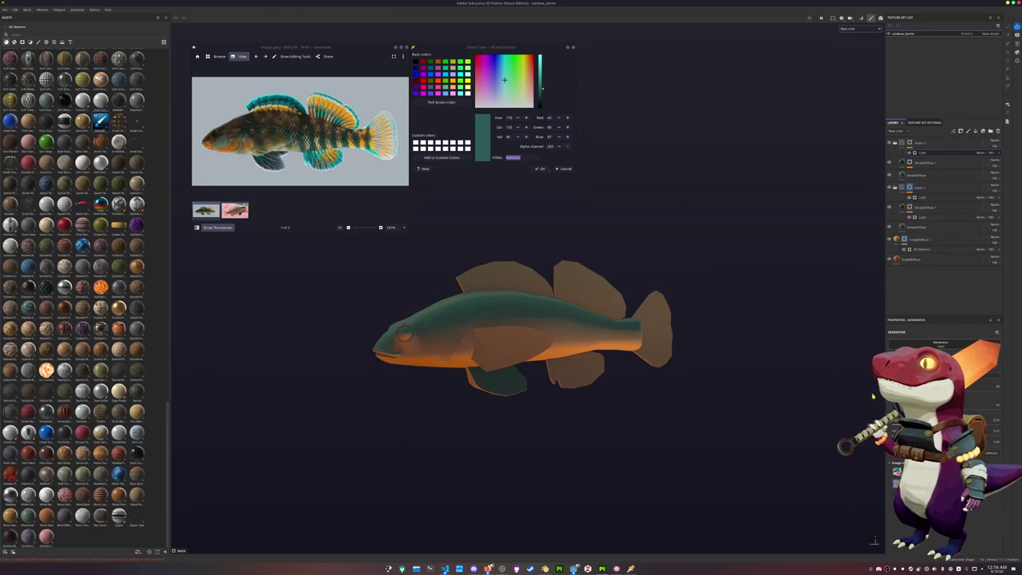
left_click(925, 143)
key("ctrl+d")
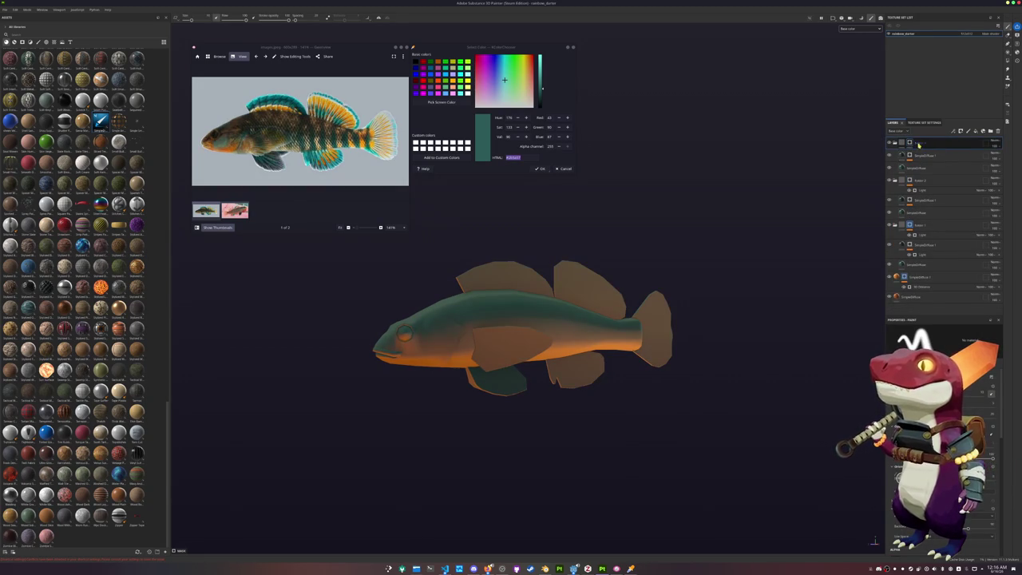
right_click(913, 144)
left_click(925, 321)
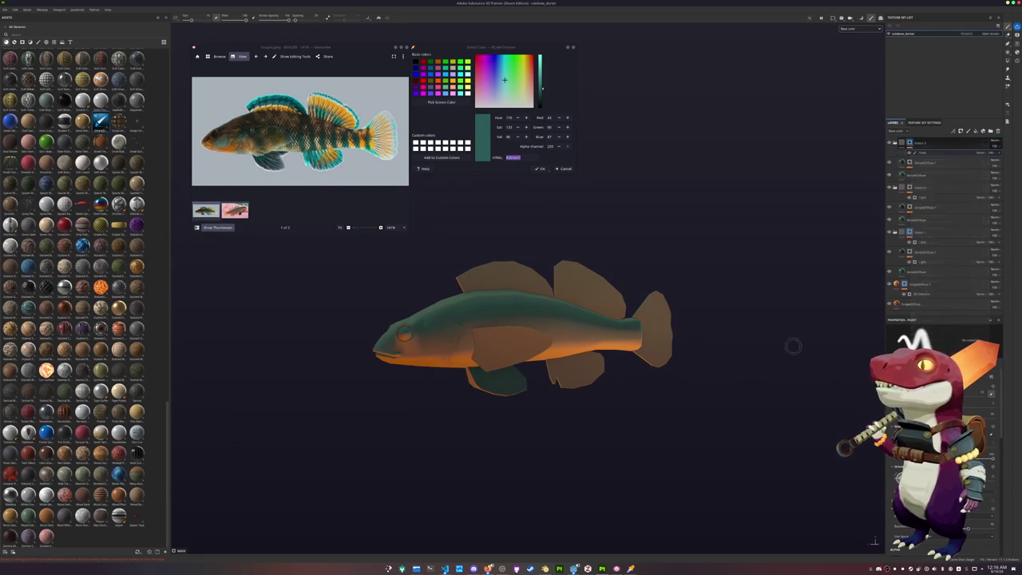
Paint dark teal vertical stripes across the tail base and the fish's body.
scroll(655, 355, "up", 3)
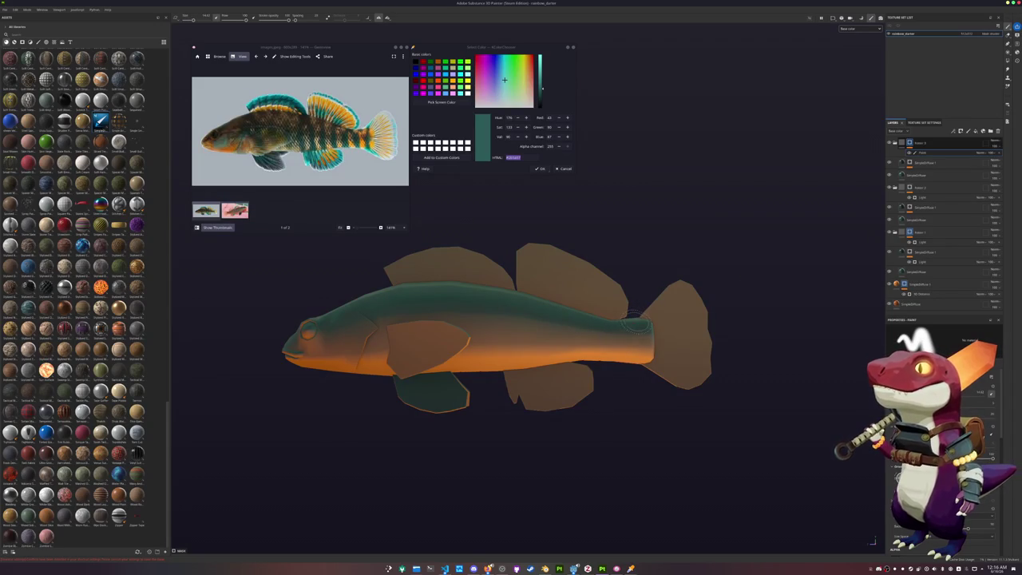
left_click_drag(637, 388, 639, 348)
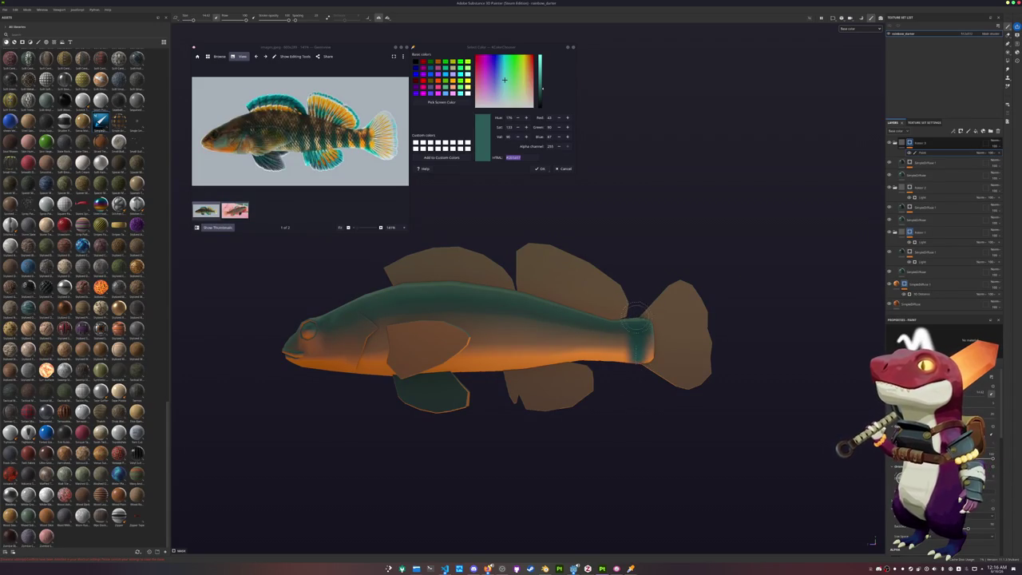
middle_click_drag(632, 375, 666, 381)
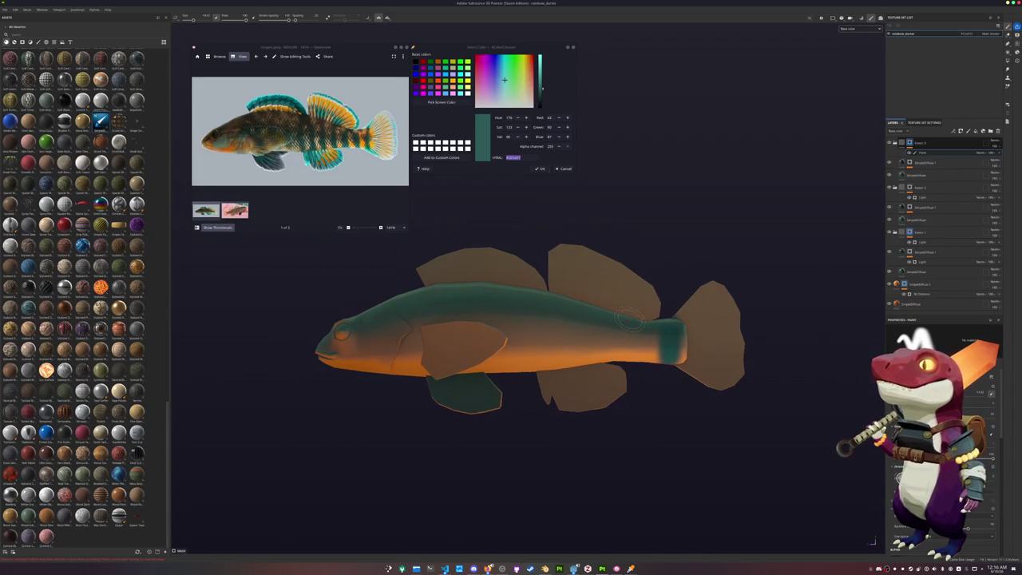
mouse_move(639, 380)
left_mouse_down()
mouse_move(638, 350)
mouse_move(629, 348)
mouse_move(630, 375)
left_mouse_up()
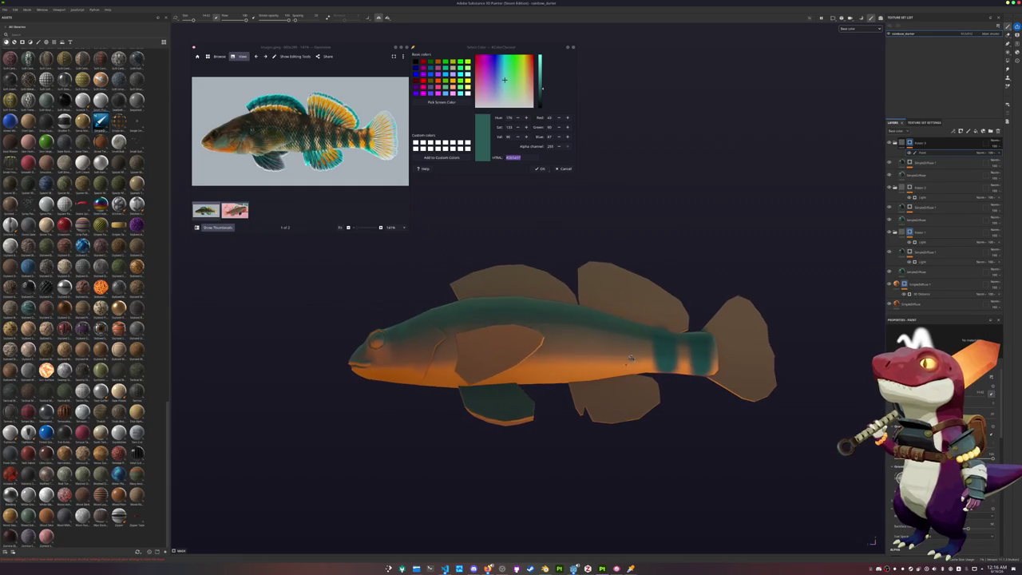
left_click_drag(624, 310, 629, 387)
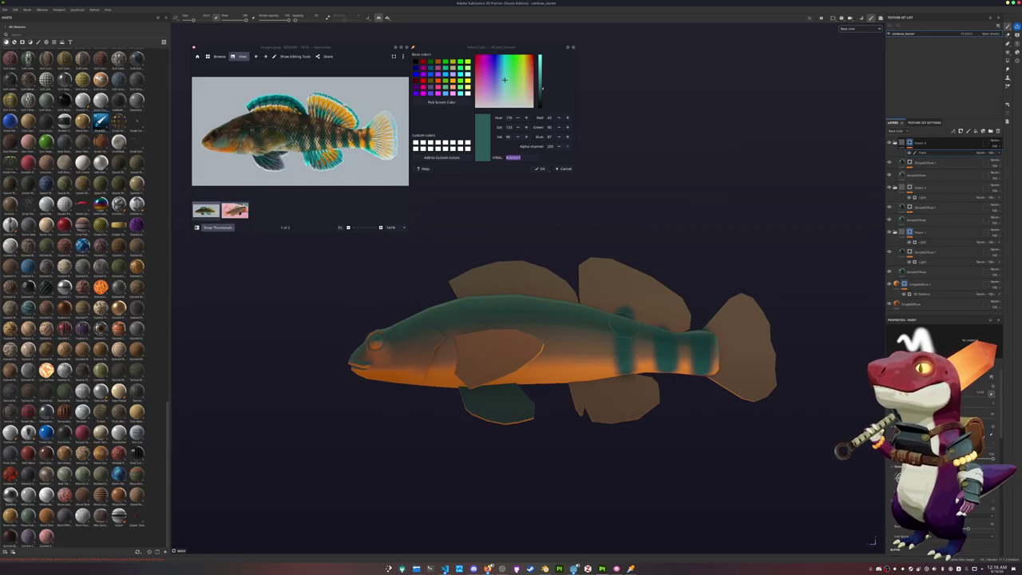
middle_click_drag(621, 323, 631, 352, "alt")
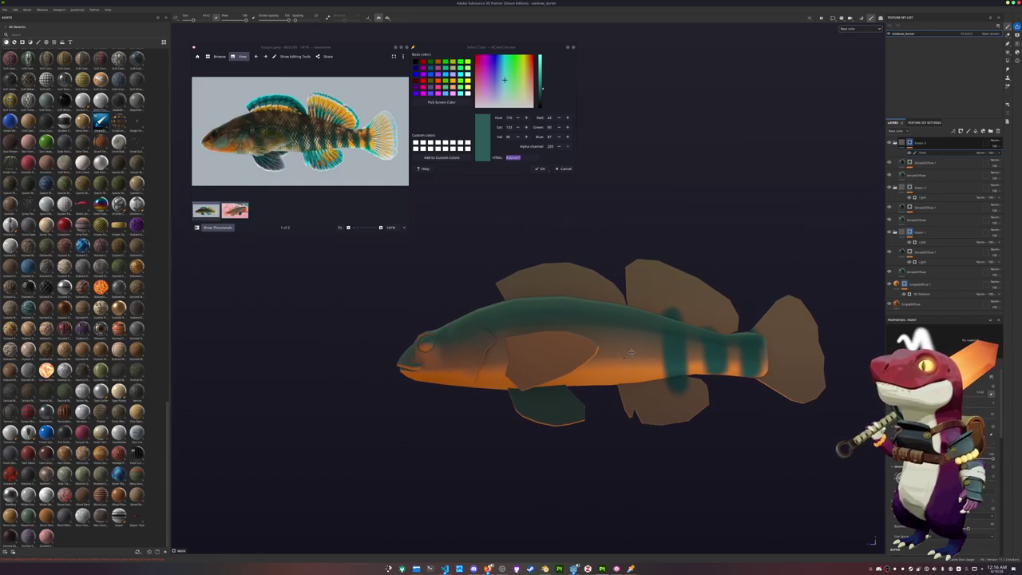
left_click_drag(637, 390, 638, 304)
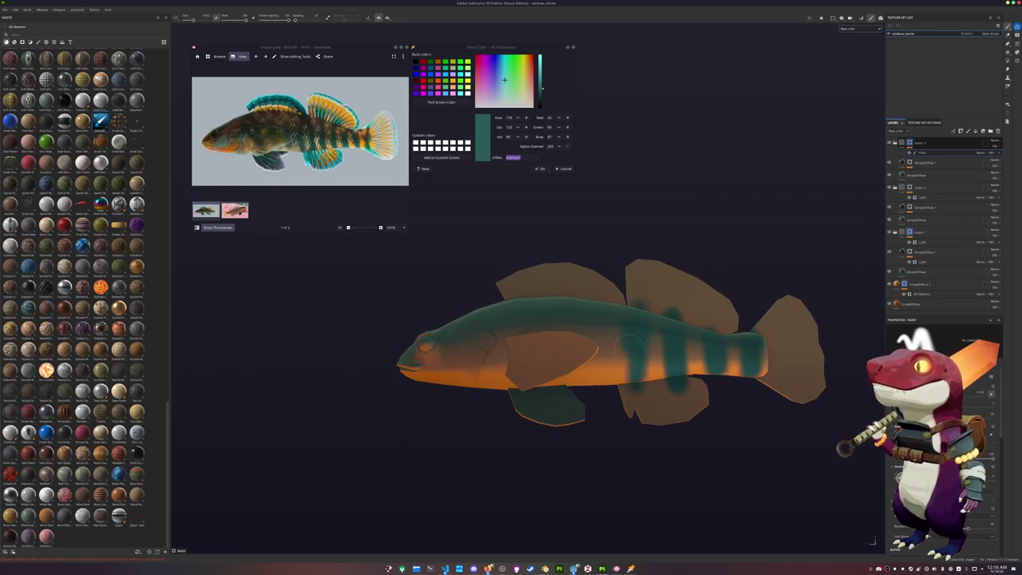
mouse_move(634, 387)
left_mouse_down("alt")
mouse_move(609, 351)
mouse_move(631, 341)
mouse_move(594, 394)
mouse_move(595, 313)
left_mouse_up("alt")
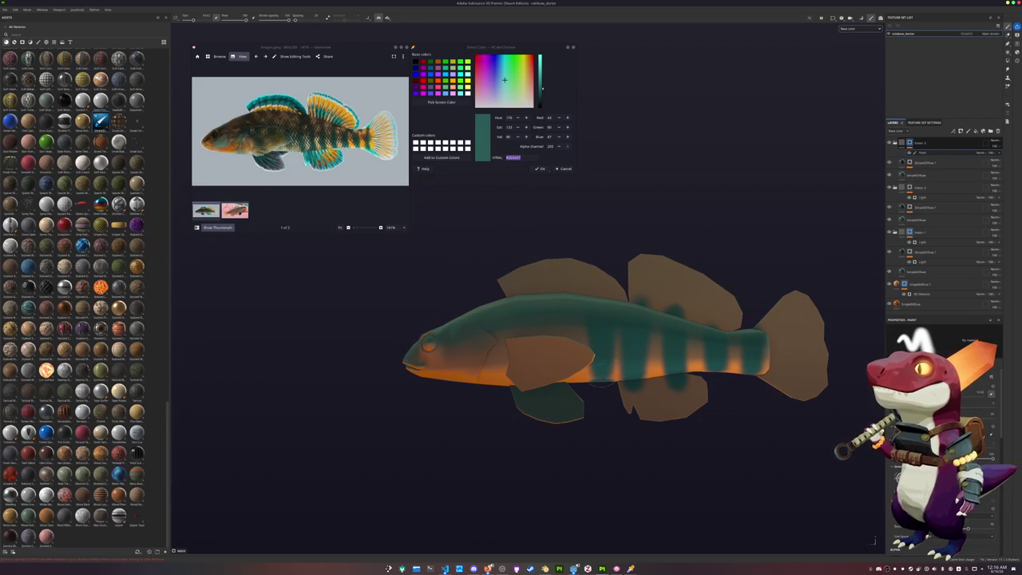
scroll(608, 383, "up", 1)
scroll(609, 383, "up", 2)
scroll(609, 383, "up", 2)
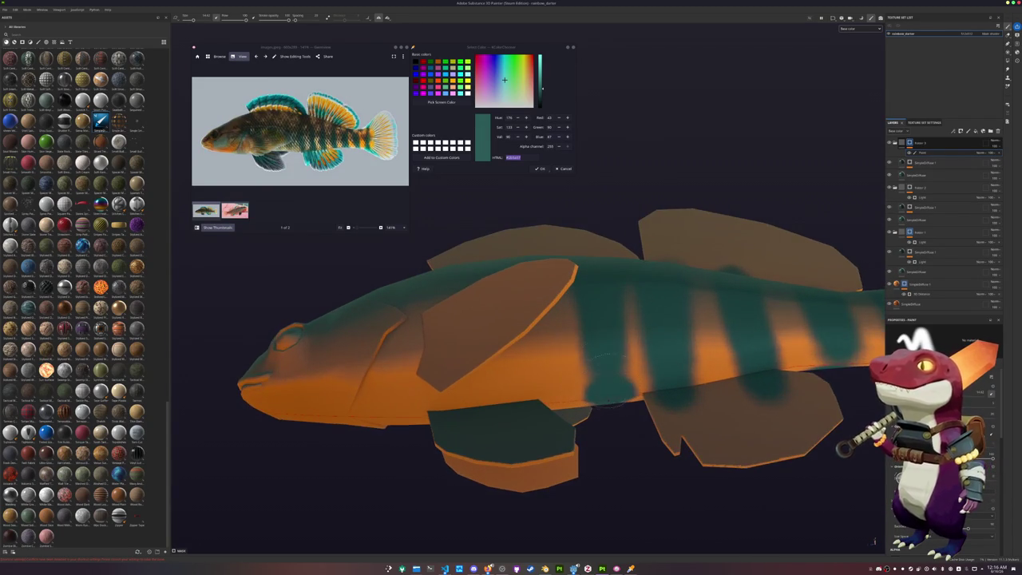
scroll(596, 355, "down", 2)
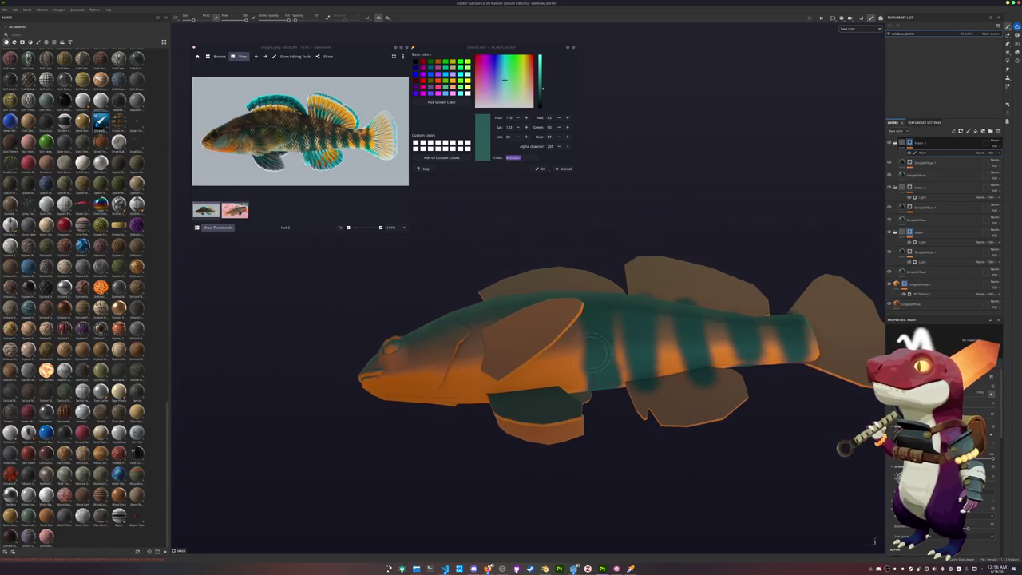
mouse_move(597, 354)
left_mouse_down("alt")
mouse_move(583, 424)
mouse_move(589, 402)
mouse_move(570, 313)
mouse_move(548, 332)
mouse_move(542, 360)
left_mouse_up("alt")
scroll(548, 332, "up", 2)
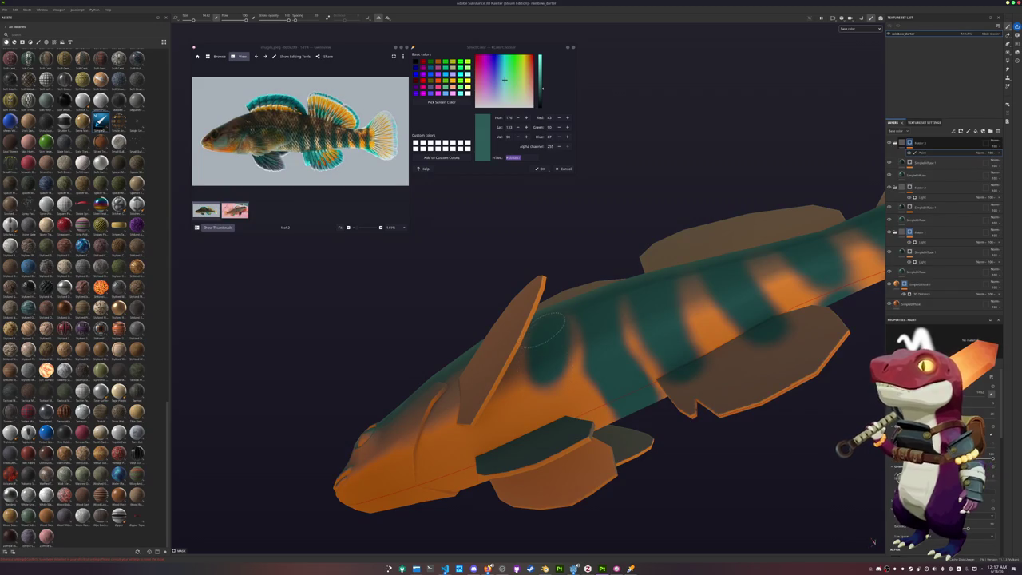
scroll(543, 331, "down", 3)
mouse_move(543, 331)
left_mouse_down("alt")
mouse_move(536, 452)
mouse_move(583, 482)
left_mouse_up("alt")
scroll(584, 481, "up", 3)
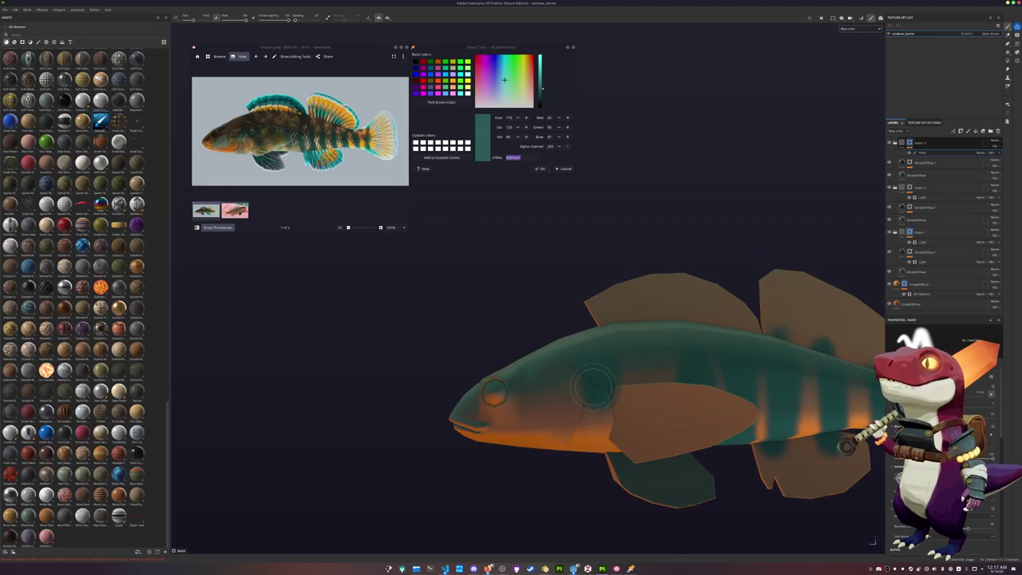
Darken a patch on the fish's belly and check the result from several angles.
left_click_drag(595, 395, 590, 416)
left_click_drag(581, 365, 608, 390, "alt")
scroll(942, 439, "down", 2)
scroll(942, 439, "down", 2)
scroll(942, 439, "down", 1)
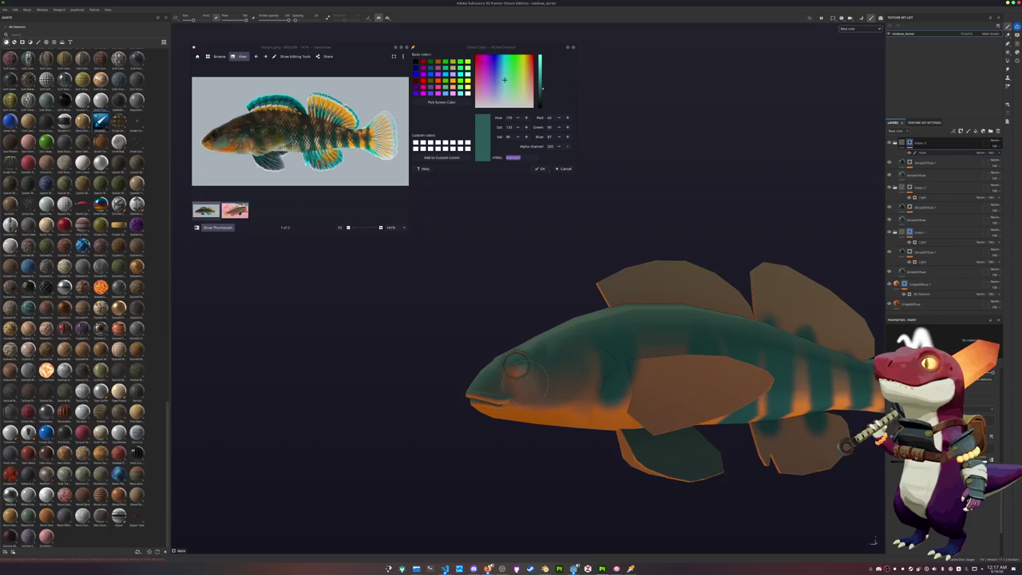
scroll(554, 385, "up", 1)
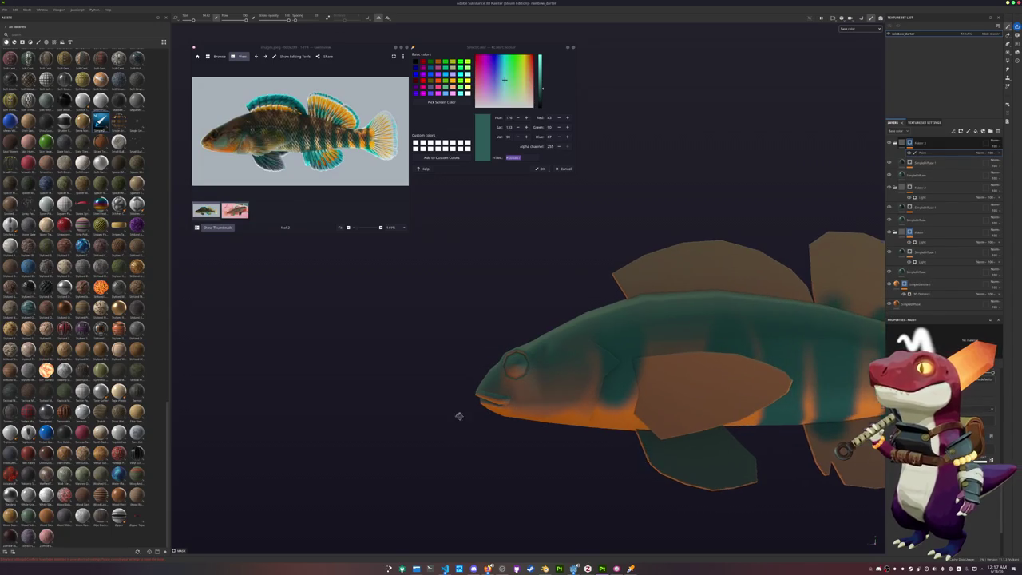
left_click_drag(561, 370, 447, 365, "alt")
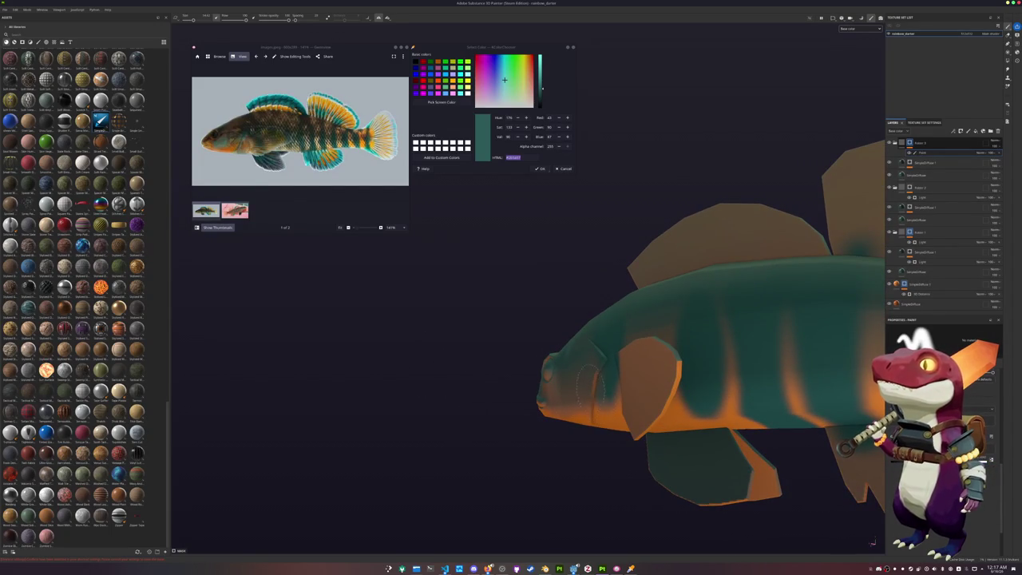
left_click_drag(598, 369, 789, 397, "alt")
key("f")
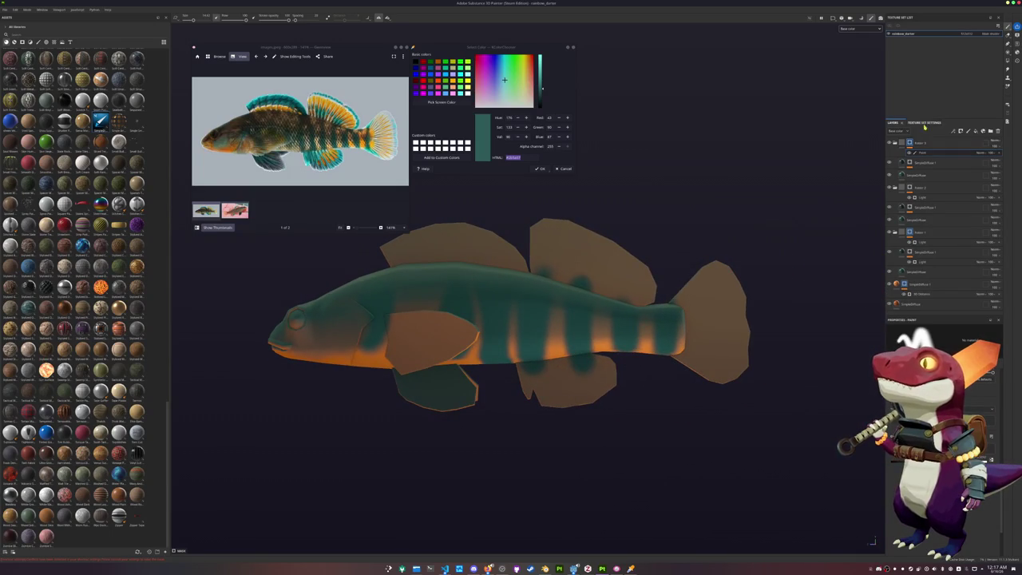
mouse_move(779, 299)
left_mouse_down("alt")
mouse_move(771, 287)
mouse_move(826, 278)
mouse_move(894, 247)
left_mouse_up("alt")
left_click(911, 305)
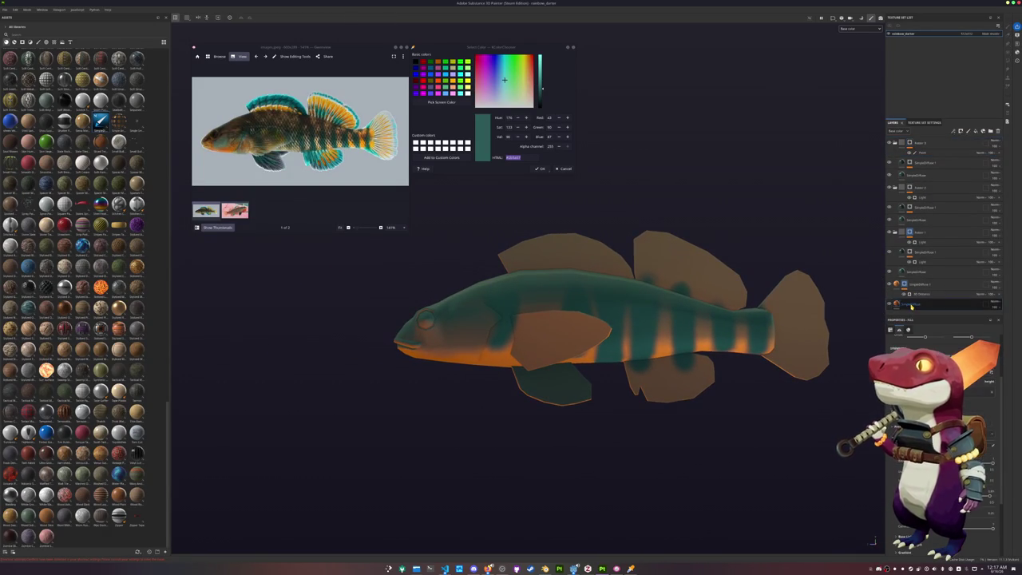
Move the bottom fill layer above the SimpleDiffuse group and sample an olive tone from the reference.
left_click_drag(911, 306, 904, 285)
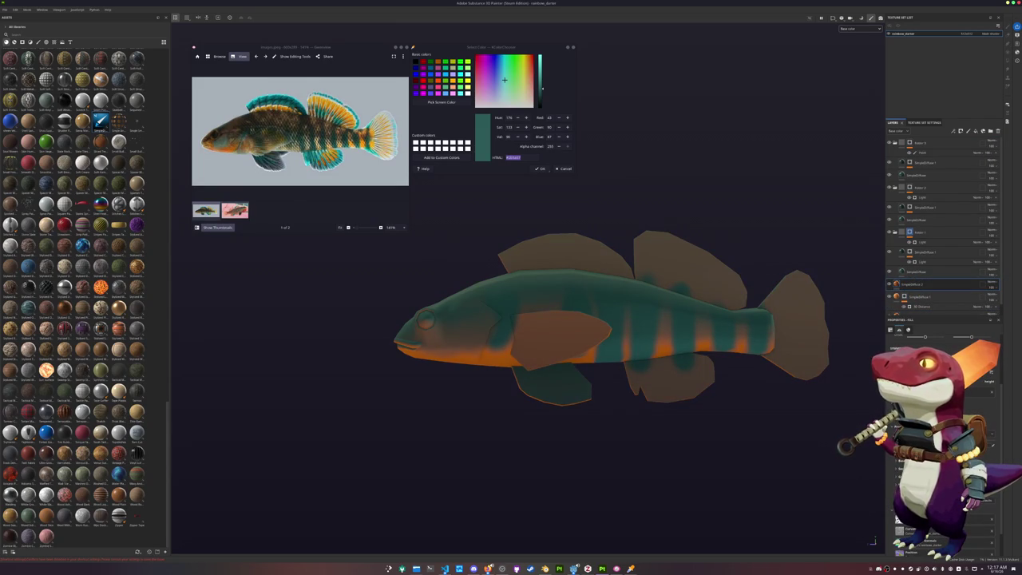
scroll(942, 447, "down", 2)
left_click(441, 101)
left_click(479, 273)
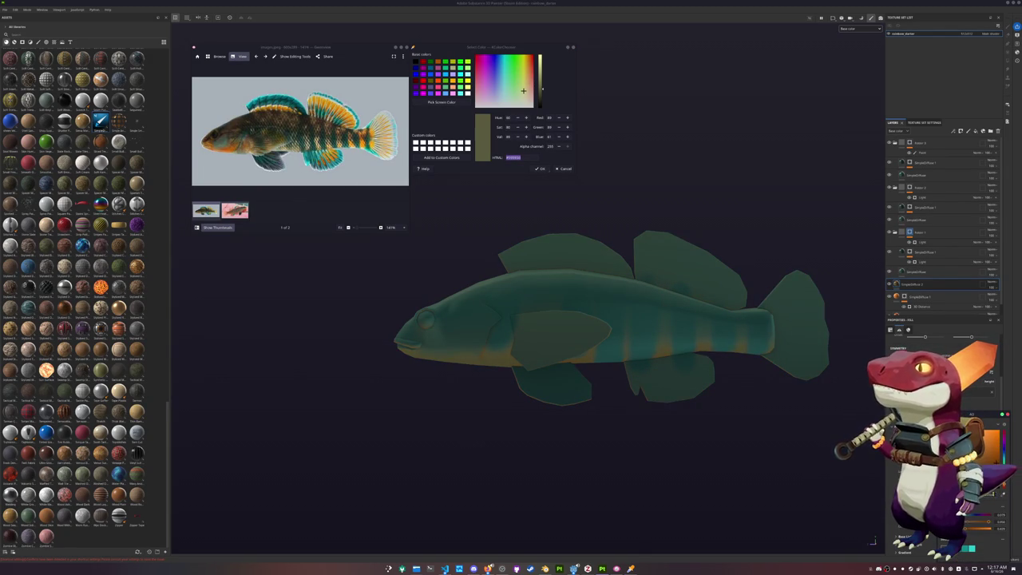
Review the fill layer's colour and its 3D Distance generator, then orbit to check the fish.
left_click(905, 284)
left_click(905, 284)
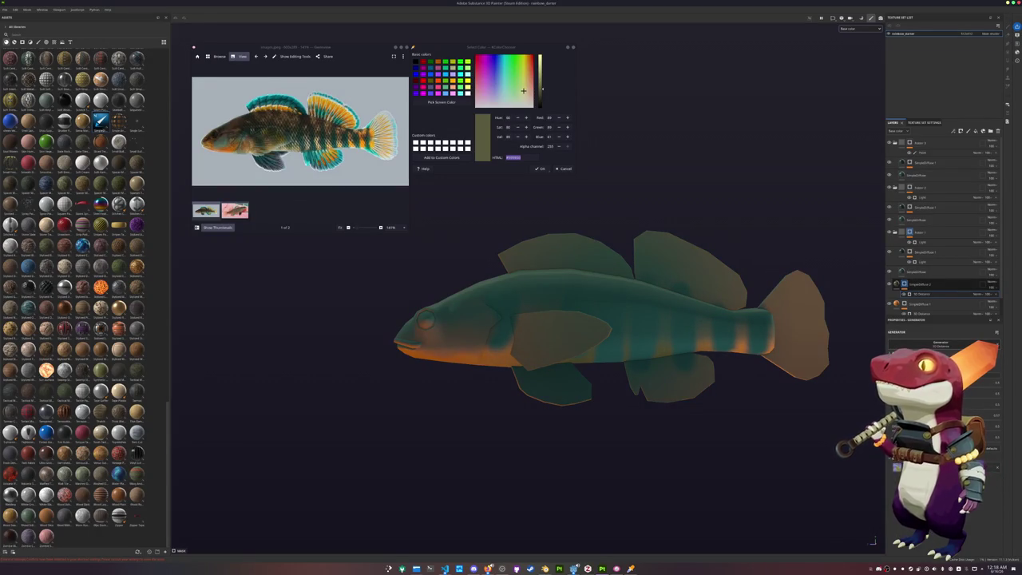
left_click(904, 284)
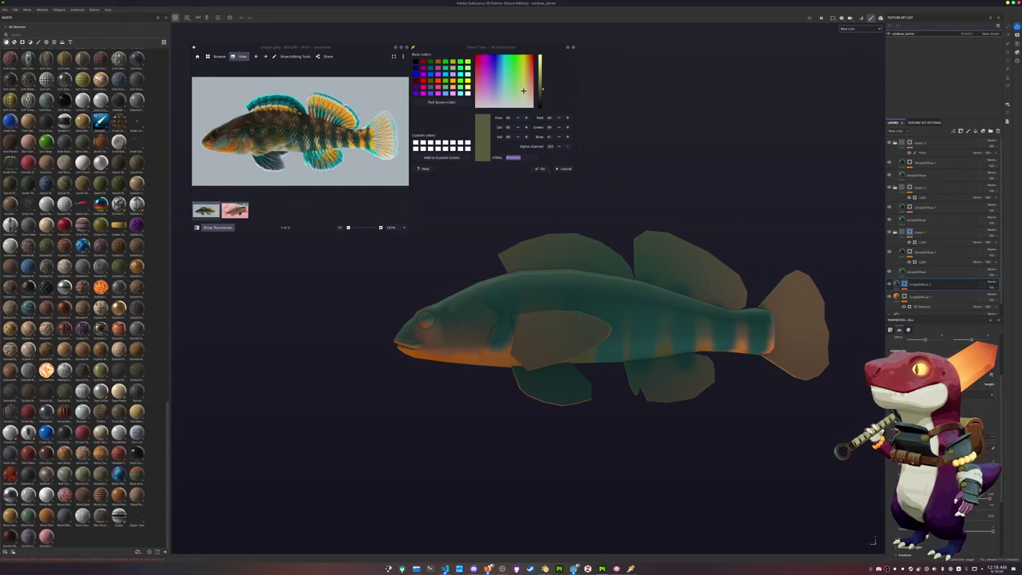
left_click(982, 407)
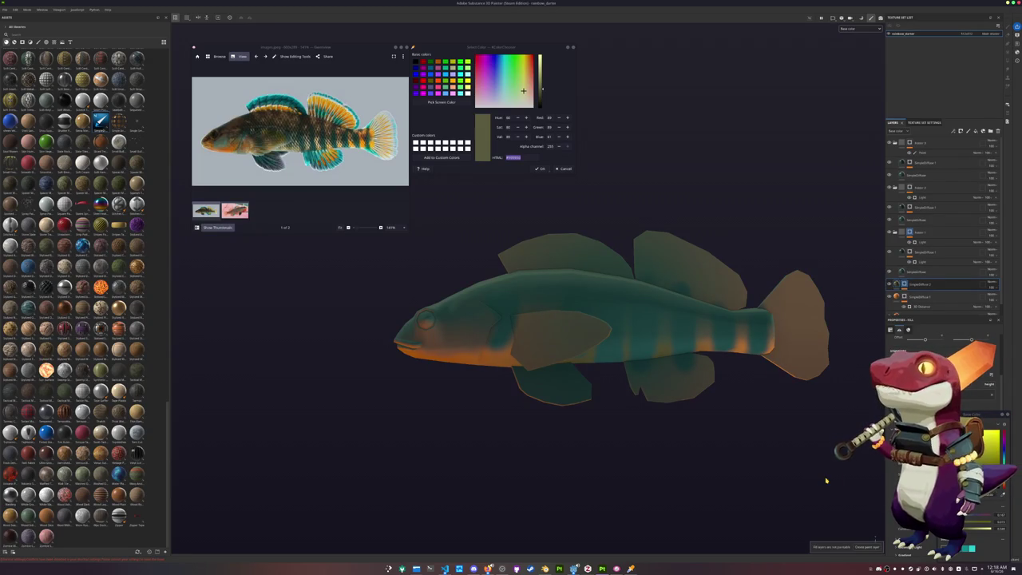
left_click(839, 436)
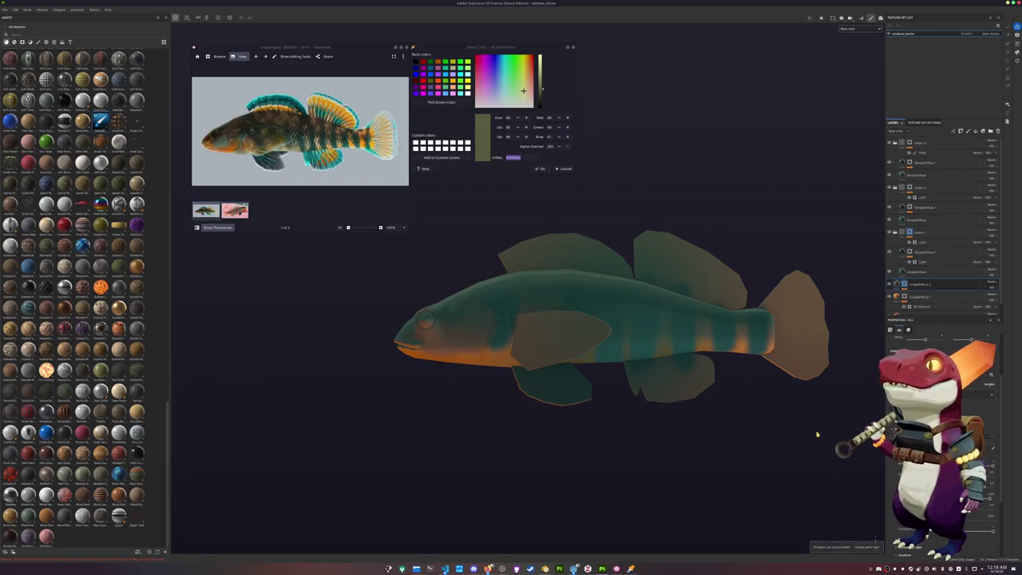
key("ctrl")
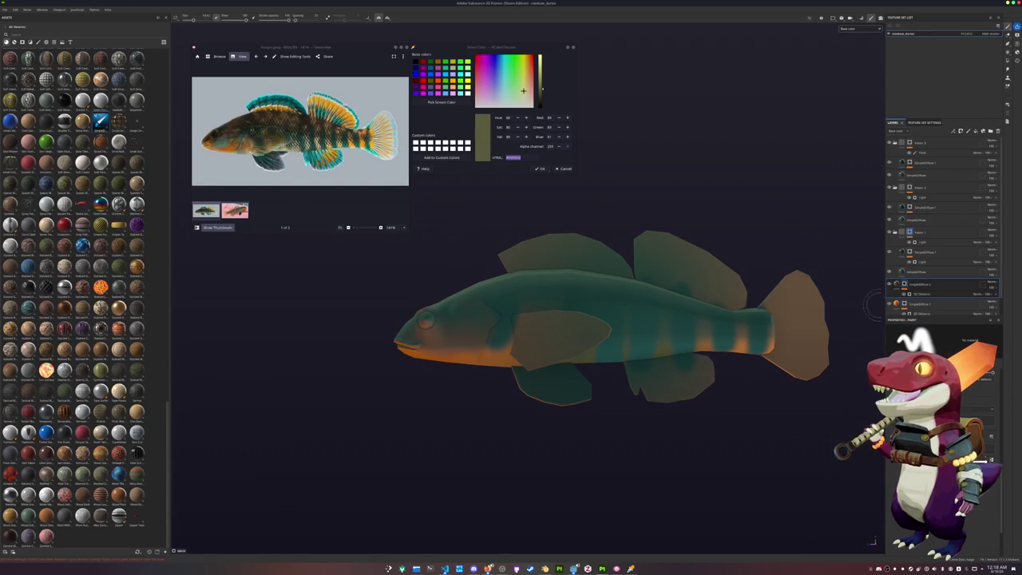
left_click(918, 293)
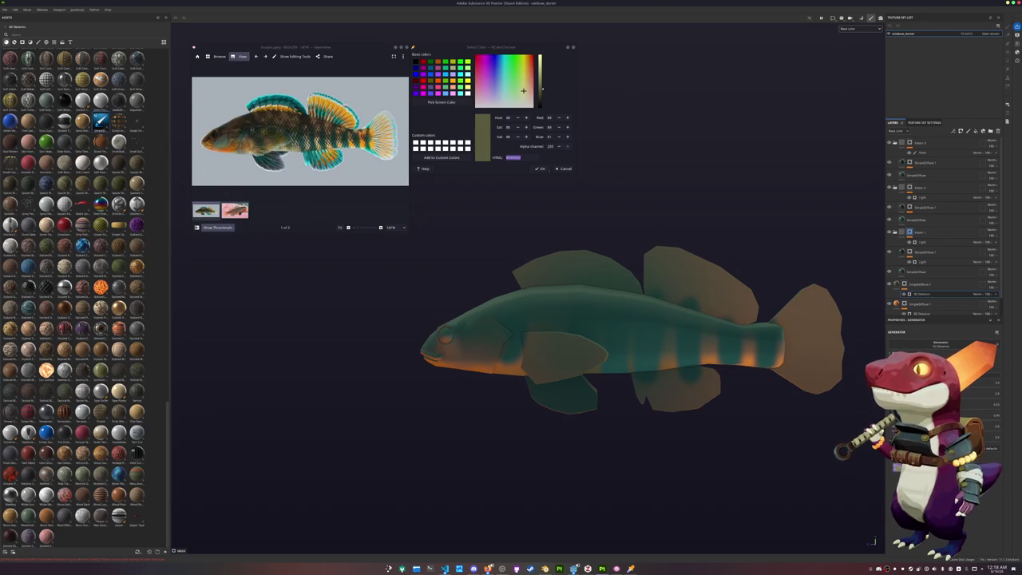
mouse_move(508, 431)
left_mouse_down("alt")
mouse_move(590, 362)
mouse_move(550, 234)
mouse_move(503, 325)
left_mouse_up("alt")
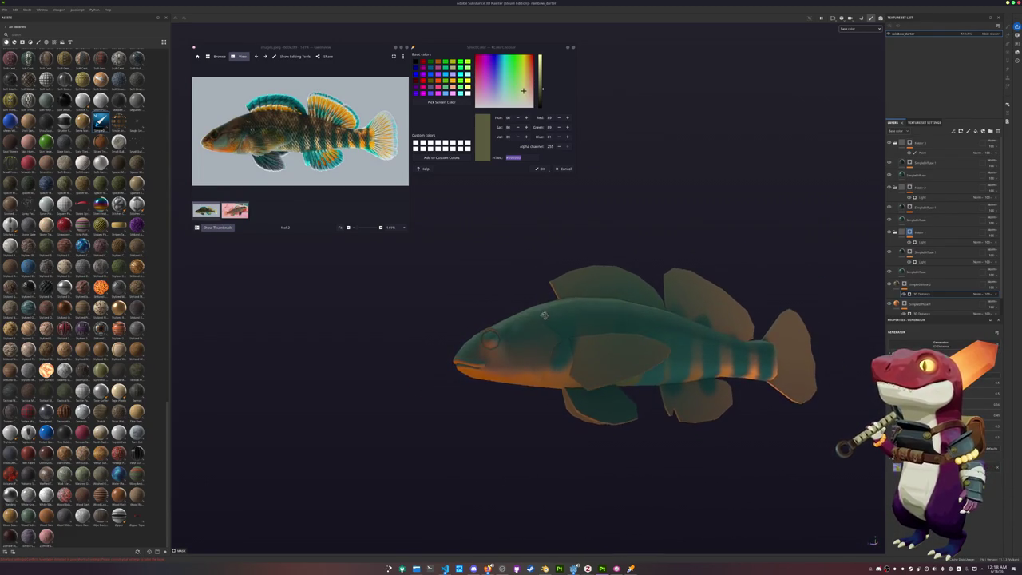
Sample a golden orange from the reference photo and move a mid-stack layer to the top.
left_click(441, 101)
left_click(487, 372)
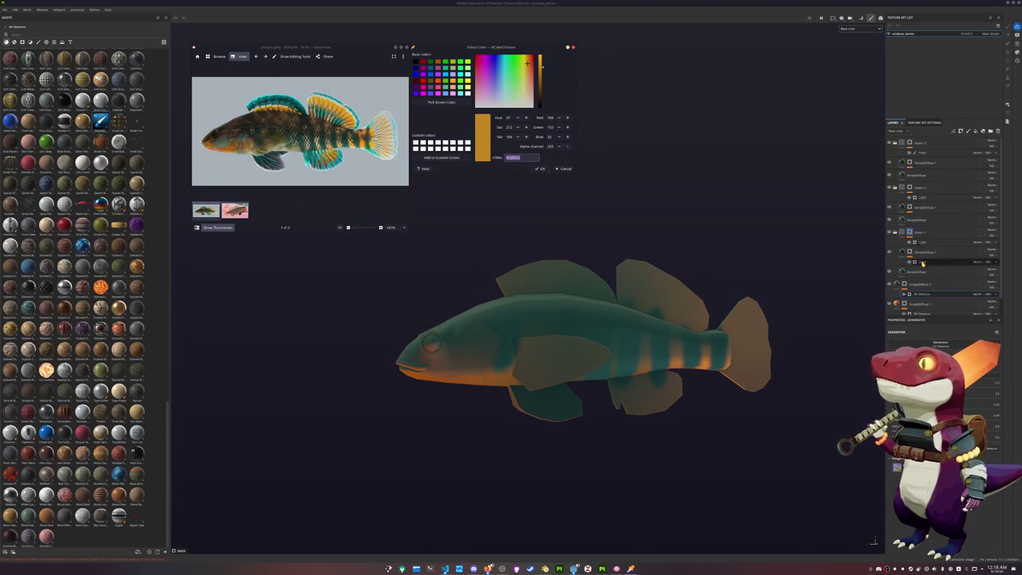
left_click(921, 285)
left_click_drag(923, 288, 920, 141)
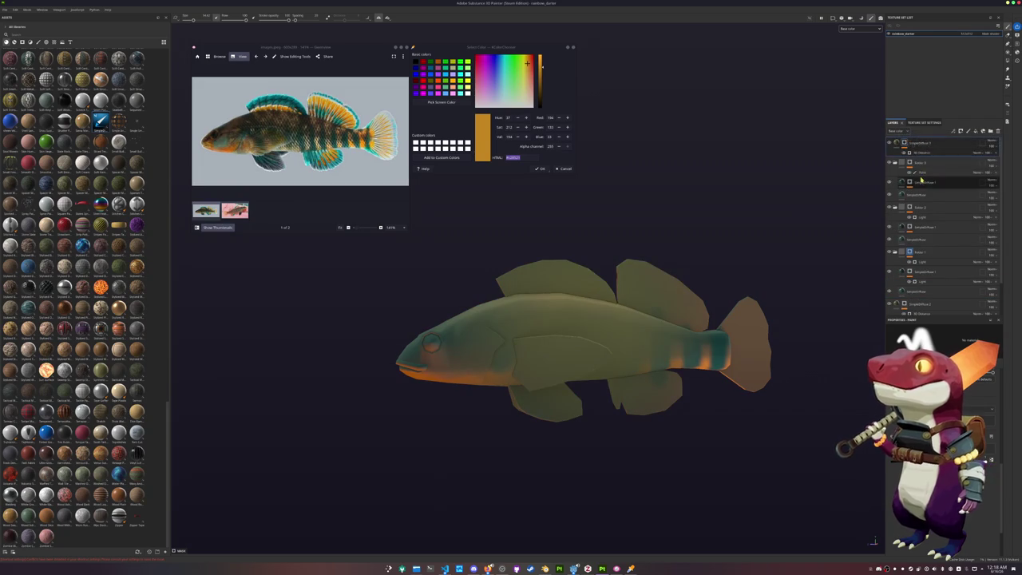
left_click_drag(921, 140, 952, 150)
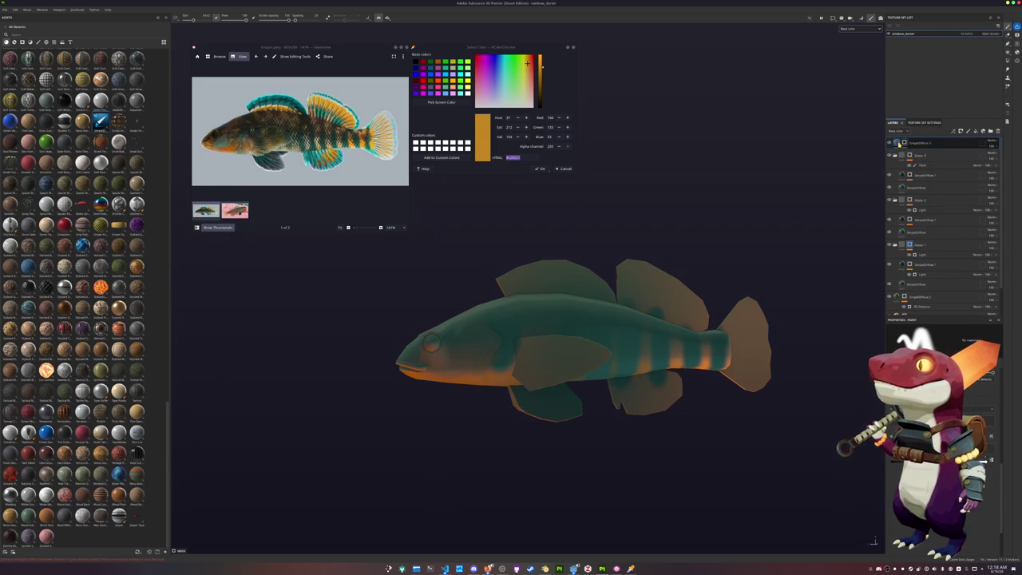
Restore the dark teal body via the top layer's options and add a new paint layer.
right_click(906, 143)
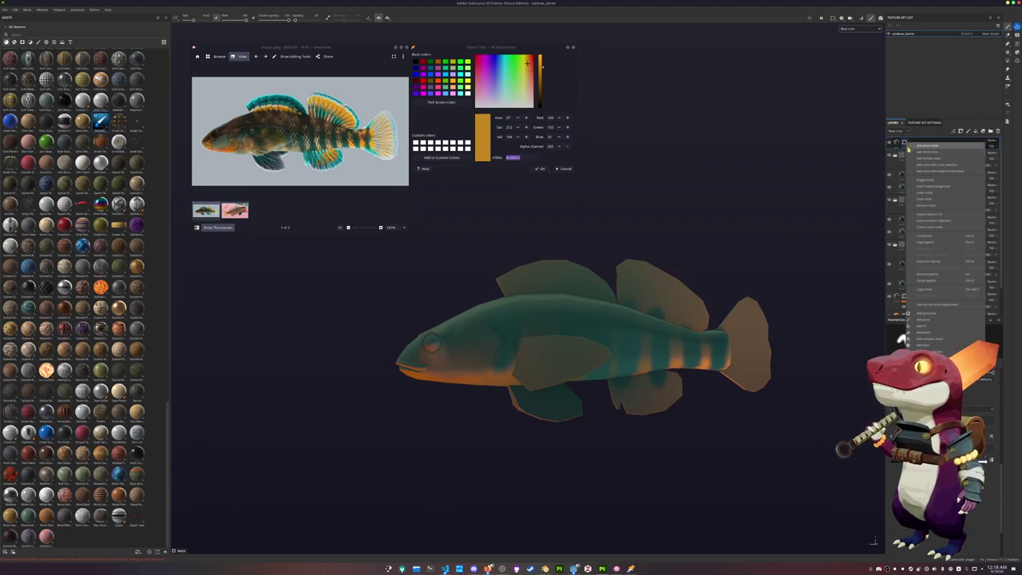
left_click(925, 203)
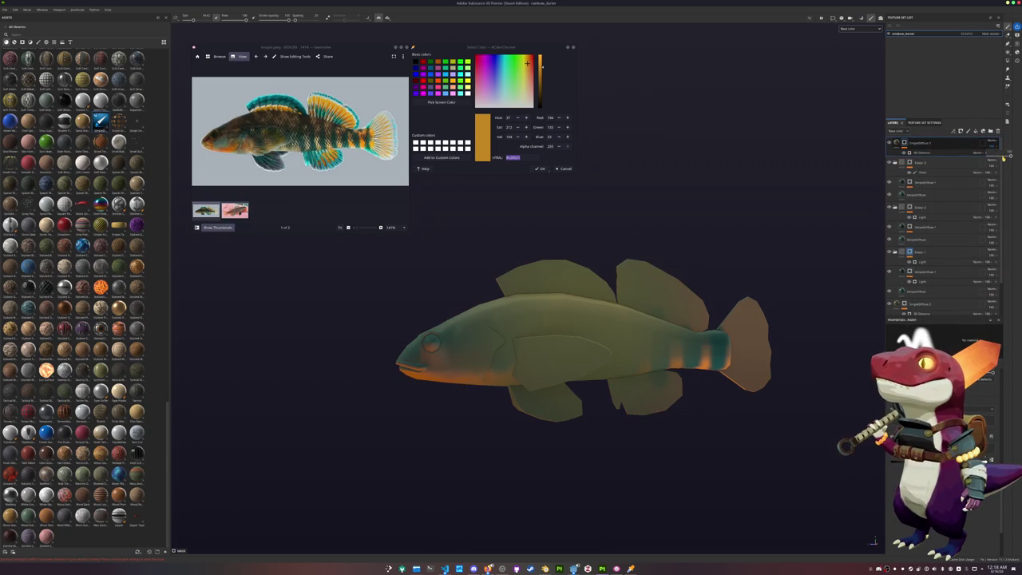
left_click(999, 157)
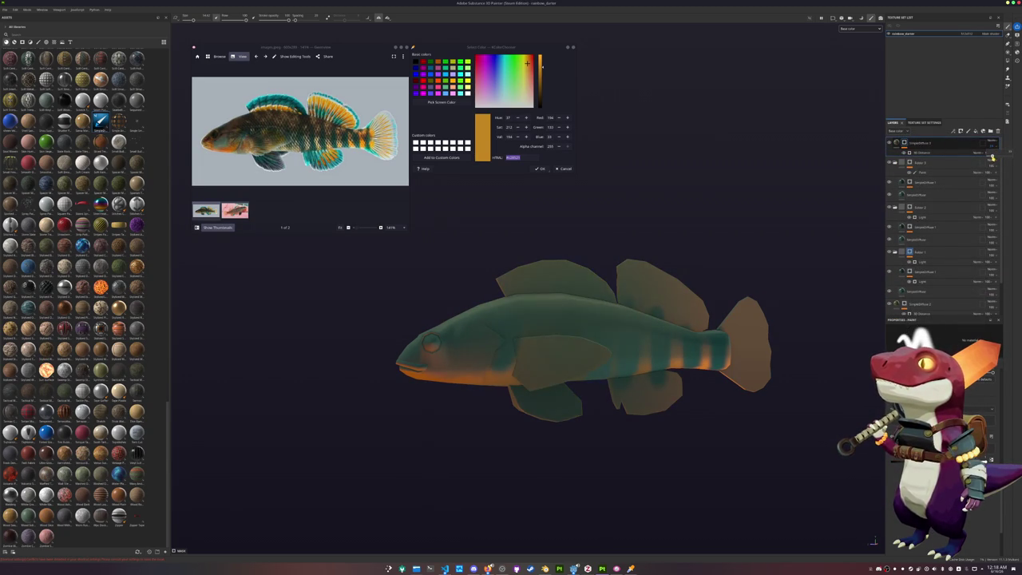
left_click(919, 152)
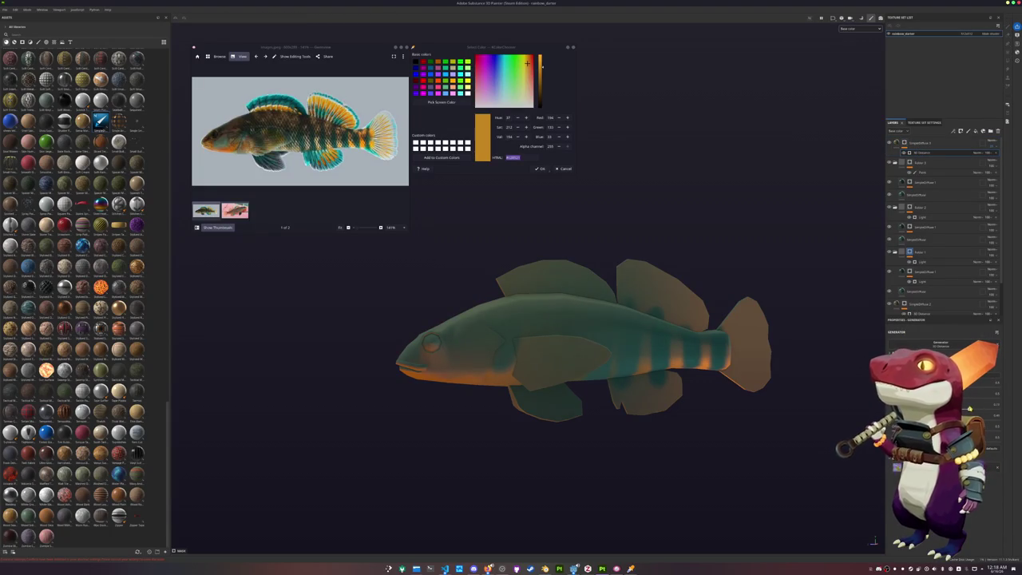
left_click(967, 130)
right_click(956, 150)
key("Escape")
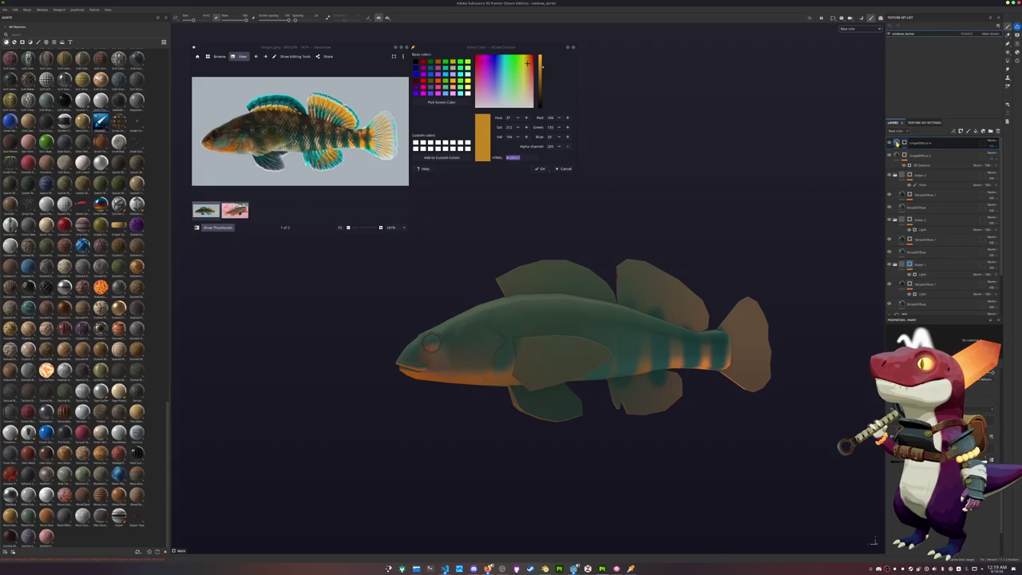
Copy the orange hex into the top fill layer's Base Color, ready to paint the fins.
left_click(898, 142)
left_click_drag(734, 352, 716, 354, "alt")
left_click(527, 159)
key("alt+Tab")
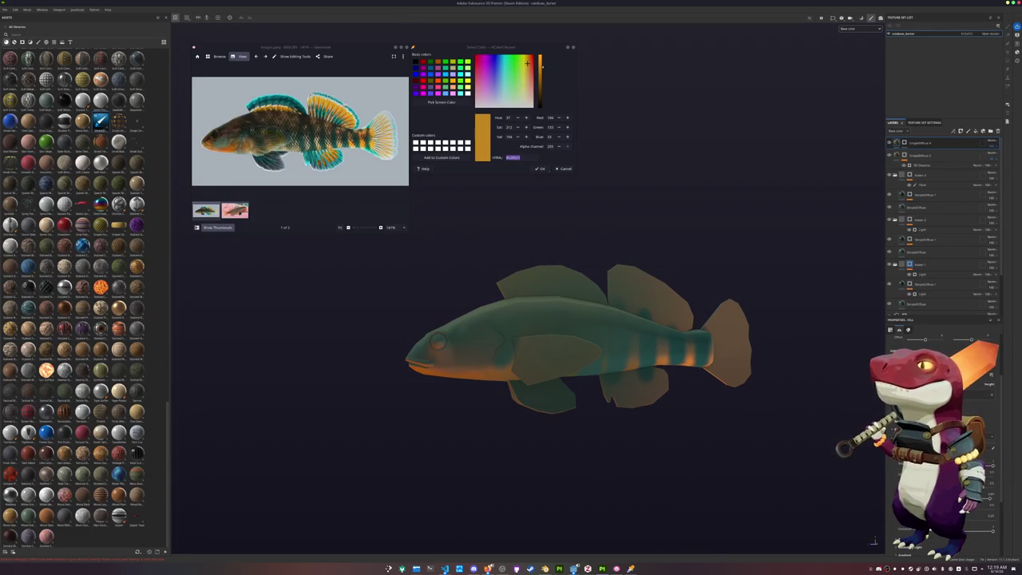
left_click(968, 548)
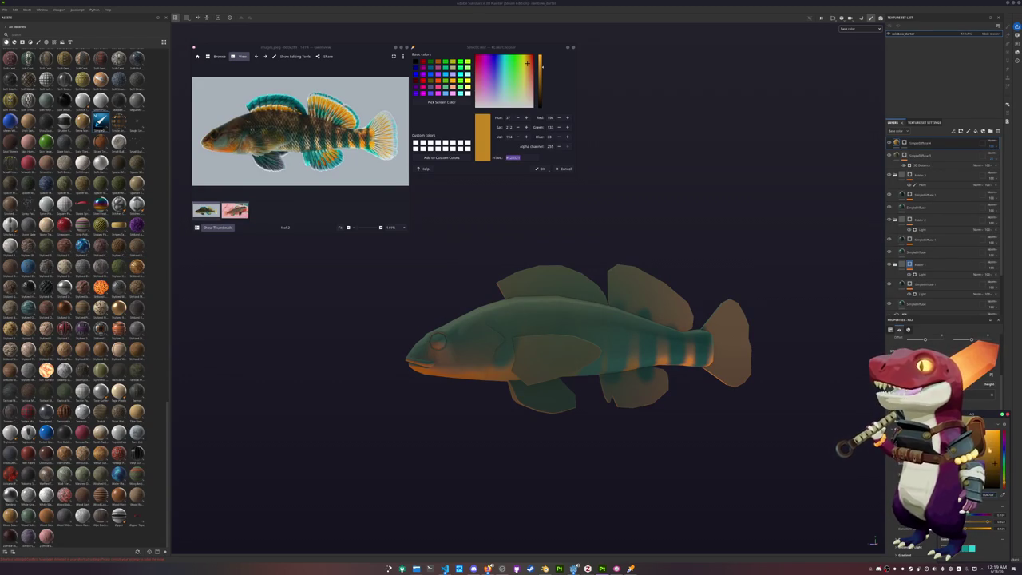
key("1")
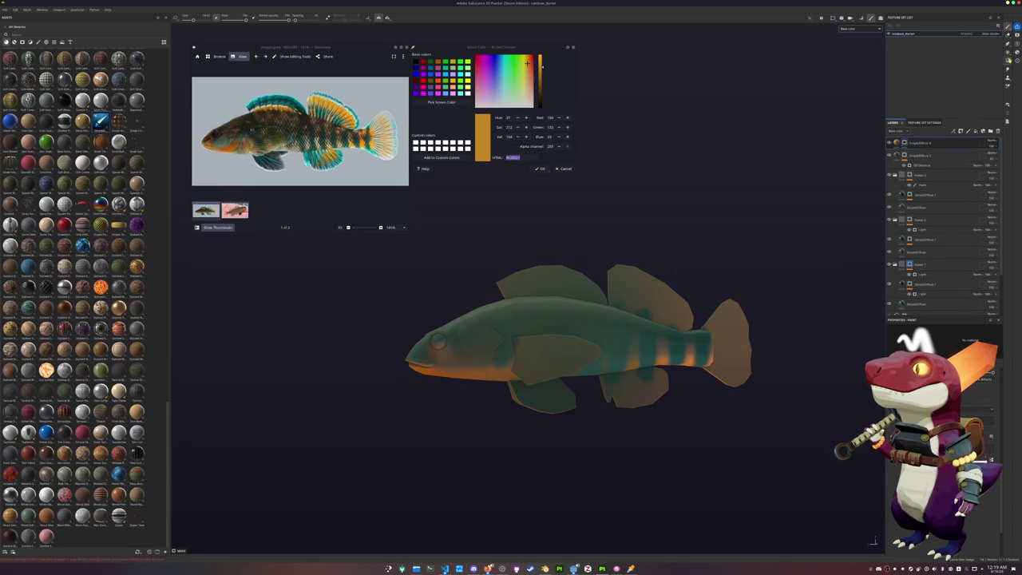
With Polygon Fill, fill the tail, dorsal, ventral, pelvic and pectoral fins orange.
left_click(1008, 61)
left_click(755, 345)
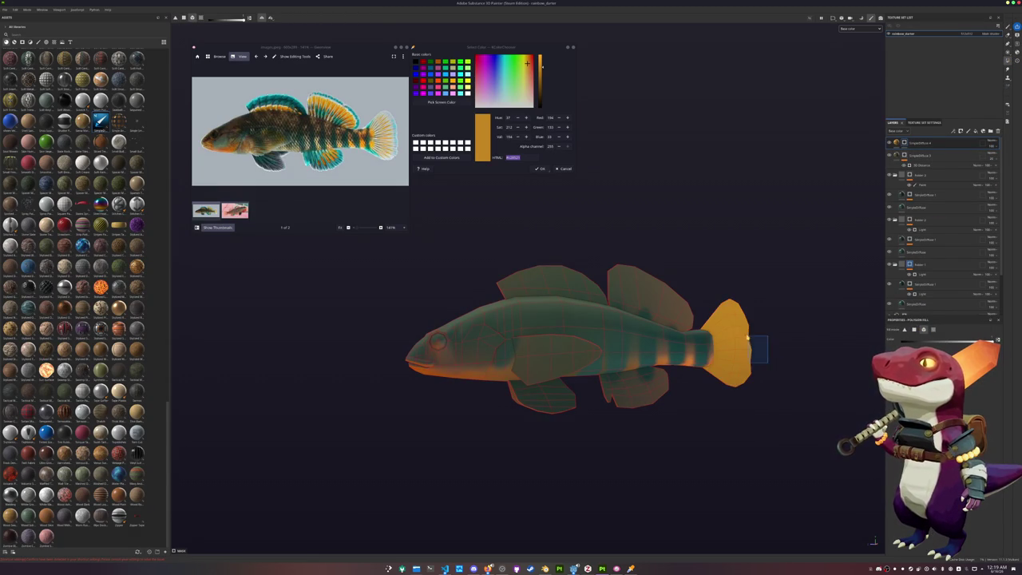
left_click(651, 295)
left_click(585, 283)
left_click(635, 399)
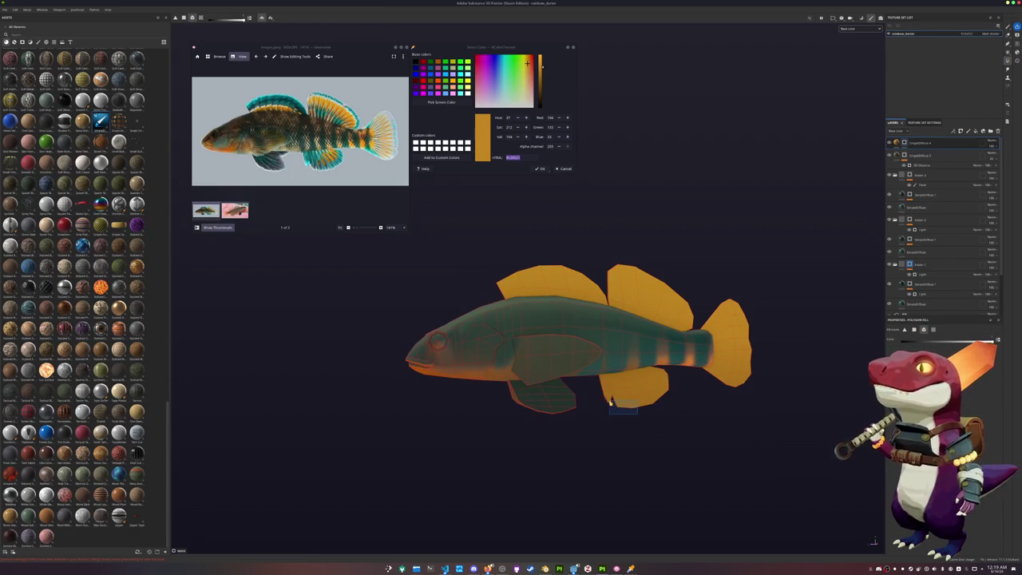
left_click(559, 403)
left_click(549, 361)
Turn the fish side-on and redo the orange fill on the pelvic and anal fins.
left_click_drag(655, 345, 752, 286, "alt")
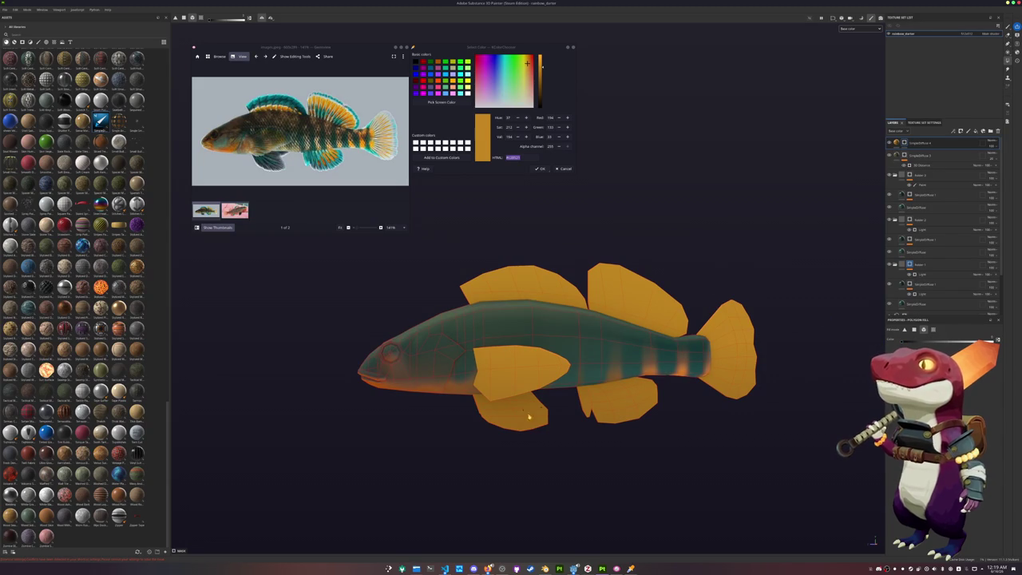
left_click(543, 428)
left_click_drag(547, 424, 564, 420, "alt")
left_click(604, 423)
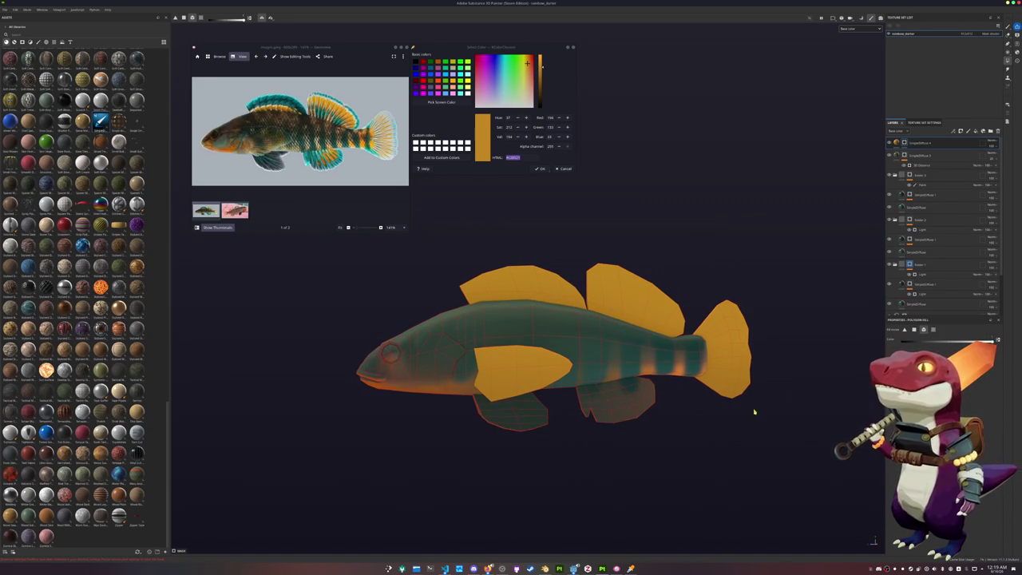
left_click(589, 417)
left_click(538, 423)
Rename the orange fin layer, go back to the brush and add a new fill layer.
double_click(911, 144)
key("Return")
key("1")
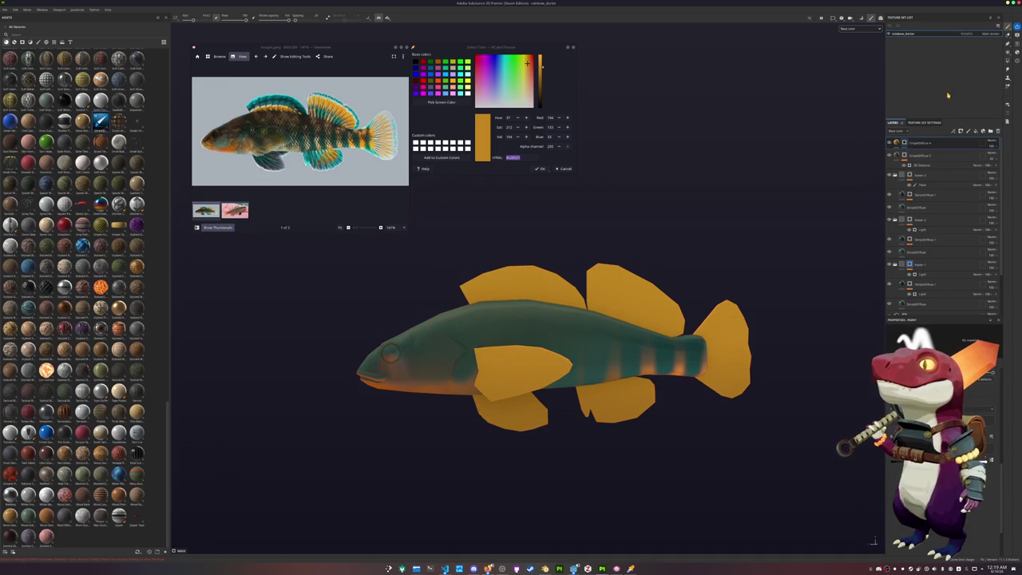
key("ctrl+d")
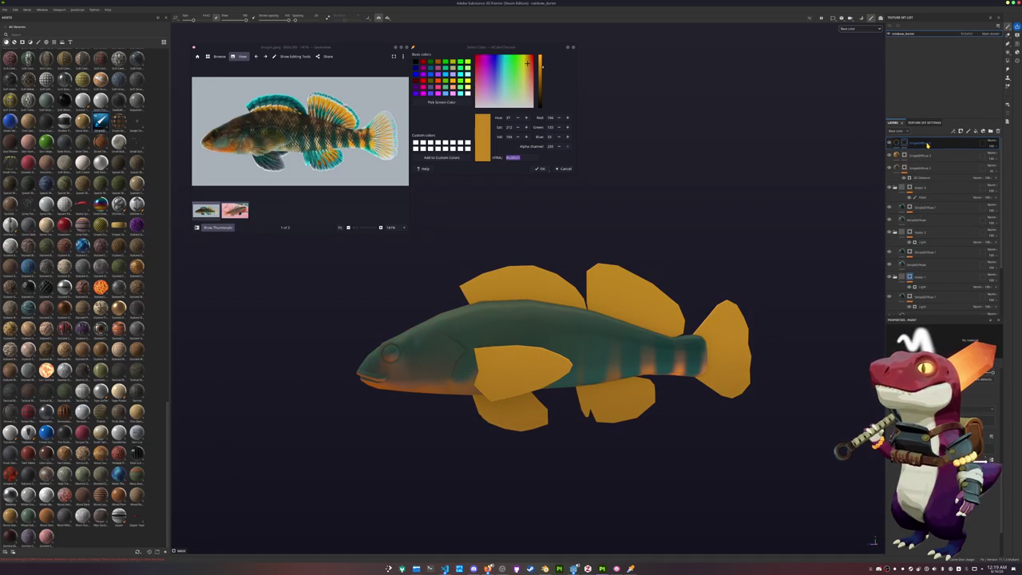
Sample a bright teal from the reference fish and paste it into the fill layer's Base Color.
left_click(441, 103)
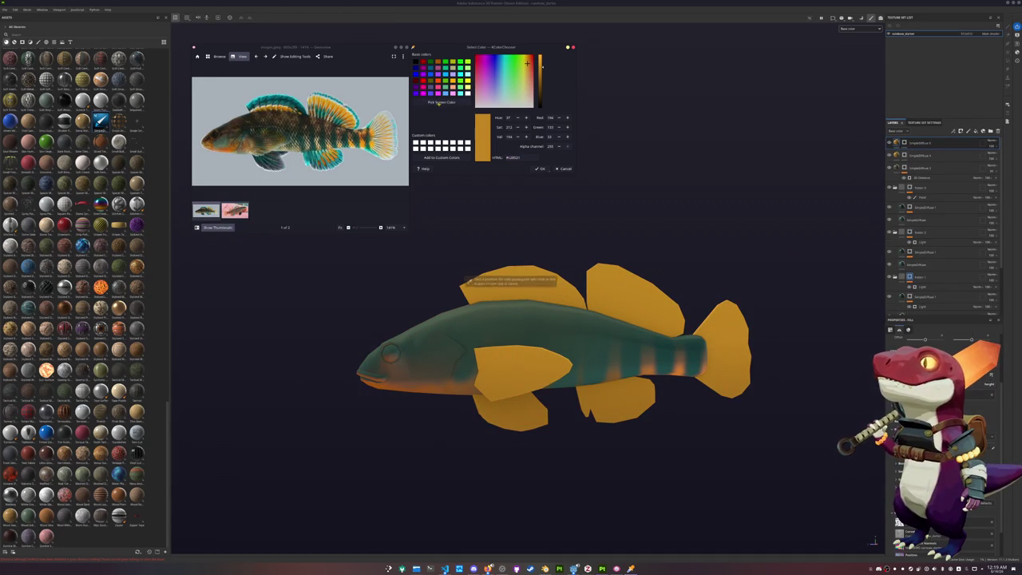
left_click(464, 281)
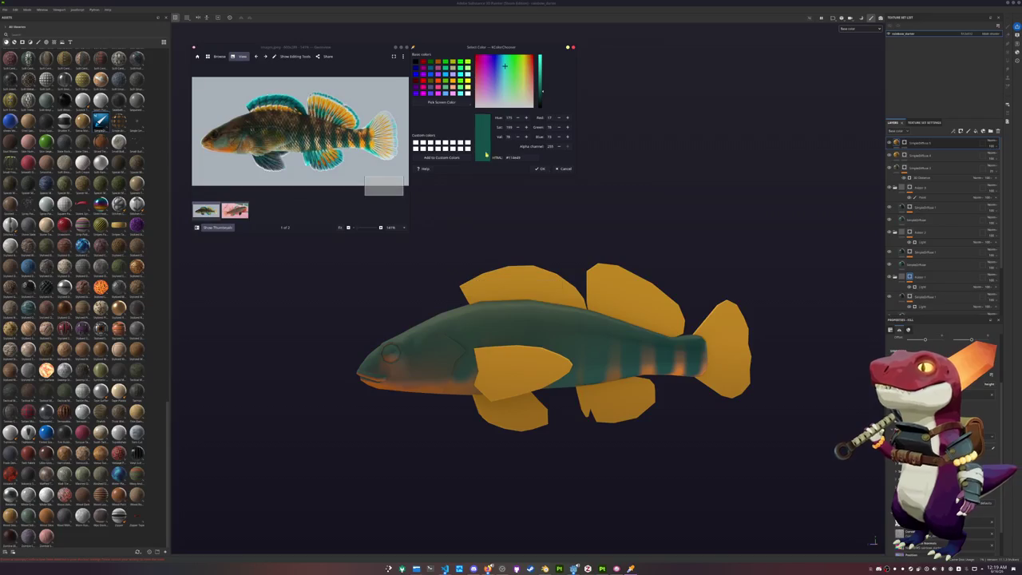
left_click(441, 102)
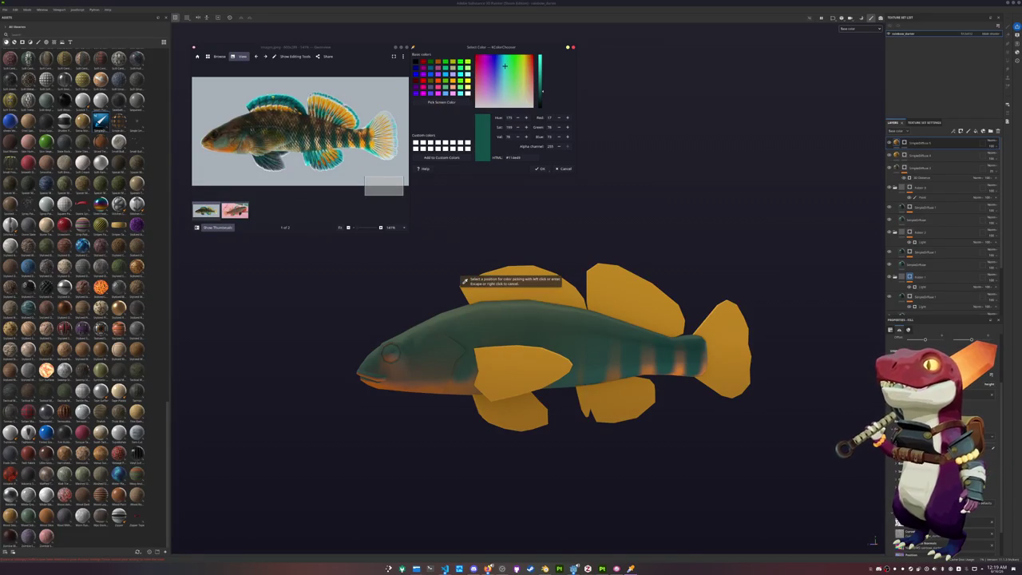
left_click(464, 281)
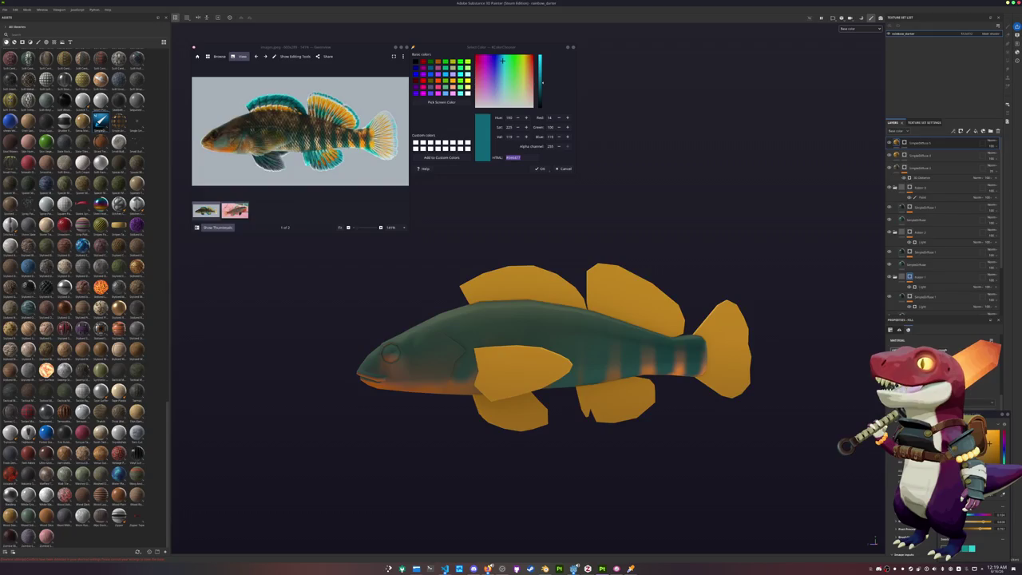
key("ctrl+v")
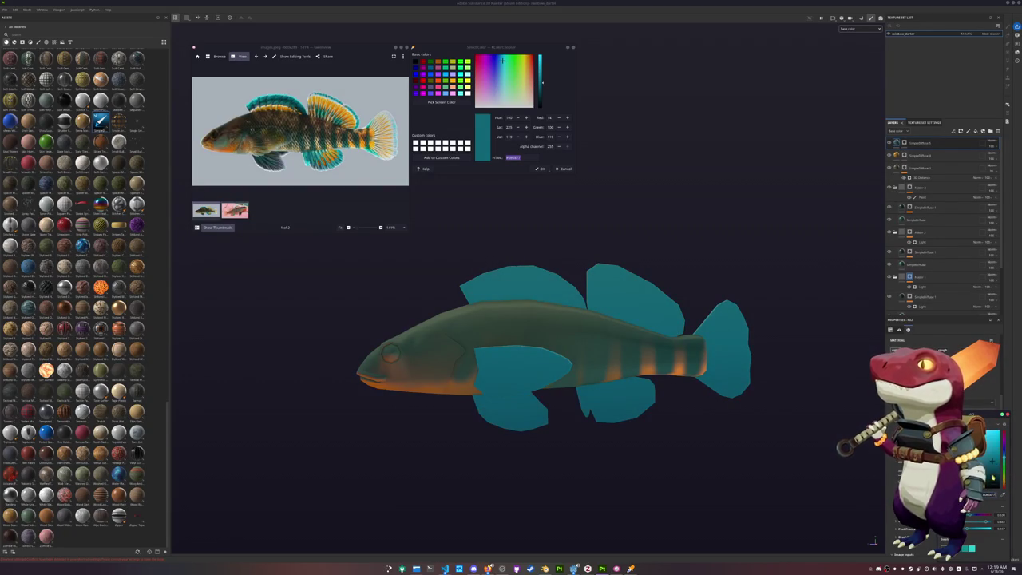
right_click(904, 145)
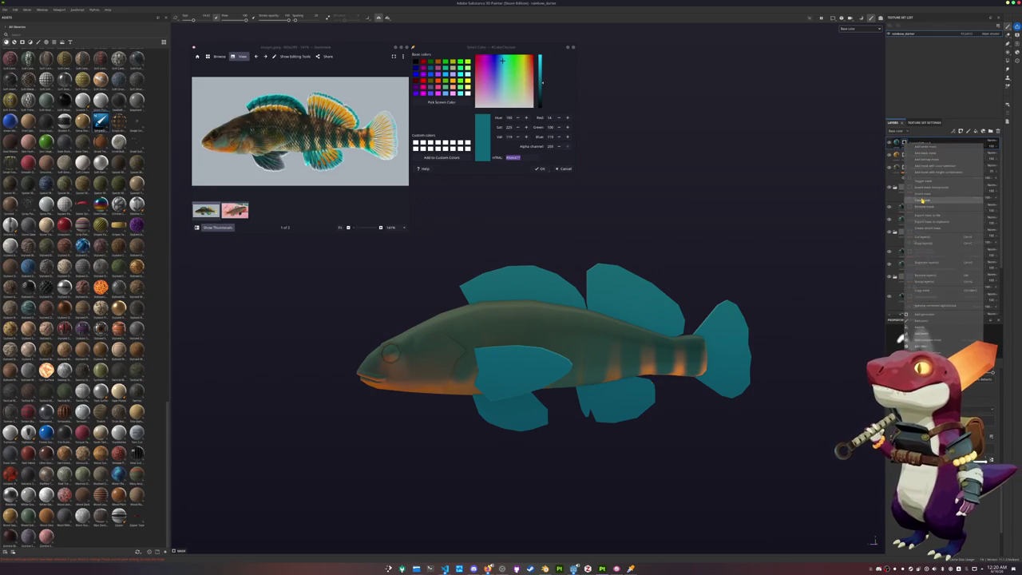
Give the teal layer a black mask and brush teal along the front and rear dorsal fins.
left_click(923, 200)
left_click_drag(607, 343, 479, 304, "alt")
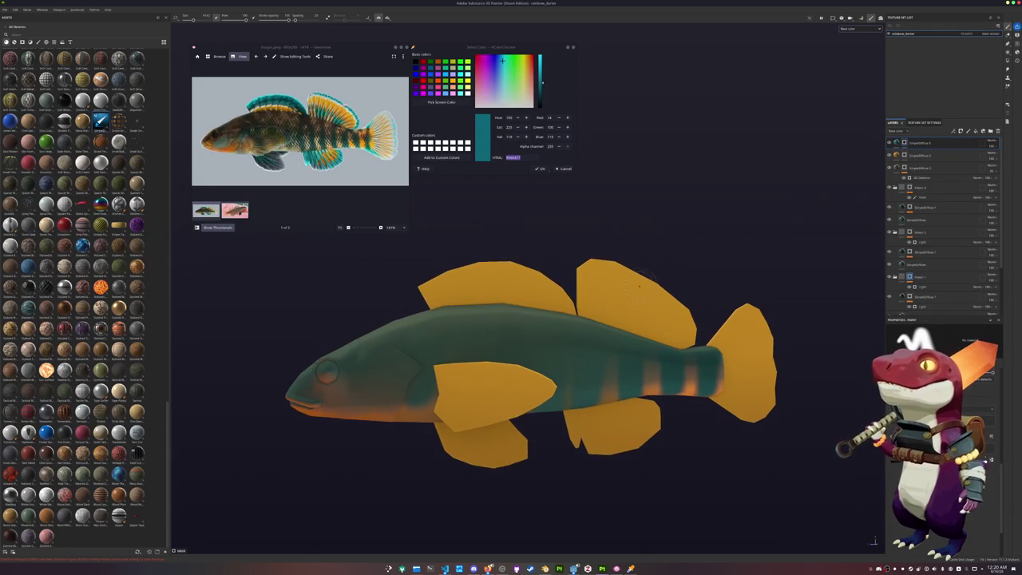
scroll(430, 279, "up", 3)
mouse_move(431, 279)
left_mouse_down("alt")
mouse_move(471, 265)
mouse_move(441, 276)
mouse_move(451, 262)
mouse_move(613, 276)
mouse_move(547, 266)
mouse_move(639, 297)
left_mouse_up("alt")
left_click(469, 265)
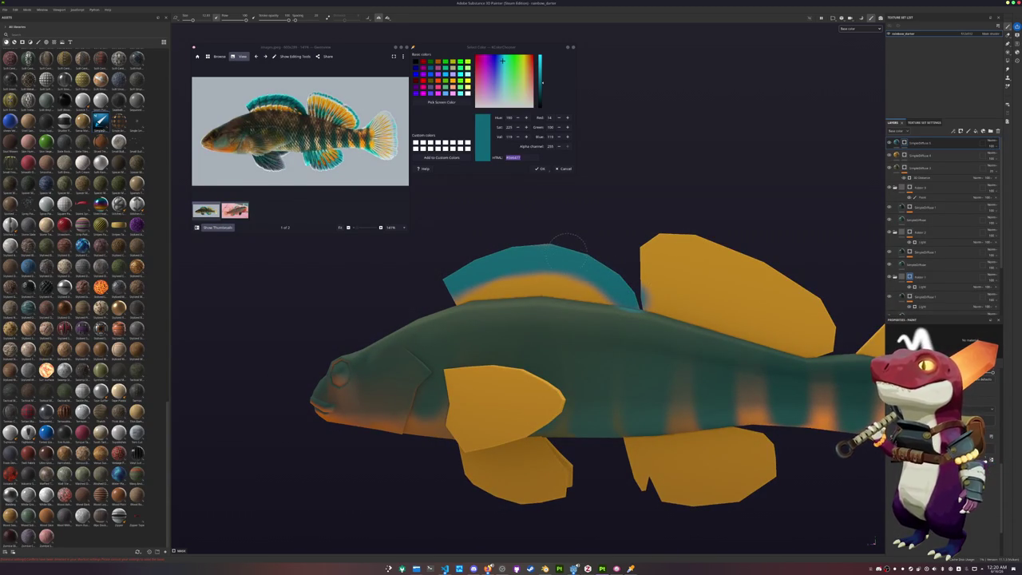
scroll(543, 268, "up", 4)
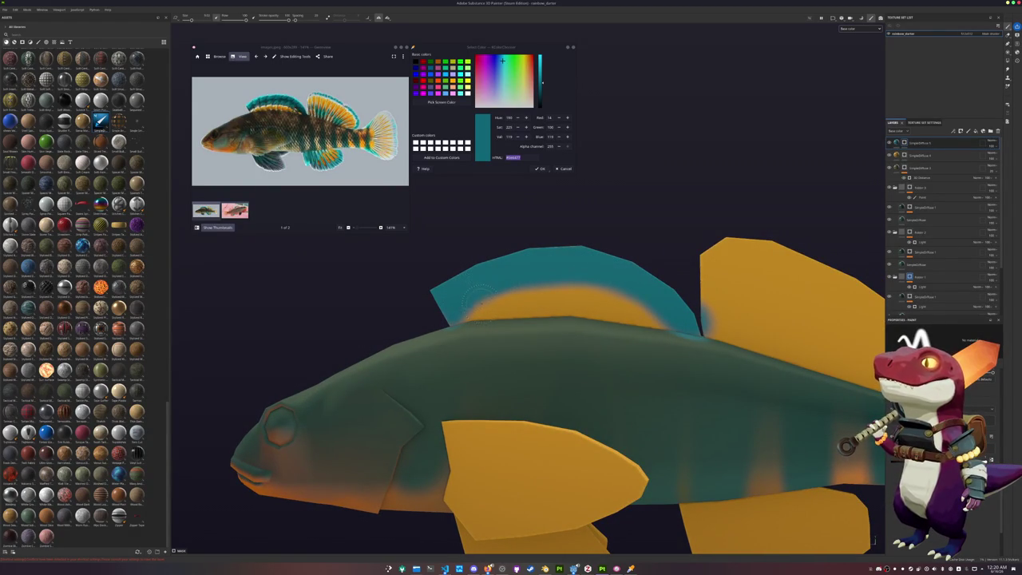
mouse_move(486, 306)
left_mouse_down()
mouse_move(513, 286)
mouse_move(618, 281)
mouse_move(658, 301)
mouse_move(571, 312)
mouse_move(575, 280)
mouse_move(613, 319)
mouse_move(619, 289)
mouse_move(616, 324)
mouse_move(634, 295)
mouse_move(628, 341)
mouse_move(617, 333)
mouse_move(620, 315)
mouse_move(637, 342)
mouse_move(642, 331)
left_mouse_up()
mouse_move(645, 308)
left_mouse_down()
mouse_move(647, 328)
mouse_move(671, 315)
mouse_move(663, 335)
mouse_move(681, 319)
mouse_move(675, 341)
mouse_move(688, 326)
mouse_move(680, 352)
mouse_move(709, 334)
mouse_move(689, 356)
mouse_move(717, 351)
mouse_move(721, 362)
mouse_move(711, 342)
left_mouse_up()
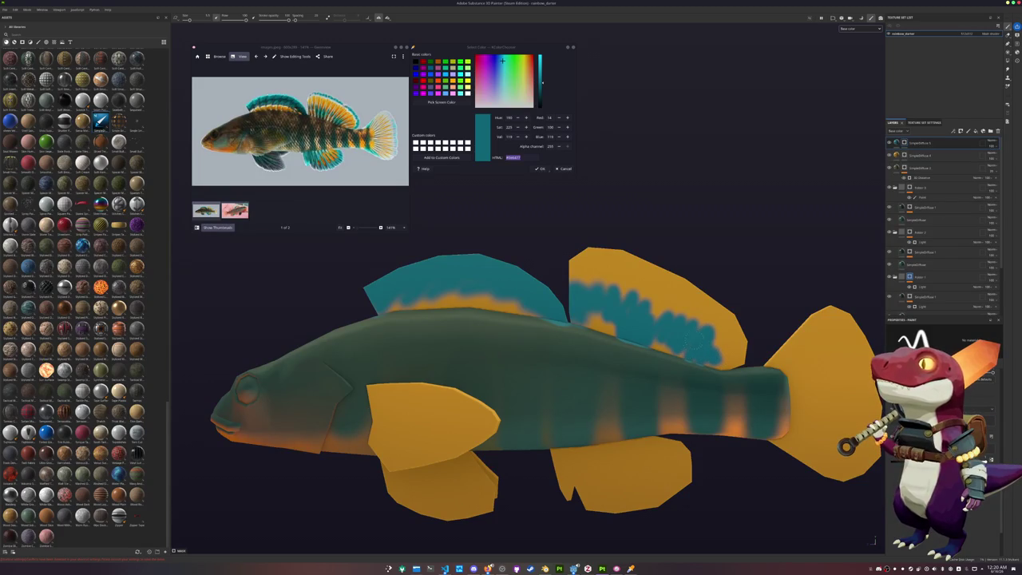
mouse_move(568, 254)
left_mouse_down()
mouse_move(613, 244)
mouse_move(646, 259)
mouse_move(722, 332)
mouse_move(731, 353)
mouse_move(723, 359)
mouse_move(733, 353)
left_mouse_up()
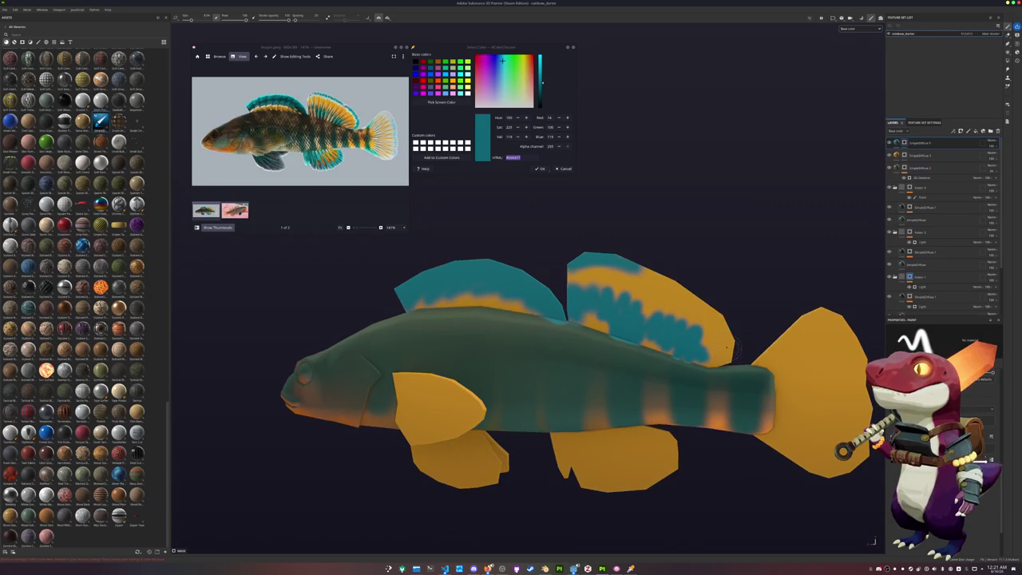
scroll(733, 351, "up", 2)
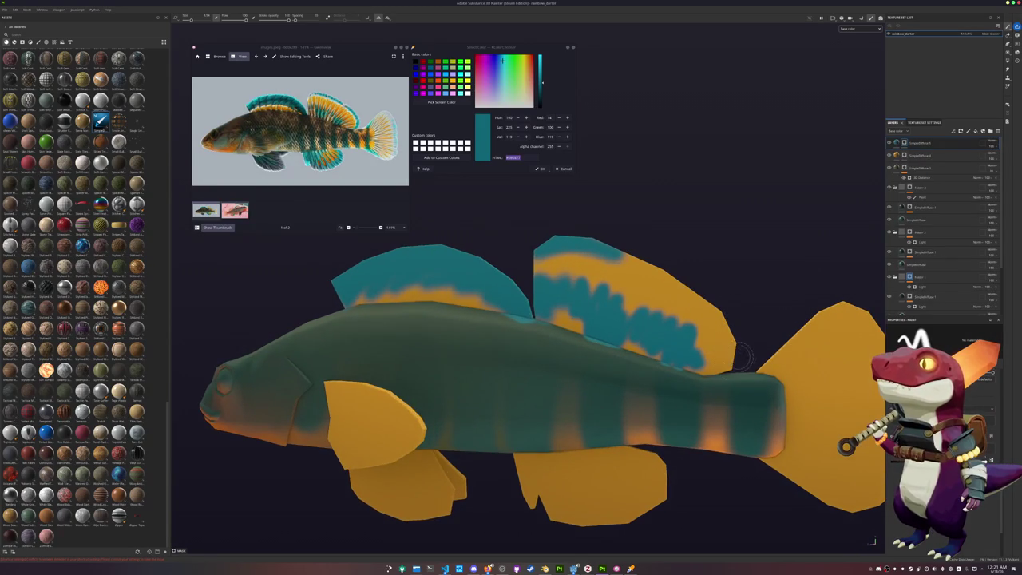
mouse_move(717, 378)
left_mouse_down()
mouse_move(746, 348)
mouse_move(719, 303)
mouse_move(739, 345)
mouse_move(693, 286)
left_mouse_up()
Paint teal bands along the tail's upper and lower edges and over the anal fin.
mouse_move(599, 257)
left_mouse_down("alt")
mouse_move(567, 316)
mouse_move(343, 285)
mouse_move(332, 318)
mouse_move(479, 328)
left_mouse_up("alt")
scroll(518, 333, "up", 3)
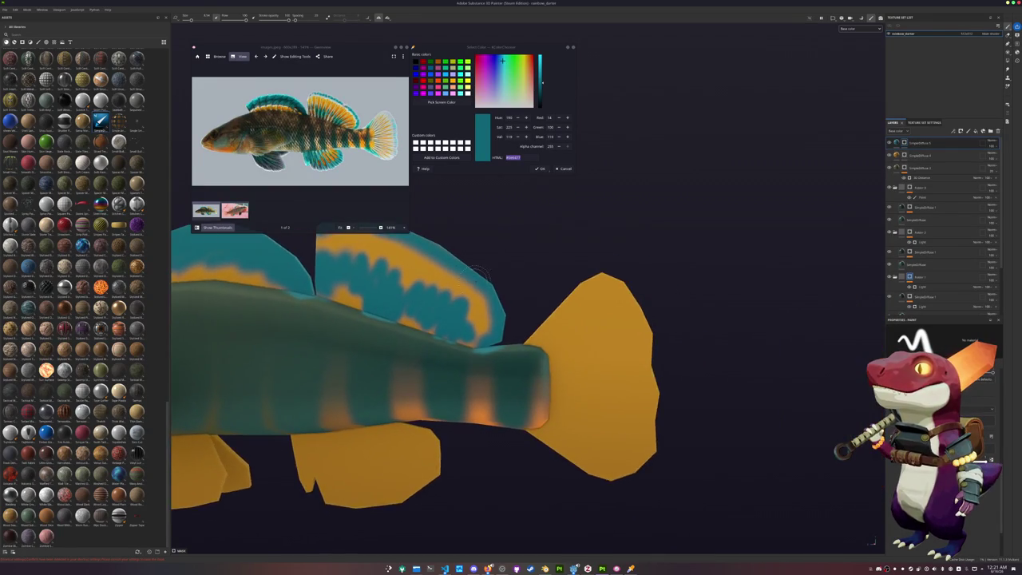
scroll(518, 334, "up", 2)
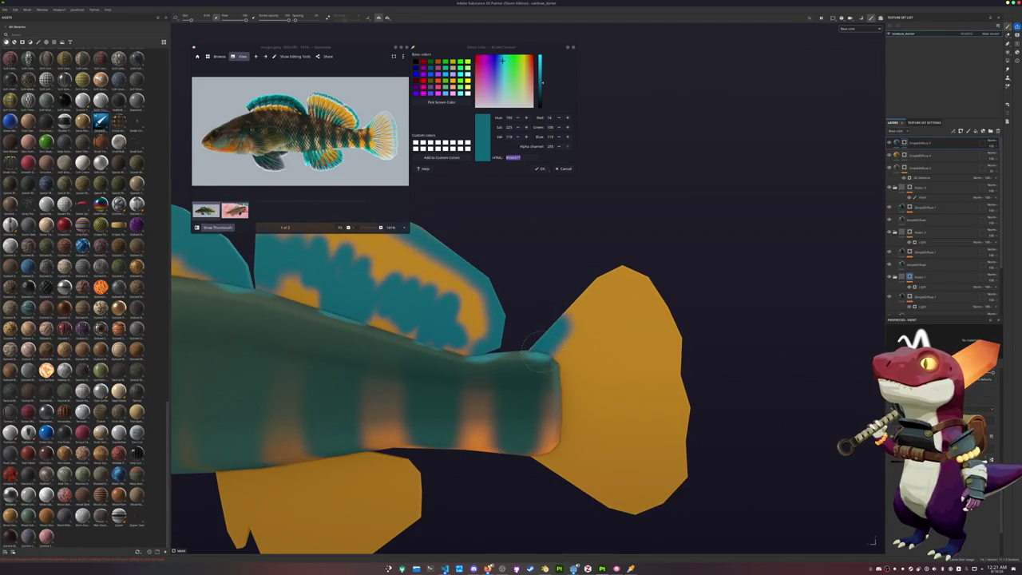
mouse_move(551, 325)
left_mouse_down("alt")
mouse_move(528, 376)
mouse_move(551, 404)
mouse_move(537, 389)
left_mouse_up("alt")
mouse_move(605, 234)
left_mouse_down()
mouse_move(638, 316)
mouse_move(620, 403)
left_mouse_up()
mouse_move(563, 432)
left_mouse_down("alt")
mouse_move(458, 425)
mouse_move(549, 349)
mouse_move(511, 381)
mouse_move(595, 364)
left_mouse_up("alt")
mouse_move(507, 363)
left_mouse_down()
mouse_move(561, 356)
mouse_move(595, 319)
mouse_move(544, 339)
left_mouse_up()
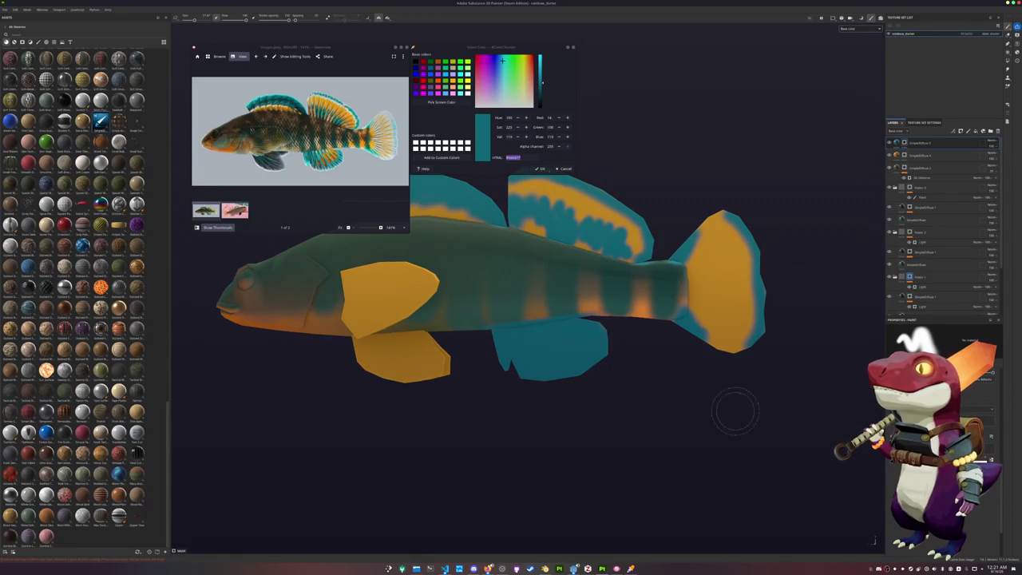
scroll(487, 388, "up", 3)
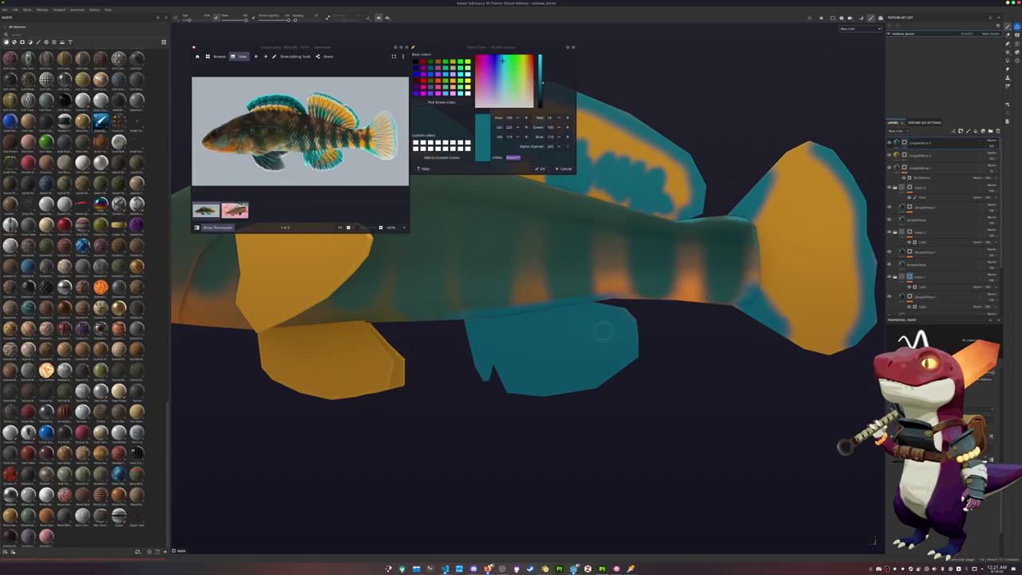
left_click_drag(623, 328, 575, 310)
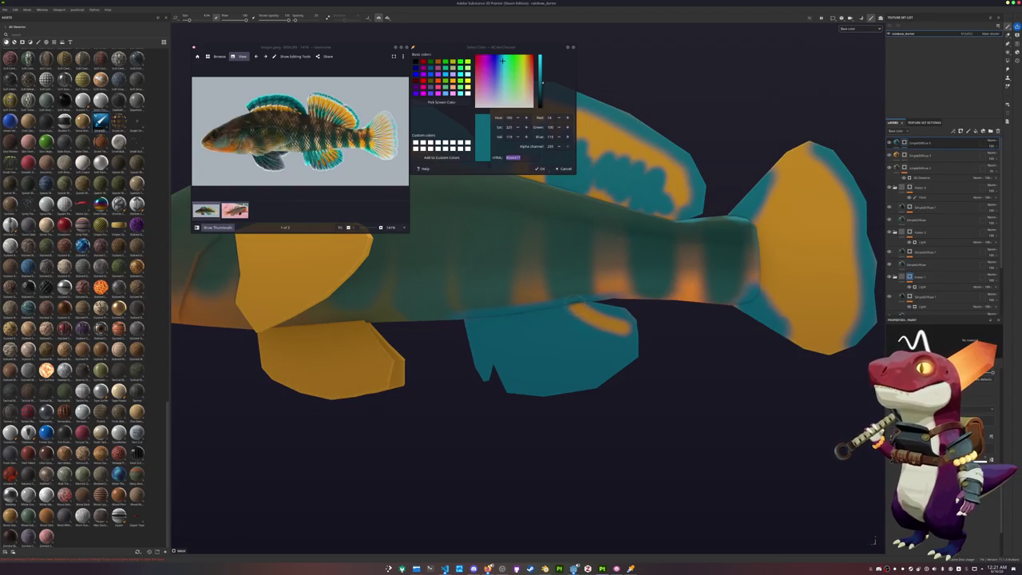
Add orange rays across the anal fin, undoing a misplaced stroke.
mouse_move(600, 343)
left_mouse_down()
mouse_move(554, 315)
mouse_move(558, 323)
left_mouse_up()
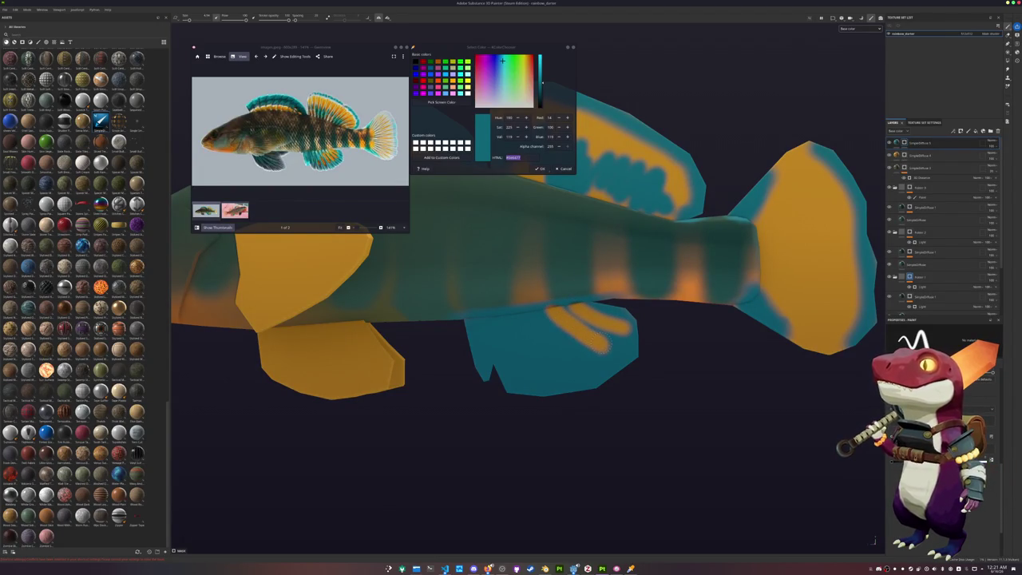
scroll(591, 367, "up", 2)
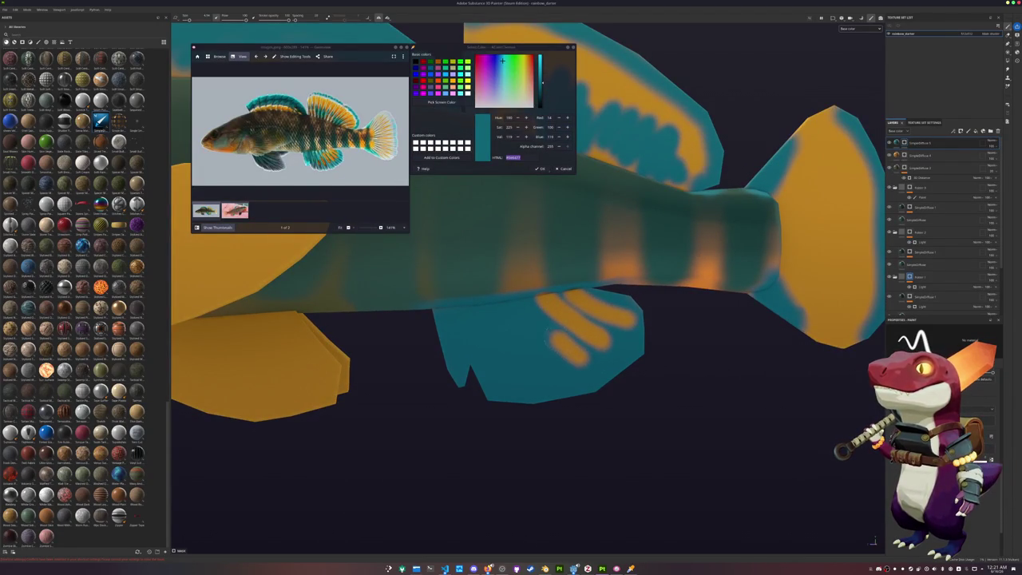
mouse_move(534, 322)
left_mouse_down()
mouse_move(563, 359)
mouse_move(526, 315)
mouse_move(575, 351)
mouse_move(527, 361)
mouse_move(515, 351)
mouse_move(511, 382)
mouse_move(505, 368)
mouse_move(519, 348)
mouse_move(542, 355)
mouse_move(570, 391)
left_mouse_up()
key("ctrl+z")
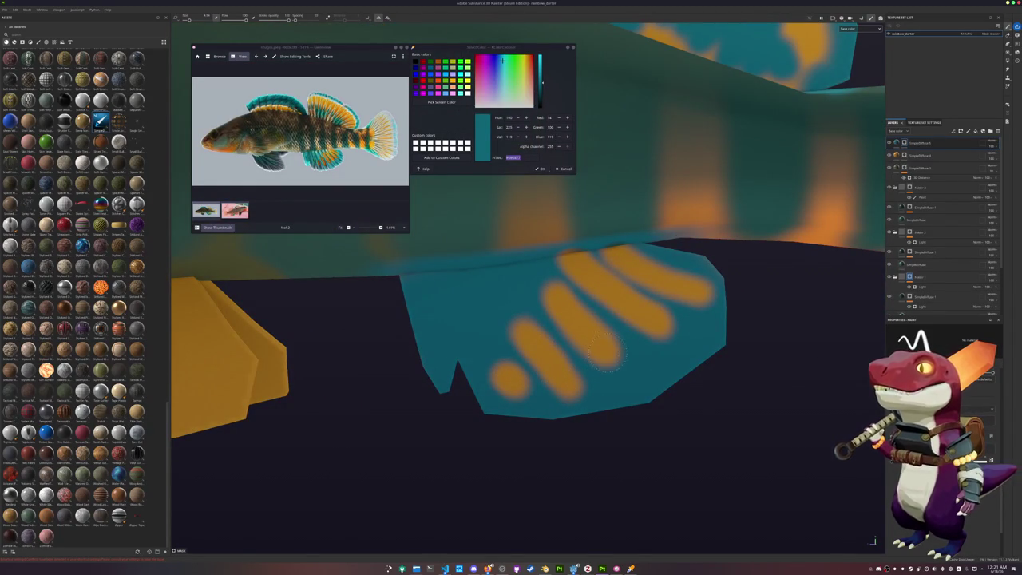
Paint the lower pelvic fin teal, return to side view and select the top layer.
scroll(553, 294, "down", 3)
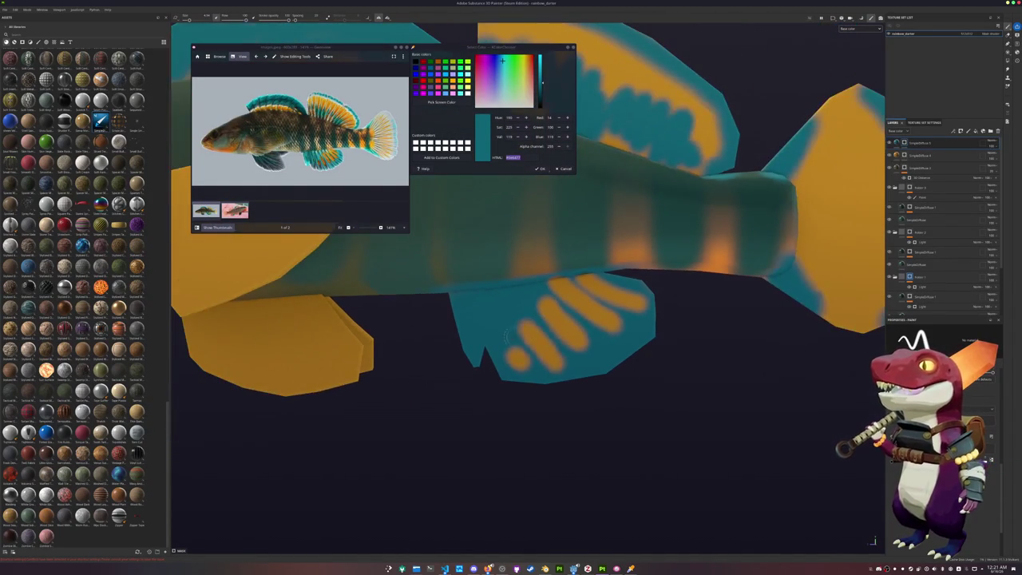
mouse_move(447, 343)
left_mouse_down("alt")
mouse_move(433, 343)
mouse_move(563, 322)
mouse_move(604, 327)
left_mouse_up("alt")
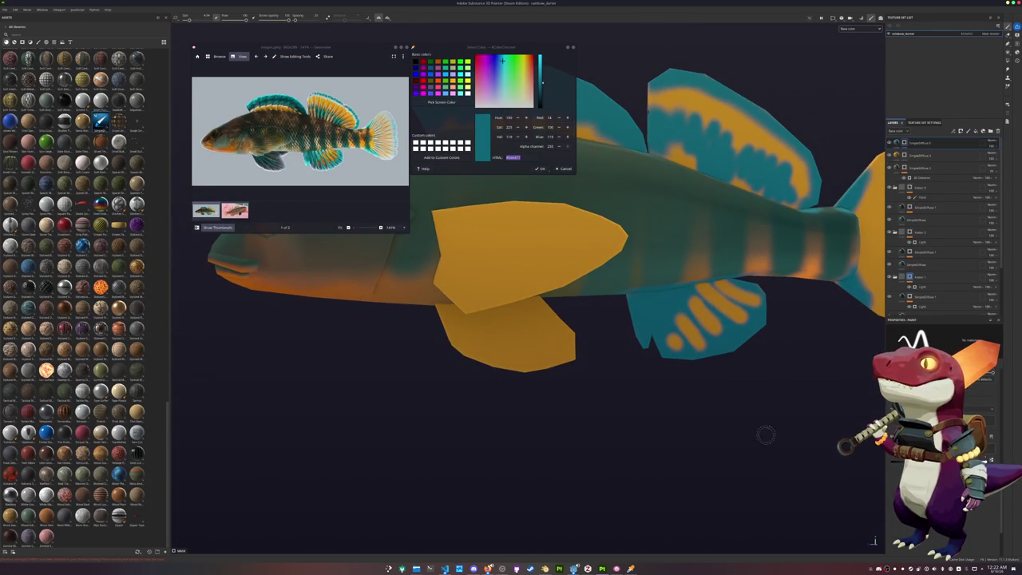
left_click_drag(495, 391, 520, 392, "alt")
mouse_move(551, 356)
left_mouse_down()
mouse_move(501, 382)
mouse_move(511, 328)
mouse_move(449, 312)
left_mouse_up()
mouse_move(559, 339)
left_mouse_down("alt")
mouse_move(527, 349)
mouse_move(529, 382)
mouse_move(500, 389)
left_mouse_up("alt")
mouse_move(581, 411)
left_mouse_down("alt")
mouse_move(548, 426)
mouse_move(709, 344)
left_mouse_up("alt")
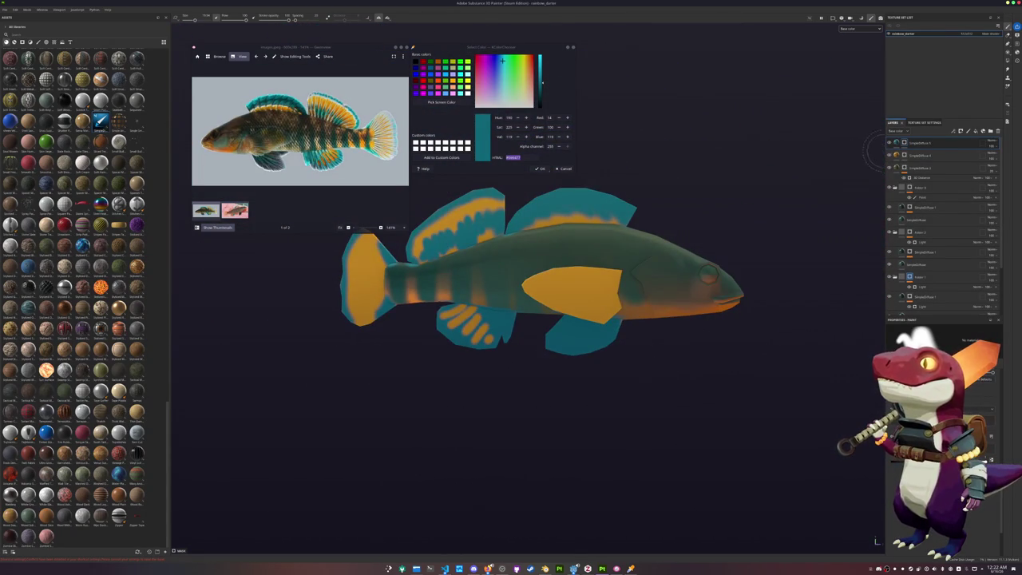
left_click(919, 142)
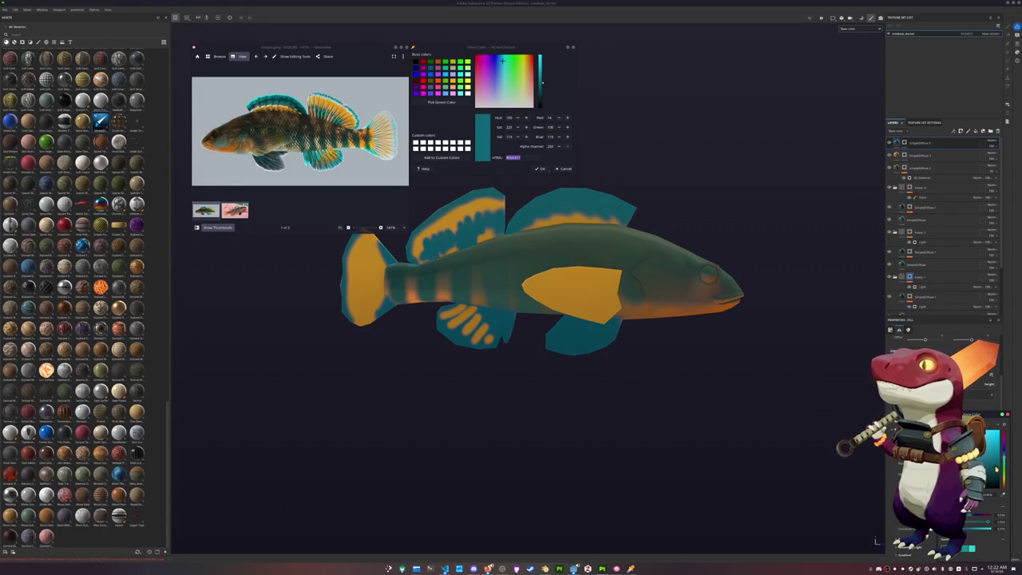
Use Polygon Fill on the top layer to turn the orange pectoral fin teal.
mouse_move(719, 304)
left_mouse_down("alt")
mouse_move(709, 240)
mouse_move(531, 216)
left_mouse_up("alt")
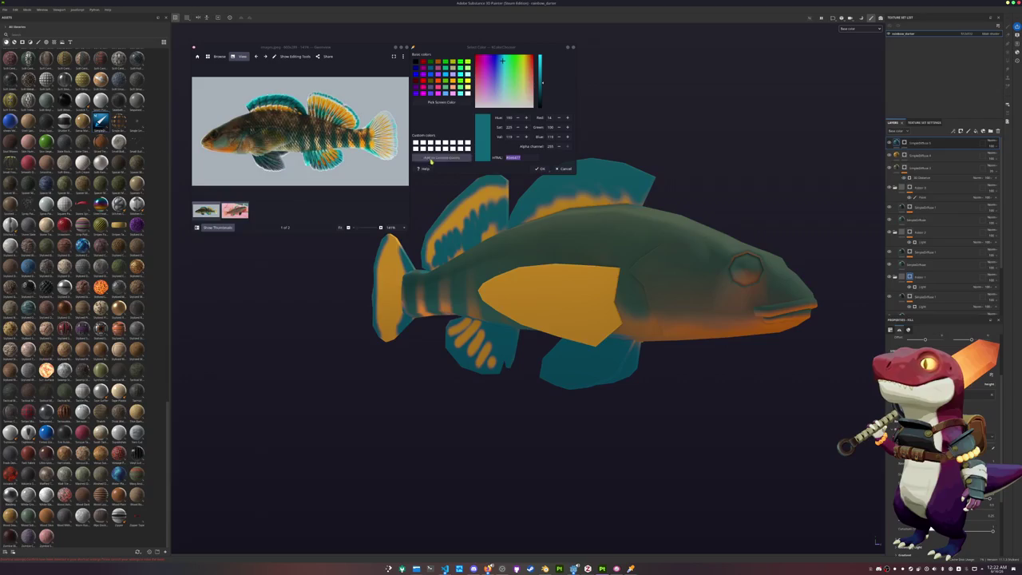
right_click(915, 144)
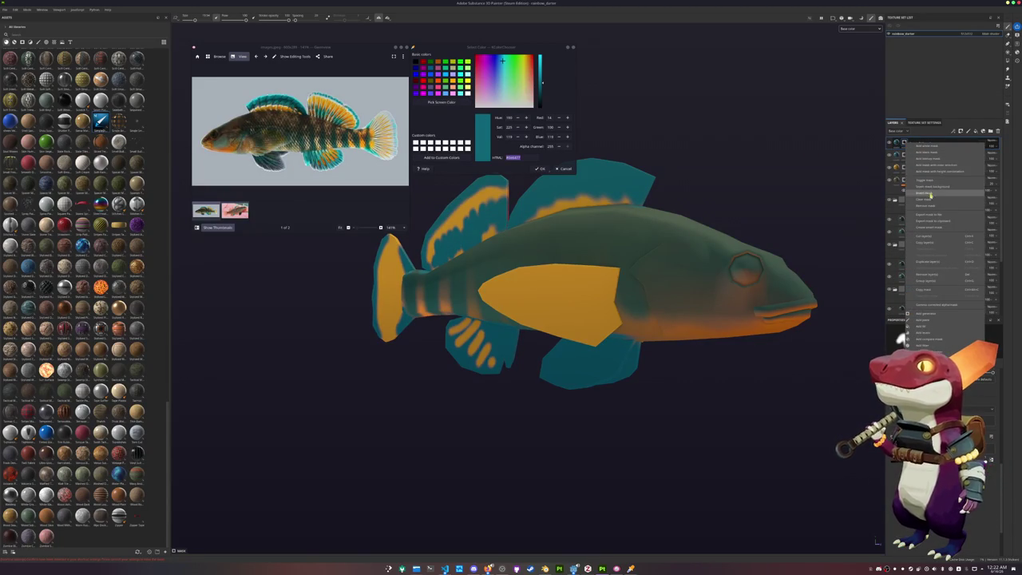
left_click(930, 194)
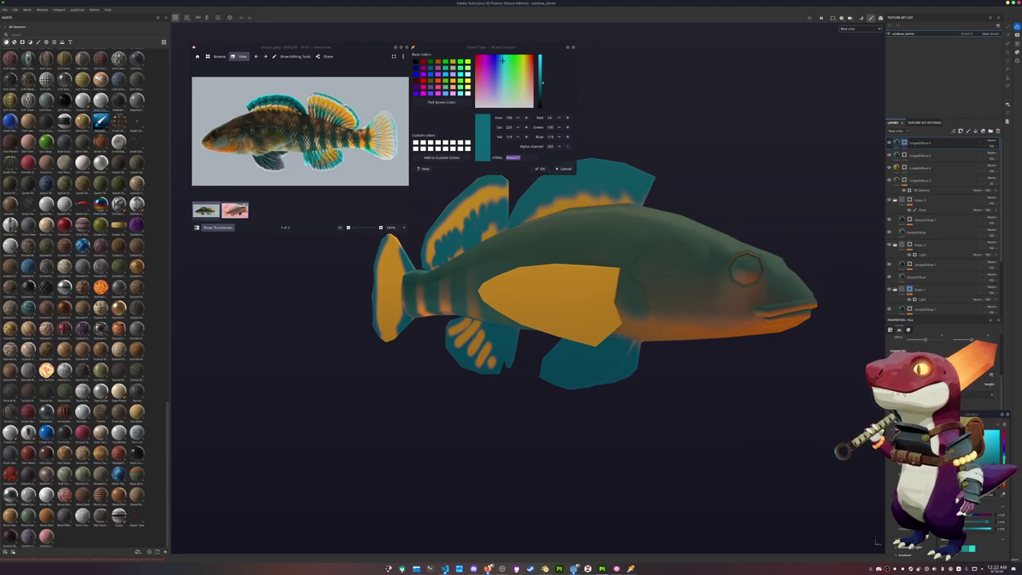
left_click(905, 148)
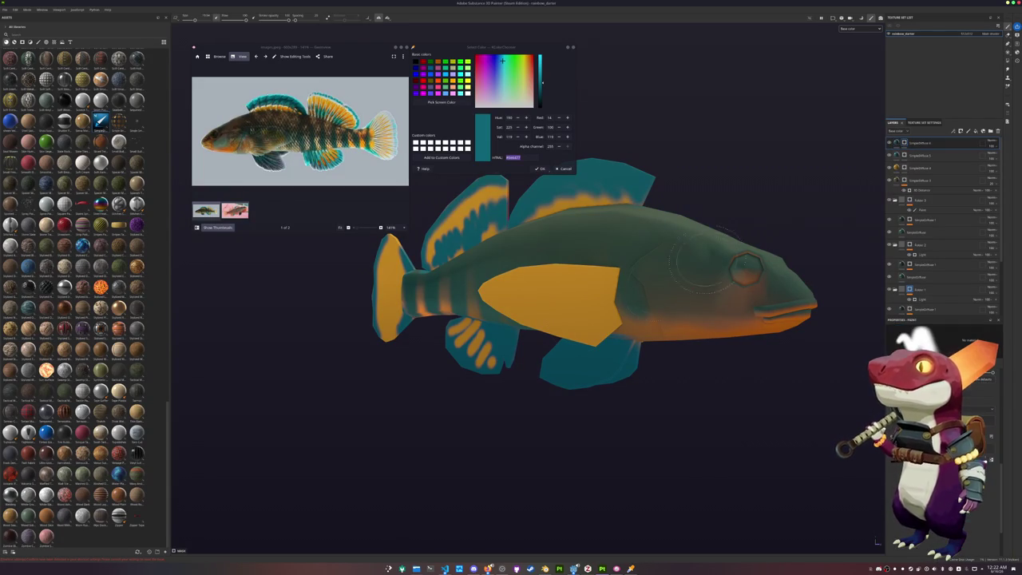
key("4")
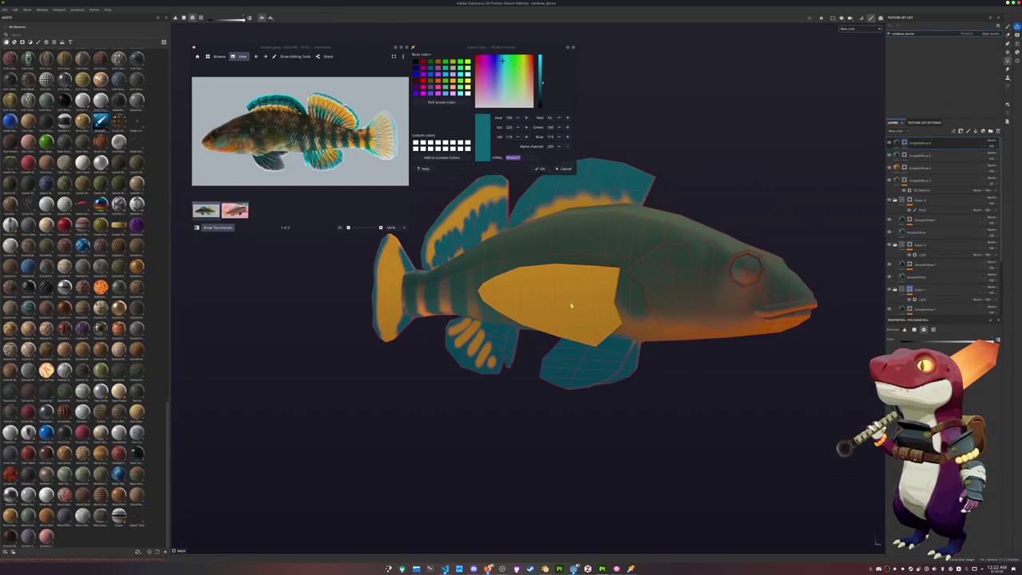
left_click(579, 306)
left_click_drag(629, 301, 650, 297, "alt")
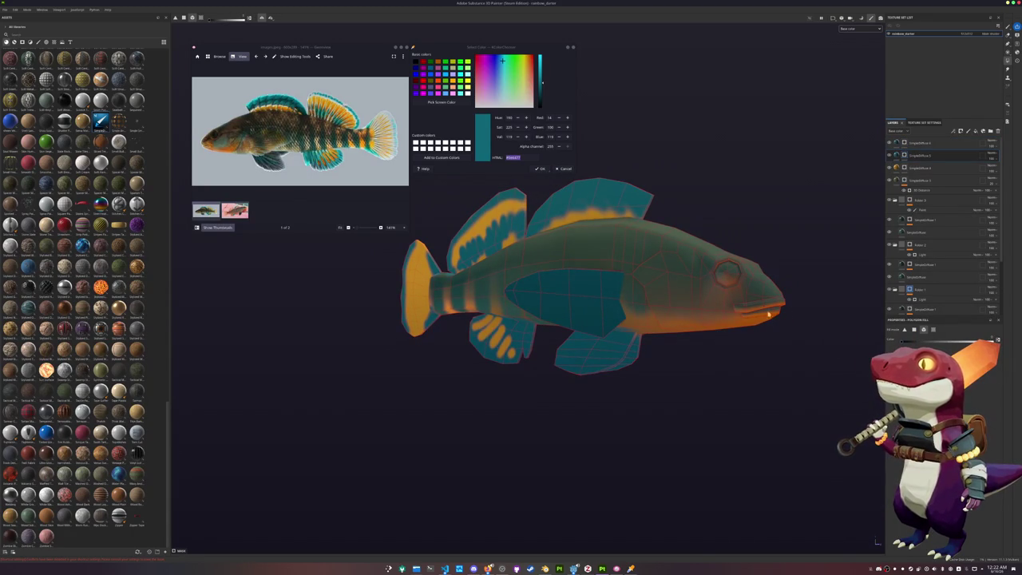
left_click(919, 143)
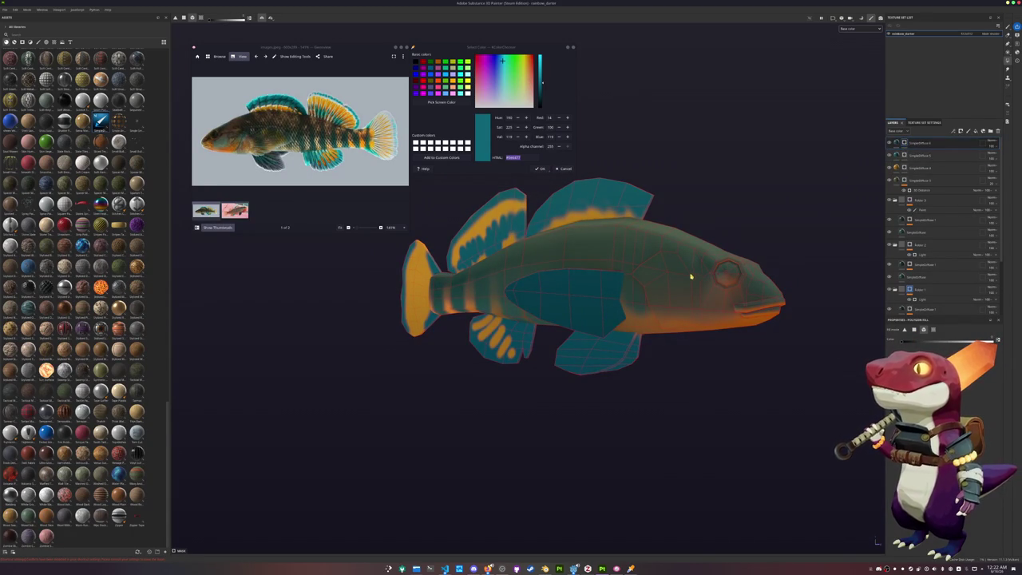
Recentre the fish facing left and add a new empty layer on top.
mouse_move(687, 279)
left_mouse_down("alt")
mouse_move(541, 292)
mouse_move(570, 296)
left_mouse_up("alt")
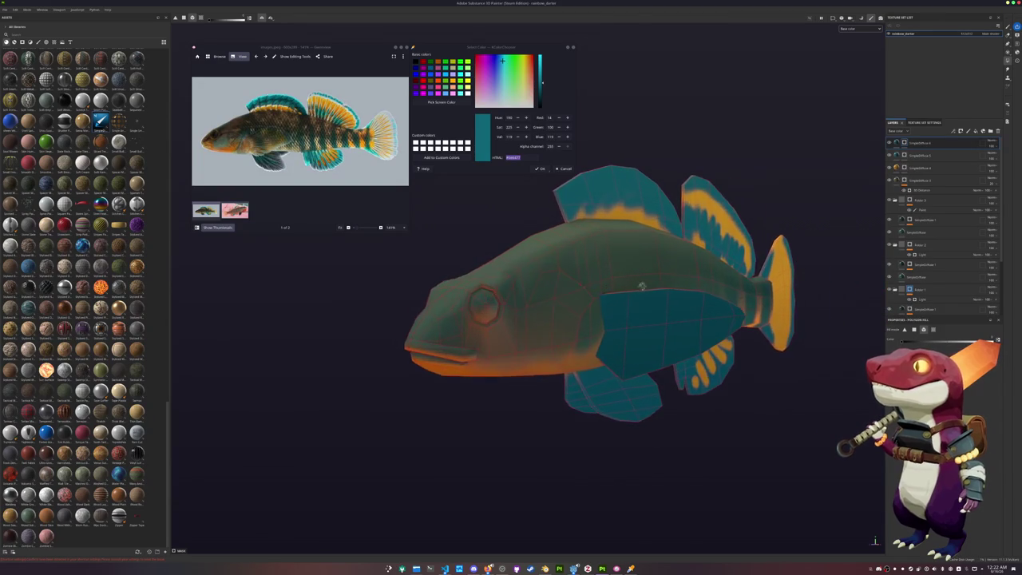
scroll(538, 289, "up", 8)
scroll(444, 308, "down", 2)
scroll(455, 290, "down", 2)
left_click_drag(456, 290, 480, 291, "alt")
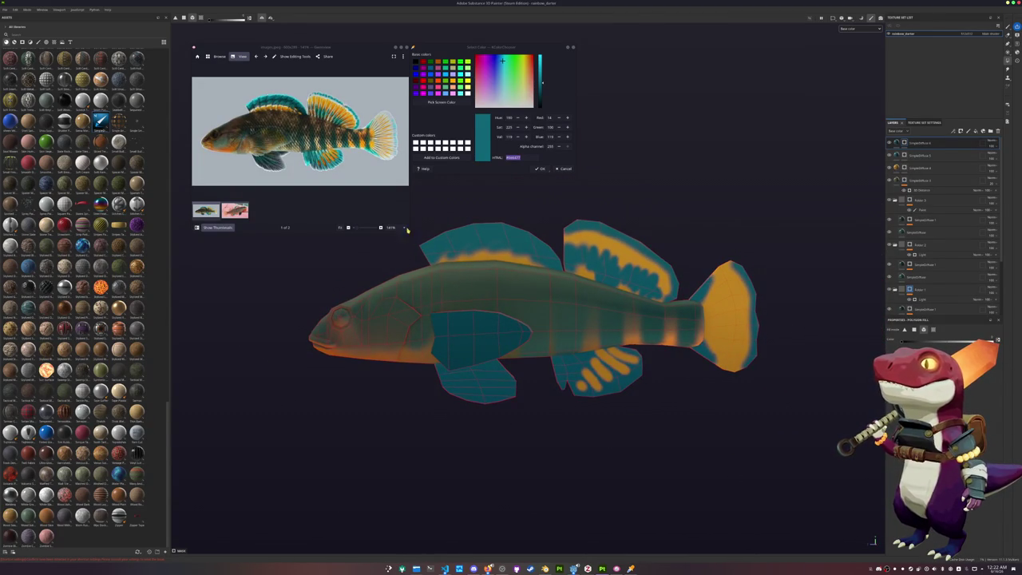
left_click(984, 131)
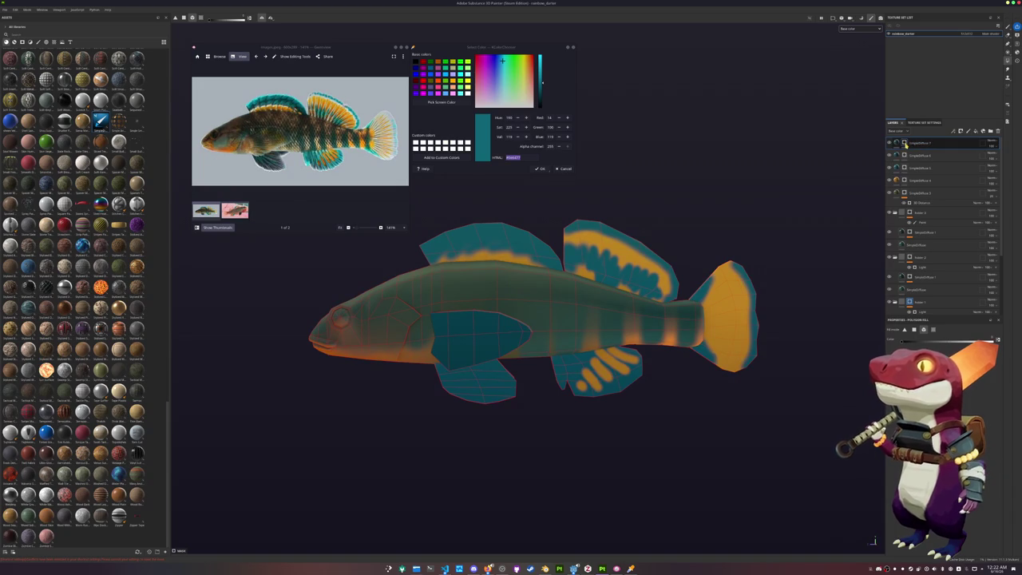
Paint a teal patch on the cheek below the eye in the new layer.
right_click(907, 143)
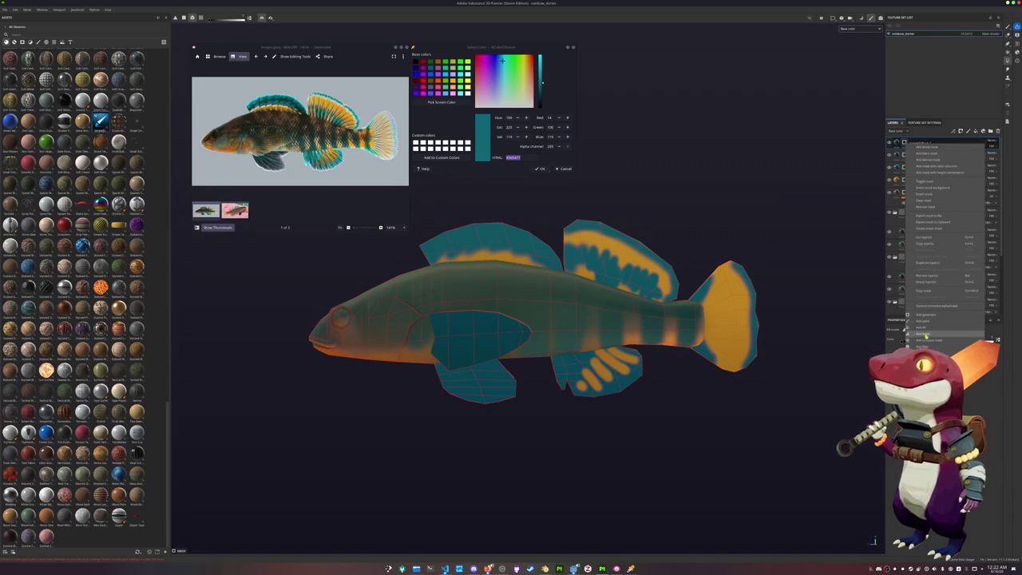
left_click(916, 148)
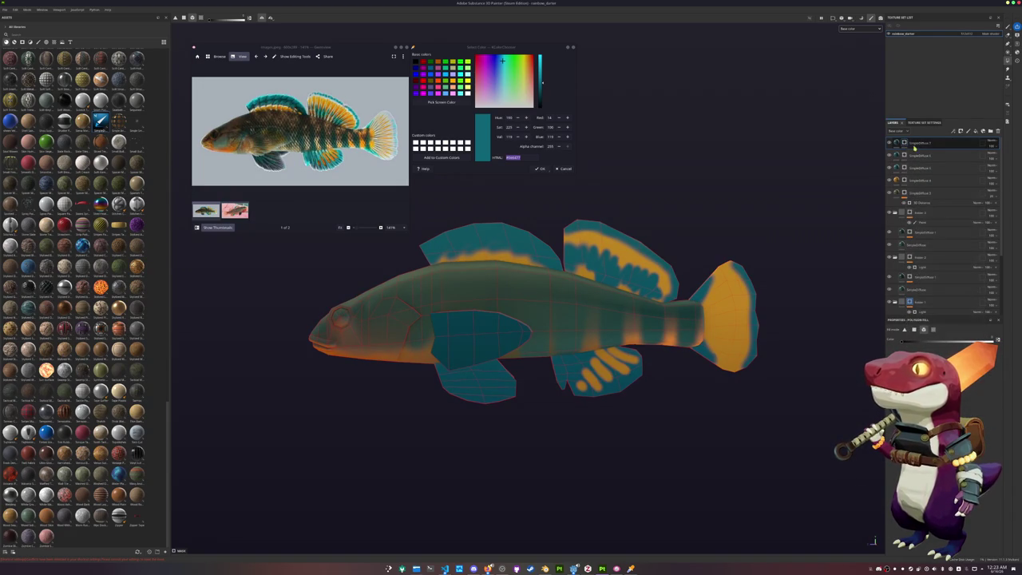
left_click(1007, 26)
left_click_drag(376, 319, 431, 296, "alt")
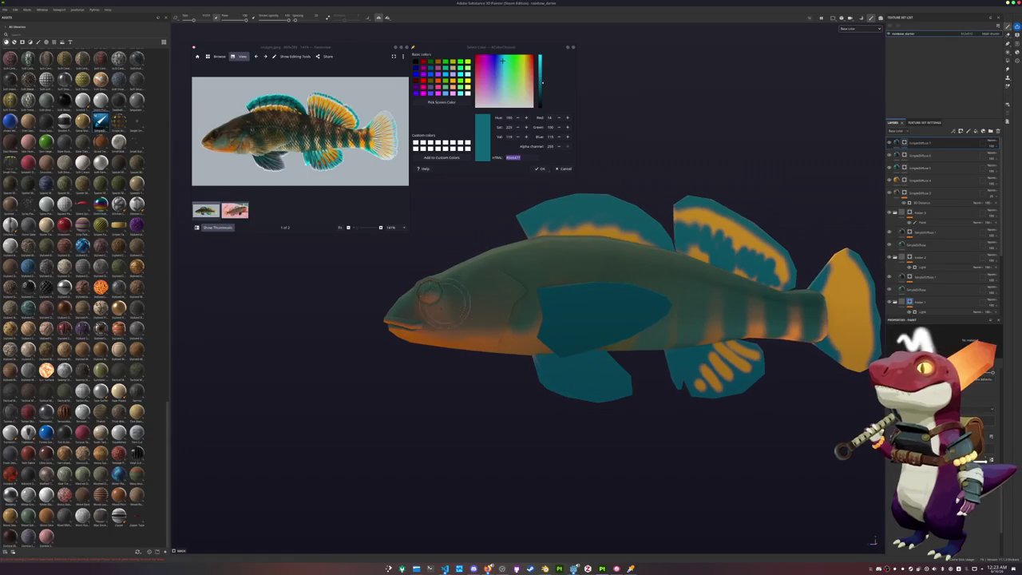
scroll(444, 315, "up", 2)
left_click_drag(449, 320, 487, 301)
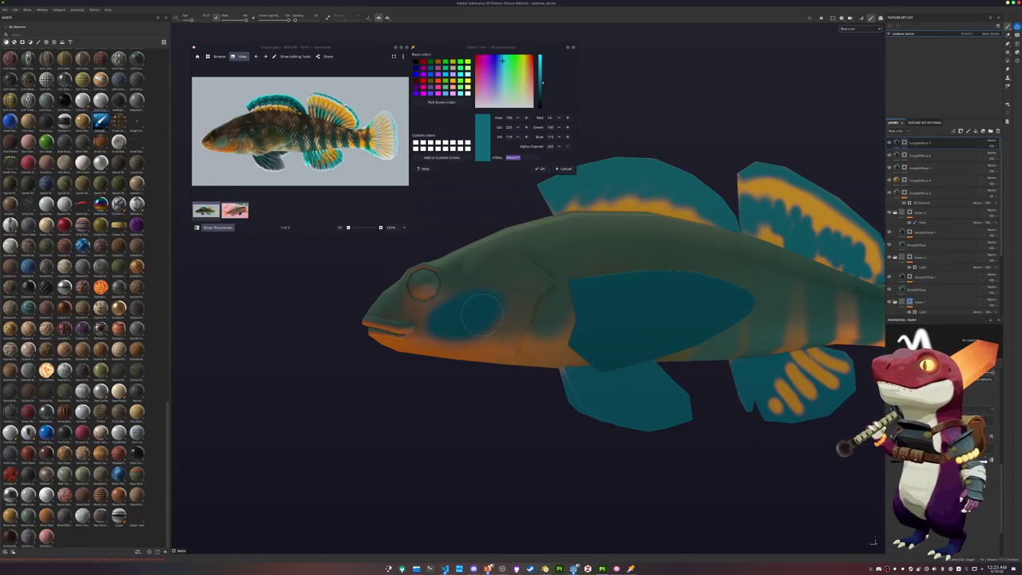
scroll(492, 309, "up", 2)
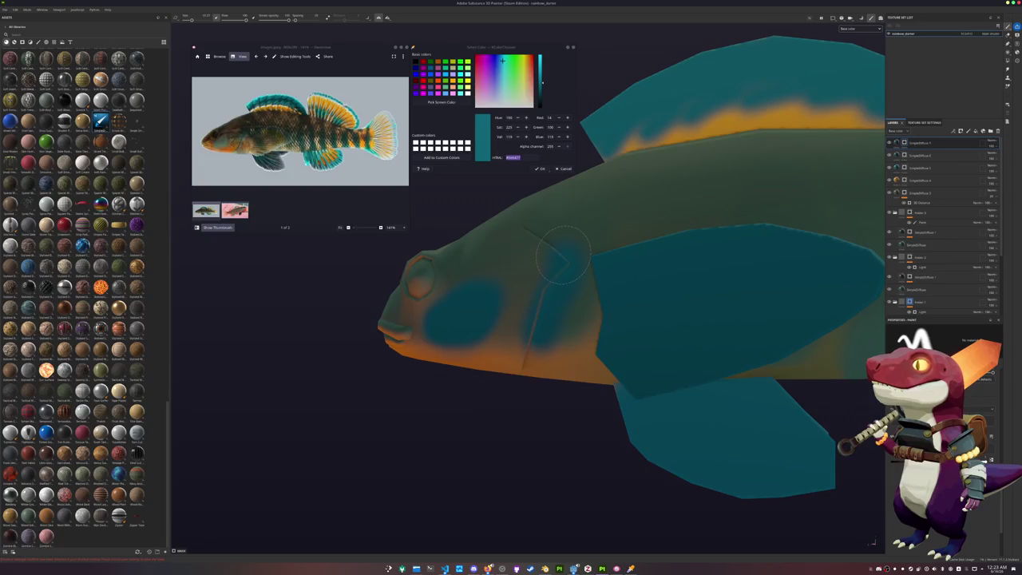
Hide the cheek-patch layer and frame the fish with the tail centred.
mouse_move(563, 254)
left_mouse_down("alt")
mouse_move(655, 269)
mouse_move(504, 277)
mouse_move(702, 333)
left_mouse_up("alt")
mouse_move(548, 354)
right_mouse_down("alt")
mouse_move(479, 285)
mouse_move(535, 296)
right_mouse_up("alt")
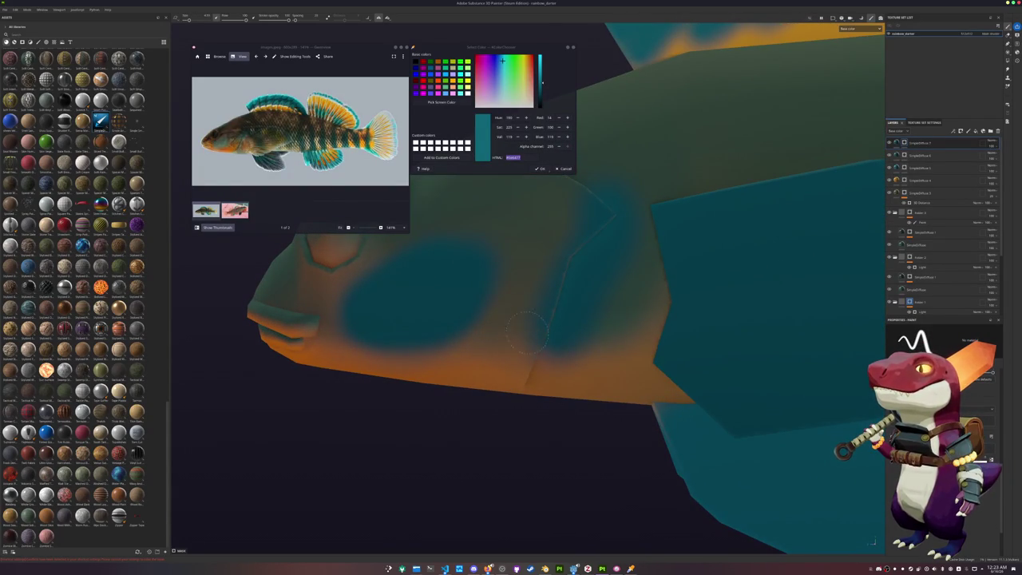
right_click_drag(523, 320, 479, 376, "alt")
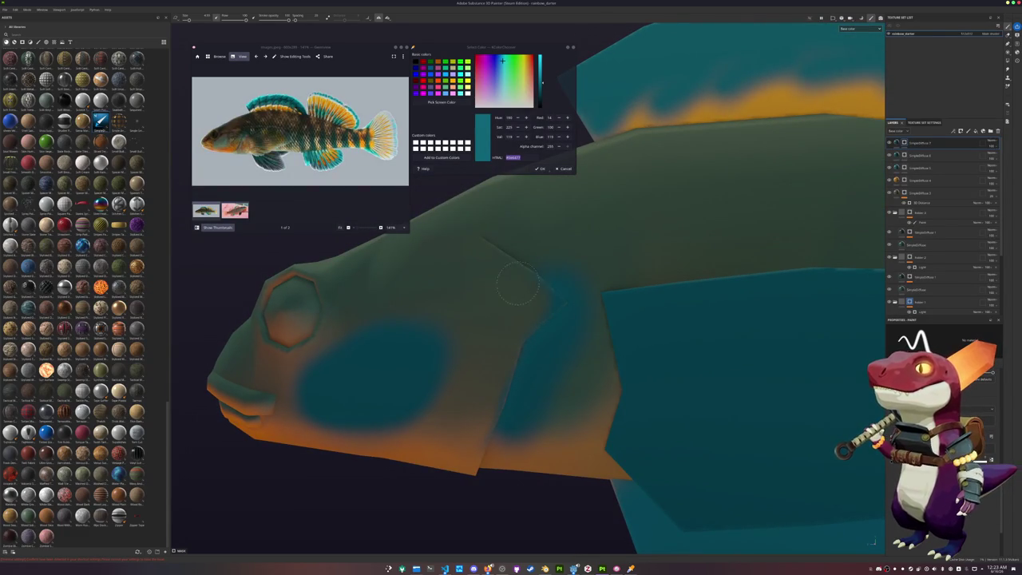
scroll(567, 281, "down", 3)
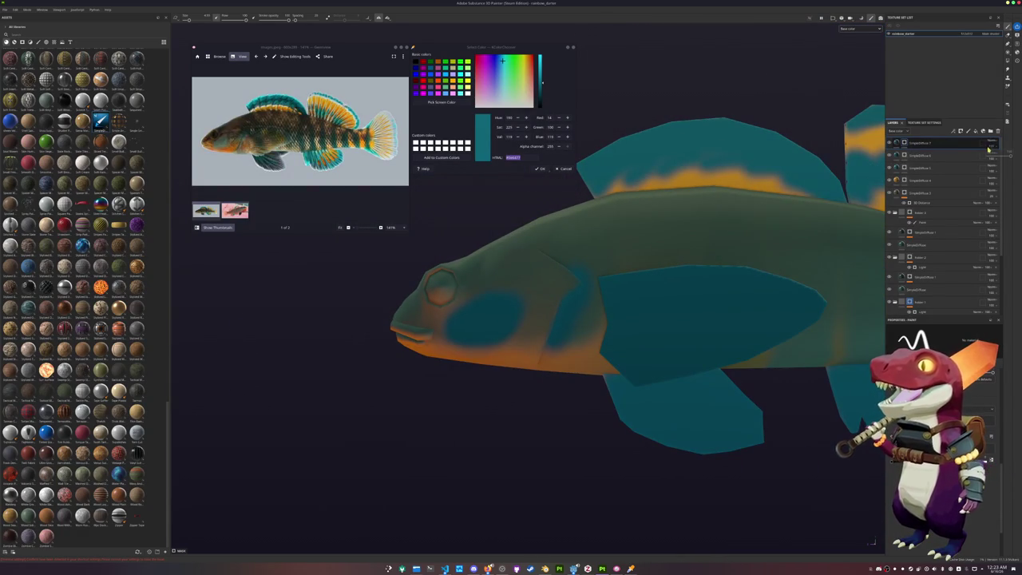
left_click(1006, 157)
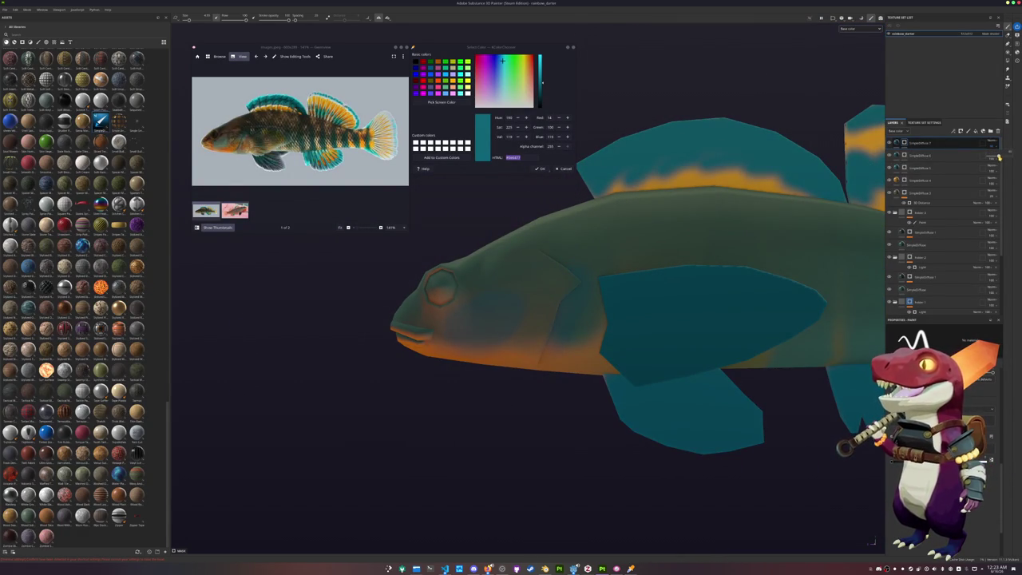
key("f")
left_click_drag(548, 296, 627, 274, "alt")
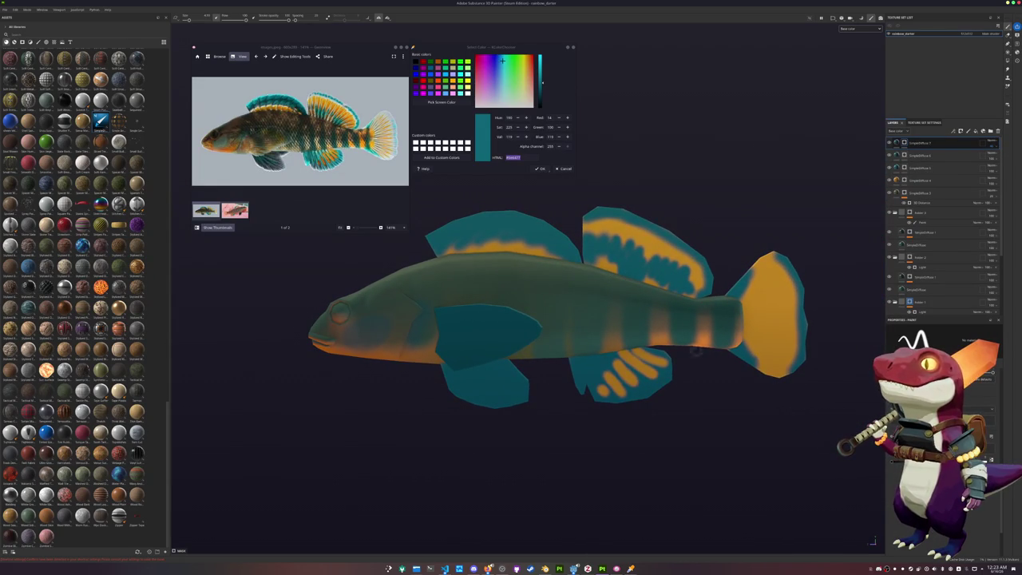
middle_click_drag(703, 351, 495, 317)
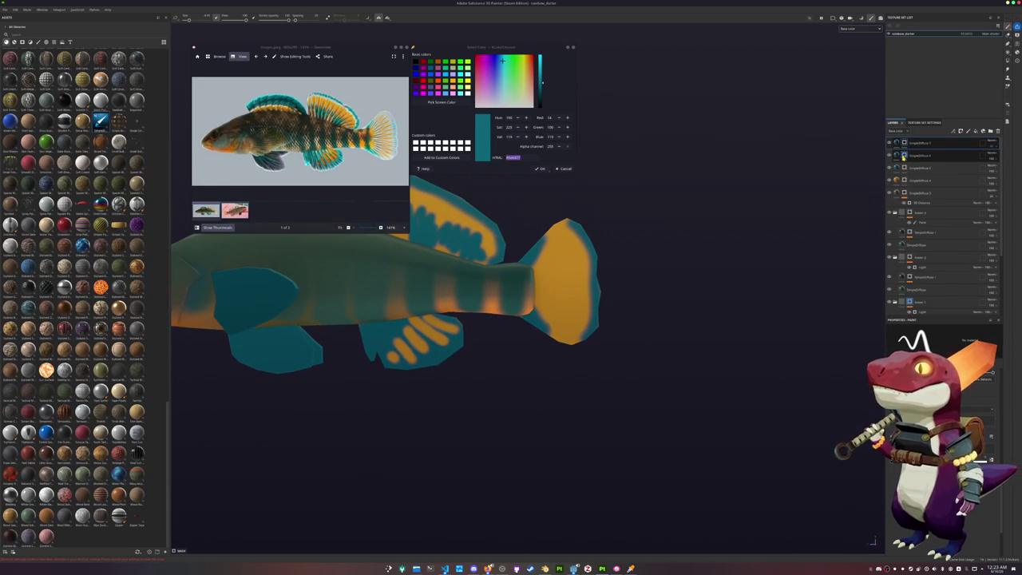
scroll(479, 268, "up", 3)
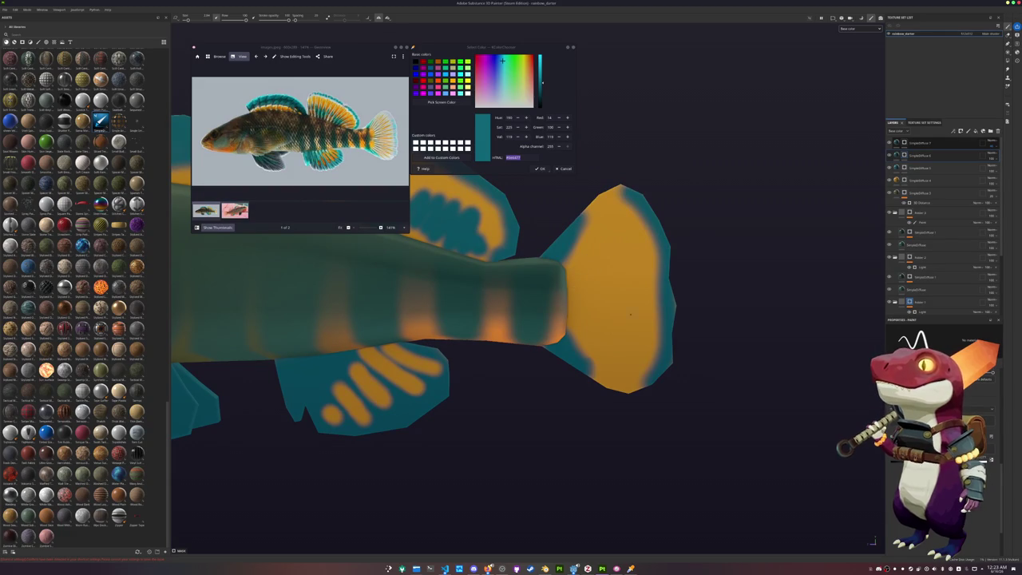
Paint several dark rays across the orange tail fin, including a straight Shift-click line.
left_click_drag(572, 266, 631, 241)
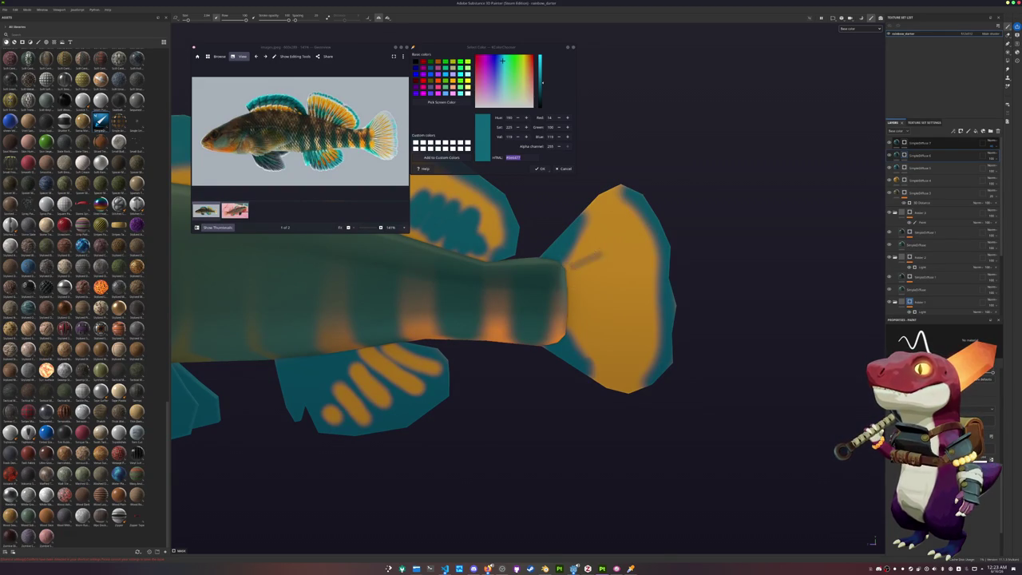
key("ctrl+z")
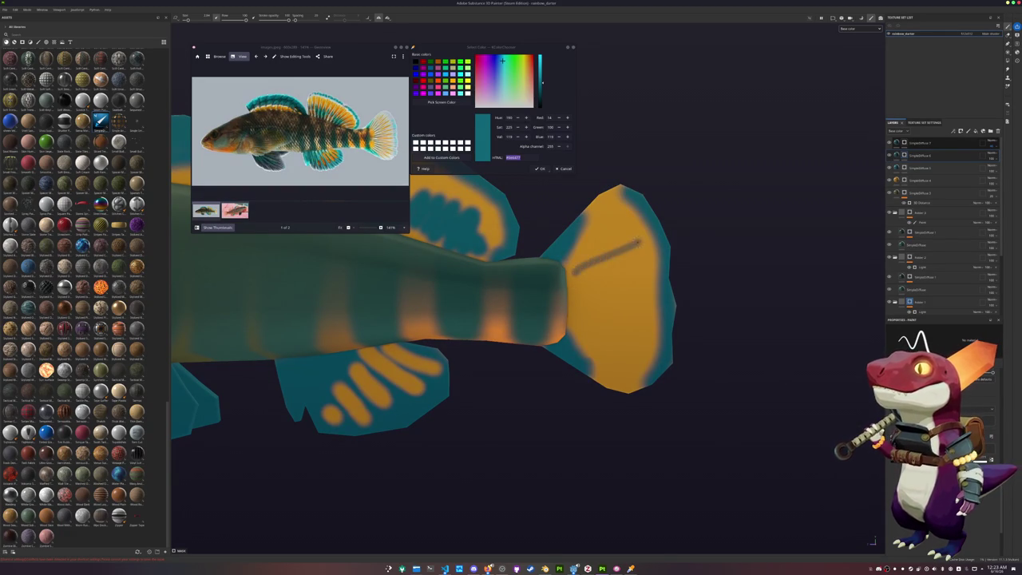
left_click_drag(568, 265, 602, 237)
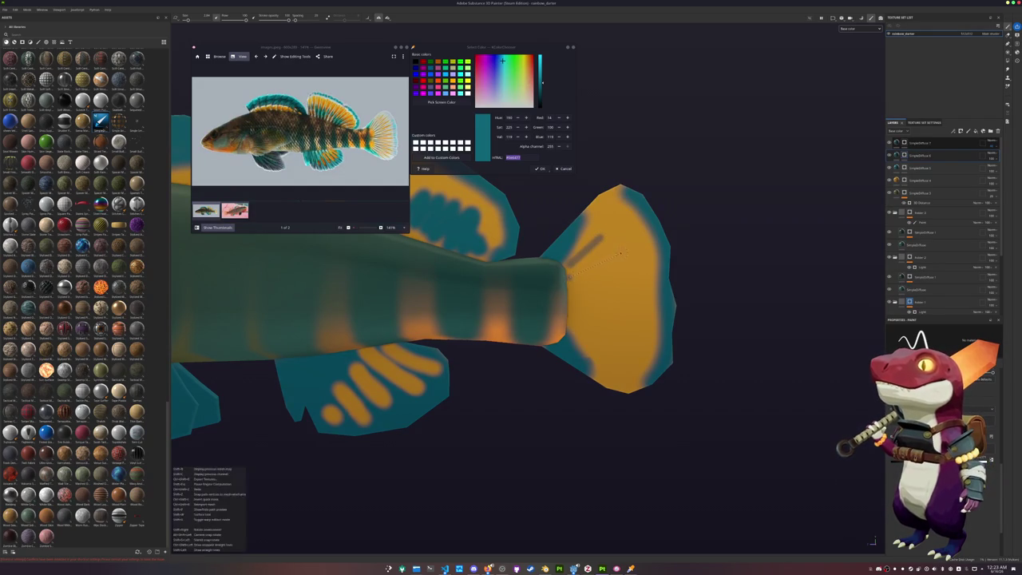
left_click_drag(569, 274, 622, 253)
mouse_move(573, 290)
left_mouse_down()
mouse_move(610, 282)
mouse_move(622, 310)
left_mouse_up()
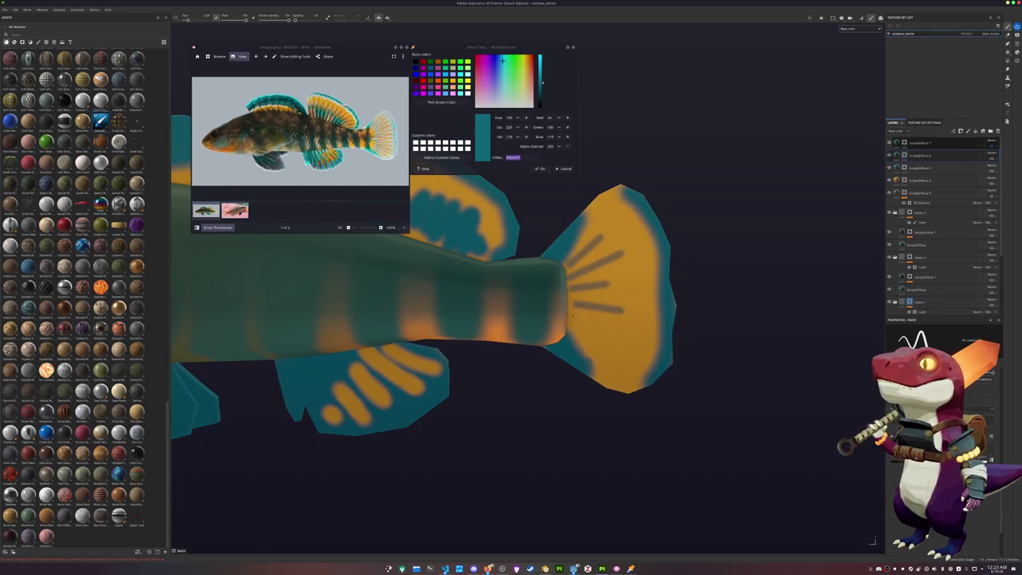
left_click(621, 332, "shift")
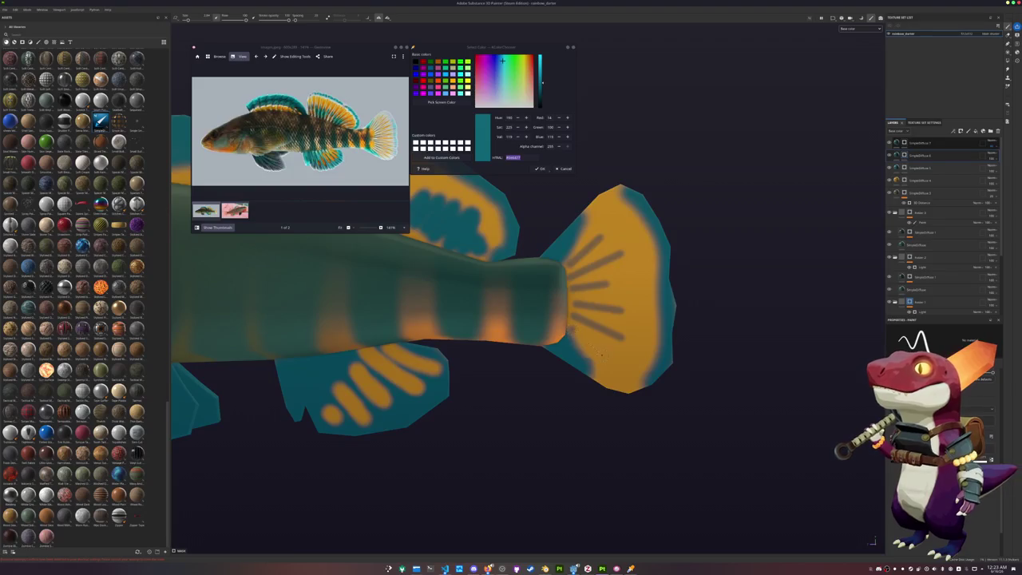
Paint dark bars and a short mark across the rear dorsal fin.
scroll(600, 354, "down", 3)
left_click_drag(600, 354, 479, 311, "alt")
scroll(479, 311, "up", 3)
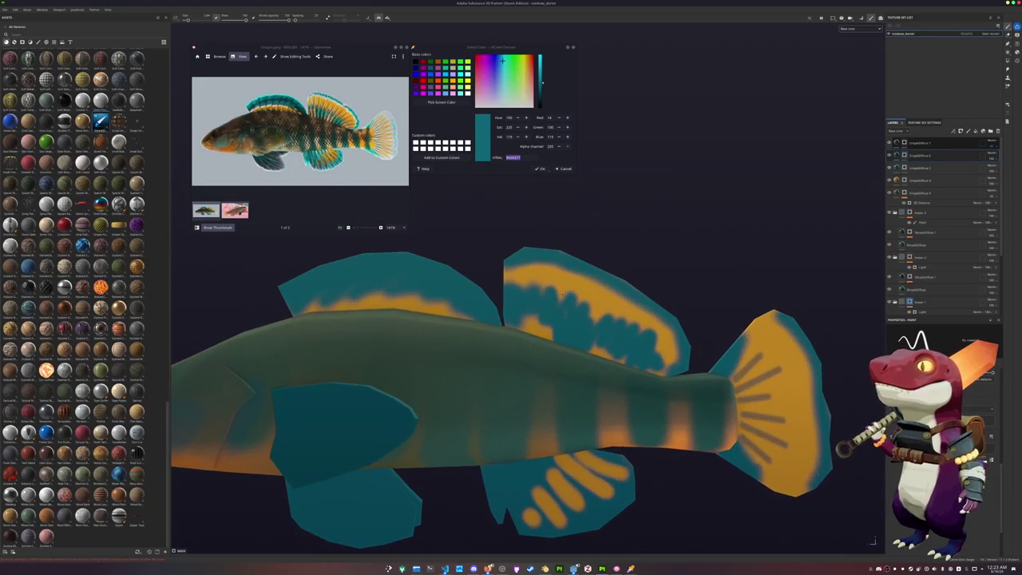
left_click(524, 275, "shift")
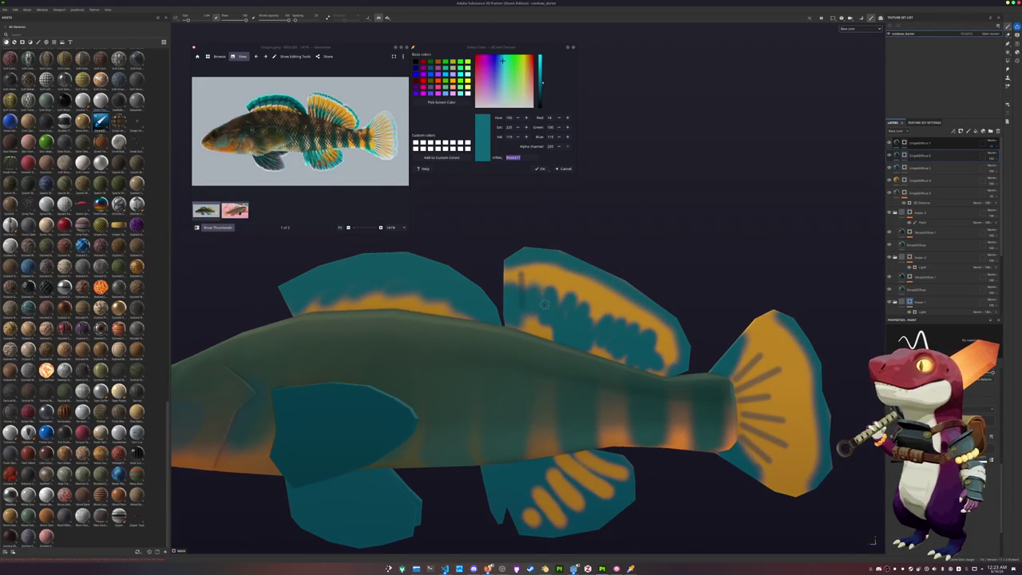
mouse_move(544, 278)
left_mouse_down()
mouse_move(545, 302)
mouse_move(567, 308)
left_mouse_up()
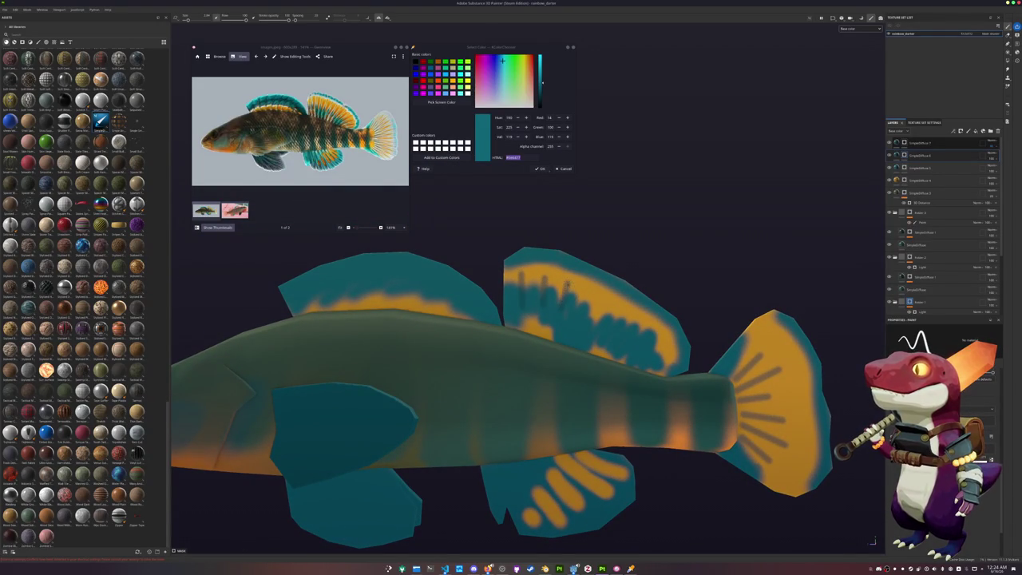
left_click_drag(585, 292, 581, 310)
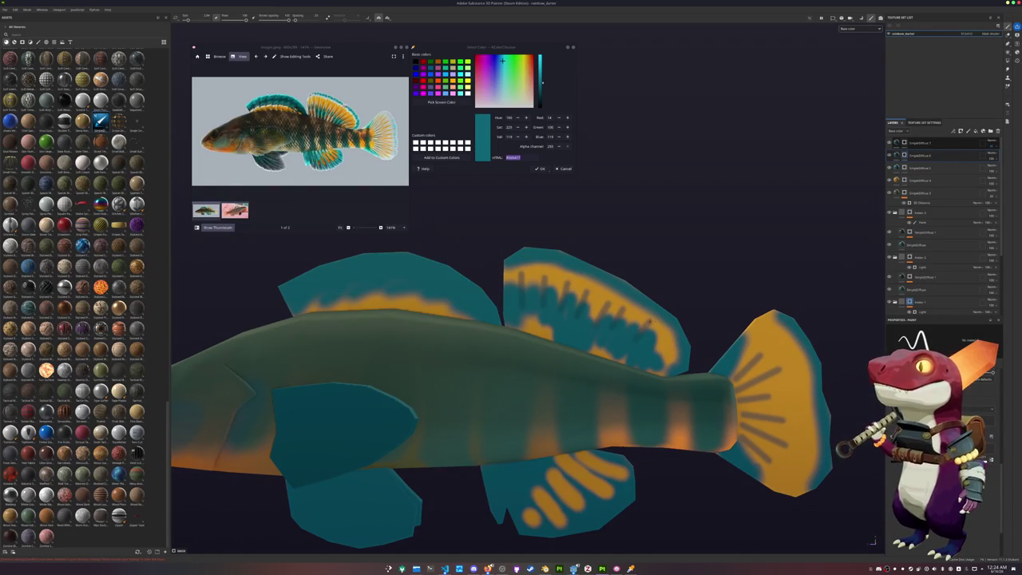
Orbit toward the head and create a new folder at the top of the layer stack.
scroll(623, 375, "down", 3)
scroll(623, 376, "down", 1)
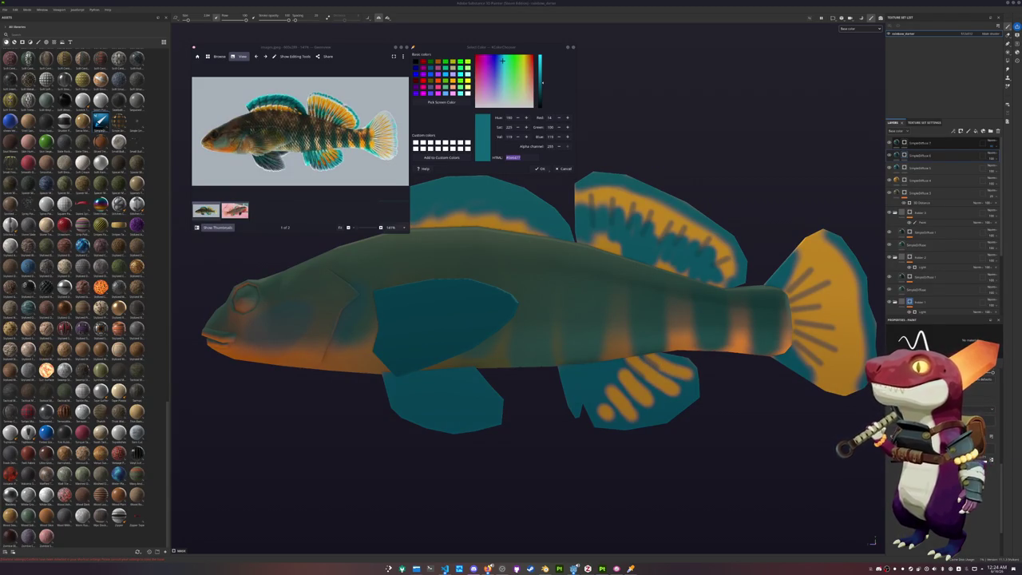
scroll(597, 428, "up", 2)
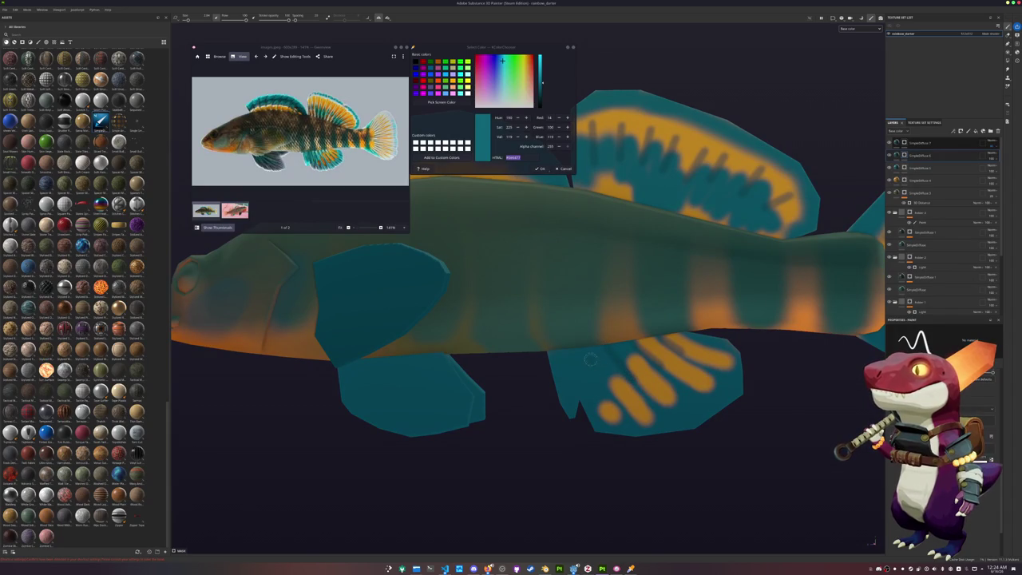
scroll(597, 381, "down", 2)
mouse_move(597, 381)
left_mouse_down("alt")
mouse_move(627, 368)
mouse_move(547, 372)
left_mouse_up("alt")
scroll(627, 368, "up", 2)
scroll(547, 372, "up", 1)
scroll(548, 372, "up", 1)
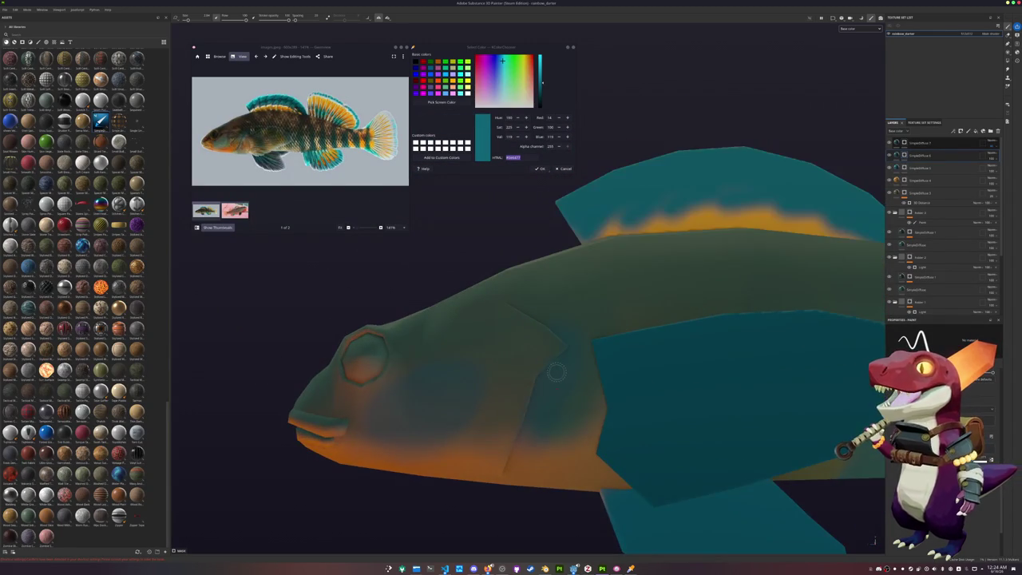
scroll(632, 390, "up", 1)
left_click_drag(632, 390, 568, 399, "alt")
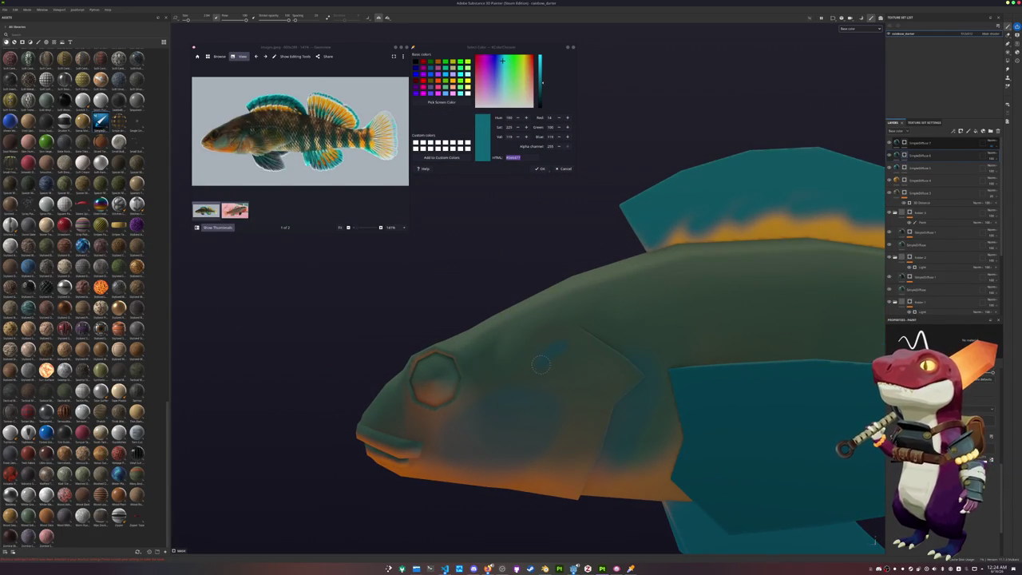
scroll(567, 344, "down", 2)
scroll(541, 374, "down", 2)
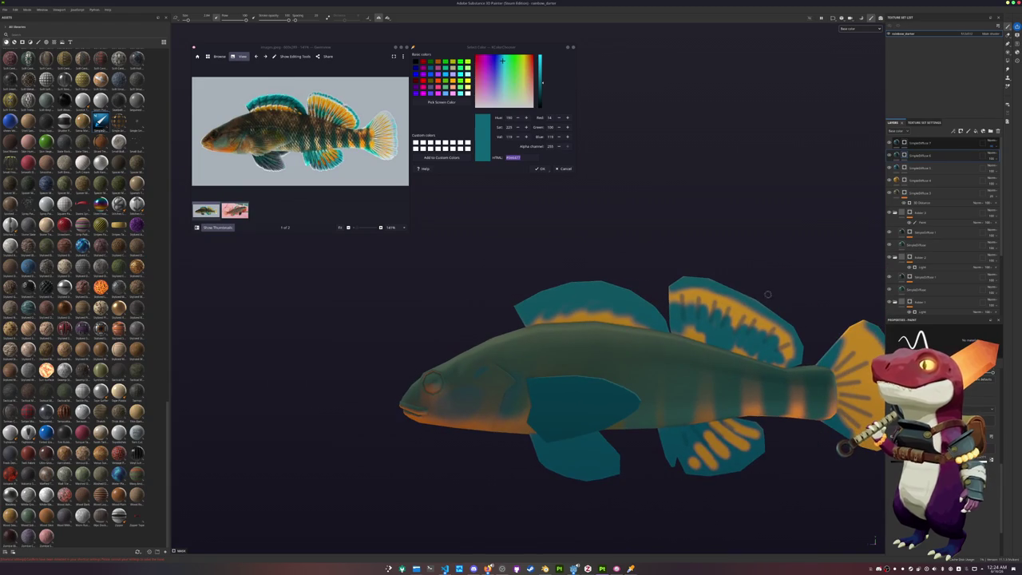
left_click(990, 131)
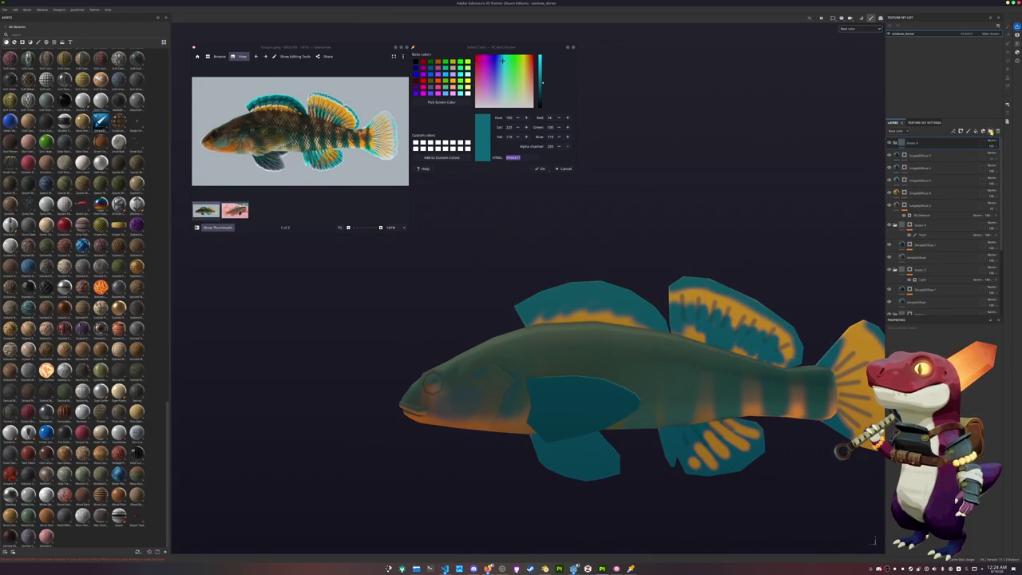
Add a black fill layer inside the top folder and change its blend mode.
left_click(975, 130)
left_click_drag(938, 153, 924, 163)
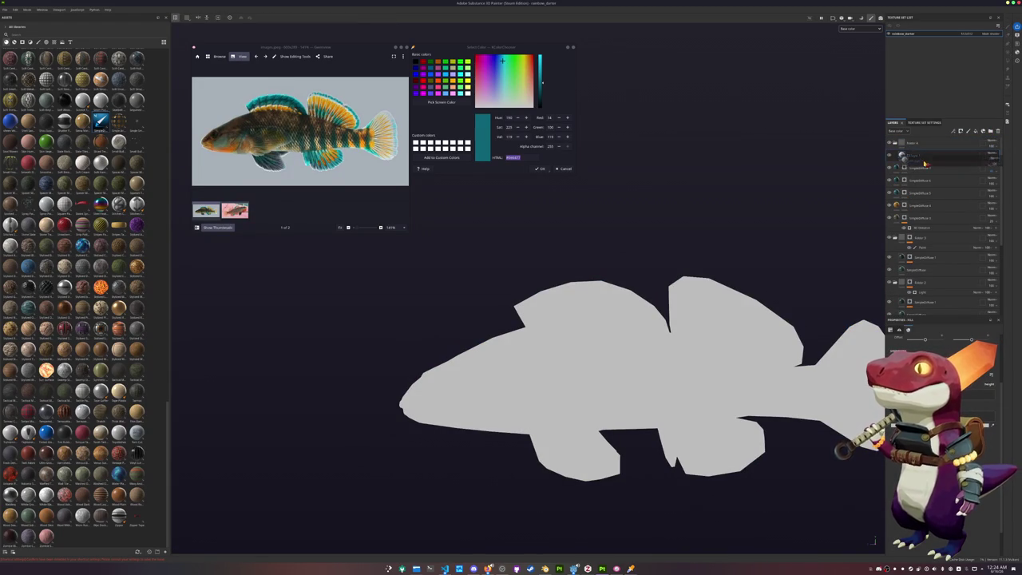
left_click_drag(924, 163, 914, 174)
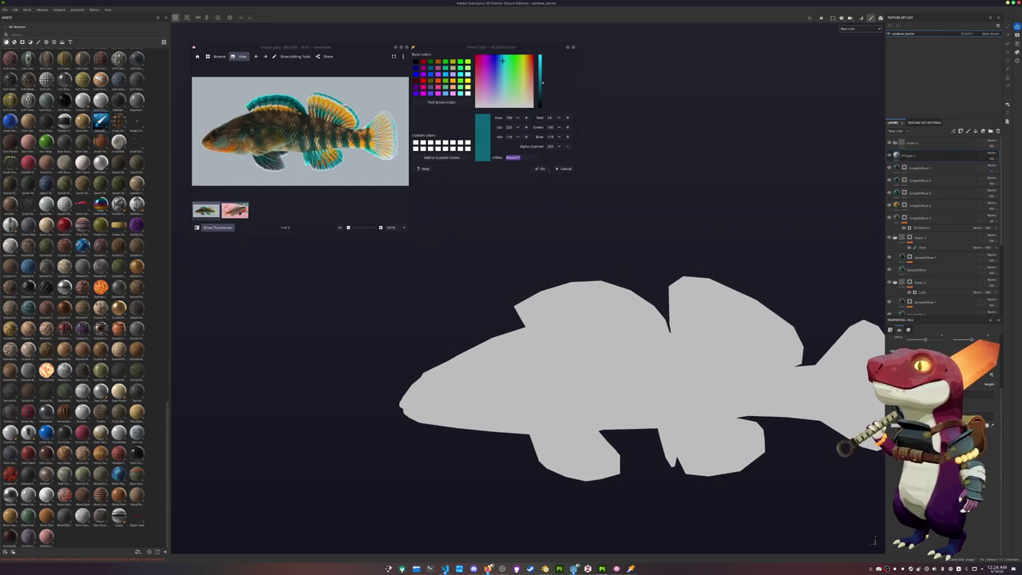
left_click(980, 495)
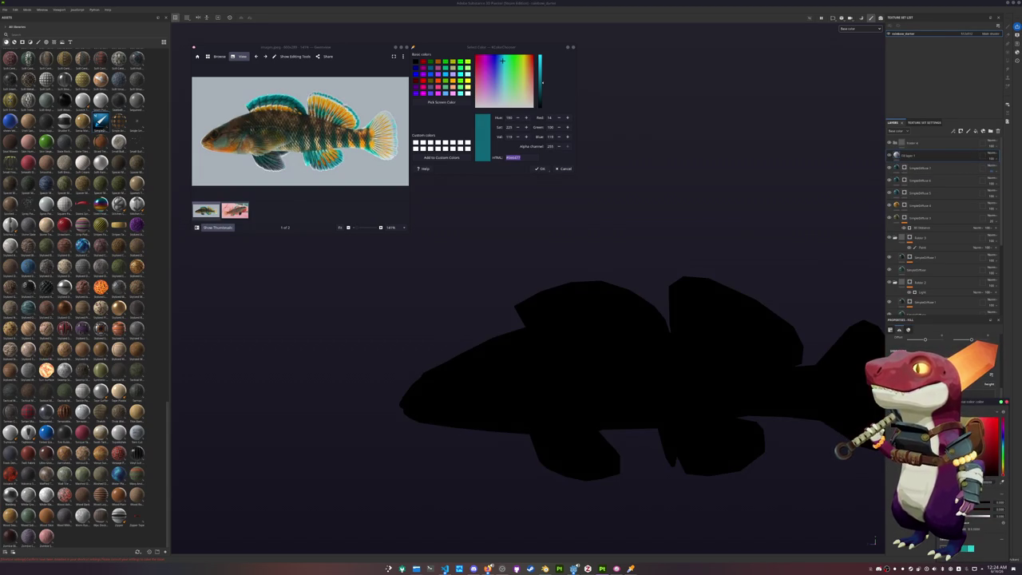
left_click(990, 155)
left_click(995, 245)
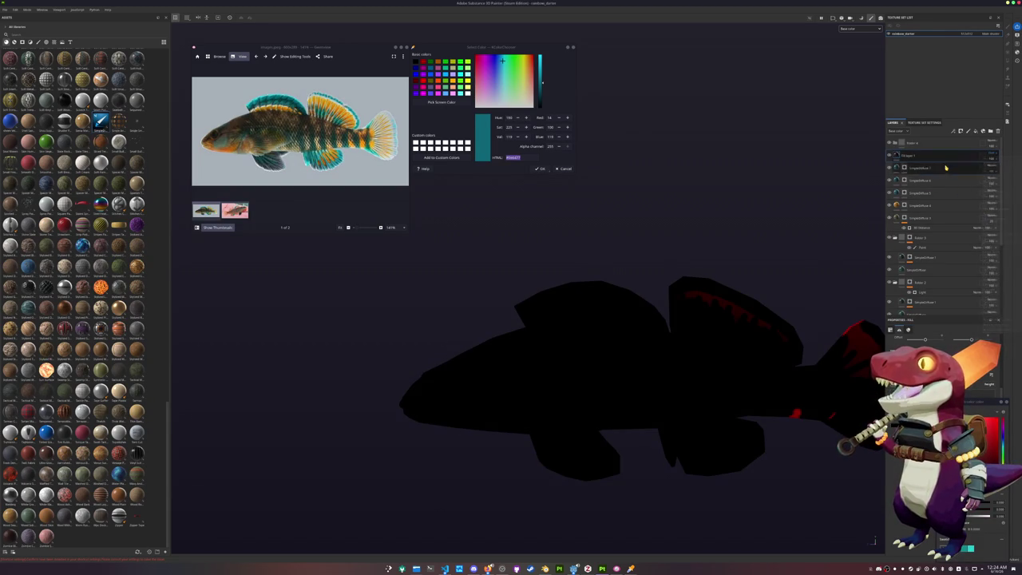
Give the black fill layer a black mask so the fish looks unchanged.
left_click(990, 155)
left_click(978, 165)
right_click(904, 154)
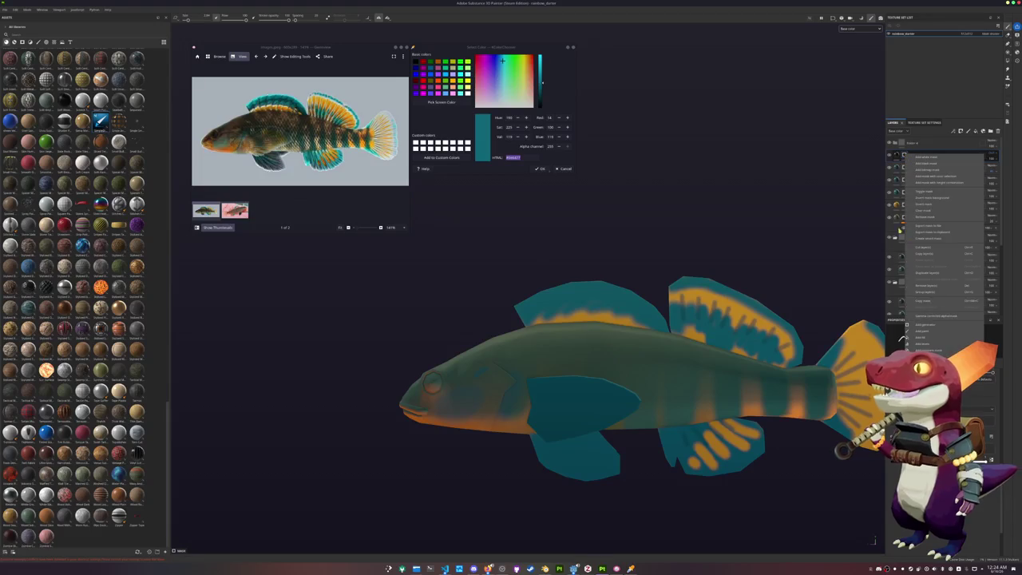
left_click(926, 157)
scroll(621, 448, "up", 5)
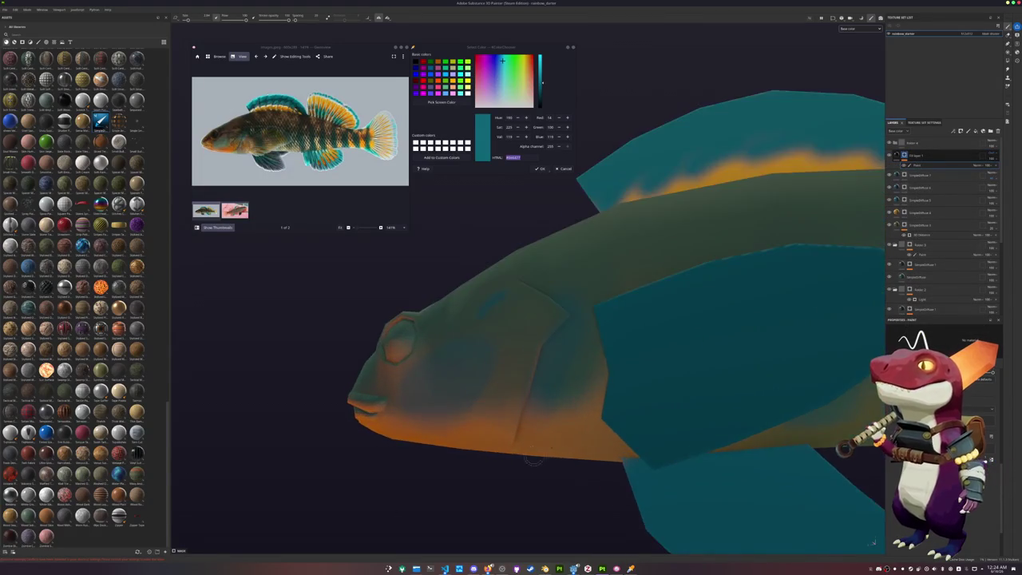
Paint a dark gill-cover line with a straight Shift-click extension upward.
left_click_drag(551, 447, 523, 372, "alt")
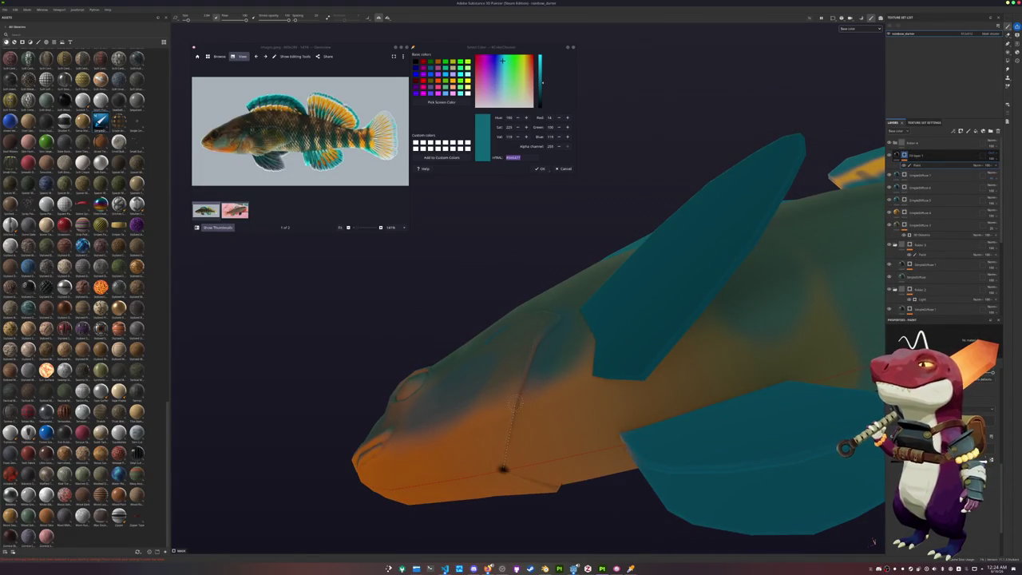
mouse_move(503, 468)
left_mouse_down()
mouse_move(532, 366)
mouse_move(515, 349)
left_mouse_up()
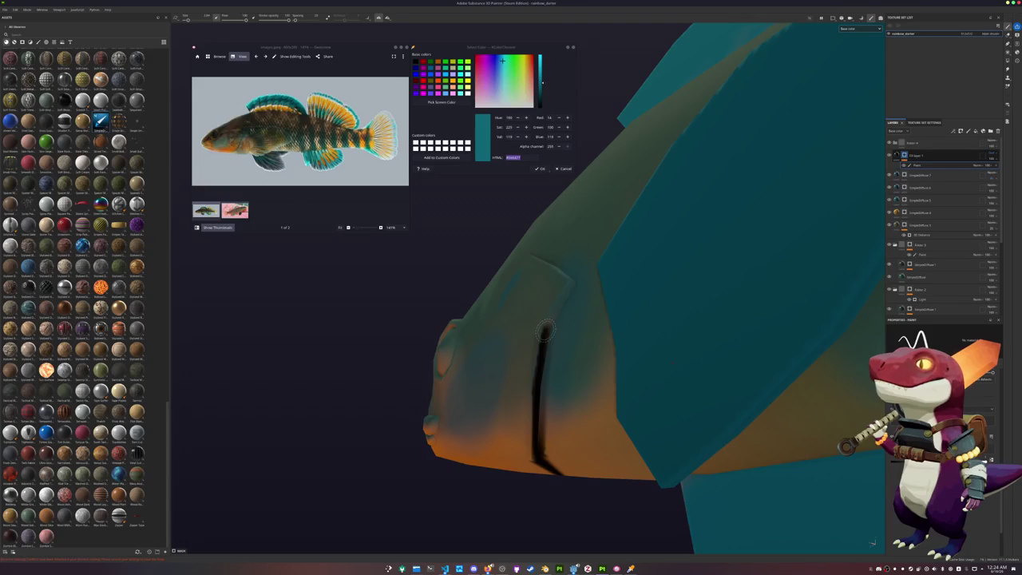
key("shift")
mouse_move(570, 281)
left_mouse_down("alt")
mouse_move(561, 368)
mouse_move(579, 362)
left_mouse_up("alt")
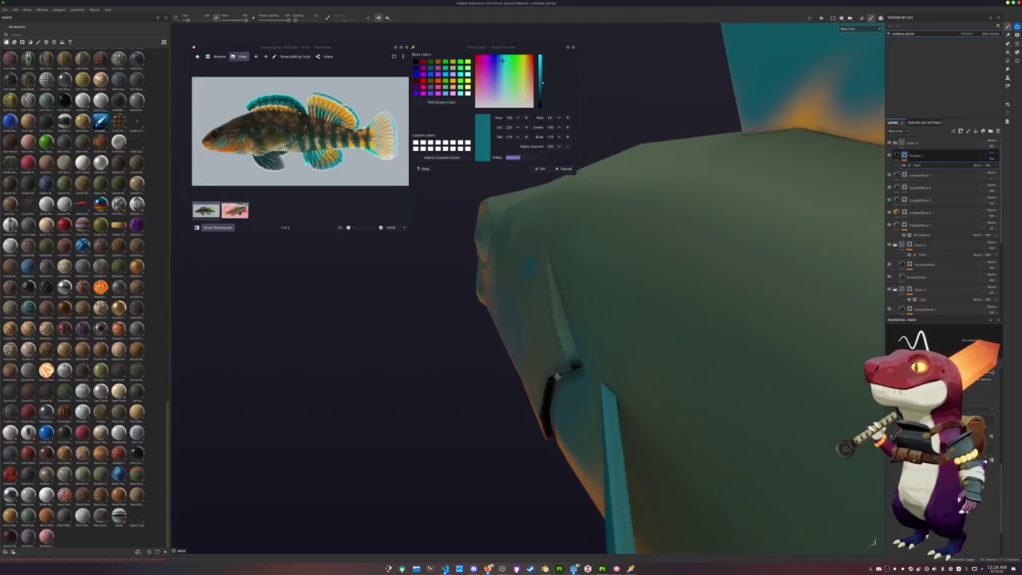
key("shift")
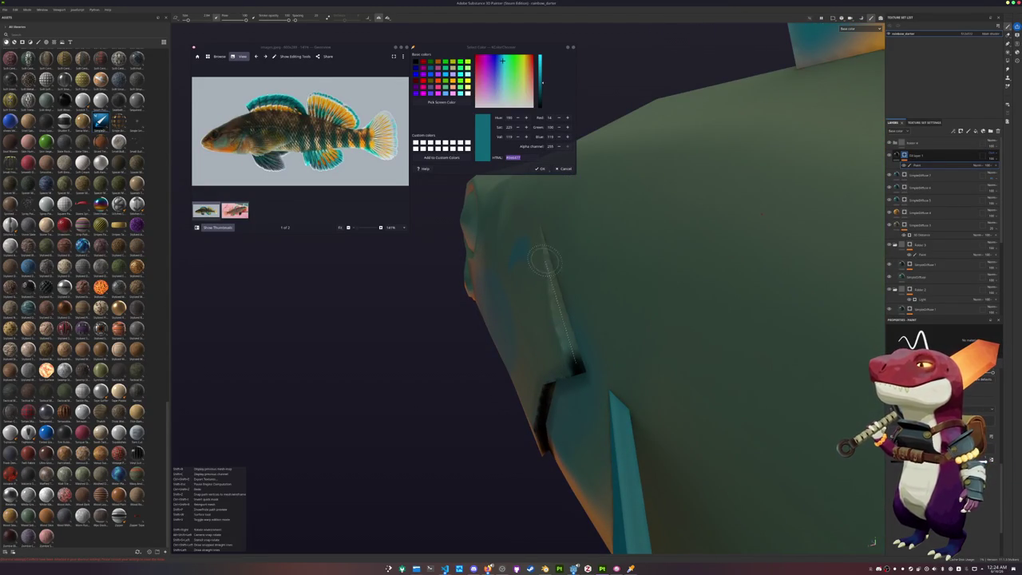
left_click(543, 250, "shift")
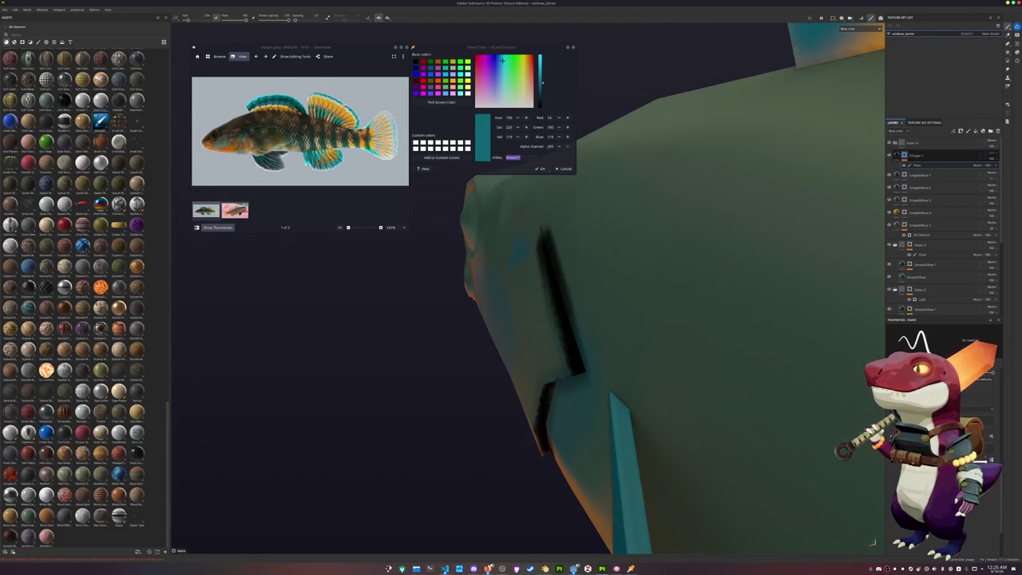
Add dark strokes from cheek toward gill and a dot above the eye, undoing missteps.
left_click_drag(543, 256, 495, 317, "alt")
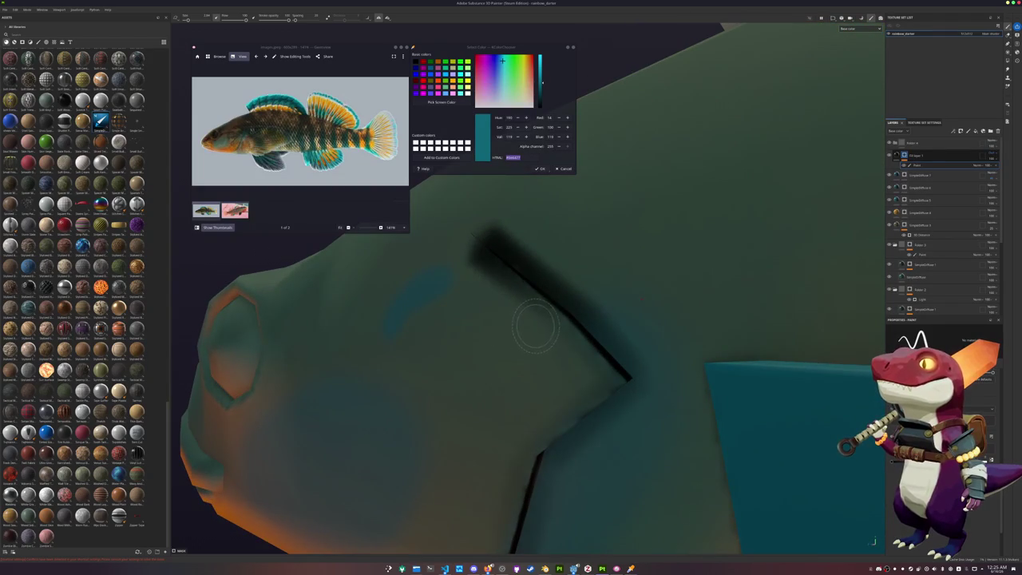
mouse_move(449, 244)
left_mouse_down("alt")
mouse_move(498, 299)
mouse_move(650, 389)
left_mouse_up("alt")
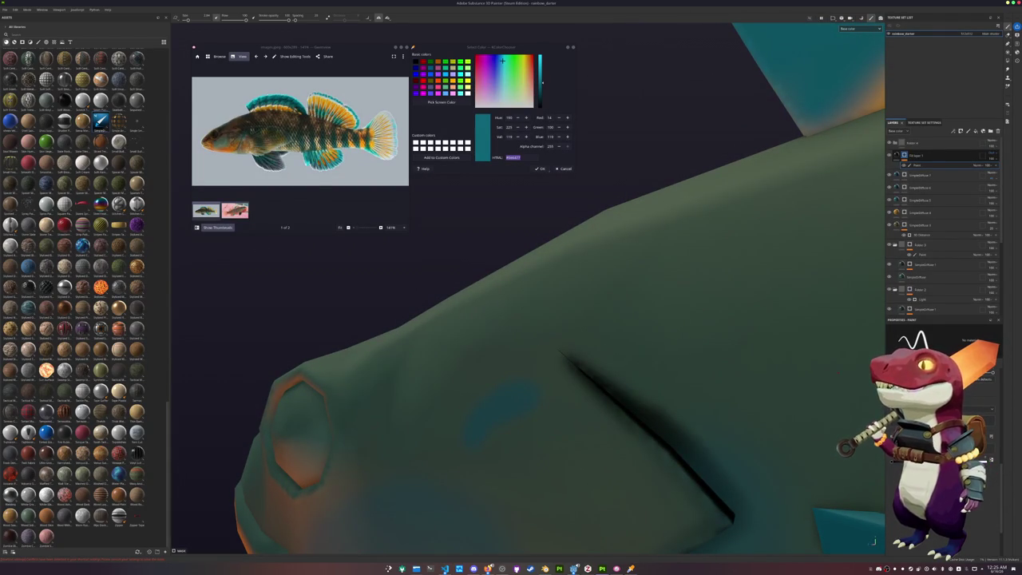
mouse_move(683, 437)
left_mouse_down("alt")
mouse_move(555, 384)
mouse_move(605, 384)
mouse_move(391, 515)
left_mouse_up("alt")
mouse_move(423, 479)
left_mouse_down("alt")
mouse_move(490, 428)
mouse_move(467, 415)
mouse_move(569, 376)
mouse_move(487, 441)
mouse_move(468, 427)
left_mouse_up("alt")
key("ctrl+z")
key("ctrl+z")
mouse_move(468, 426)
left_mouse_down()
mouse_move(574, 387)
mouse_move(628, 294)
mouse_move(598, 337)
mouse_move(641, 447)
mouse_move(648, 316)
mouse_move(581, 373)
mouse_move(637, 374)
mouse_move(604, 362)
mouse_move(605, 342)
mouse_move(585, 326)
mouse_move(550, 324)
mouse_move(600, 341)
left_mouse_up()
left_click(648, 316)
key("ctrl+z")
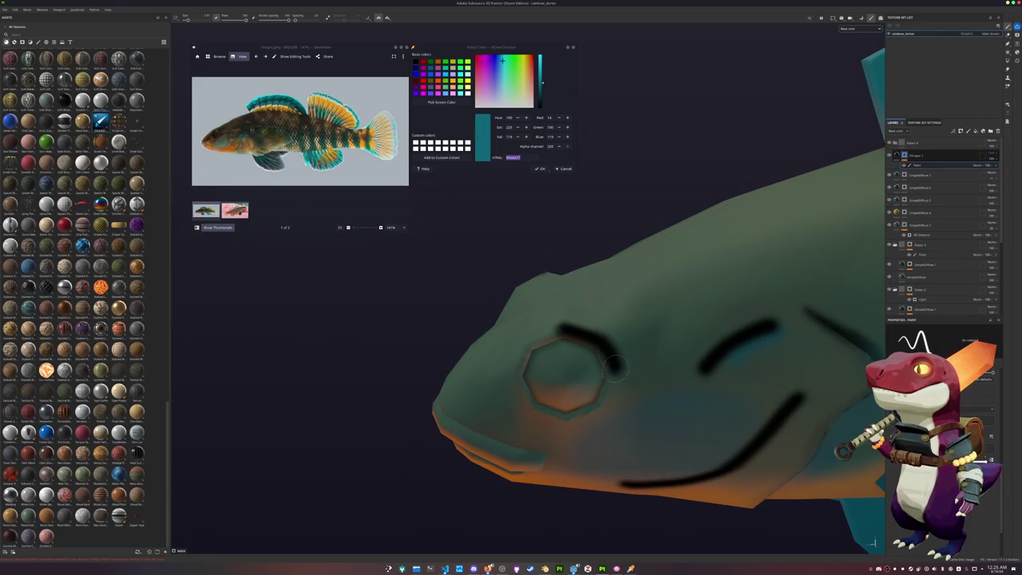
Darken the eye's lower-left edge and trace dark lines along the lower lip and lip crease.
mouse_move(559, 419)
left_mouse_down()
mouse_move(517, 391)
mouse_move(527, 345)
mouse_move(557, 327)
mouse_move(461, 399)
mouse_move(463, 390)
mouse_move(547, 359)
mouse_move(667, 394)
mouse_move(621, 337)
mouse_move(613, 378)
mouse_move(519, 367)
mouse_move(566, 351)
left_mouse_up()
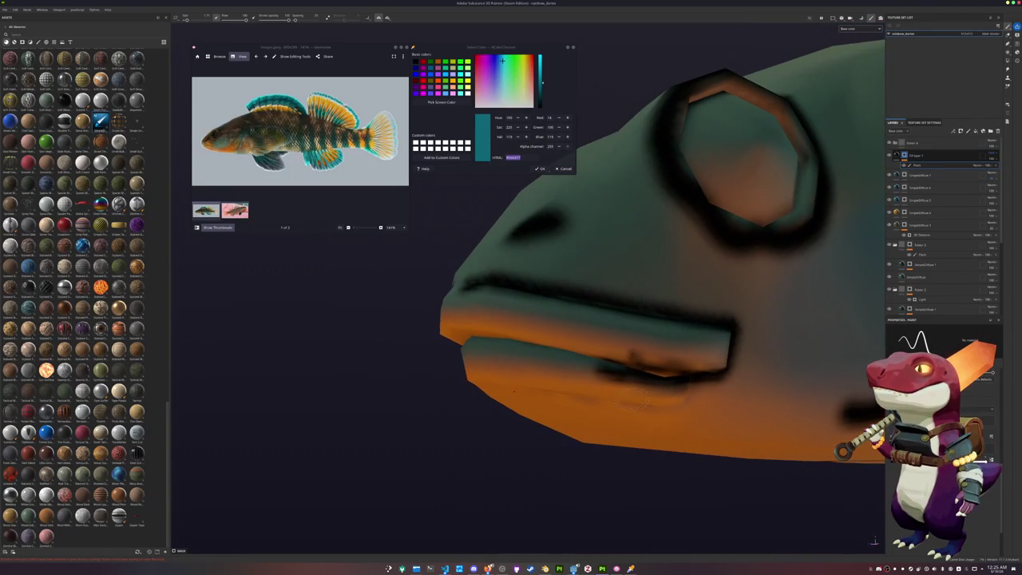
mouse_move(703, 377)
left_mouse_down()
mouse_move(491, 343)
mouse_move(645, 310)
mouse_move(396, 343)
mouse_move(508, 360)
mouse_move(497, 328)
left_mouse_up()
scroll(447, 352, "up", 3)
mouse_move(332, 372)
left_mouse_down()
mouse_move(479, 374)
mouse_move(595, 410)
mouse_move(647, 383)
mouse_move(639, 364)
mouse_move(591, 356)
mouse_move(645, 350)
mouse_move(615, 363)
mouse_move(491, 365)
left_mouse_up()
Zoom out and pan to bring the fish's body and fins into view.
scroll(595, 409, "down", 2)
scroll(670, 371, "down", 2)
scroll(575, 351, "up", 3)
scroll(561, 350, "up", 2)
scroll(531, 379, "down", 2)
scroll(530, 379, "down", 2)
scroll(559, 377, "down", 2)
scroll(591, 373, "down", 2)
scroll(631, 372, "down", 2)
middle_click_drag(660, 370, 487, 402, "alt")
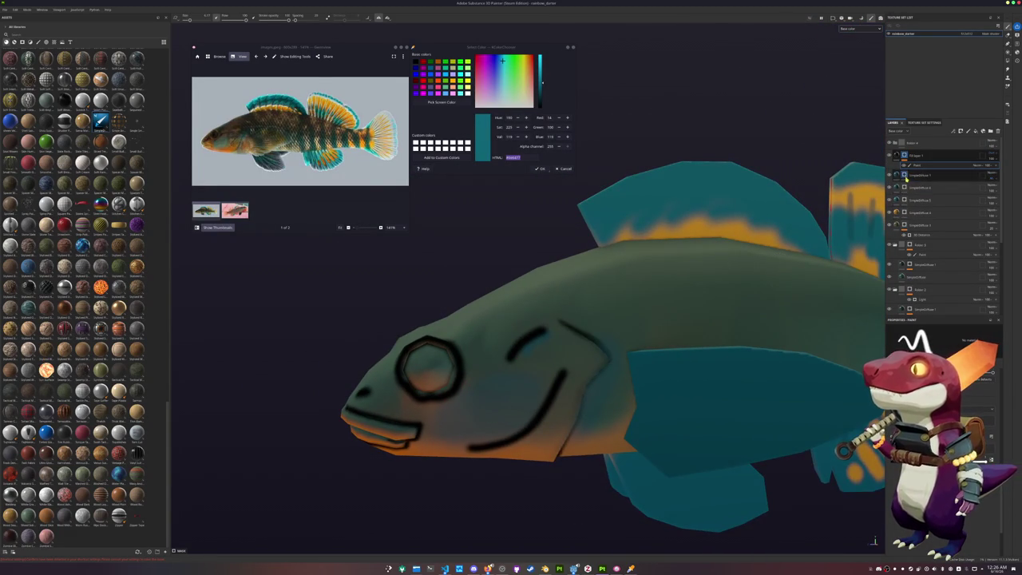
scroll(763, 451, "up", 2)
scroll(738, 431, "up", 2)
scroll(711, 407, "up", 2)
scroll(687, 383, "up", 2)
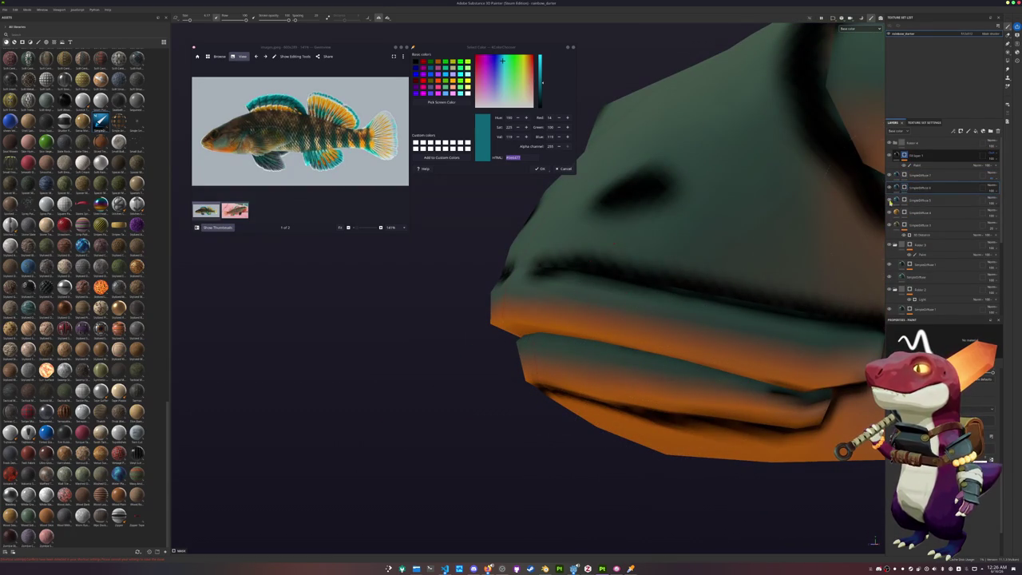
Inspect SimpleDiffuse 1 and nearby layers, toggling visibility to compare shading, then select Folder 2.
left_click(910, 263)
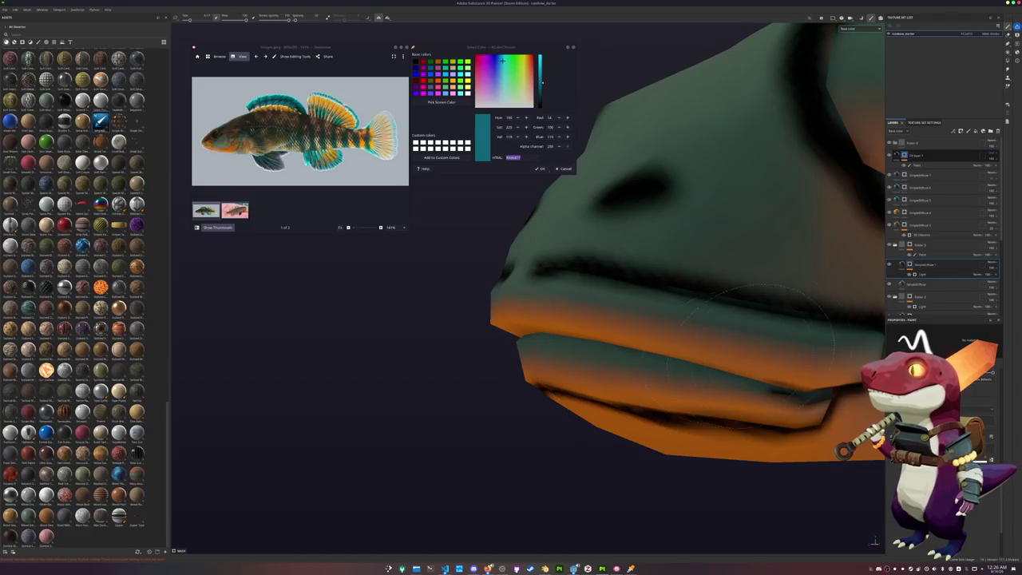
scroll(908, 240, "down", 2)
left_click(910, 237)
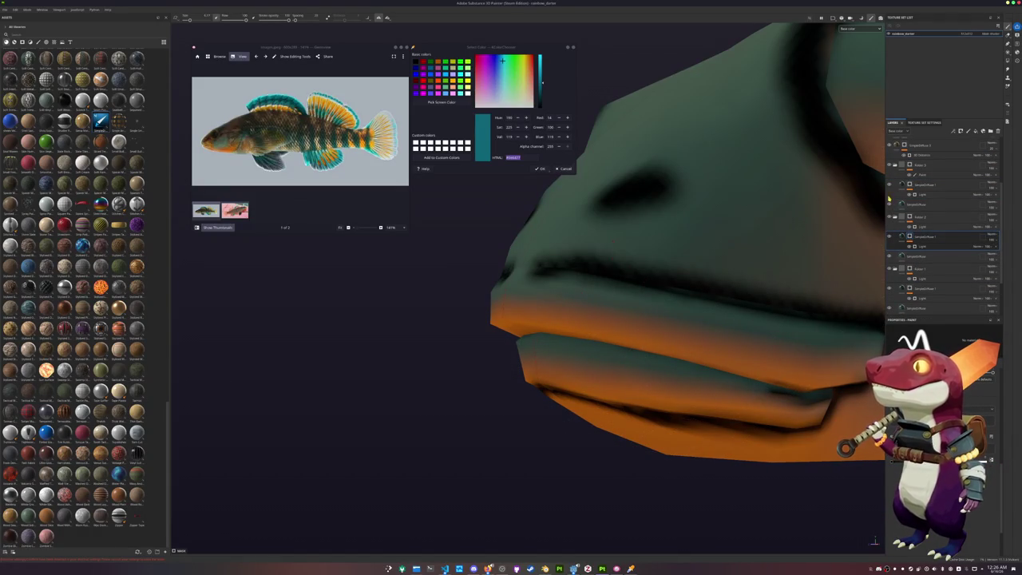
left_click(889, 237)
left_click(889, 237)
left_click(891, 218)
left_click(891, 218)
left_click(892, 218)
left_click(891, 218)
left_click(918, 216)
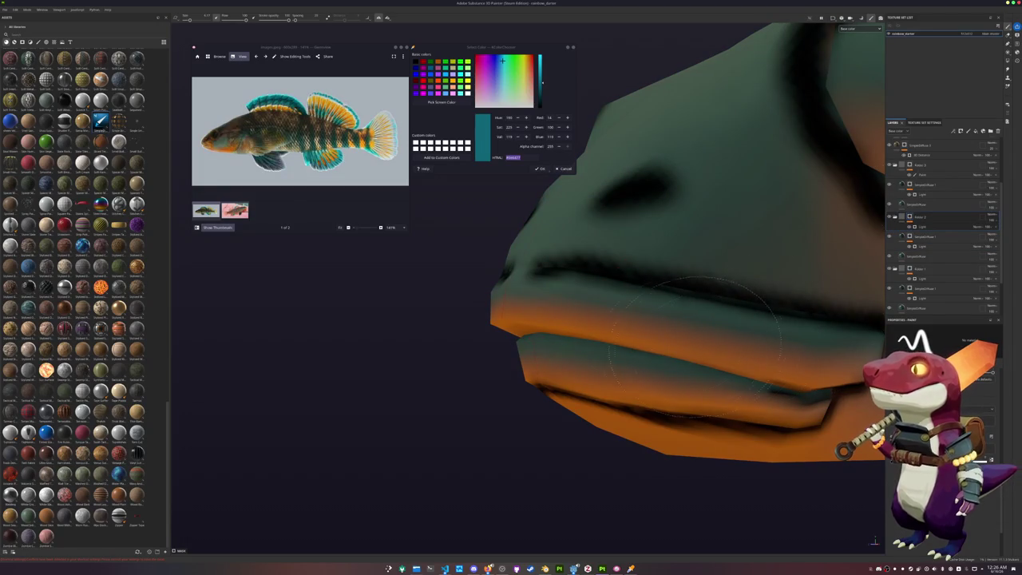
Add a new paint layer inside Folder 2 and another inside Folder 1.
right_click(912, 218)
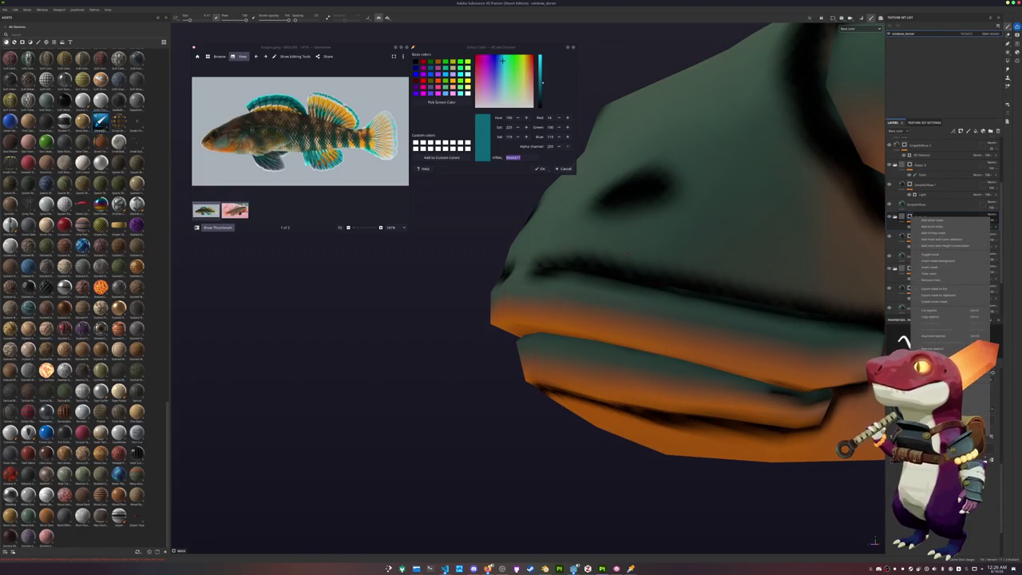
left_click(933, 220)
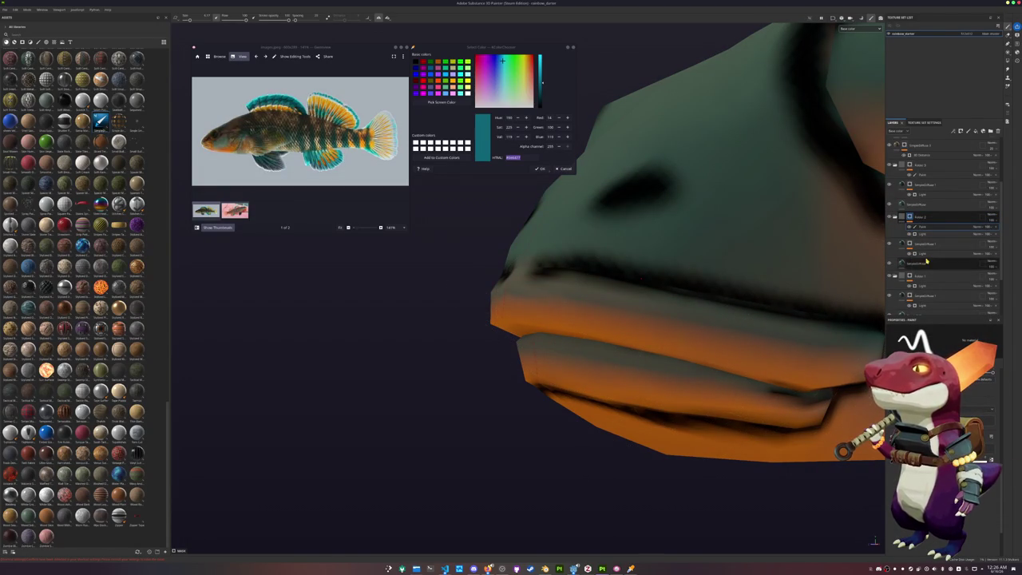
scroll(919, 258, "down", 2)
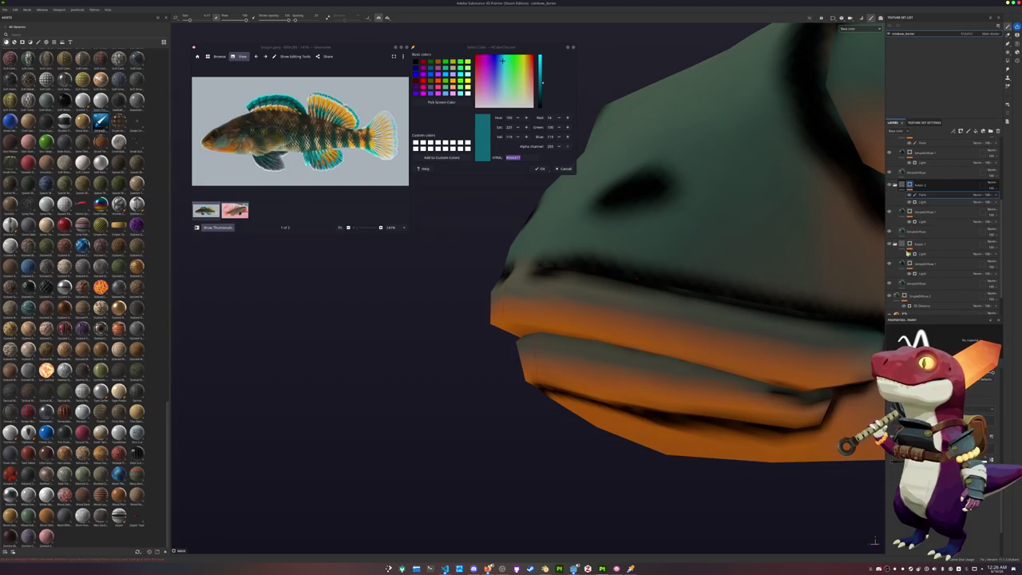
right_click(910, 244)
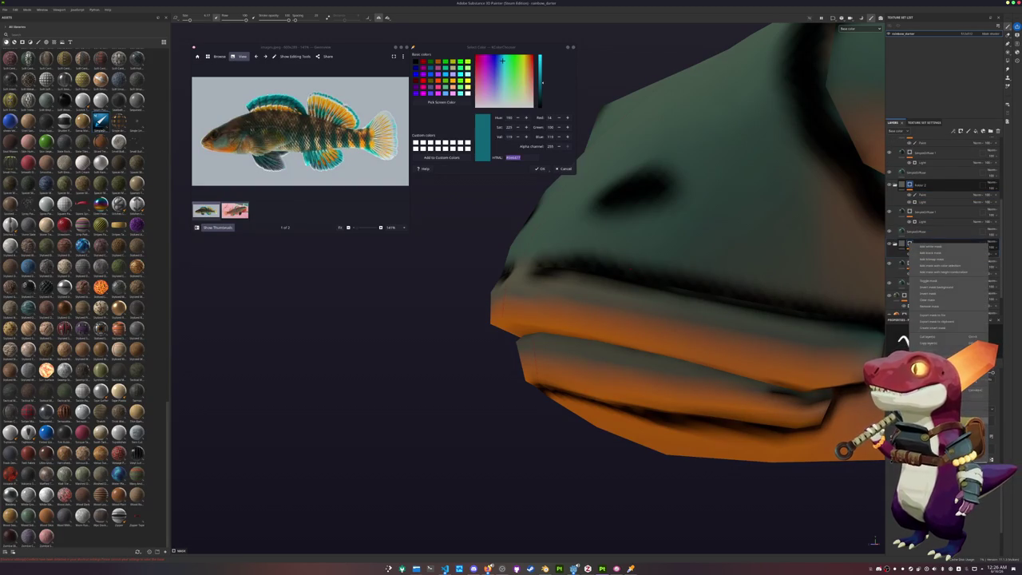
left_click(931, 247)
Brush the fish's lips solid orange.
left_click_drag(527, 320, 831, 339)
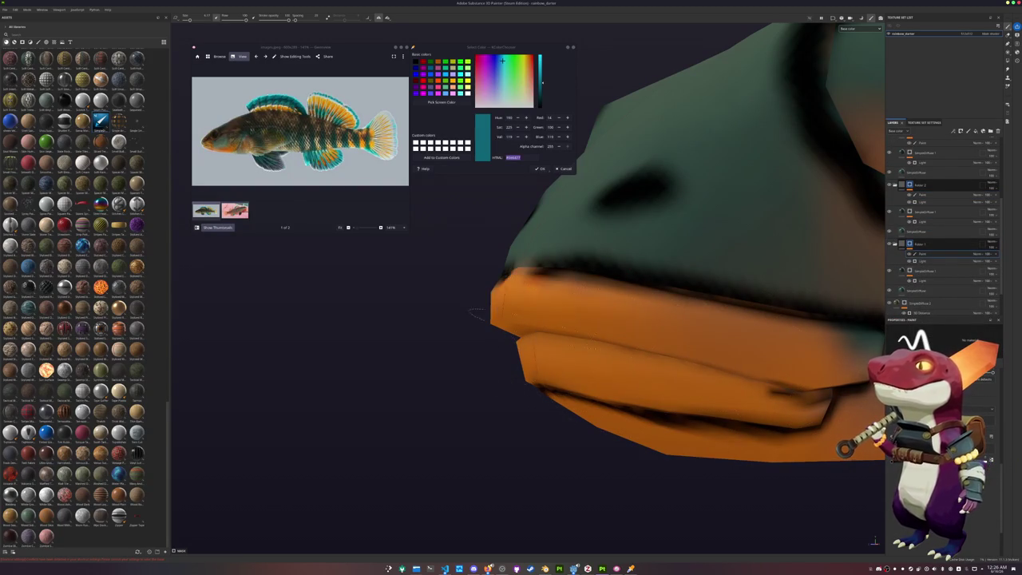
left_click_drag(575, 363, 622, 345, "alt")
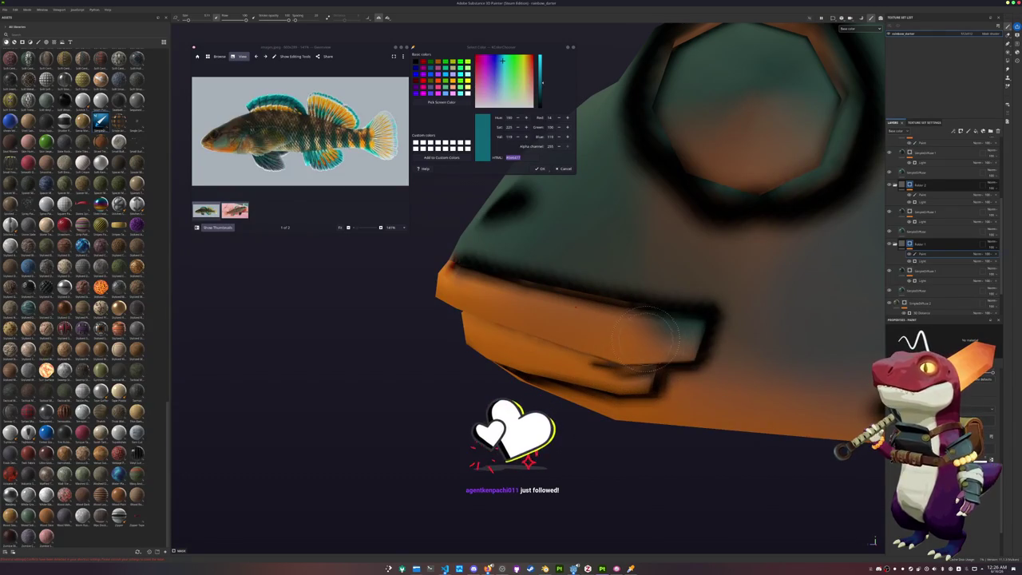
scroll(678, 331, "down", 3)
Lower the top face-lines layer's opacity so the eye, mouth and cheek strokes fade.
left_click_drag(679, 331, 623, 320, "alt")
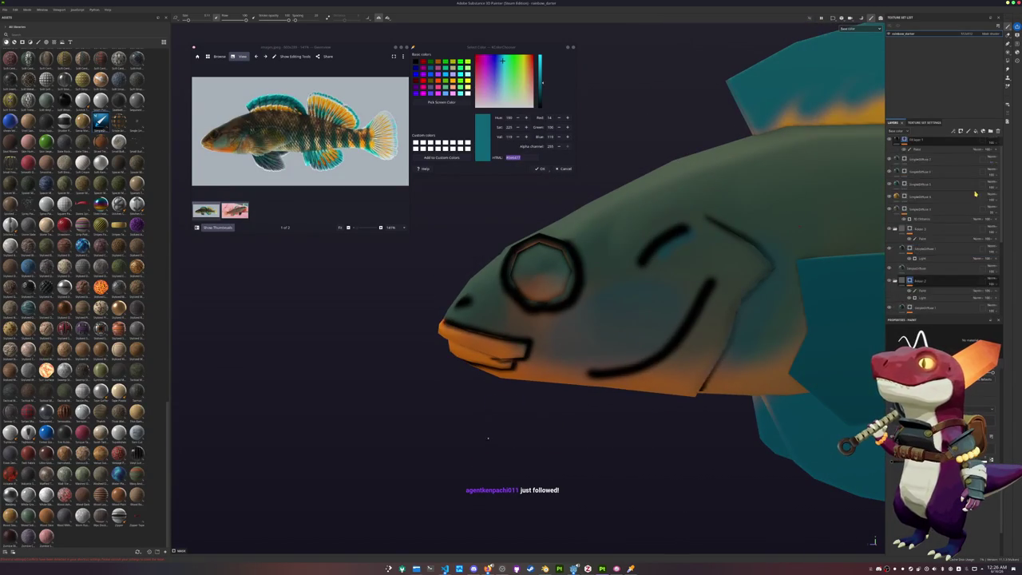
left_click(984, 156)
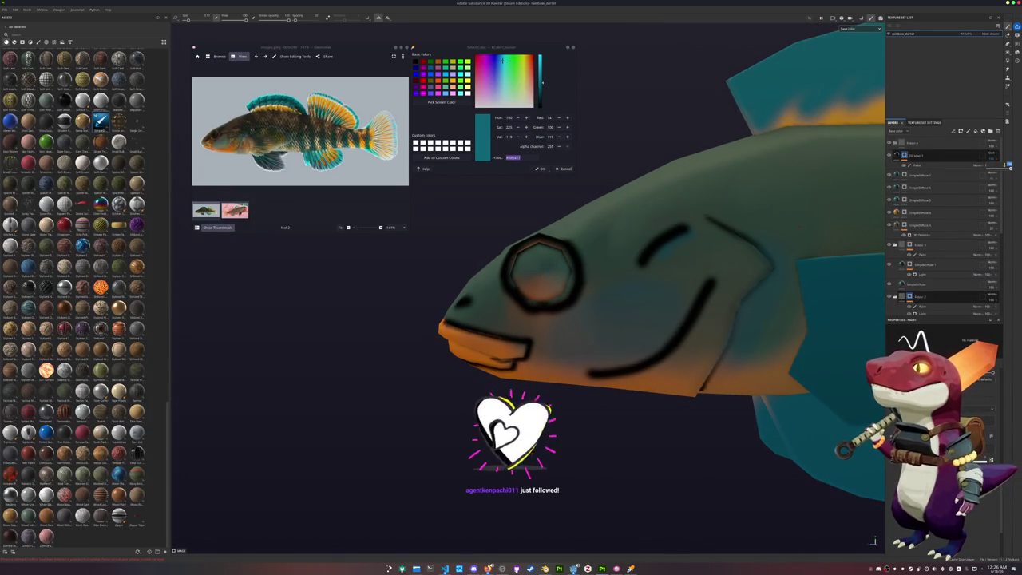
left_click(1010, 169)
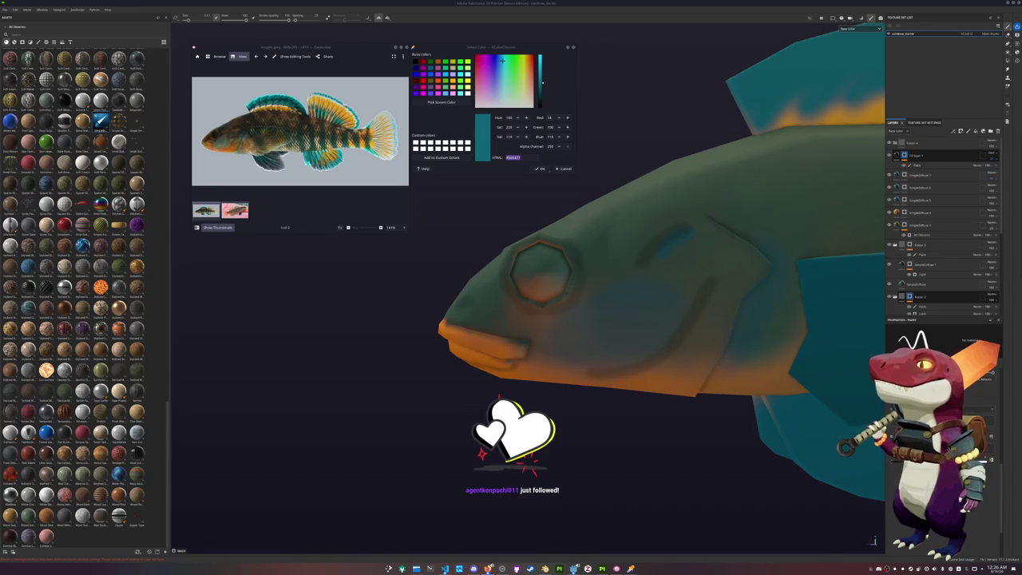
scroll(572, 353, "down", 2)
On the paint layer under Stripes 1, paint a dark ray up the dorsal fin.
mouse_move(543, 354)
left_mouse_down("alt")
mouse_move(573, 354)
mouse_move(513, 303)
left_mouse_up("alt")
left_click(942, 165)
scroll(554, 280, "up", 1)
scroll(554, 280, "up", 1)
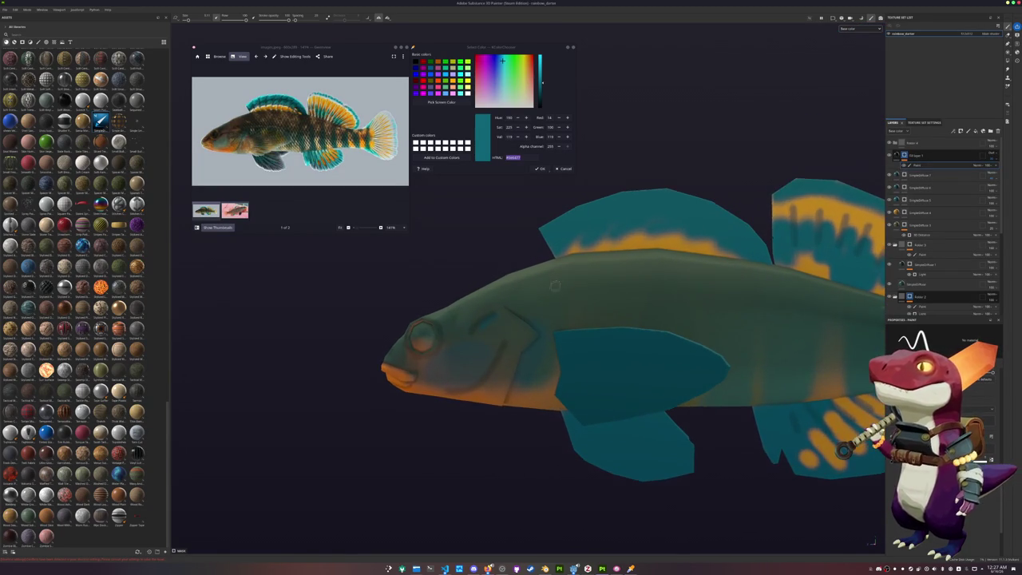
scroll(567, 336, "up", 1)
scroll(537, 372, "up", 1)
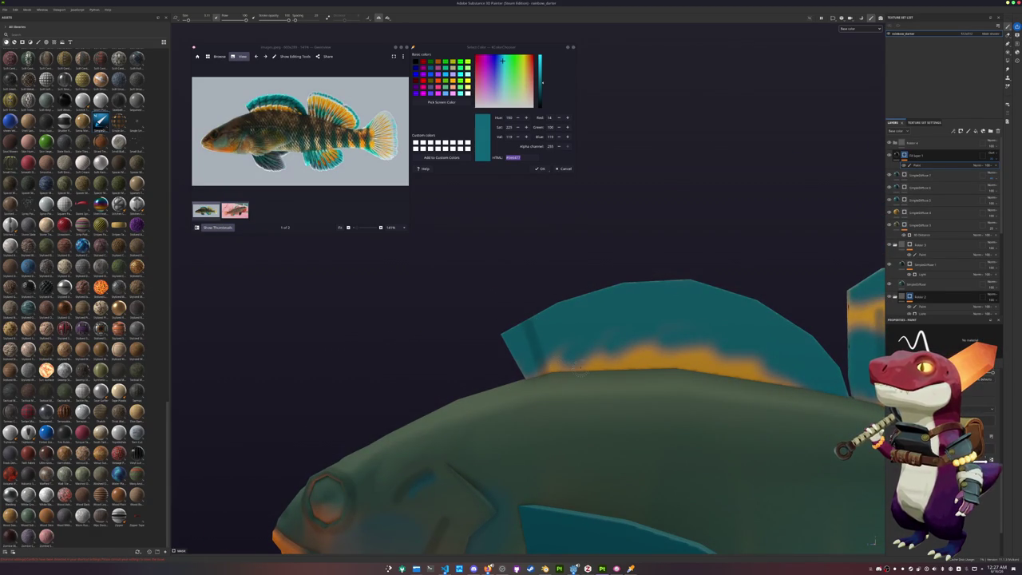
left_click_drag(592, 361, 610, 297)
Paint straight and diagonal dark rays across the front and rear dorsal fins.
left_click(664, 271, "shift")
left_click_drag(673, 364, 729, 278)
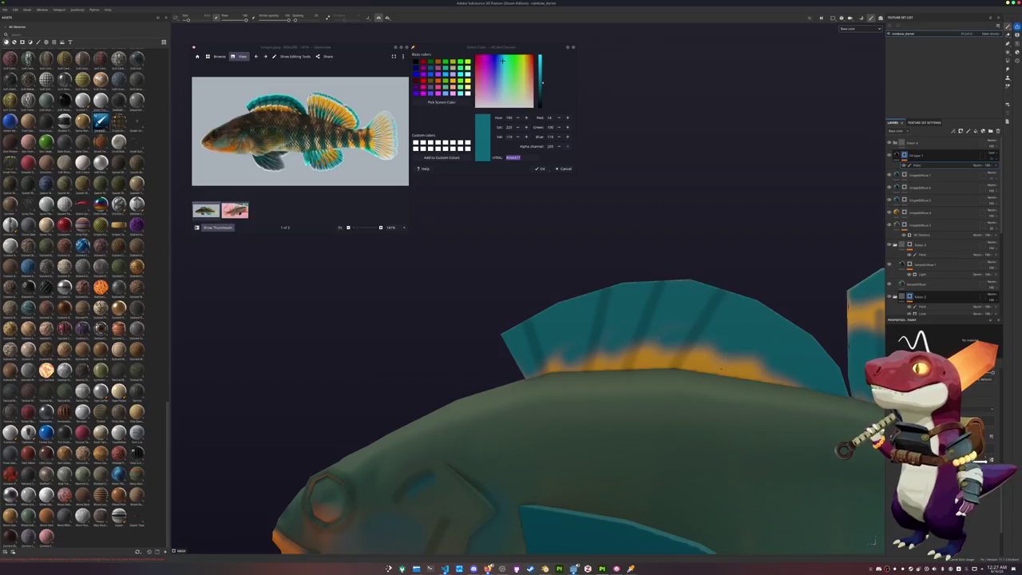
left_click(768, 297, "shift")
middle_click_drag(768, 297, 615, 296, "alt")
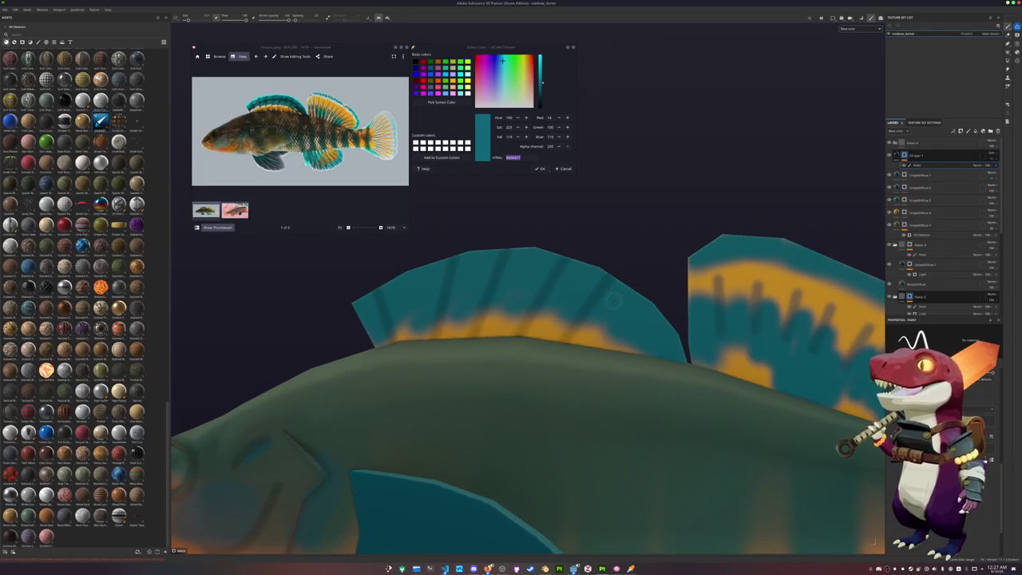
left_click_drag(620, 308, 653, 349)
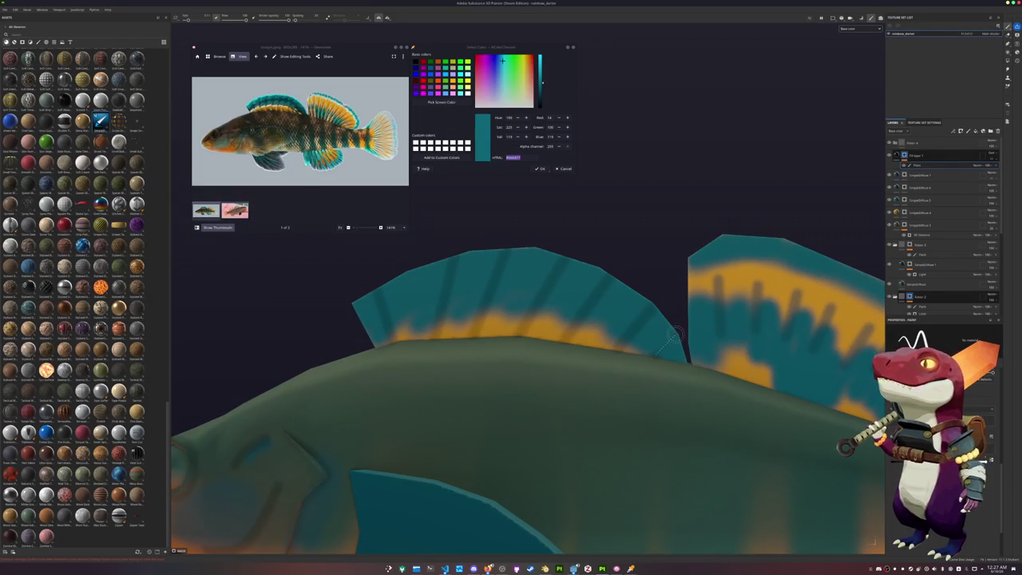
middle_click_drag(677, 334, 581, 361, "alt")
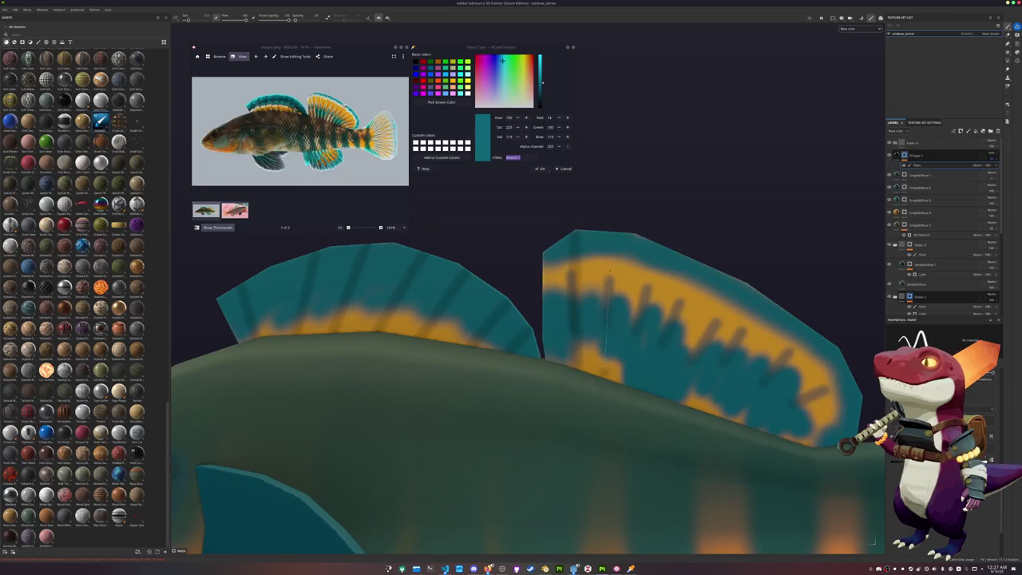
left_click(608, 280, "shift")
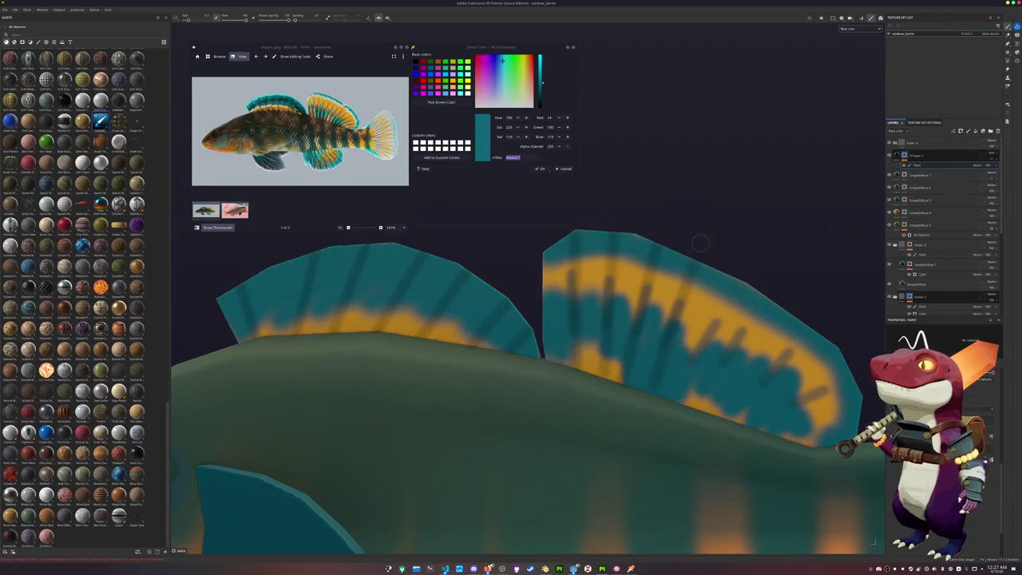
left_click_drag(744, 271, 677, 395)
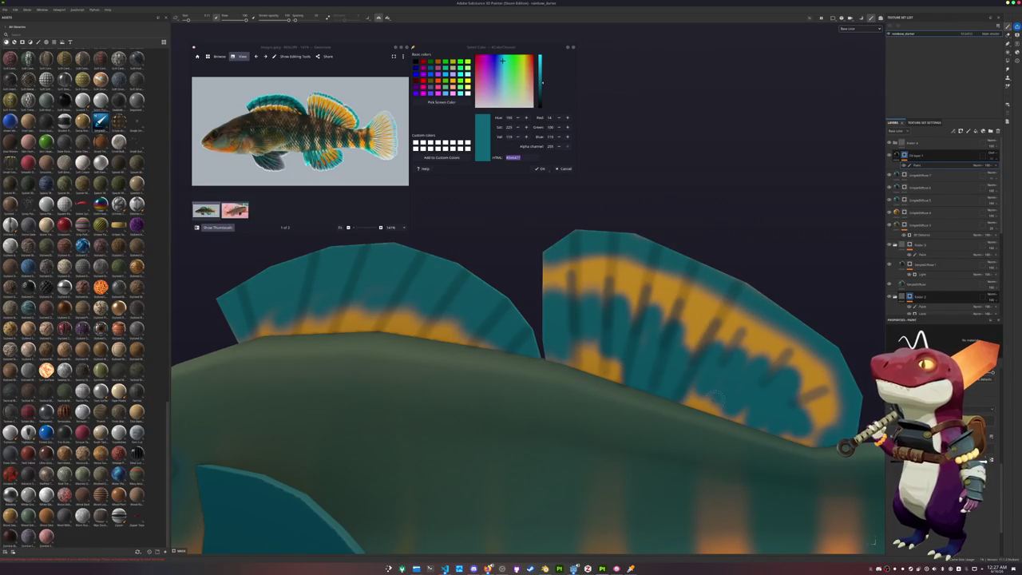
left_click(779, 301, "shift")
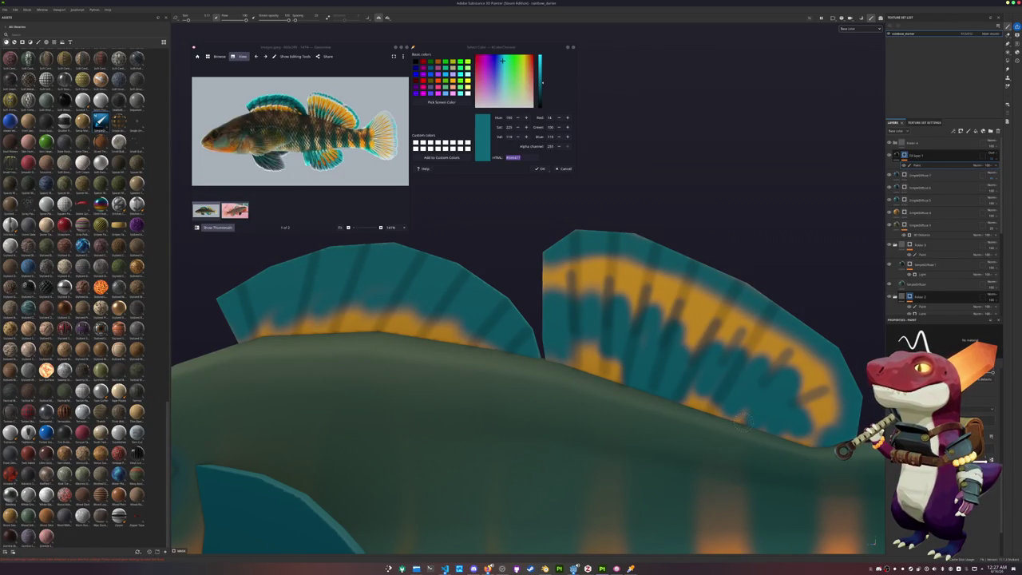
Pan and orbit the view to inspect the tail fin and body.
mouse_move(742, 426)
middle_mouse_down()
mouse_move(759, 320)
mouse_move(479, 312)
middle_mouse_up()
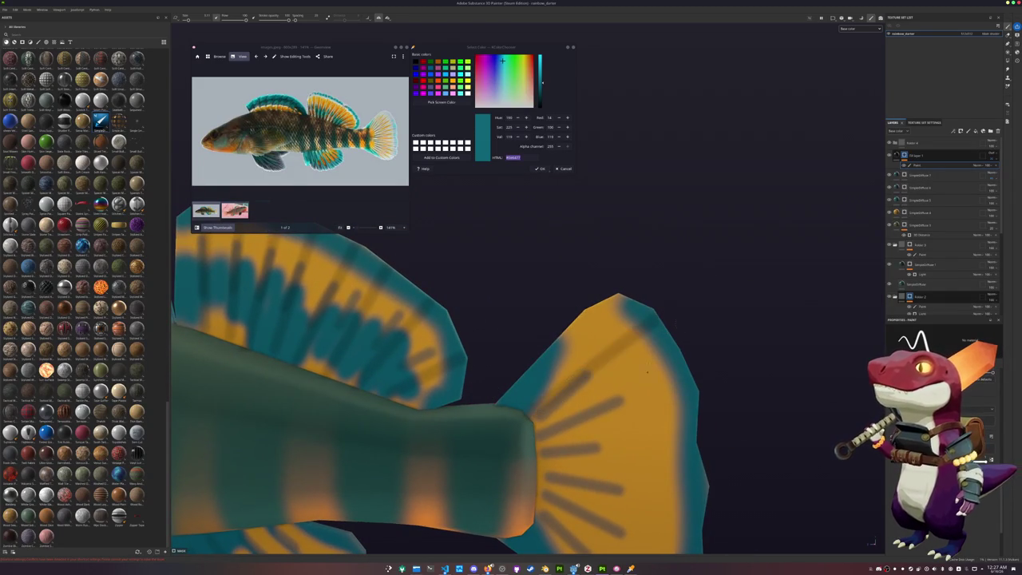
middle_click_drag(572, 431, 553, 331)
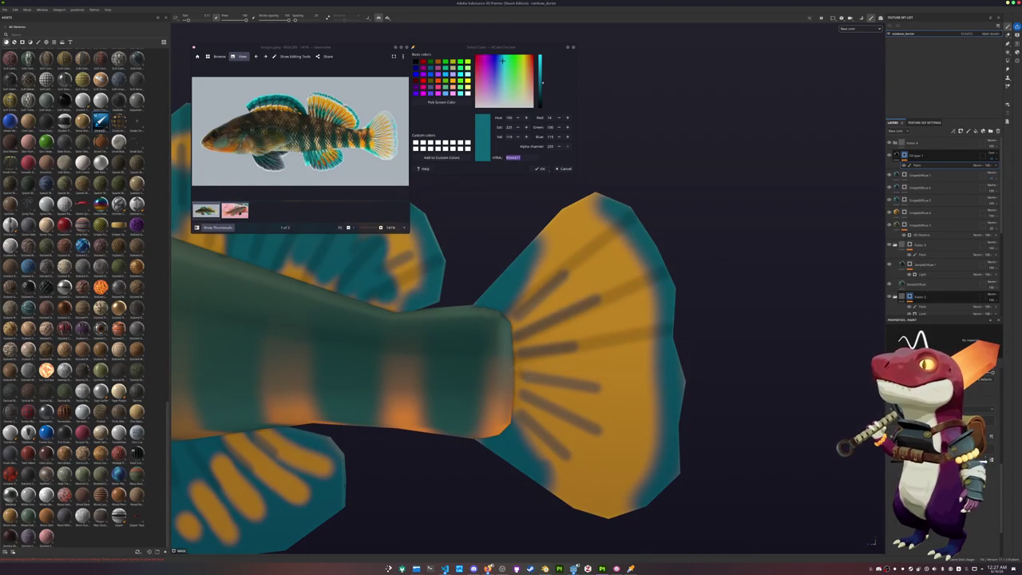
middle_click_drag(529, 390, 561, 330)
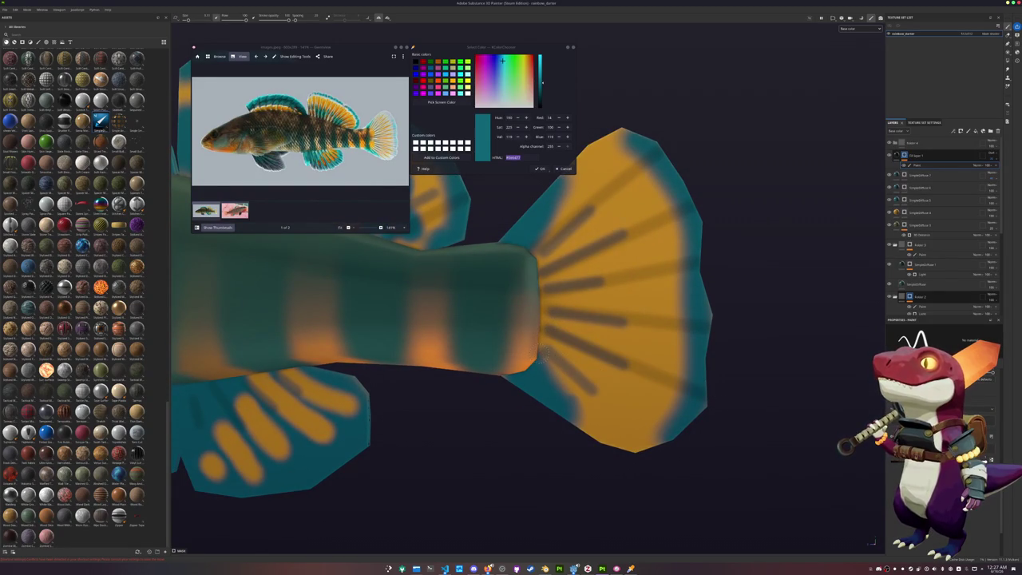
mouse_move(666, 463)
left_mouse_down("alt")
mouse_move(458, 412)
mouse_move(631, 376)
left_mouse_up("alt")
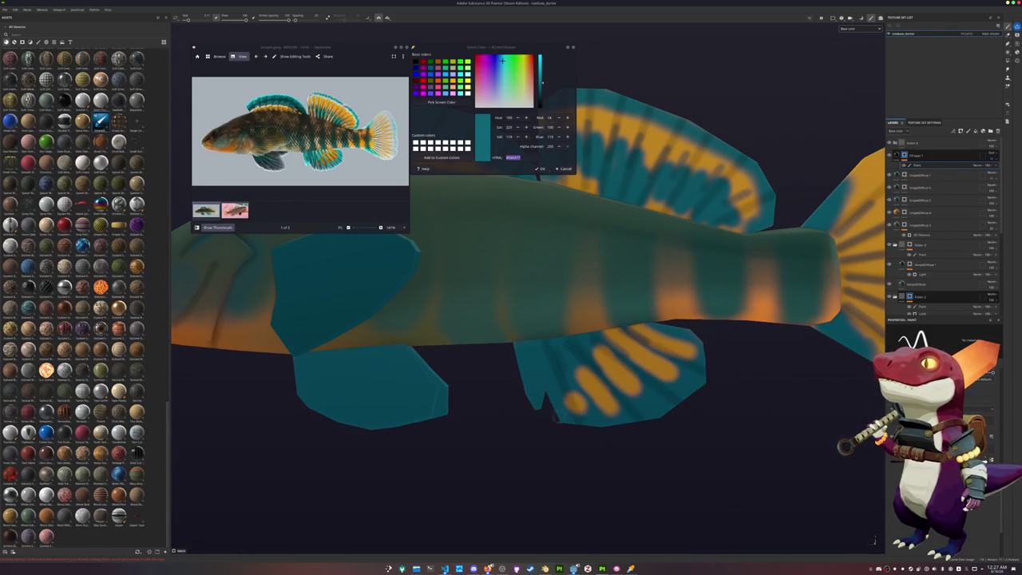
mouse_move(563, 472)
left_mouse_down("alt")
mouse_move(616, 402)
mouse_move(529, 407)
mouse_move(462, 336)
left_mouse_up("alt")
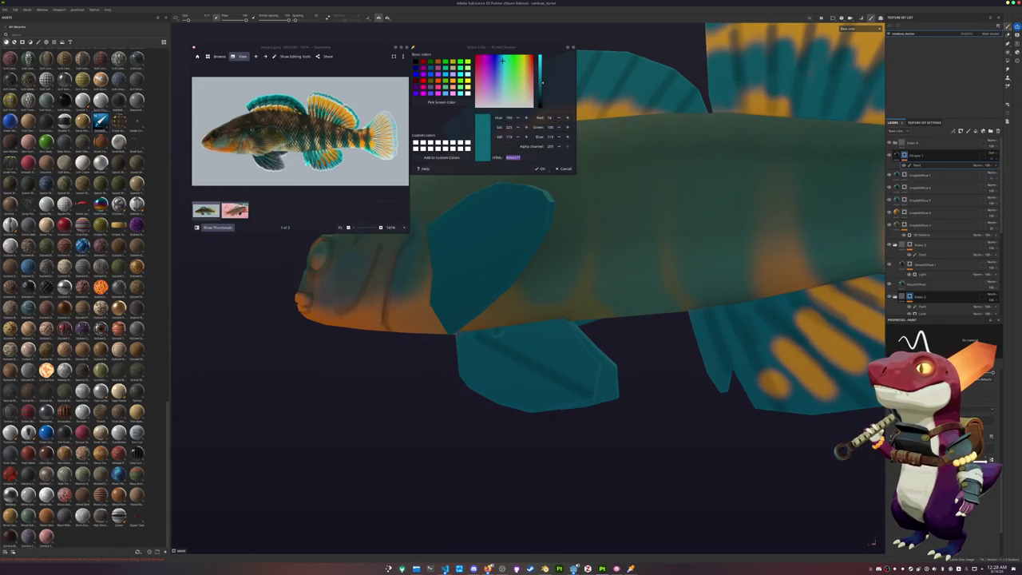
Orbit and zoom around the fish to inspect the lower fins, ending at a side view.
left_click_drag(580, 346, 459, 342, "alt")
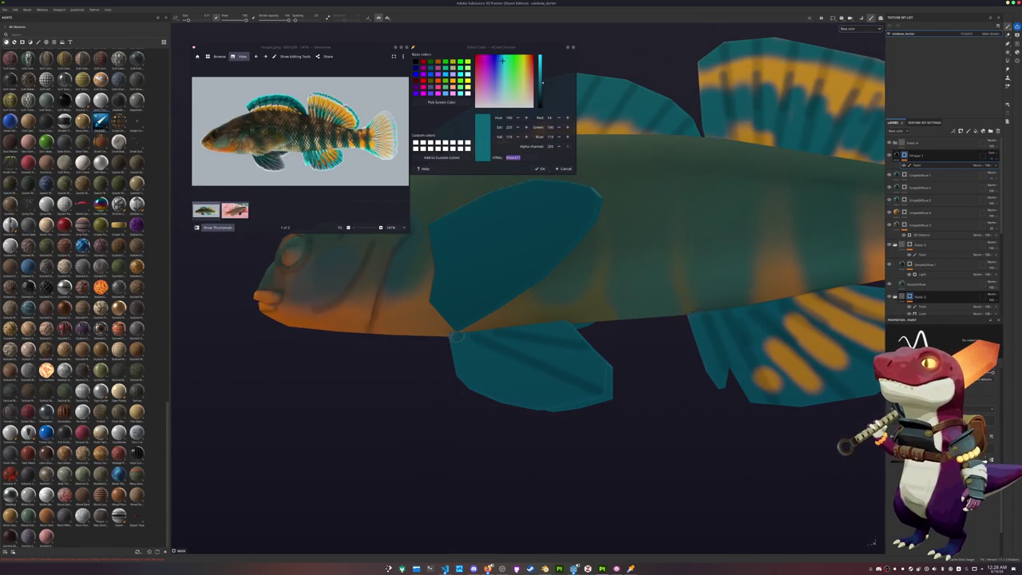
scroll(471, 413, "up", 2)
scroll(433, 392, "up", 3)
mouse_move(433, 392)
left_mouse_down("alt")
mouse_move(506, 381)
mouse_move(489, 295)
left_mouse_up("alt")
mouse_move(508, 369)
left_mouse_down("alt")
mouse_move(342, 376)
mouse_move(643, 386)
mouse_move(570, 360)
mouse_move(527, 373)
mouse_move(625, 309)
left_mouse_up("alt")
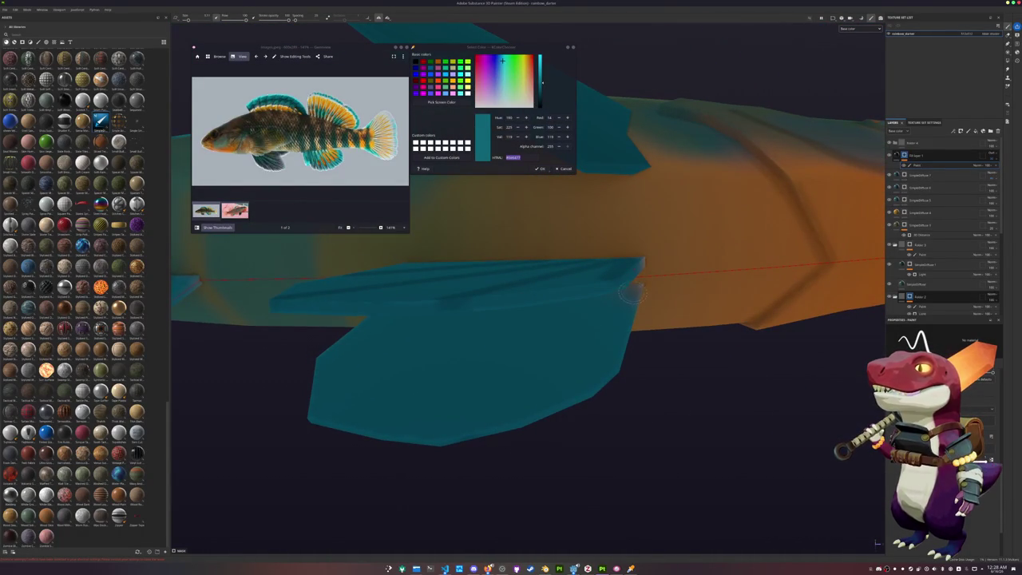
left_click_drag(621, 369, 647, 296, "alt")
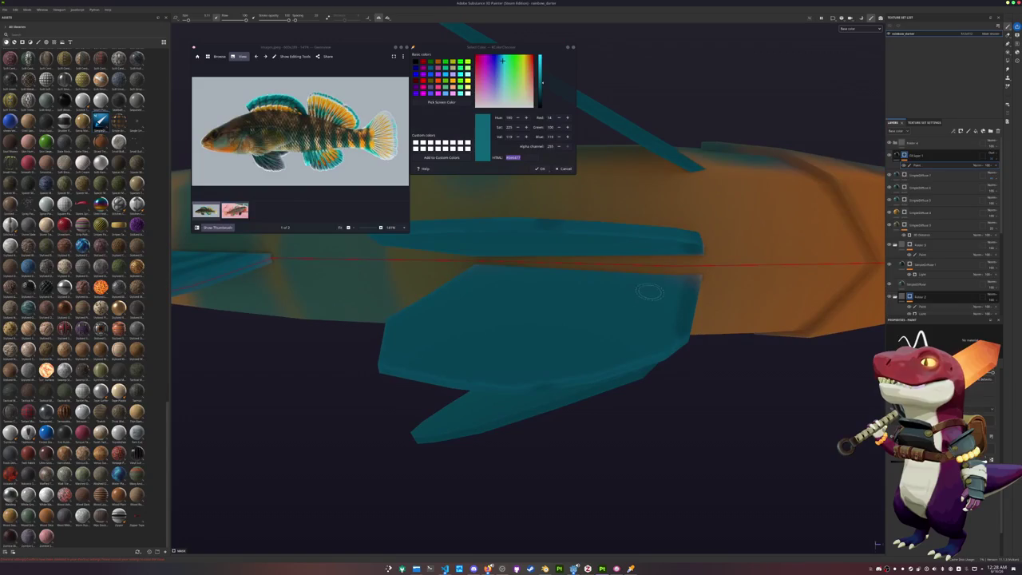
mouse_move(529, 349)
left_mouse_down("alt")
mouse_move(661, 323)
mouse_move(655, 377)
mouse_move(666, 336)
mouse_move(737, 278)
left_mouse_up("alt")
left_click_drag(537, 355, 647, 313, "alt")
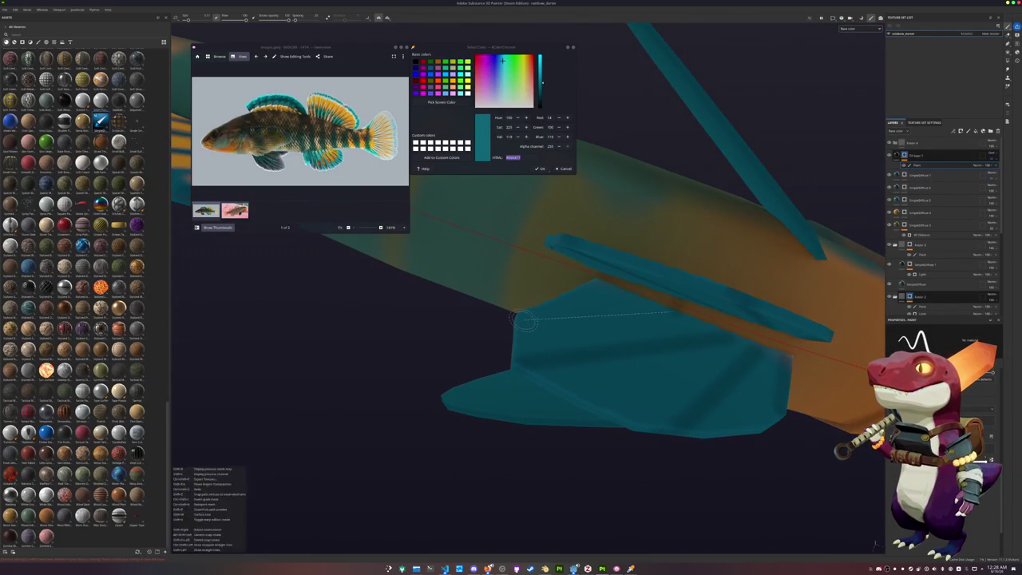
left_click_drag(537, 321, 535, 280, "alt")
left_click_drag(523, 318, 689, 307, "alt")
scroll(573, 320, "up", 2)
scroll(688, 307, "up", 2)
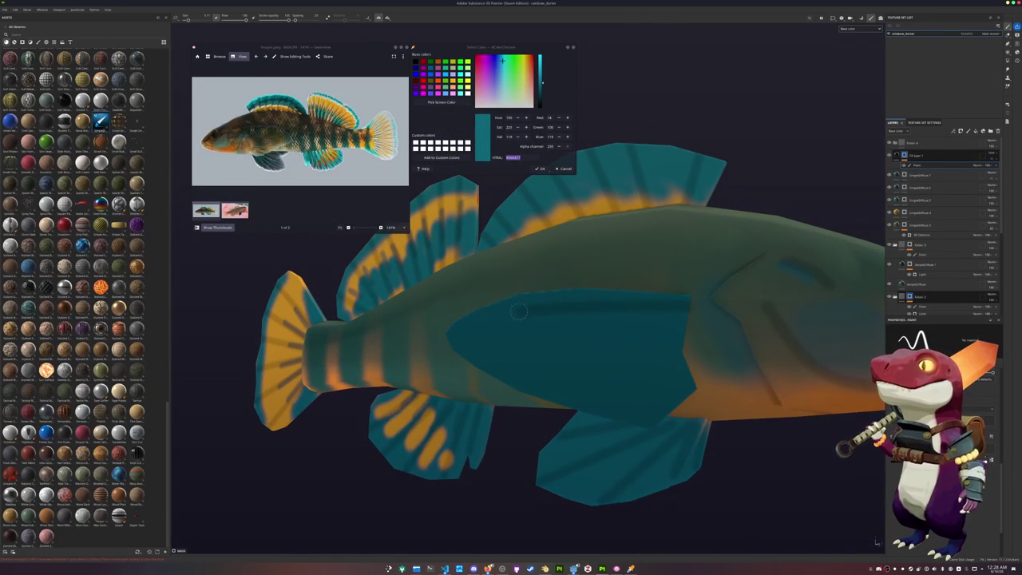
Paint four straight darker teal streaks along the flank and lower body.
left_click(673, 332)
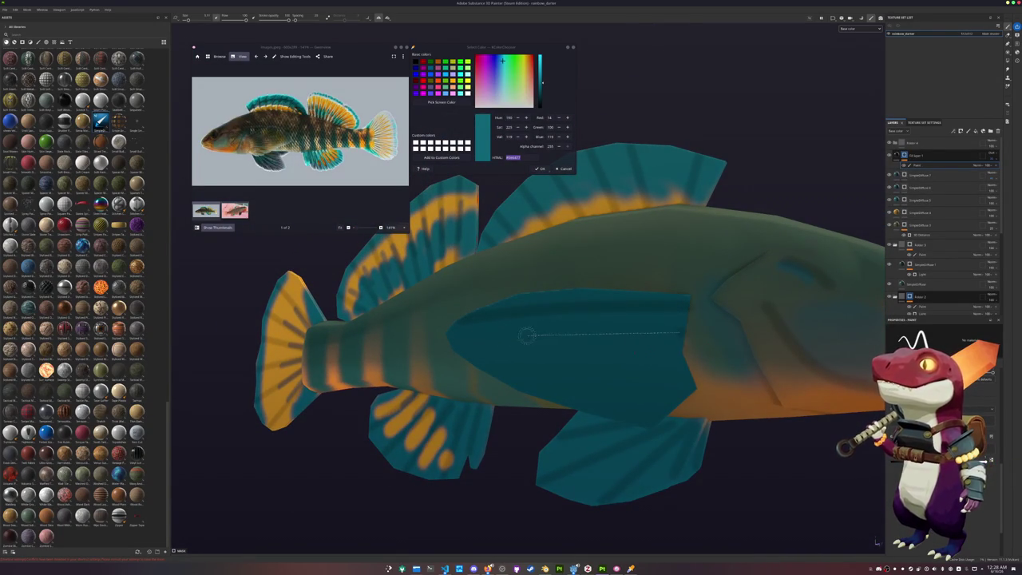
left_click(461, 335, "shift")
left_click(675, 359)
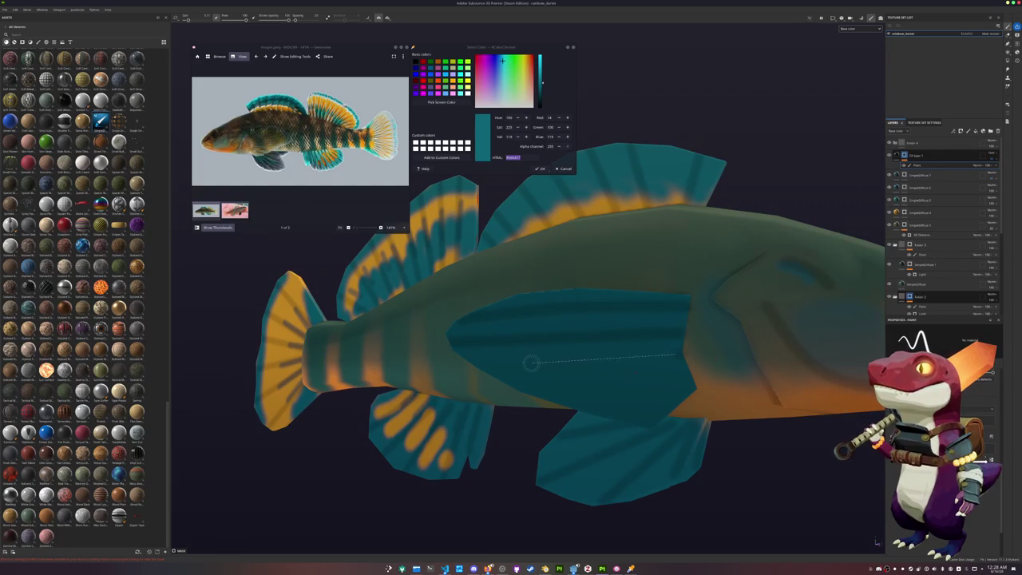
left_click(488, 363, "shift")
left_click(684, 376)
left_click(561, 401, "shift")
left_click(689, 384)
left_click(617, 424, "shift")
Review the fins from the front, then add a new empty layer at the top of the stack.
mouse_move(617, 425)
left_mouse_down("alt")
mouse_move(519, 450)
mouse_move(605, 400)
left_mouse_up("alt")
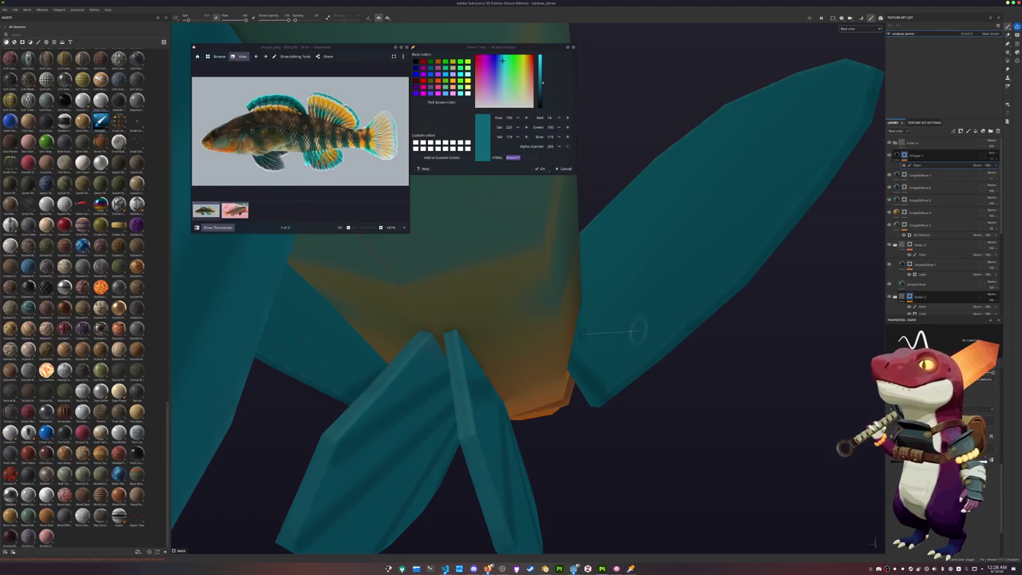
mouse_move(619, 336)
left_mouse_down("alt")
mouse_move(569, 394)
mouse_move(546, 393)
left_mouse_up("alt")
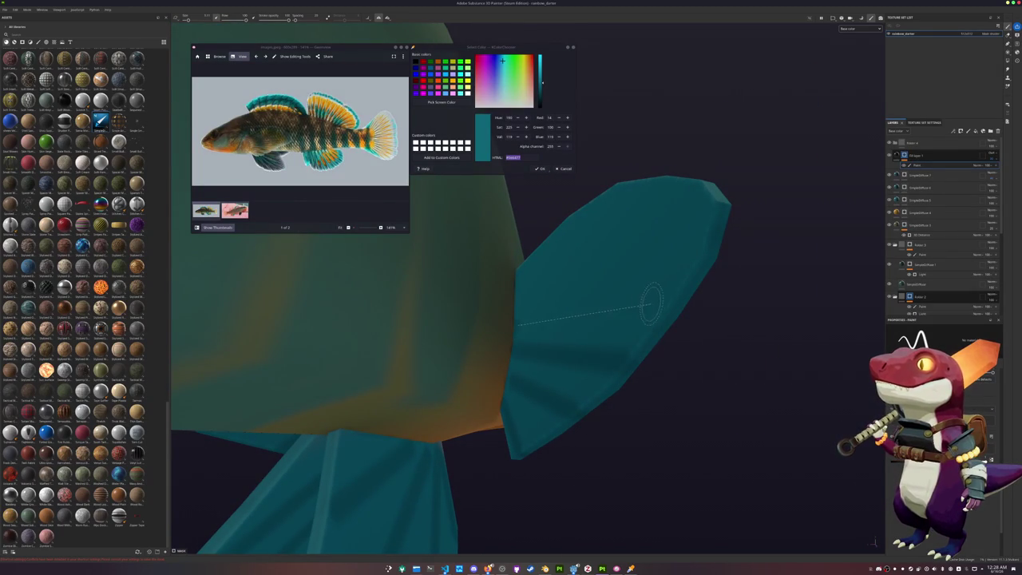
mouse_move(609, 357)
left_mouse_down("alt")
mouse_move(605, 316)
mouse_move(584, 354)
mouse_move(521, 288)
left_mouse_up("alt")
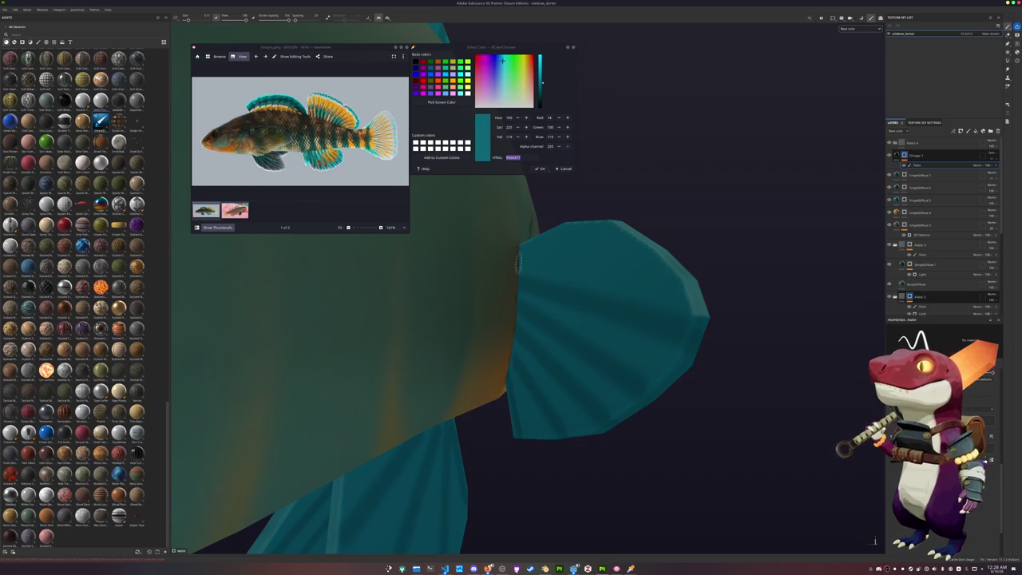
scroll(679, 256, "down", 5)
mouse_move(685, 262)
left_mouse_down("alt")
mouse_move(374, 335)
mouse_move(595, 337)
mouse_move(831, 186)
left_mouse_up("alt")
key("ctrl+d")
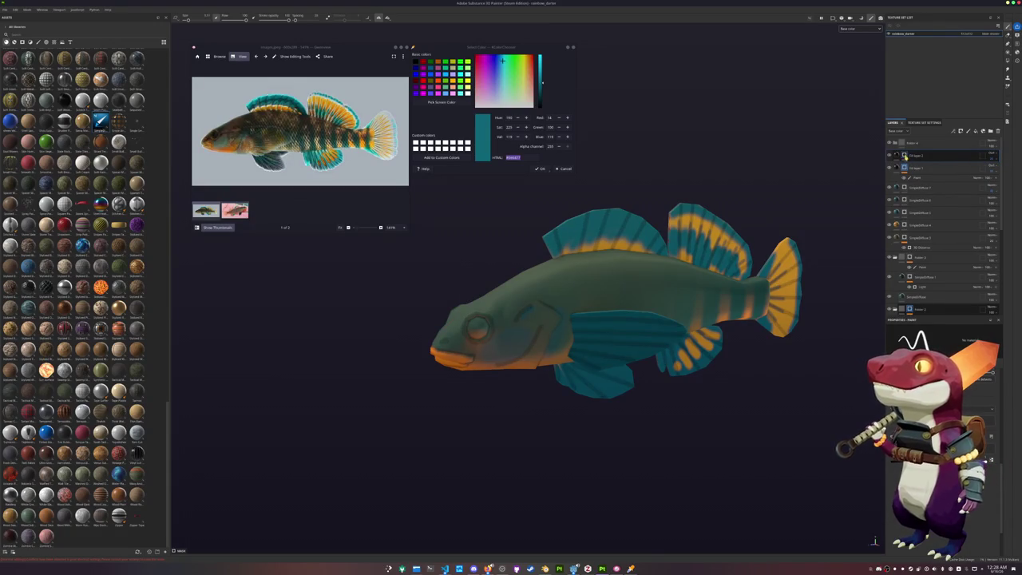
Add a fill to the new layer using the checker texture with a projection mode.
right_click(906, 157)
left_click(922, 329)
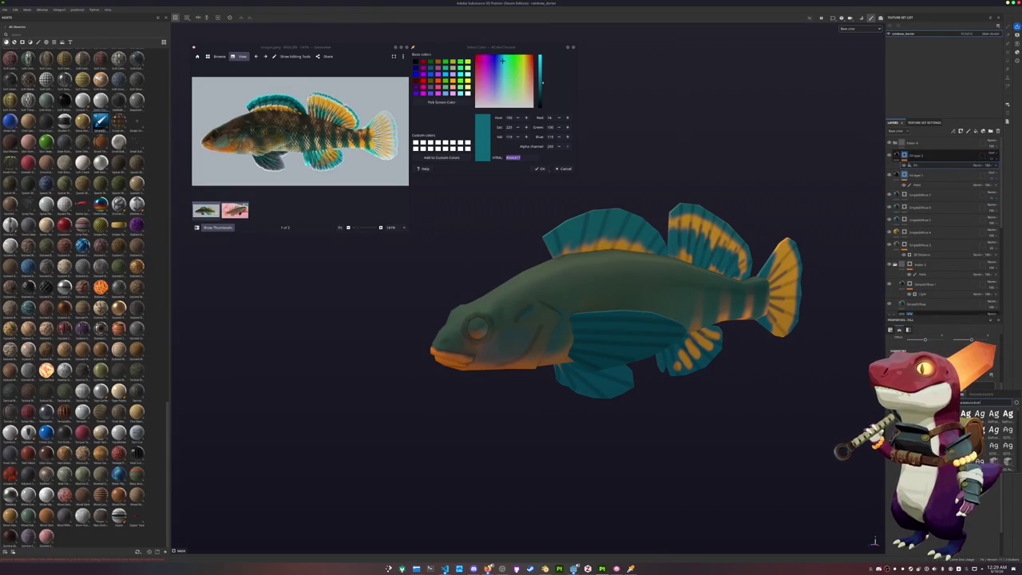
type("ll")
left_click(994, 413)
left_click(922, 350)
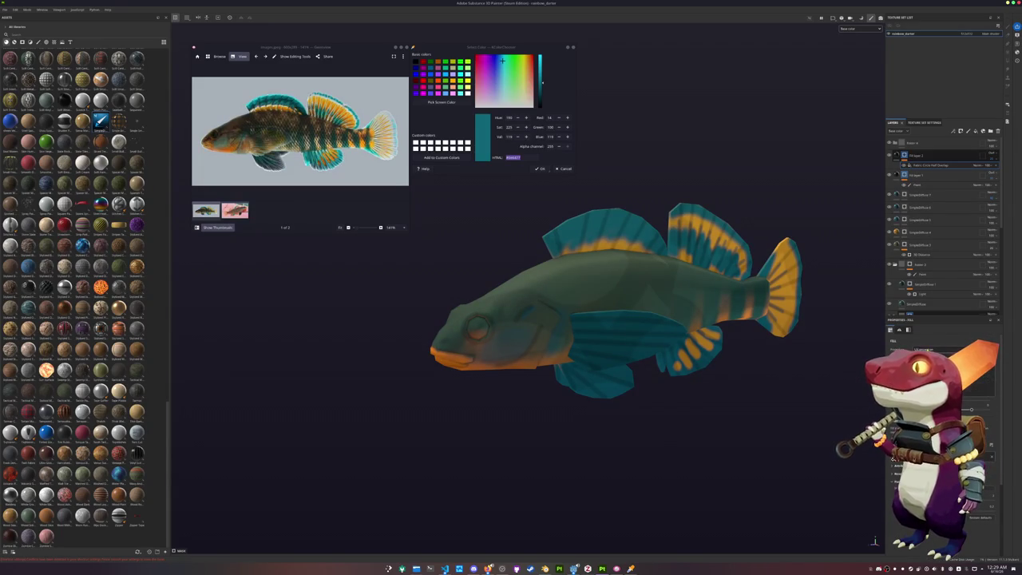
left_click(895, 459)
Rotate and adjust the projection box so the scale pattern aligns over the fish's body.
scroll(895, 459, "down", 3)
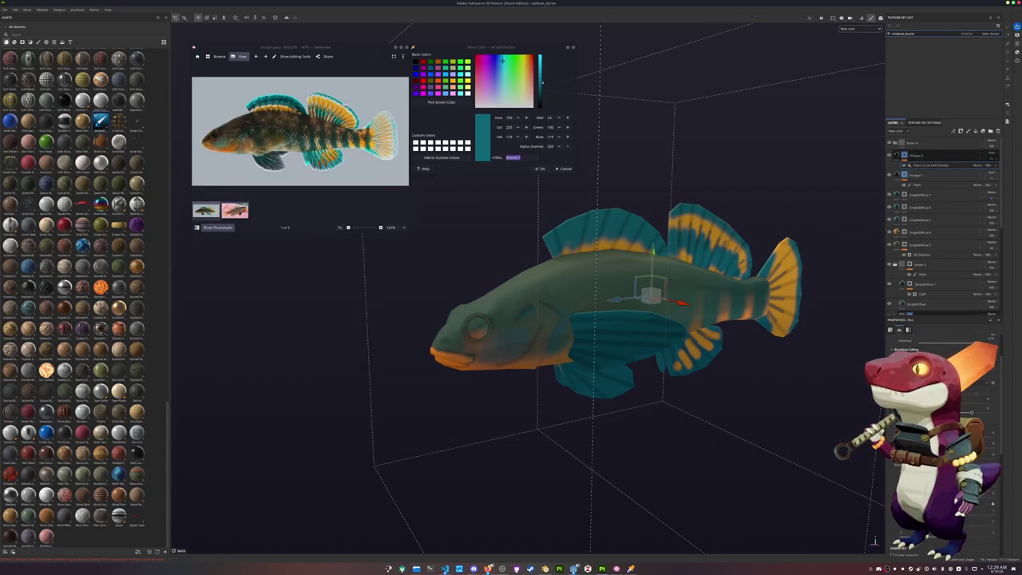
left_click_drag(650, 296, 651, 303)
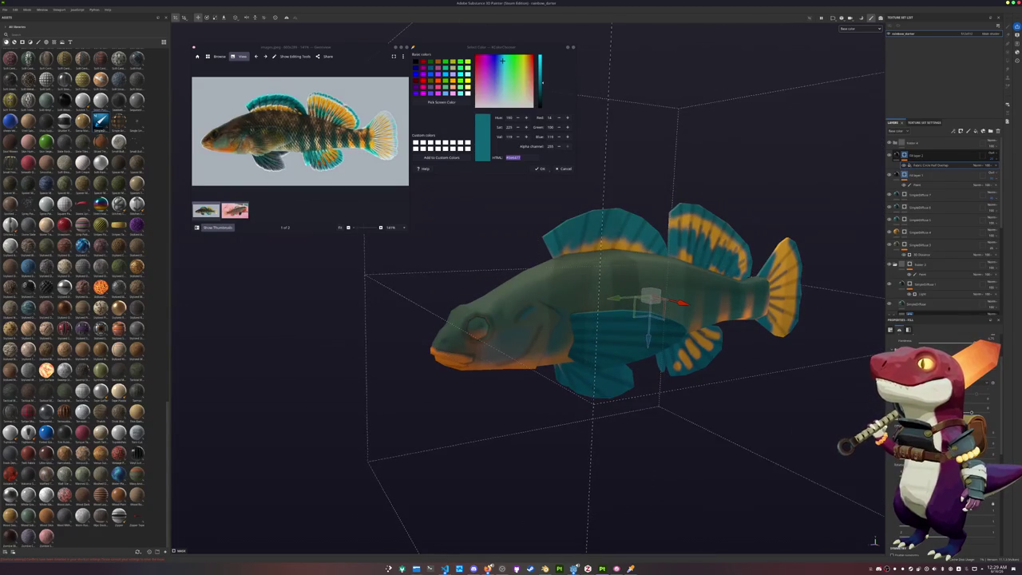
left_click_drag(651, 301, 1008, 495)
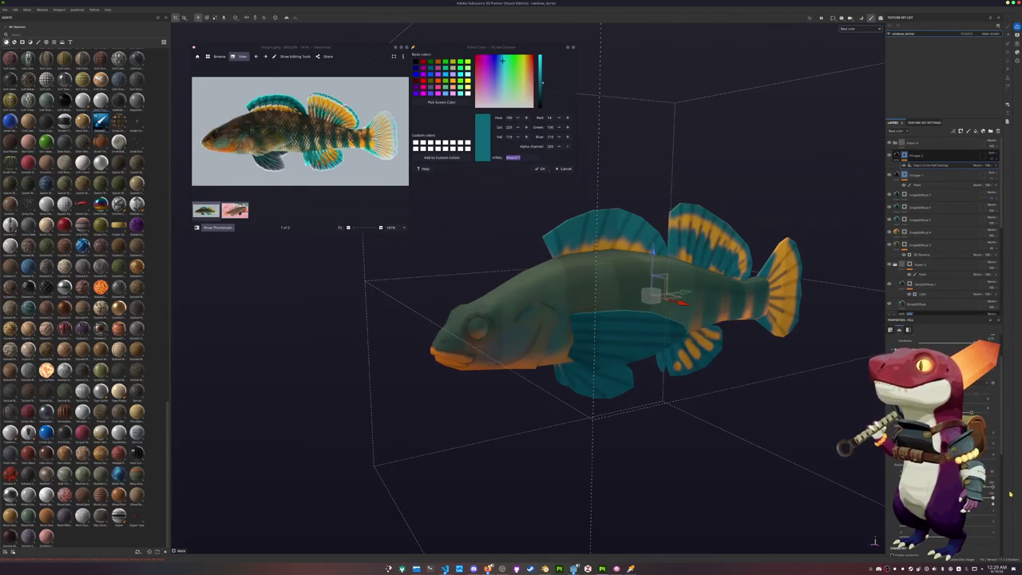
left_click_drag(651, 276, 651, 339)
left_click_drag(1003, 489, 1000, 488)
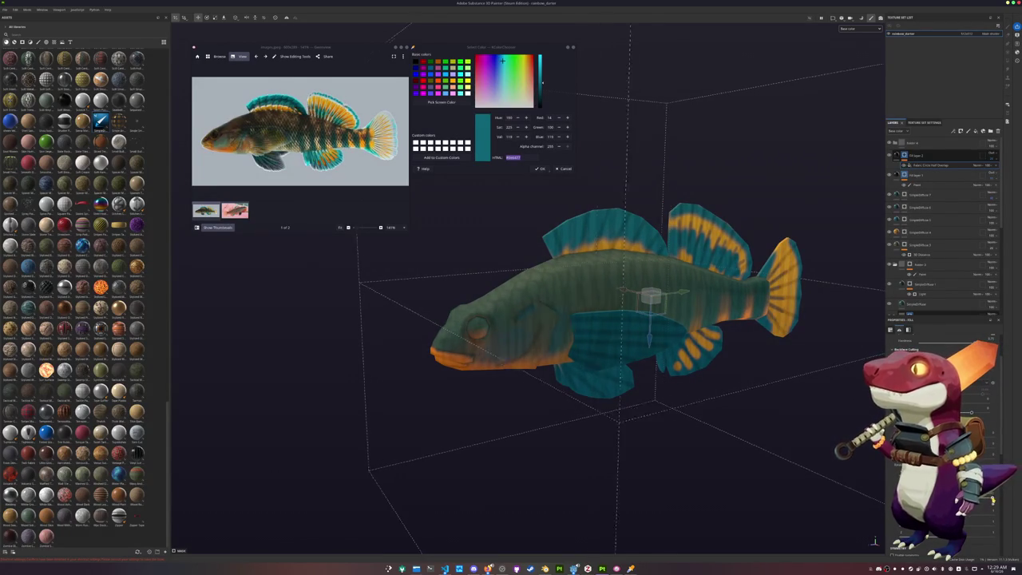
left_click_drag(651, 299, 680, 302)
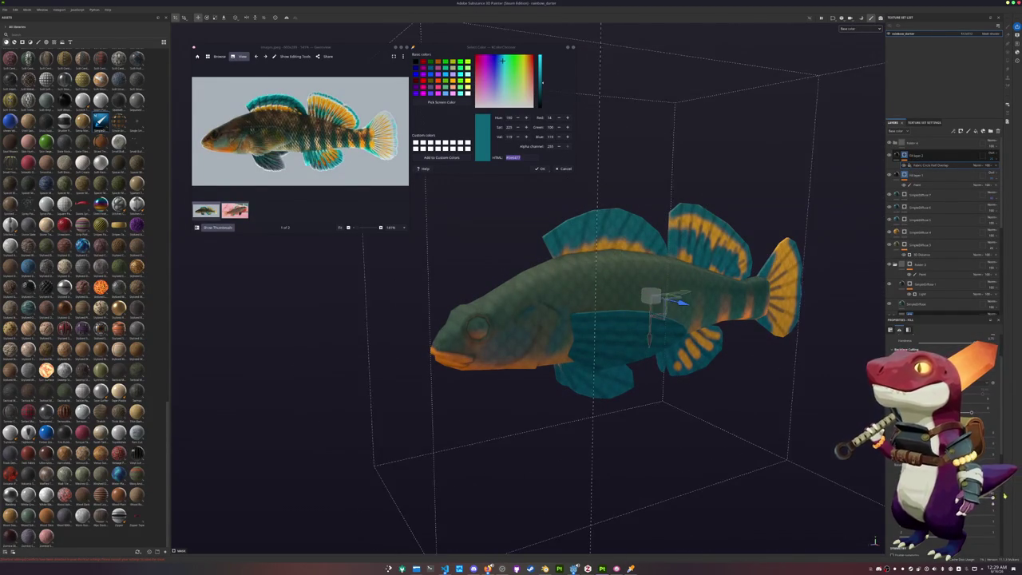
key("f")
key("1")
right_click(903, 155)
Switch to polygon fill and mask the scale pattern layer with a Light generator.
left_click(931, 317)
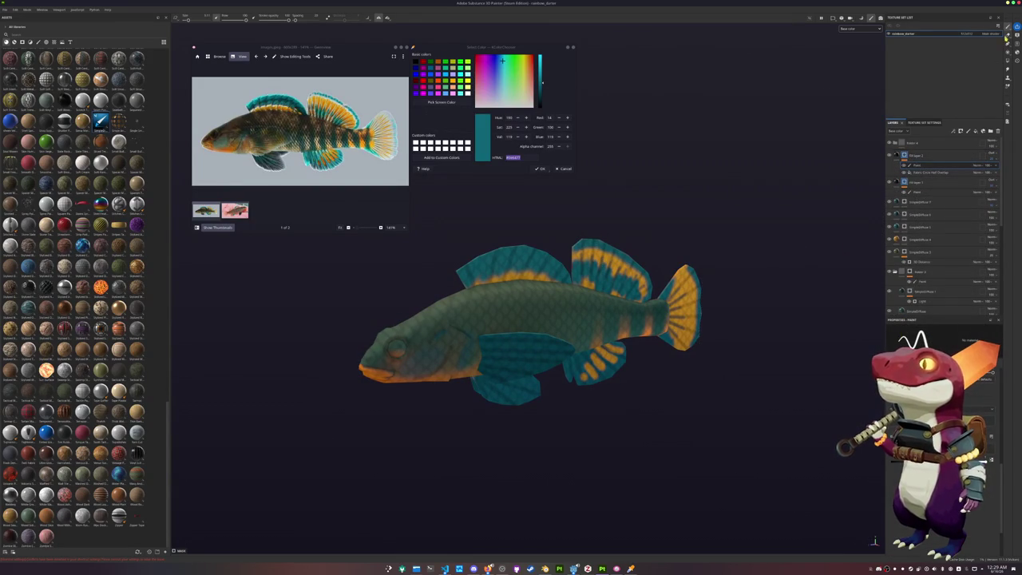
left_click(1008, 61)
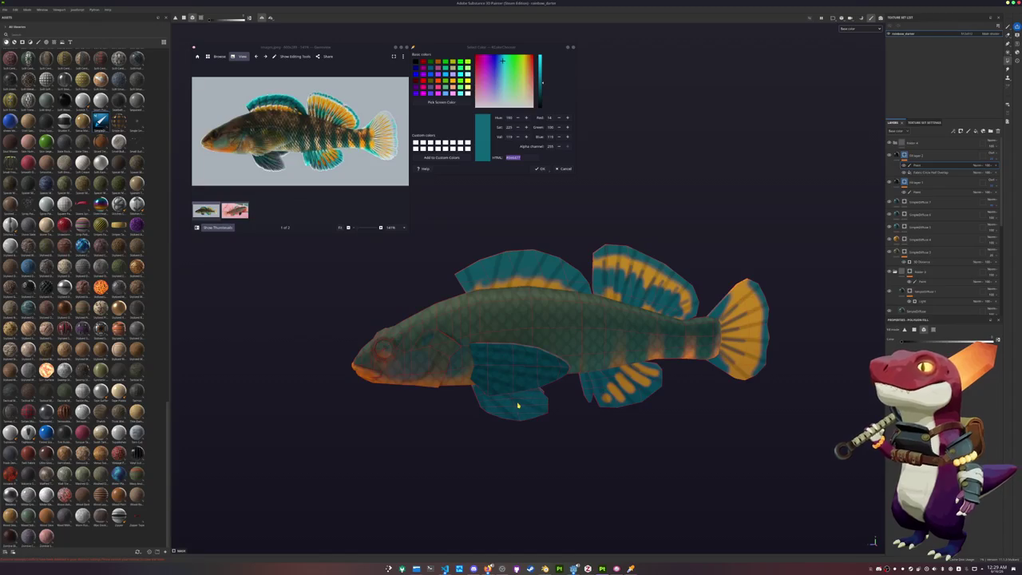
left_click_drag(516, 379, 468, 388, "alt")
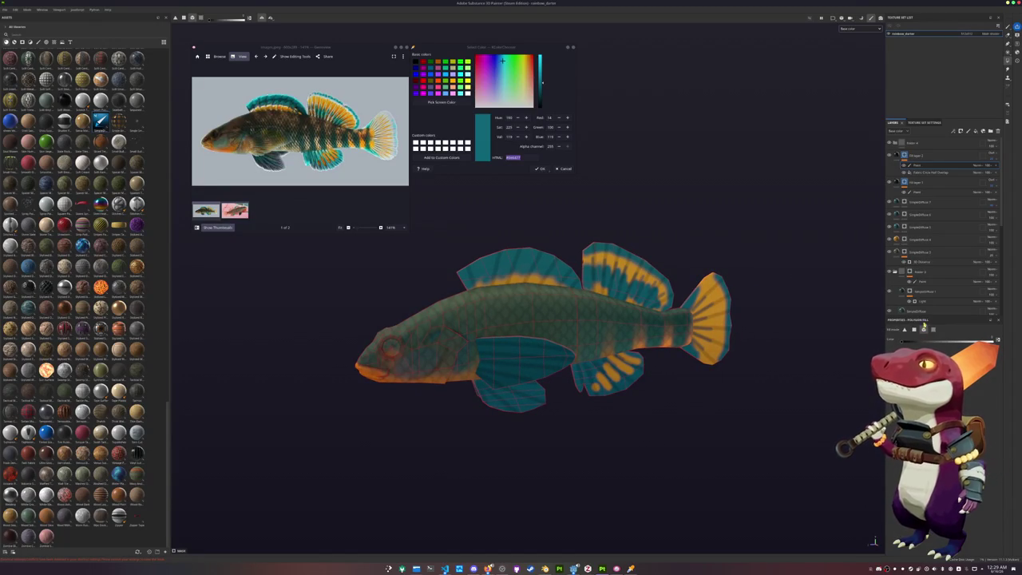
right_click(907, 157)
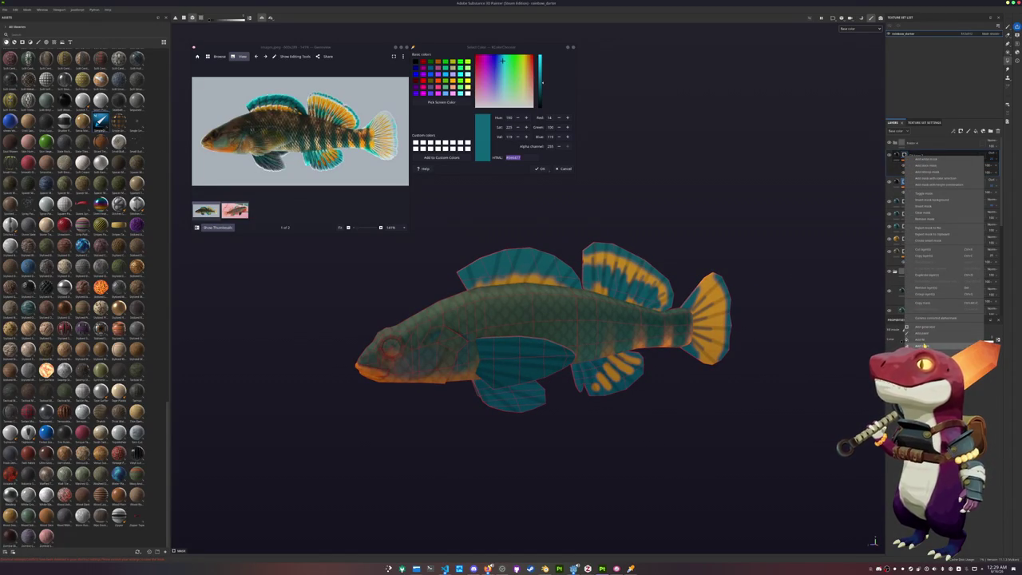
left_click(920, 326)
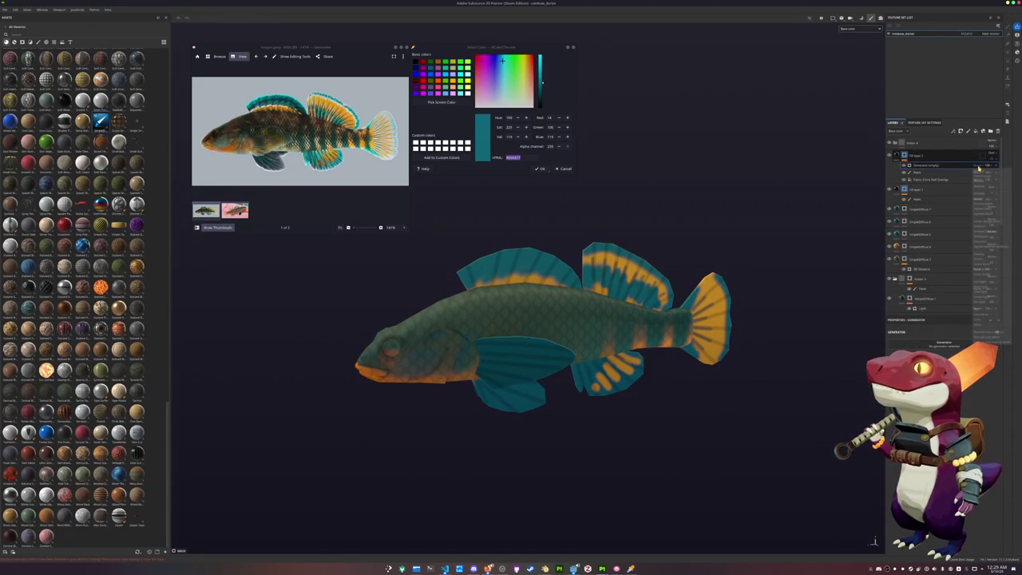
left_click(988, 194)
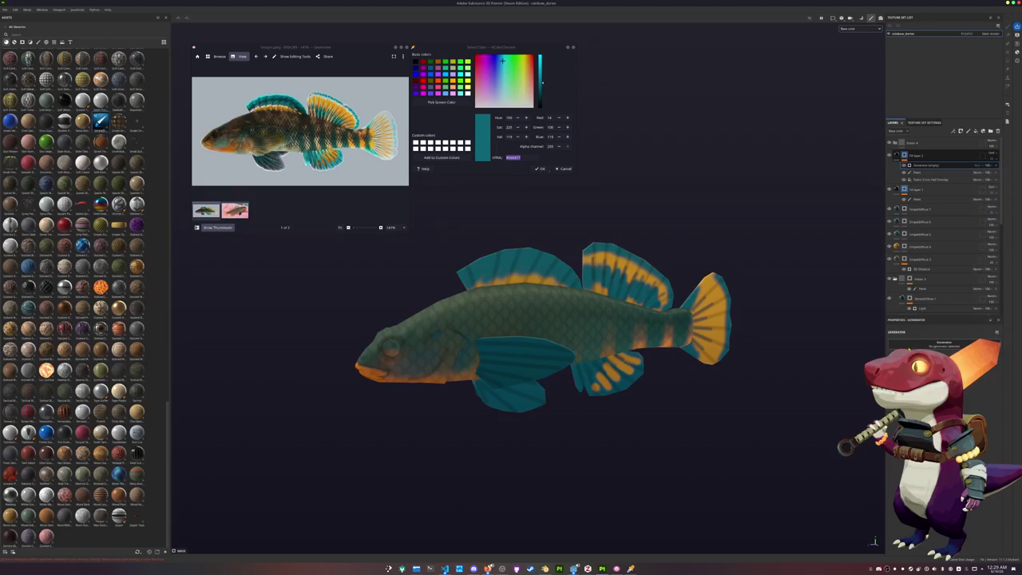
left_click(942, 346)
left_click(984, 396)
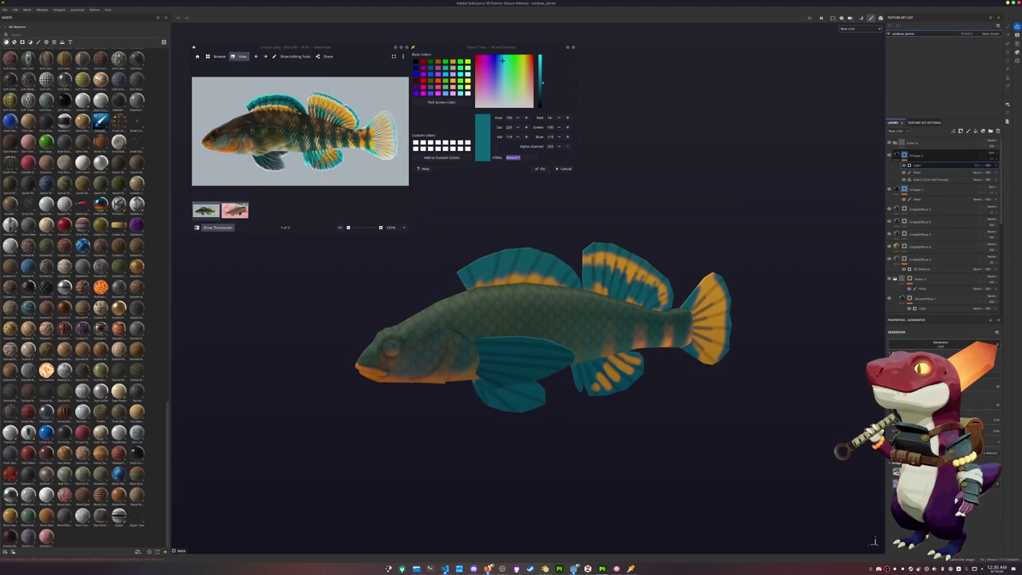
left_click_drag(559, 335, 737, 296, "alt")
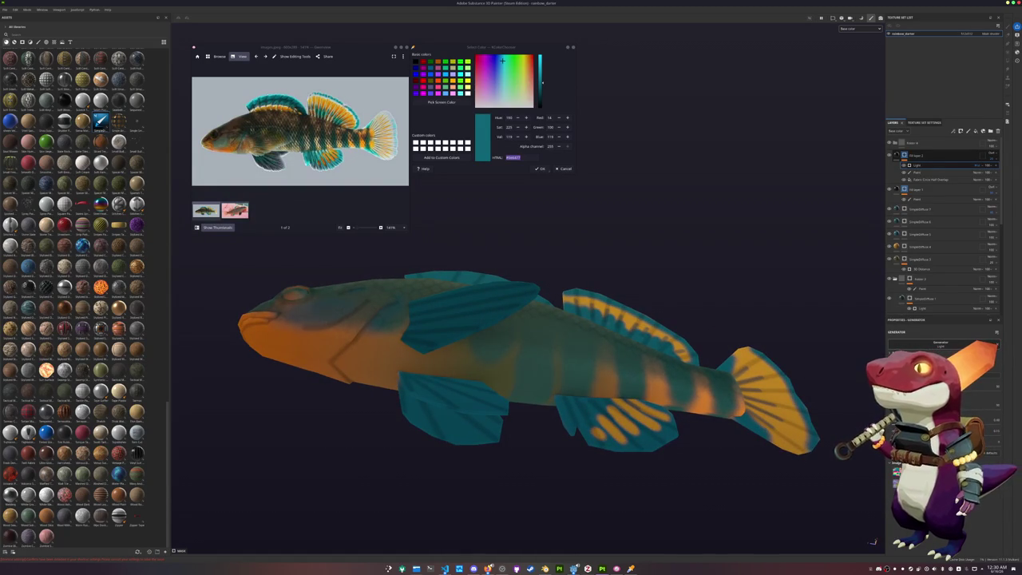
left_click_drag(771, 393, 719, 375, "alt")
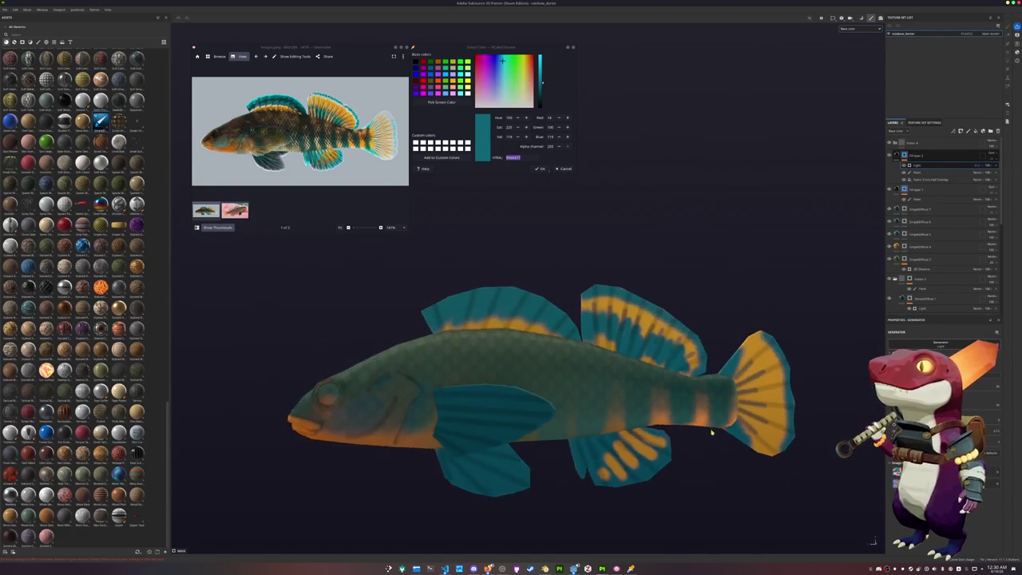
Add a paint layer to the fill layer's mask and return to the Paint tool.
left_click(923, 155)
right_click(904, 156)
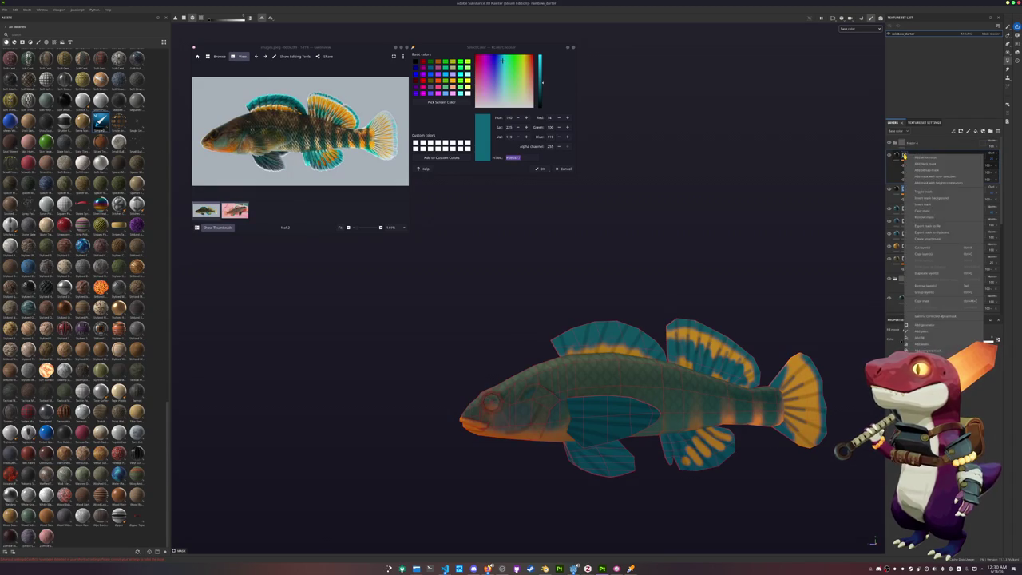
left_click(920, 330)
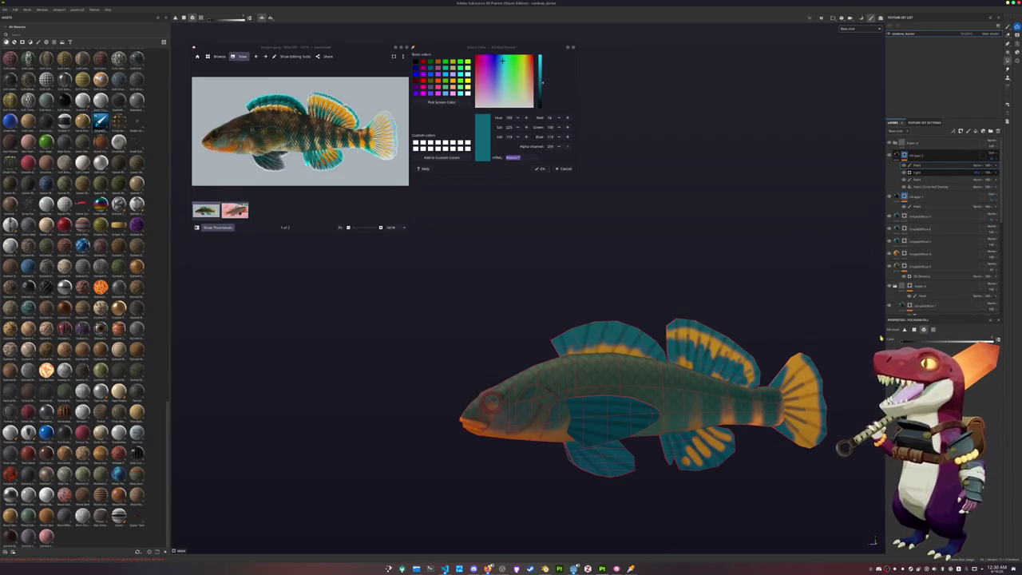
scroll(824, 340, "up", 3)
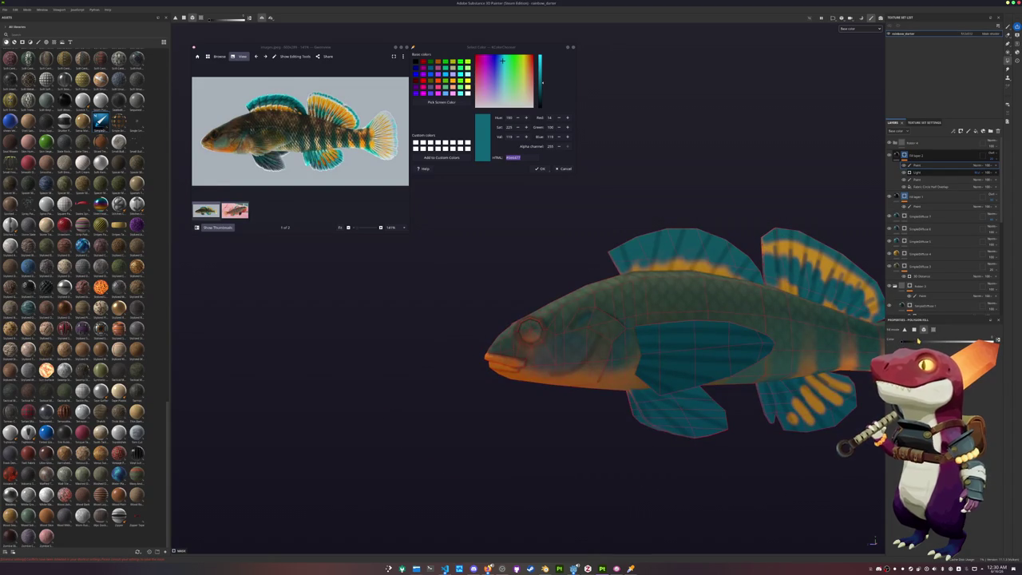
key("1")
scroll(510, 328, "up", 2)
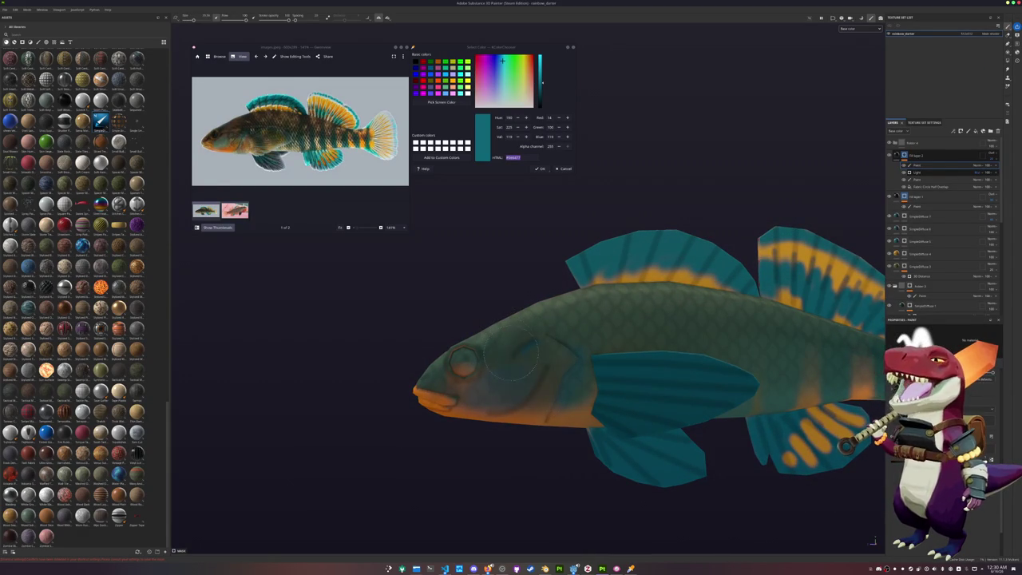
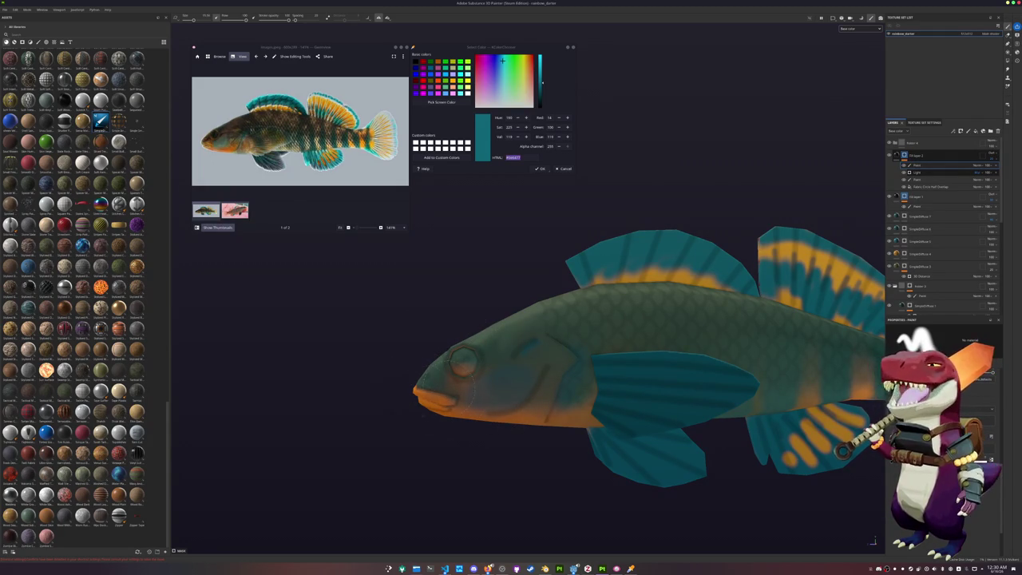
Orbit and zoom around the fish to check its belly and side profile.
left_click_drag(413, 408, 447, 429, "alt")
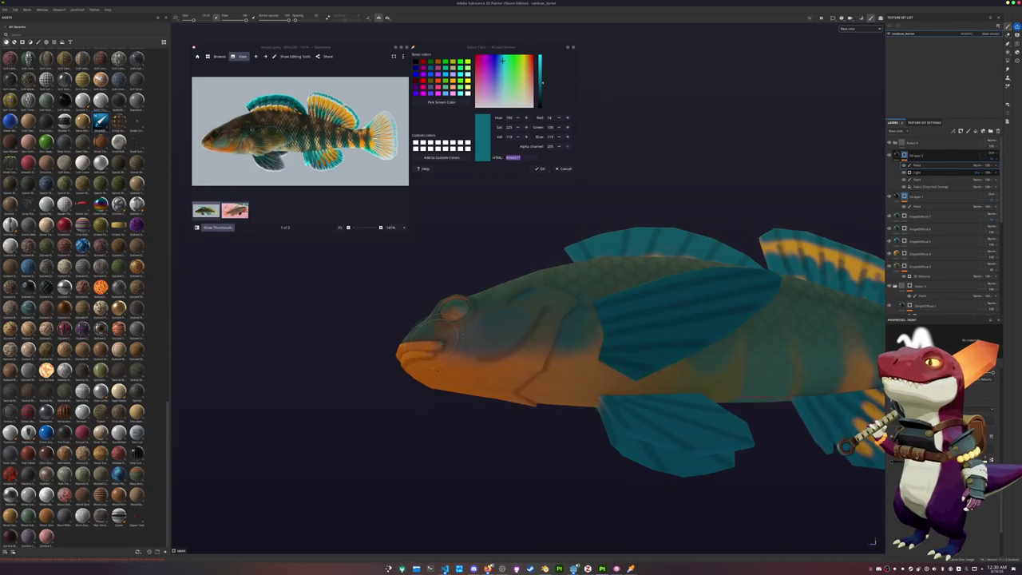
left_click_drag(463, 364, 546, 405, "alt")
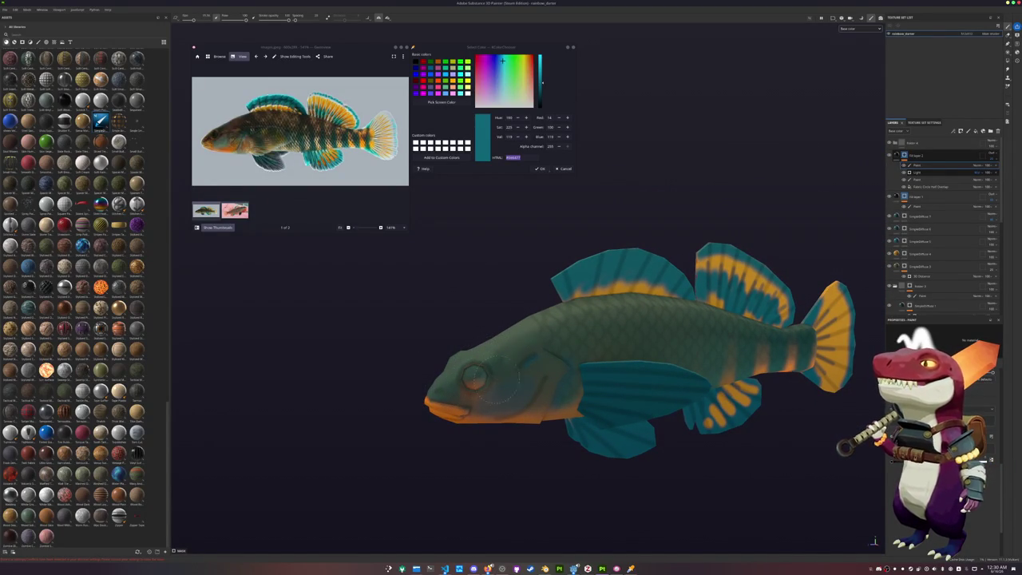
scroll(527, 406, "up", 2)
scroll(559, 407, "up", 2)
scroll(591, 408, "up", 2)
scroll(609, 409, "down", 3)
left_click_drag(443, 437, 601, 418, "alt")
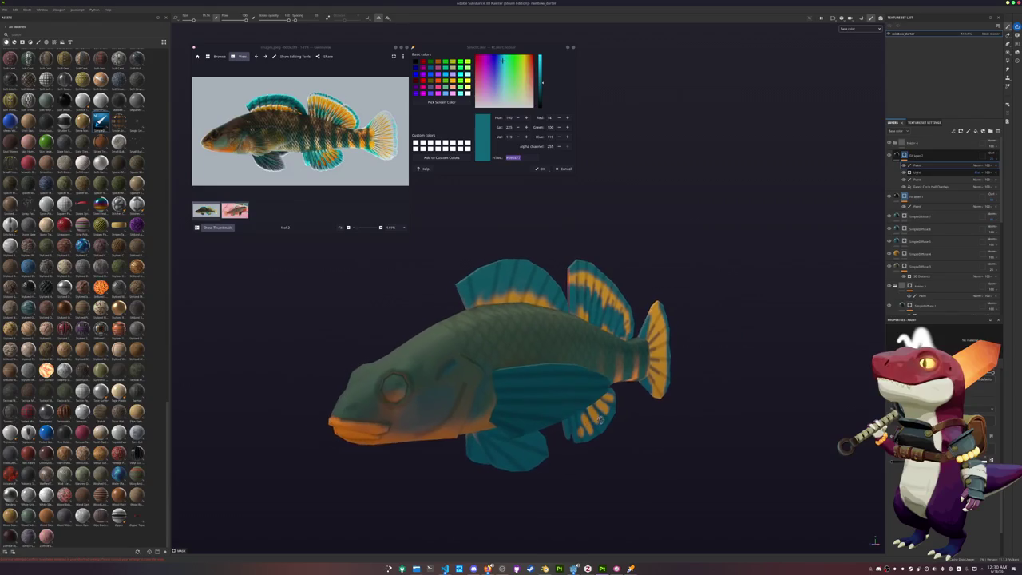
scroll(465, 395, "down", 3)
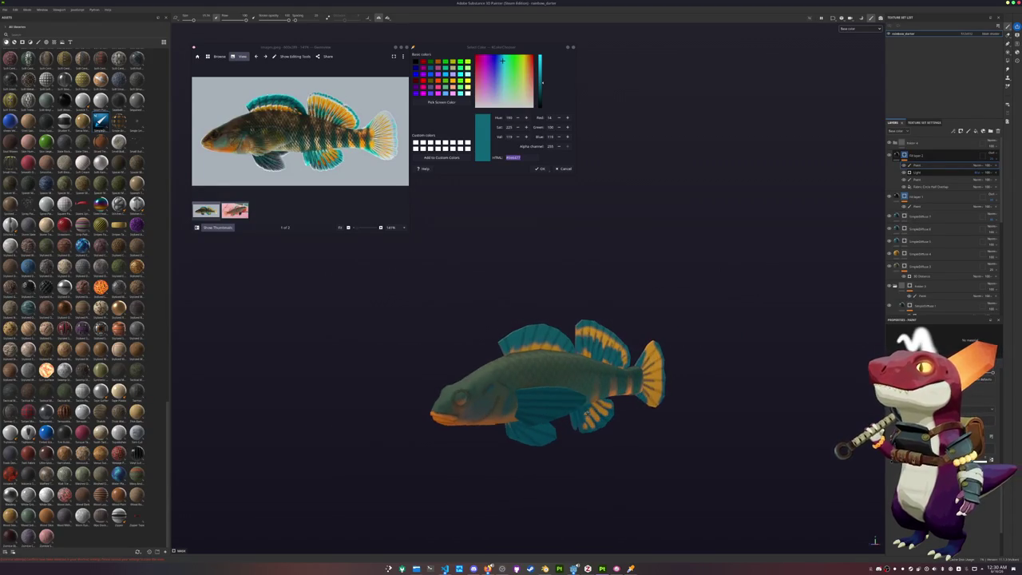
left_click_drag(500, 411, 647, 390, "alt")
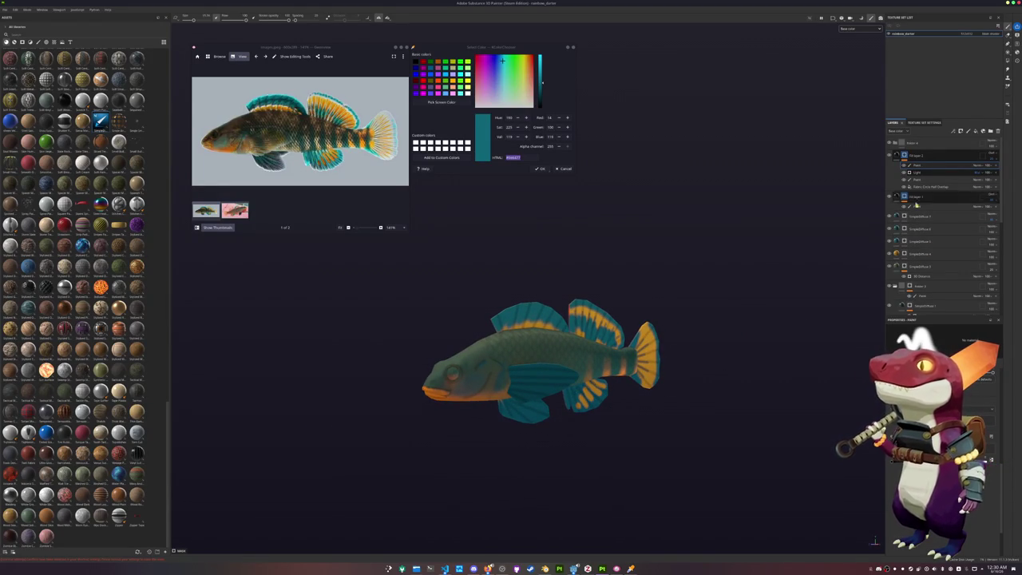
Add a new folder at the top of the layer stack and put a filter inside it.
left_click(990, 142)
left_click(990, 131)
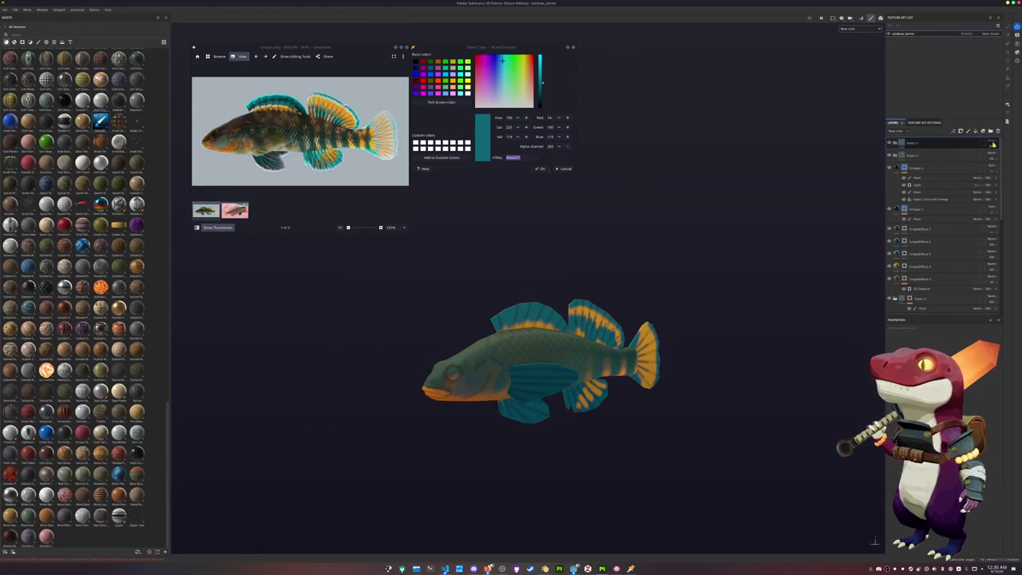
left_click(992, 142)
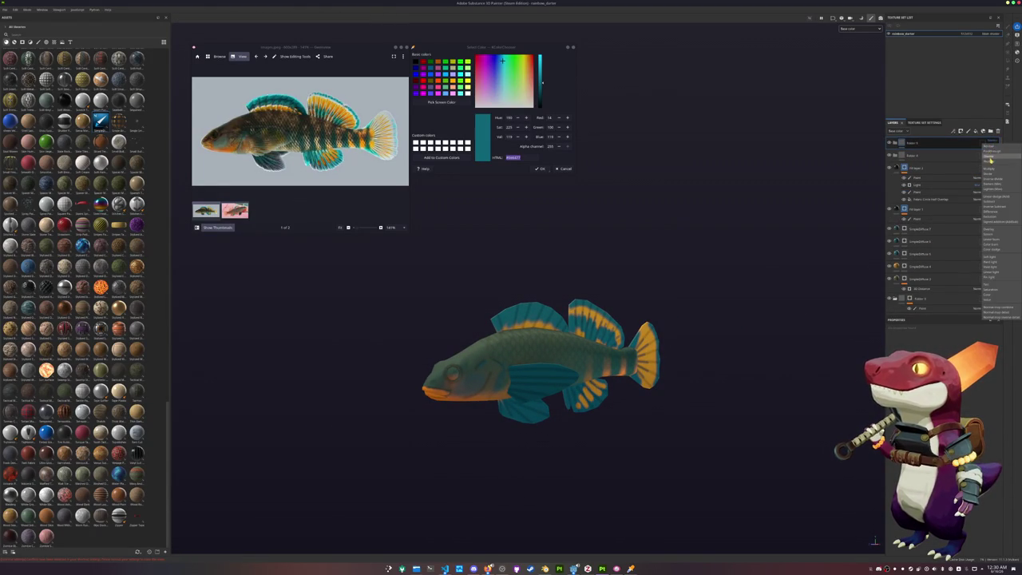
right_click(963, 146)
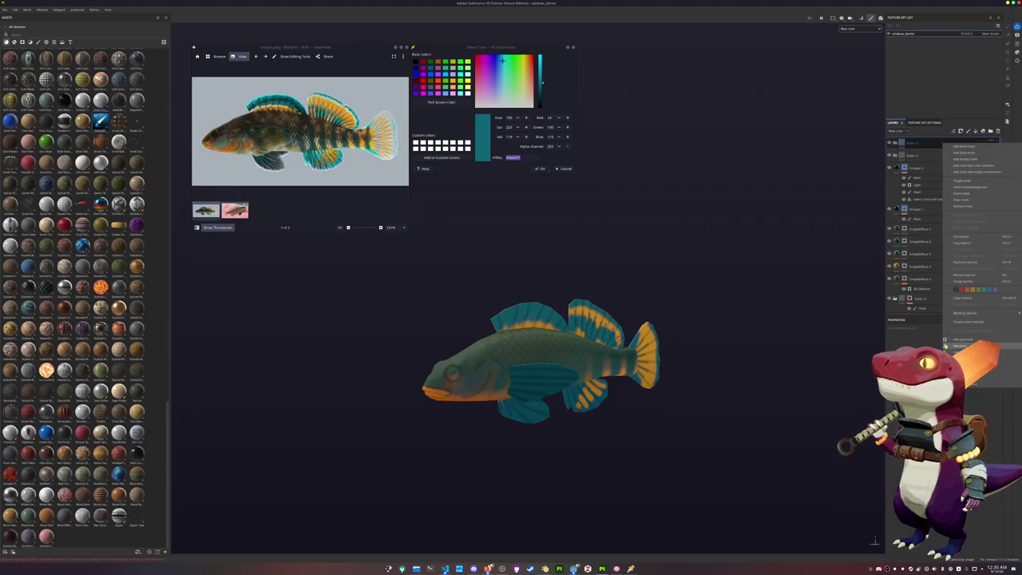
left_click(970, 352)
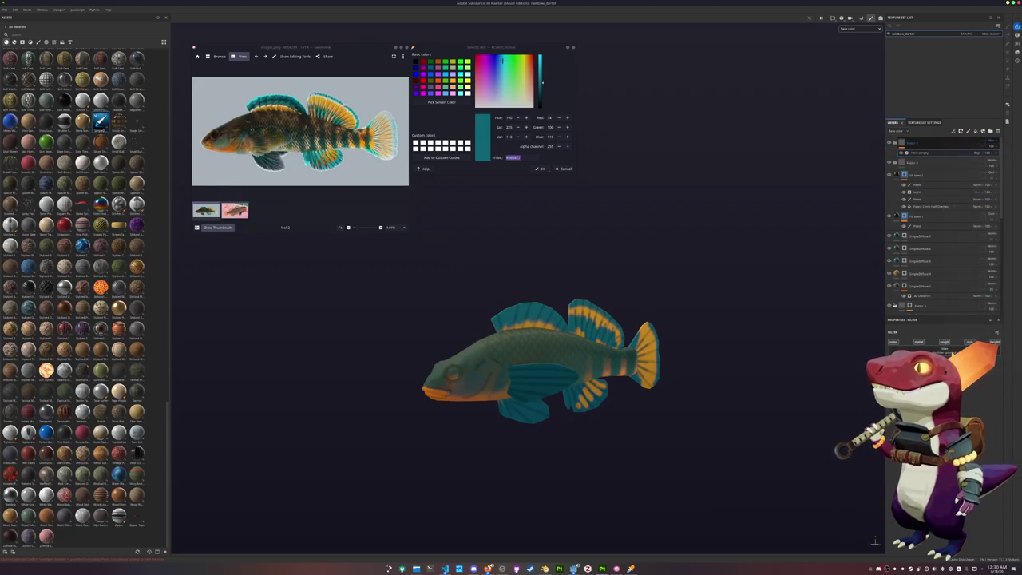
Add a fill layer, move it to the top of the stack and make it black.
scroll(778, 386, "up", 2)
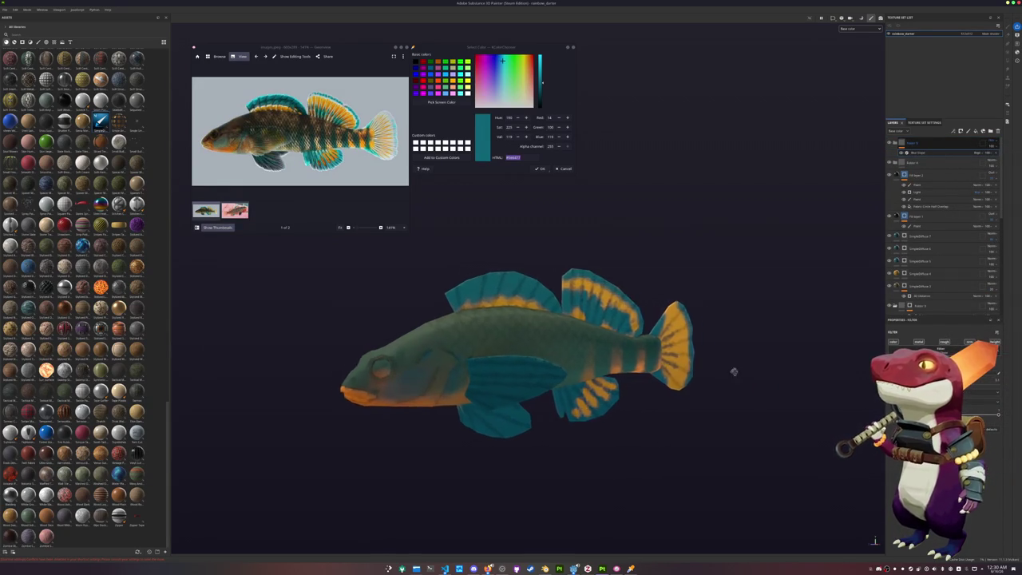
scroll(745, 367, "up", 2)
scroll(767, 383, "up", 2)
left_click_drag(794, 365, 807, 321, "alt")
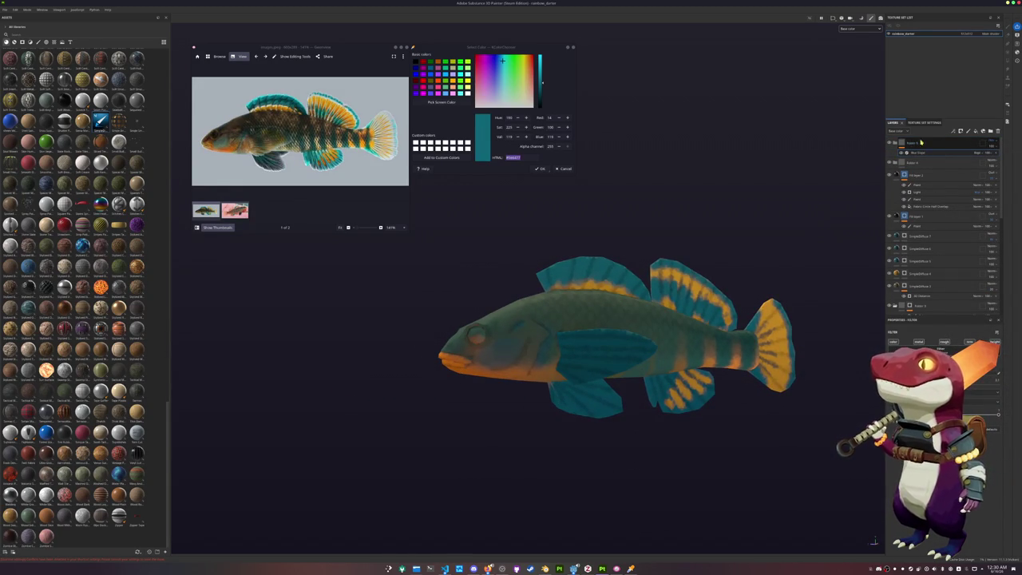
left_click(975, 131)
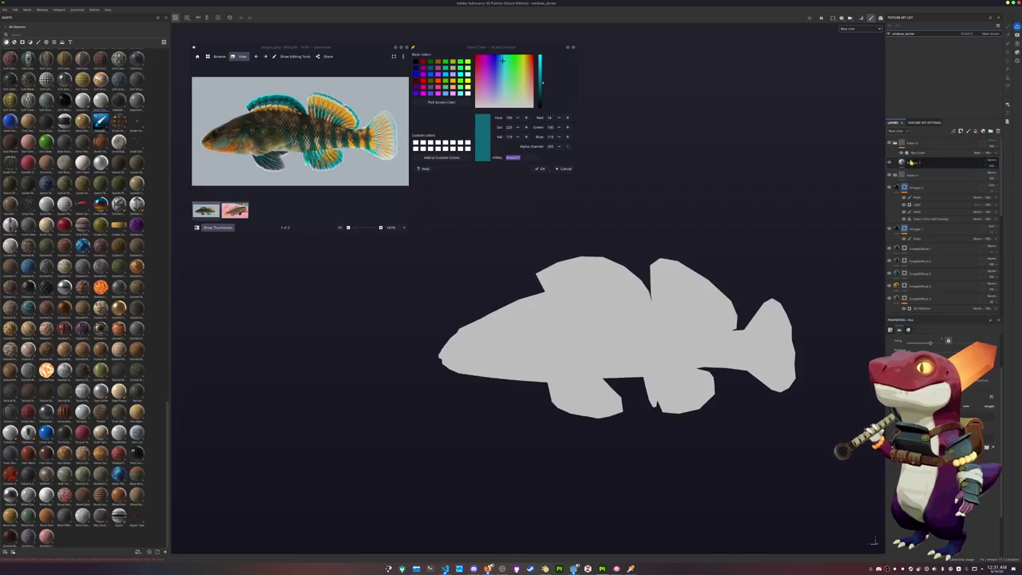
left_click_drag(909, 162, 925, 141)
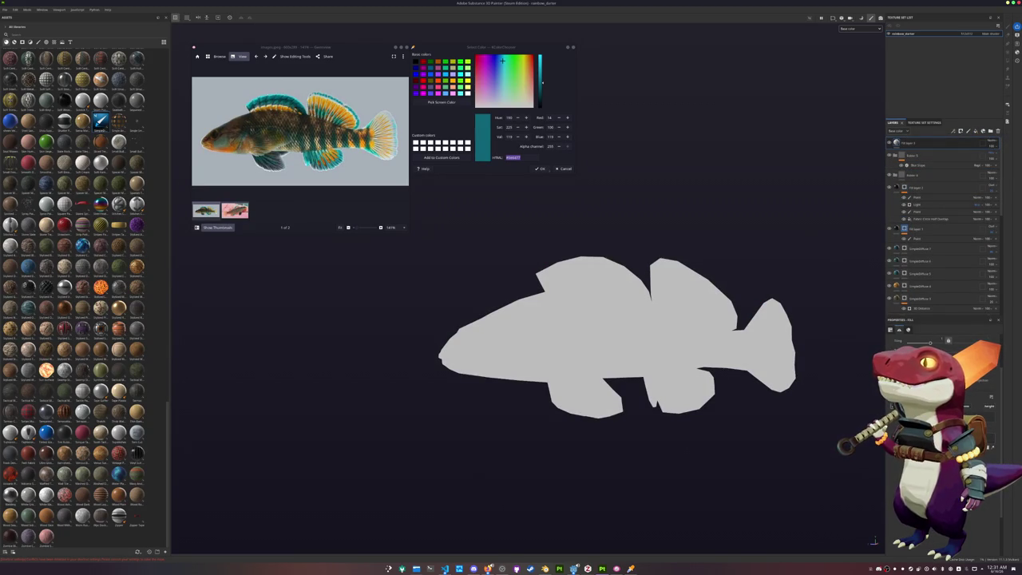
left_click(970, 477)
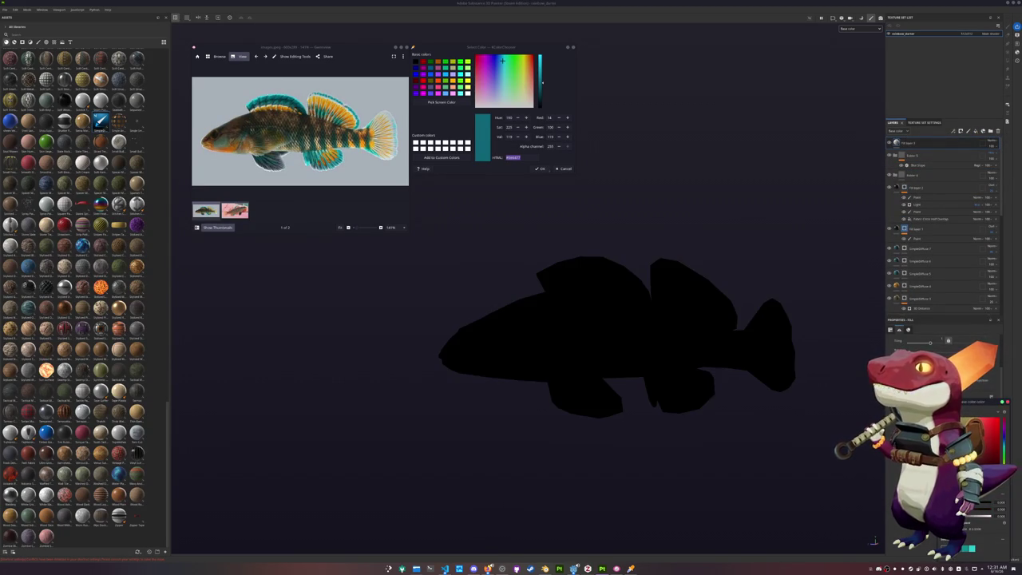
left_click_drag(913, 145, 929, 154)
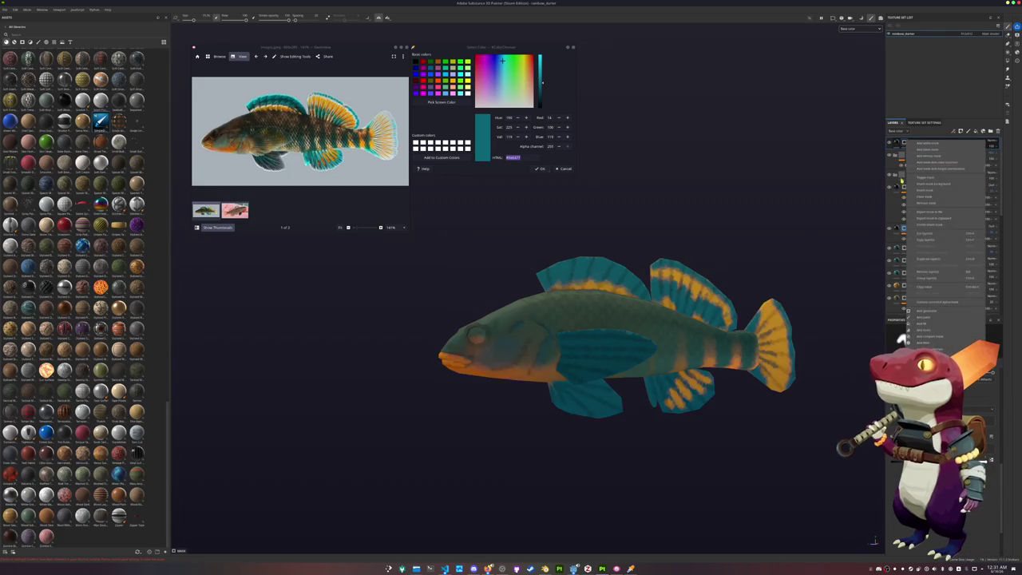
Zoom in close on the fish's eye.
left_click_drag(929, 154, 926, 144)
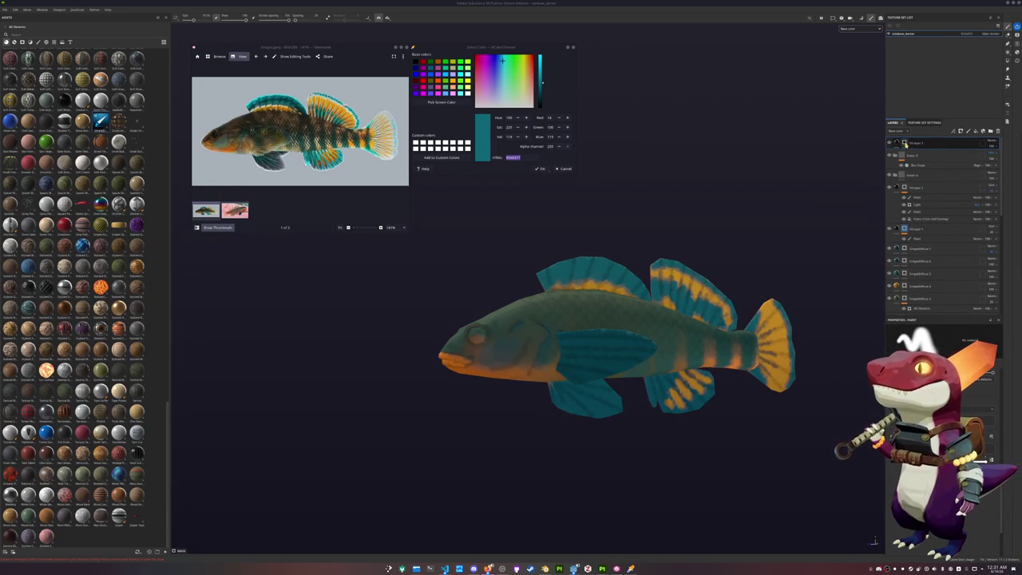
scroll(582, 214, "up", 3)
scroll(582, 214, "up", 2)
scroll(582, 240, "up", 1)
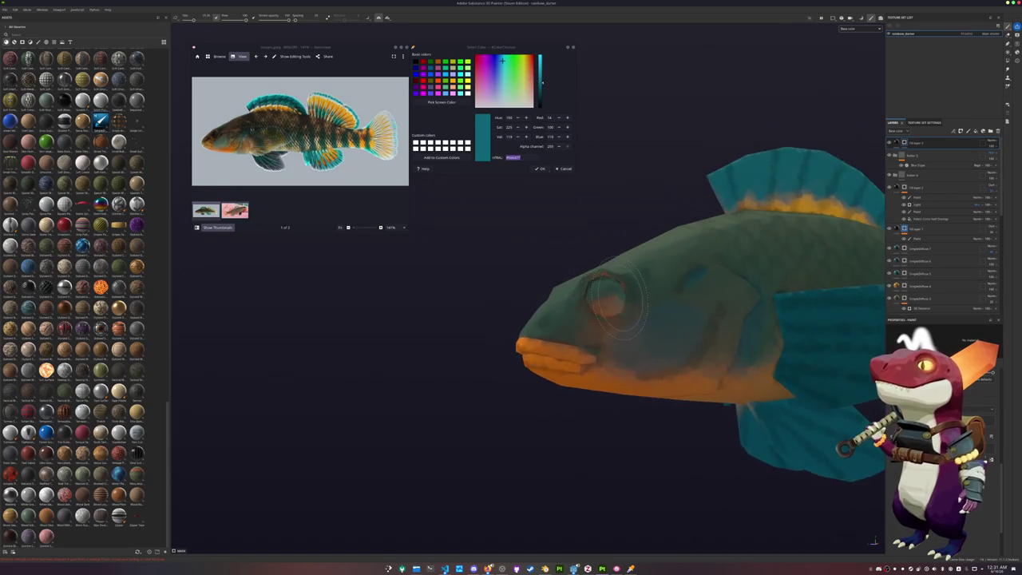
scroll(581, 287, "up", 2)
scroll(582, 302, "up", 2)
scroll(582, 301, "up", 2)
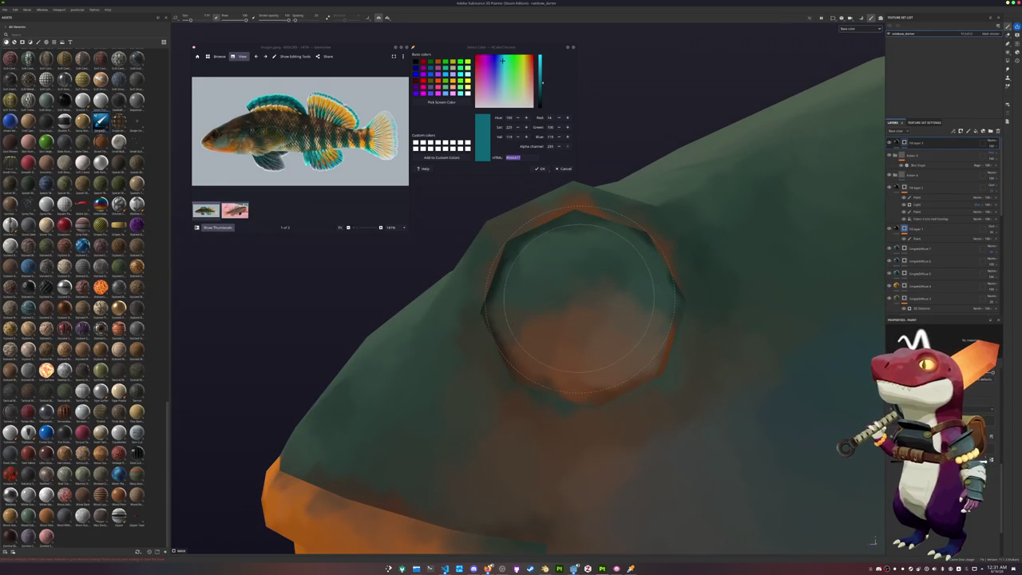
left_click_drag(579, 299, 585, 299, "alt")
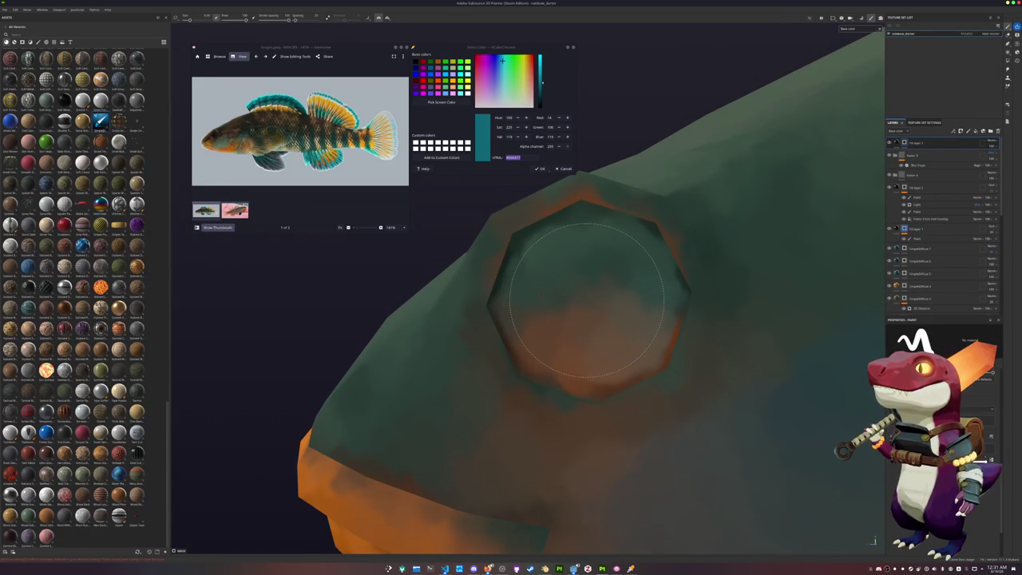
Enlarge the brush and paint the whole eye area solid black, covering the orange rim.
right_click_drag(588, 298, 612, 297, "ctrl")
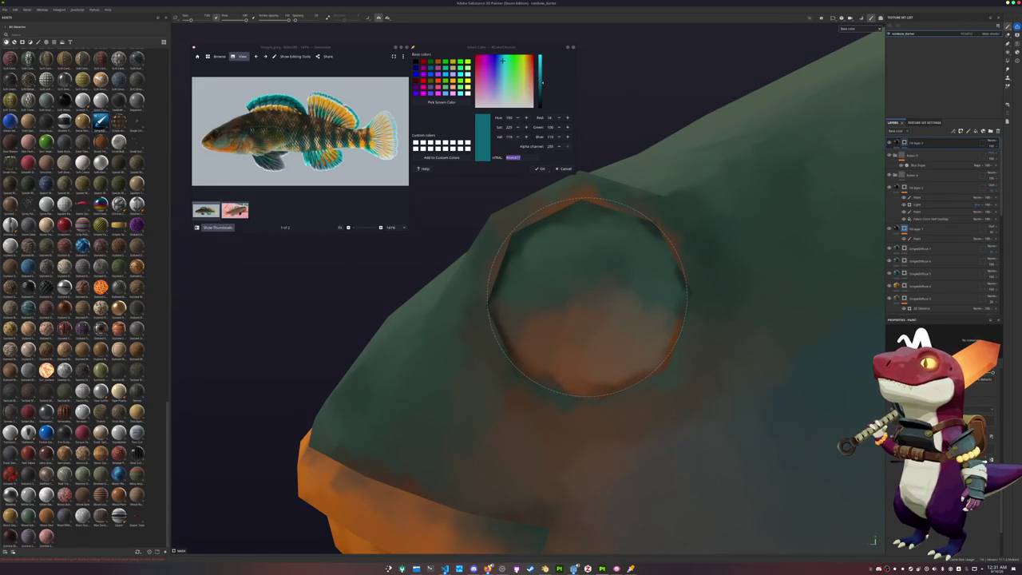
left_click_drag(587, 297, 589, 296)
right_click_drag(588, 296, 600, 295, "ctrl")
left_click_drag(589, 295, 589, 296)
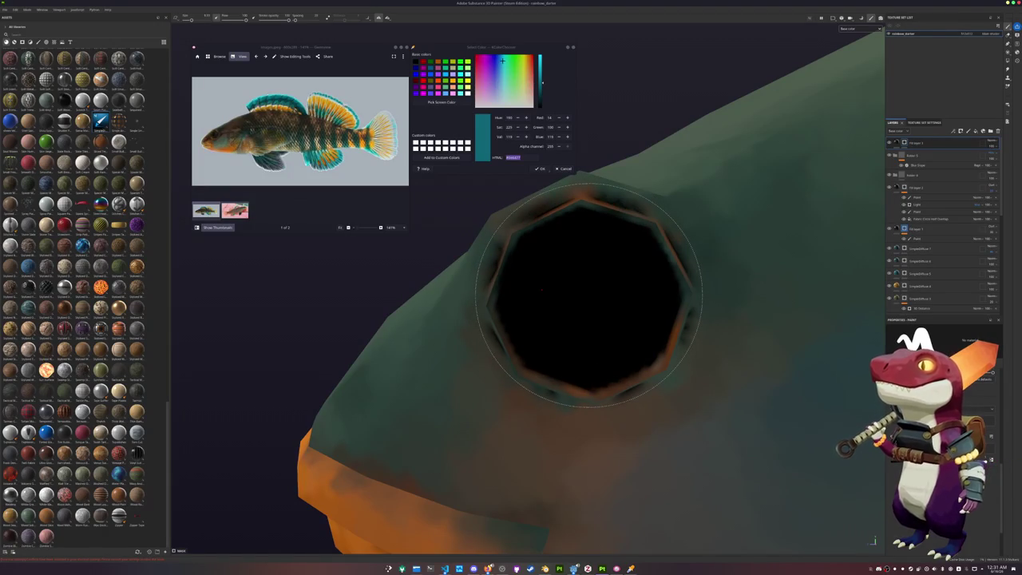
right_click_drag(590, 296, 602, 297, "ctrl")
left_click_drag(590, 297, 590, 297)
left_click_drag(591, 297, 615, 287, "alt")
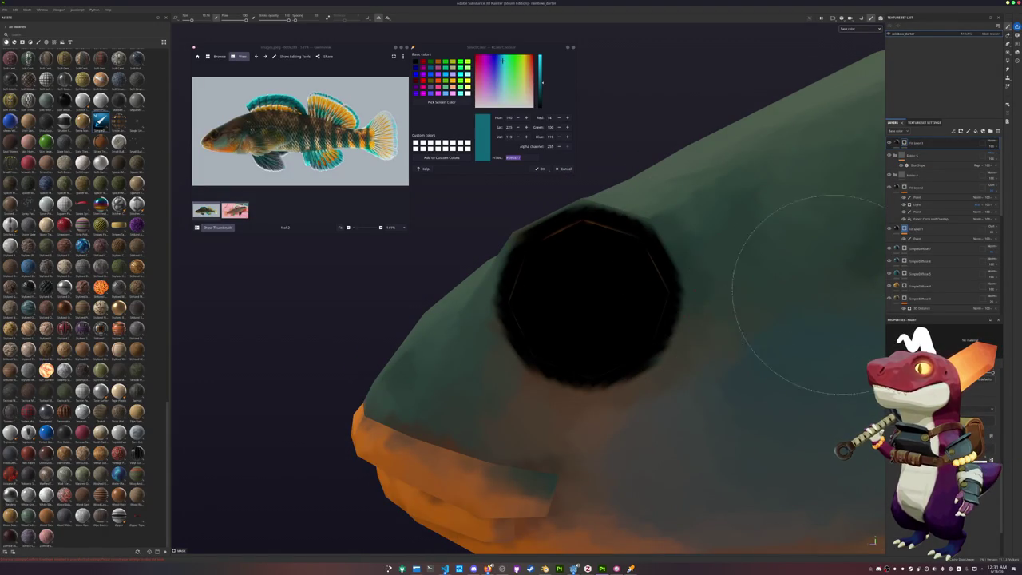
left_click(1008, 61)
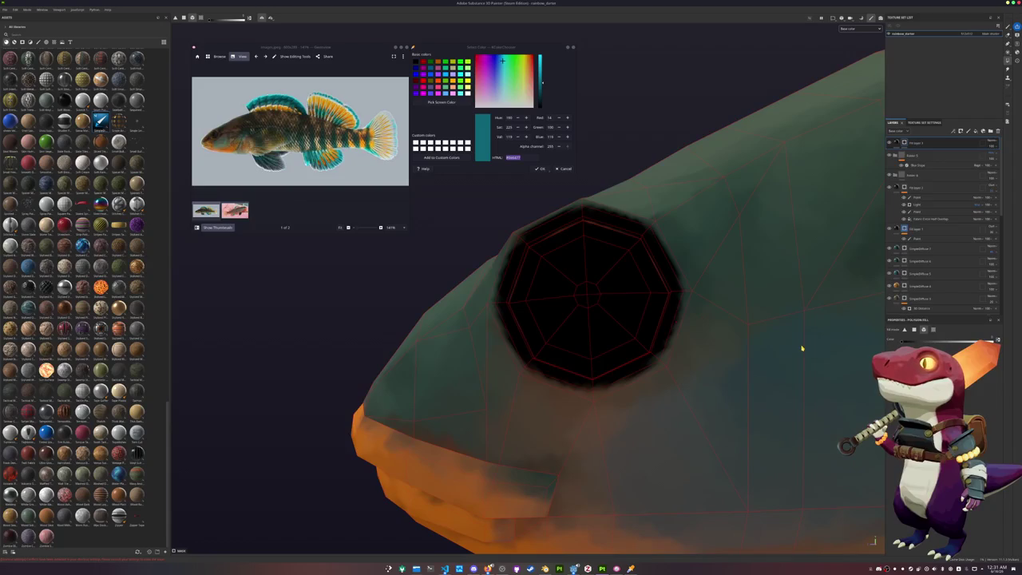
Polygon-fill the eye faces with a dark brown base colour, then add another fill layer on top.
left_click(933, 329)
scroll(577, 406, "down", 3)
mouse_move(577, 407)
left_mouse_down("alt")
mouse_move(677, 405)
mouse_move(838, 221)
left_mouse_up("alt")
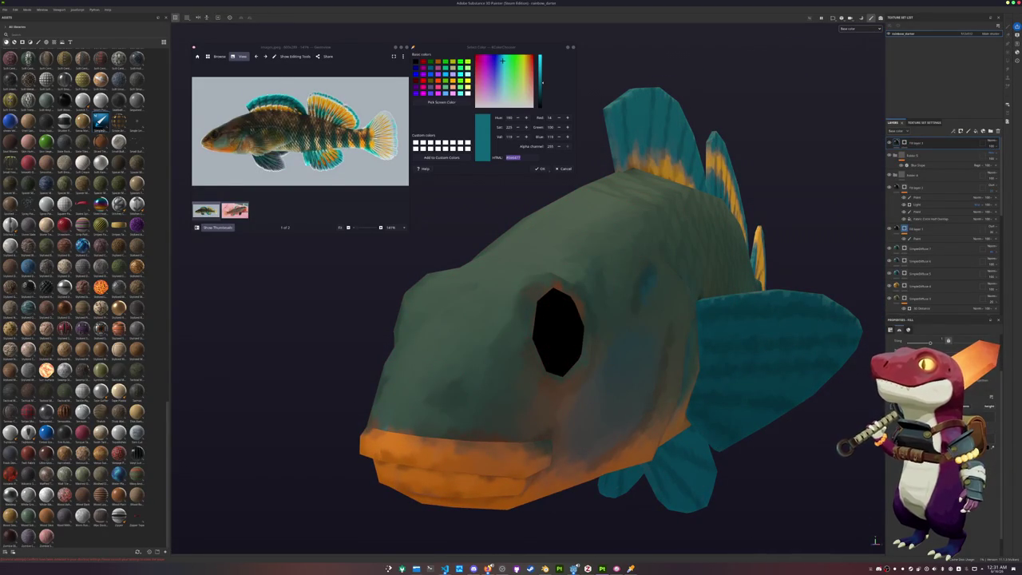
left_click(974, 403)
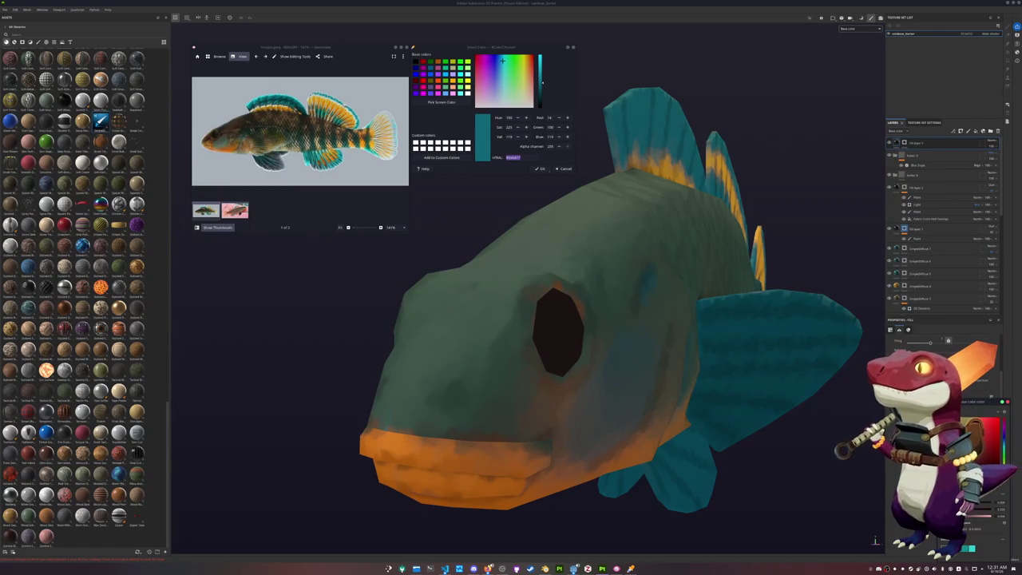
mouse_move(650, 426)
left_mouse_down("alt")
mouse_move(528, 373)
mouse_move(499, 347)
left_mouse_up("alt")
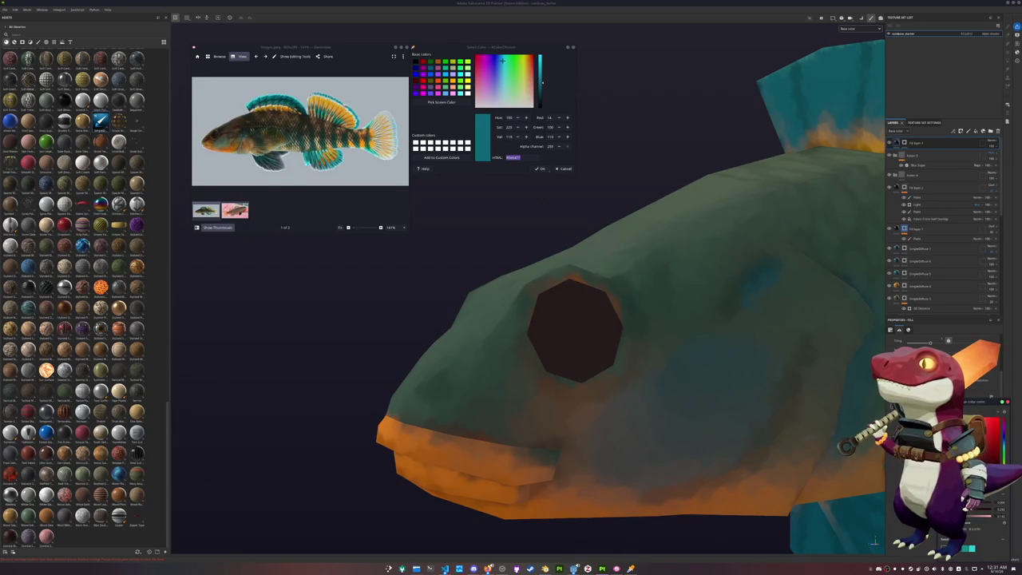
key("ctrl+d")
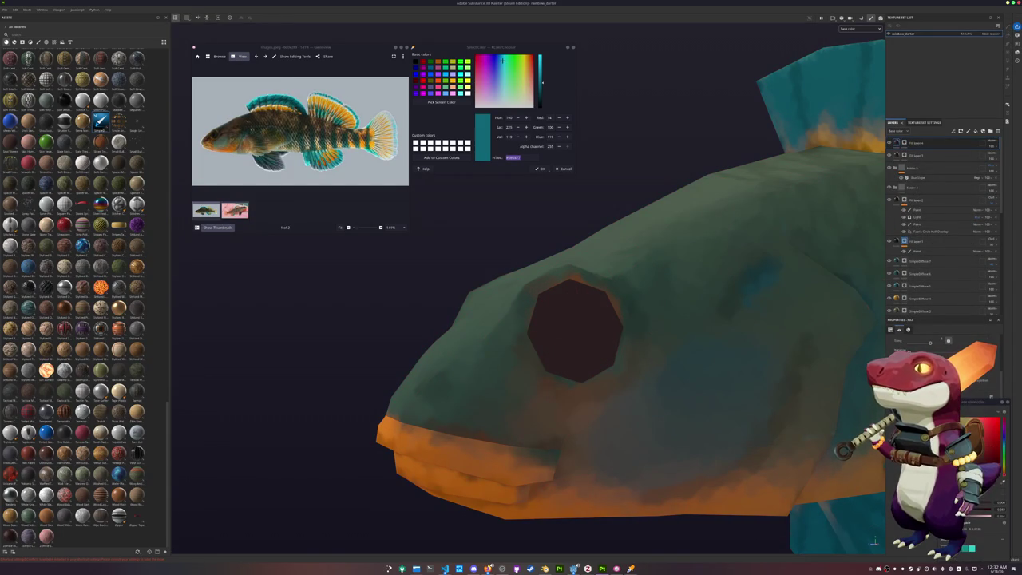
Paint a round black pupil in the centre of the eye with the brush.
key("4")
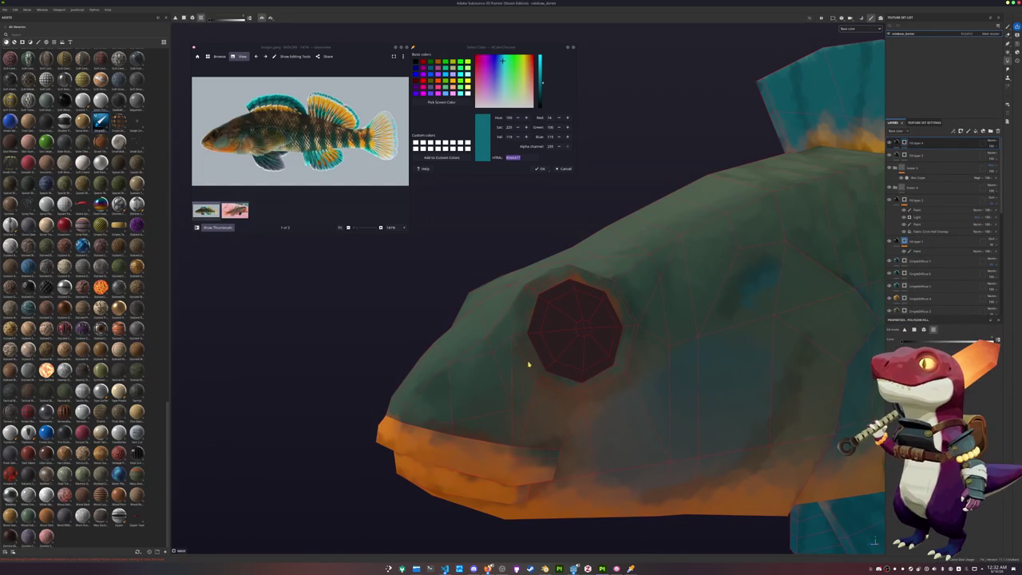
key("1")
scroll(604, 323, "up", 2)
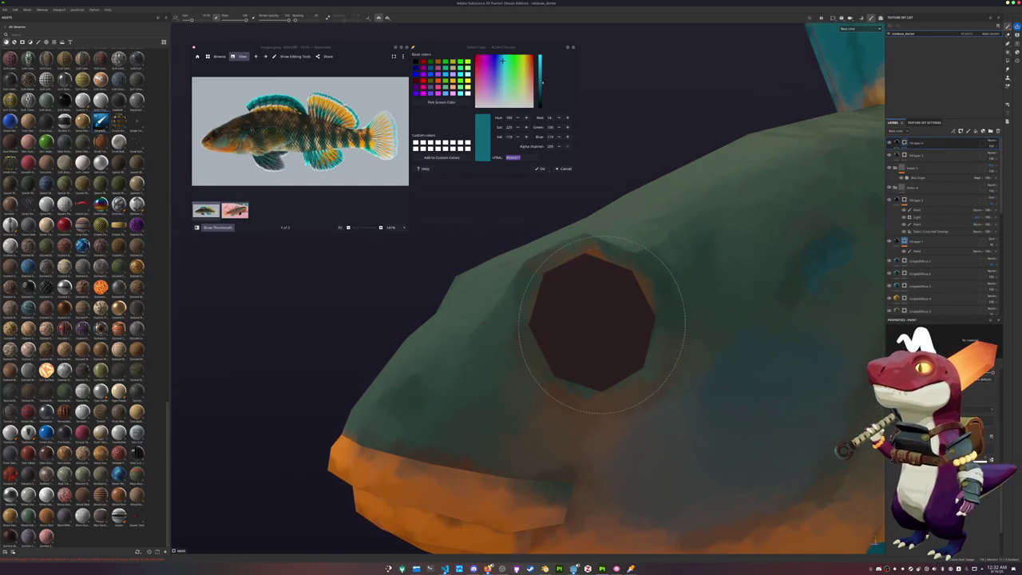
left_click_drag(604, 323, 578, 331, "alt")
scroll(577, 331, "up", 1)
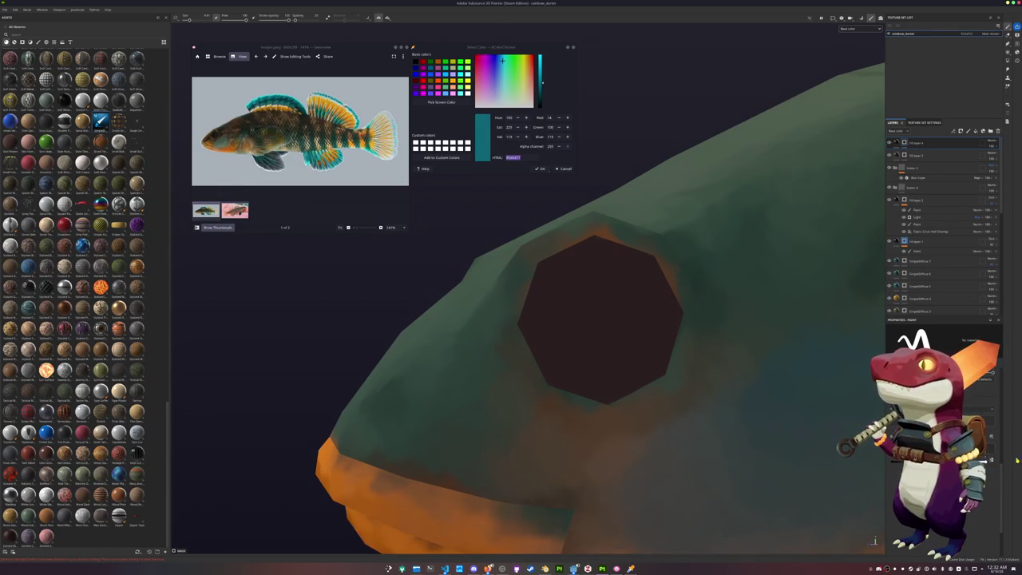
left_click(601, 320)
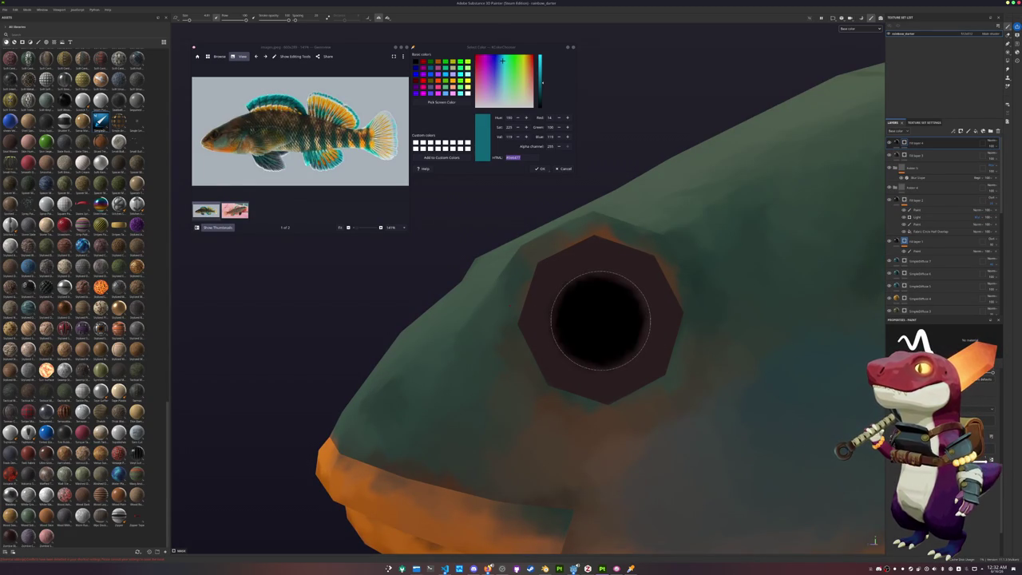
scroll(600, 319, "down", 5)
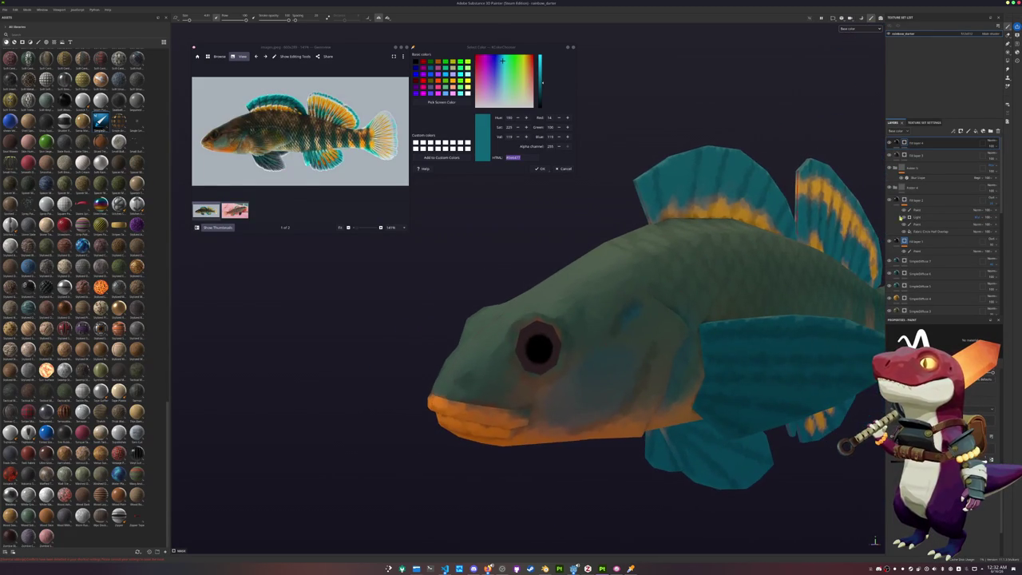
Lower the eye layer's opacity to a brownish tone and zoom out to the whole fish.
left_click(996, 154)
left_click_drag(996, 154, 995, 157)
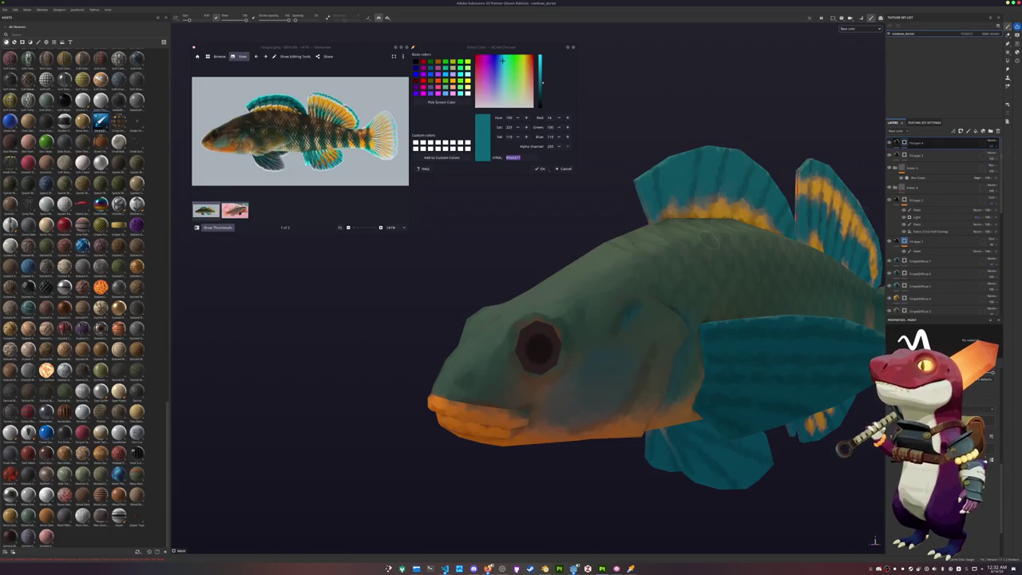
scroll(588, 335, "down", 5)
mouse_move(623, 327)
left_mouse_down("alt")
mouse_move(588, 334)
mouse_move(619, 331)
left_mouse_up("alt")
scroll(939, 266, "down", 4)
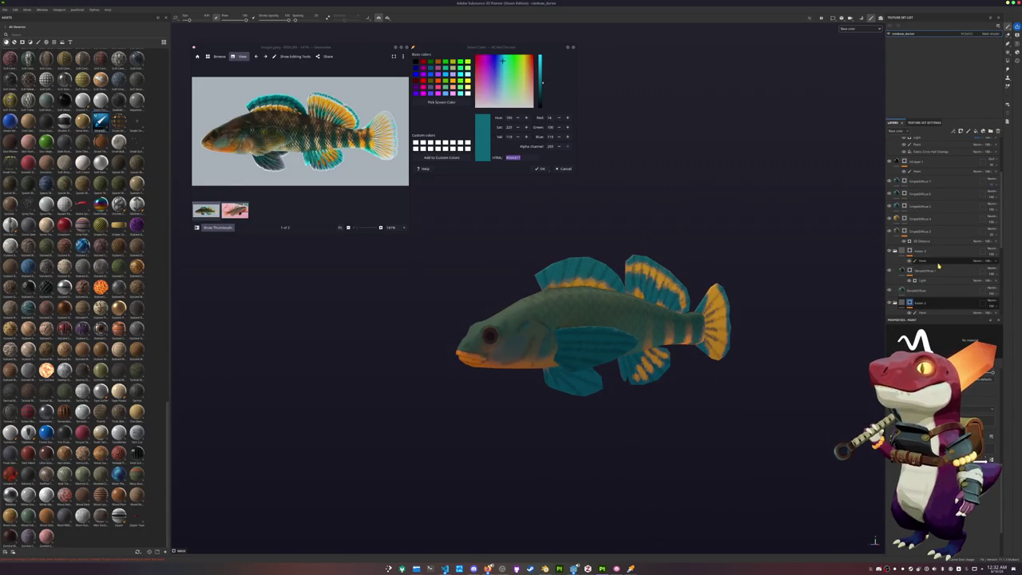
Move SimpleDiffuse 1 above GroundPlane and shift the hue of SimpleDiffuse 2's fill colour.
scroll(930, 263, "up", 5)
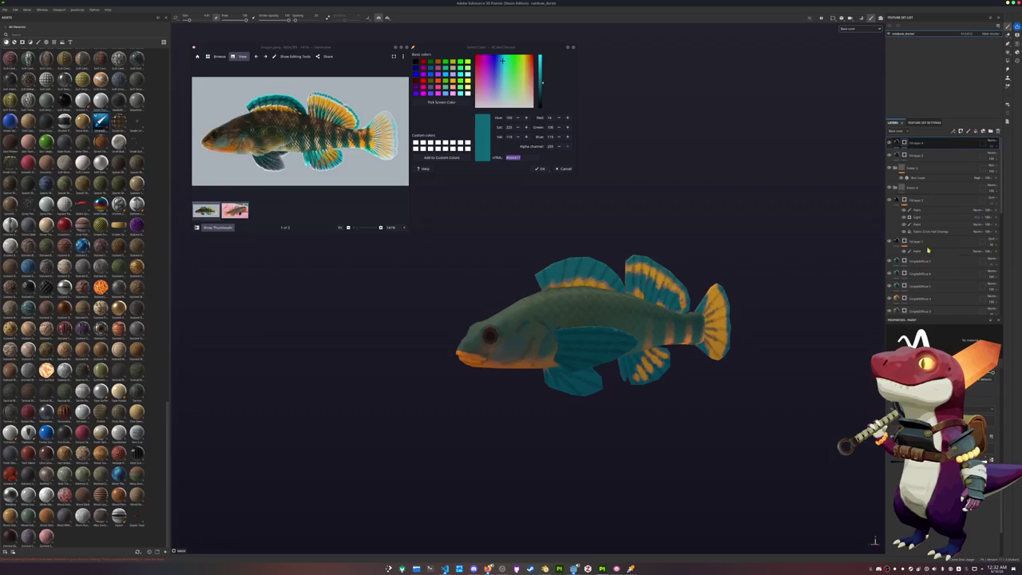
scroll(914, 244, "down", 2)
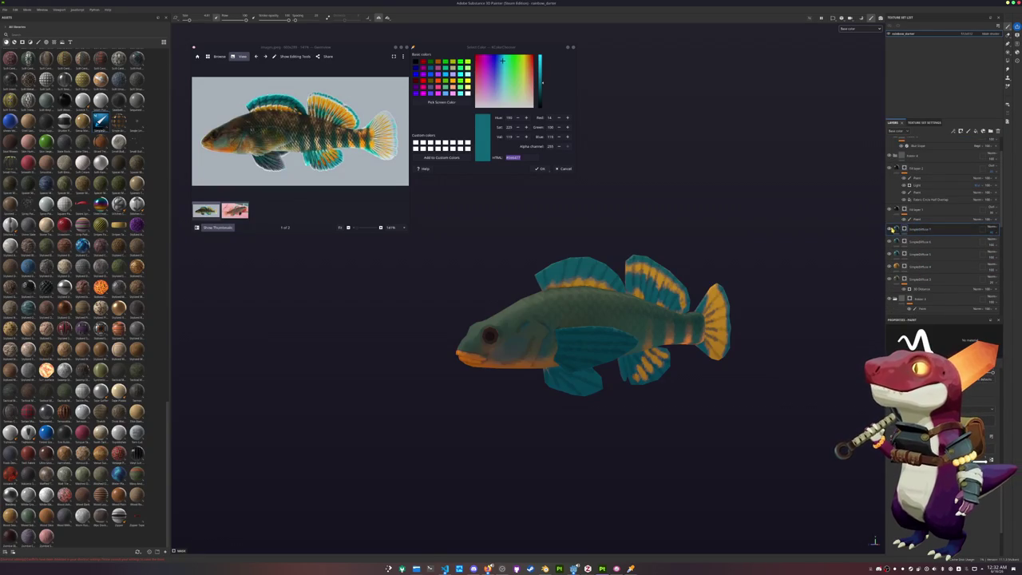
scroll(891, 232, "down", 2)
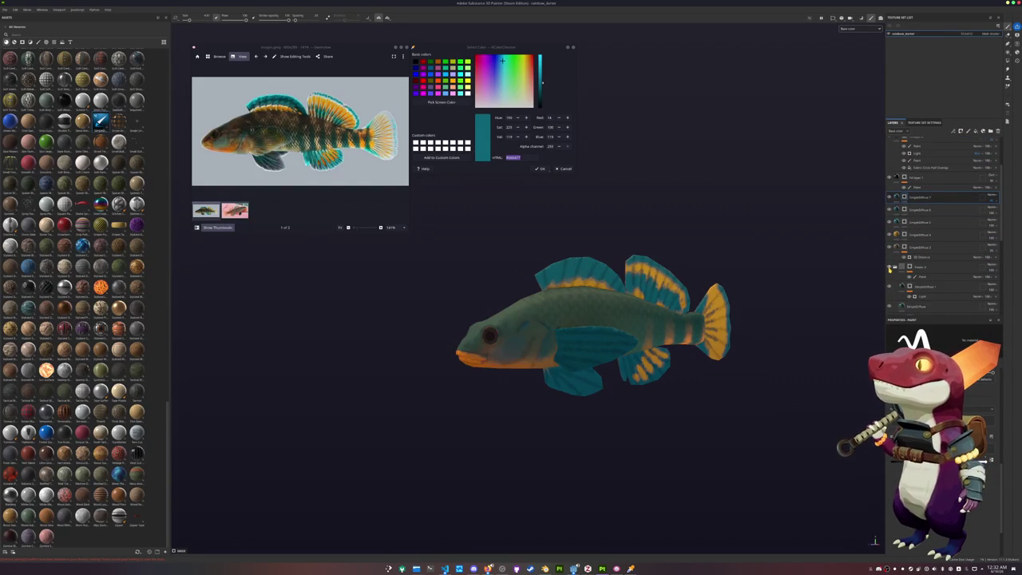
scroll(889, 270, "down", 3)
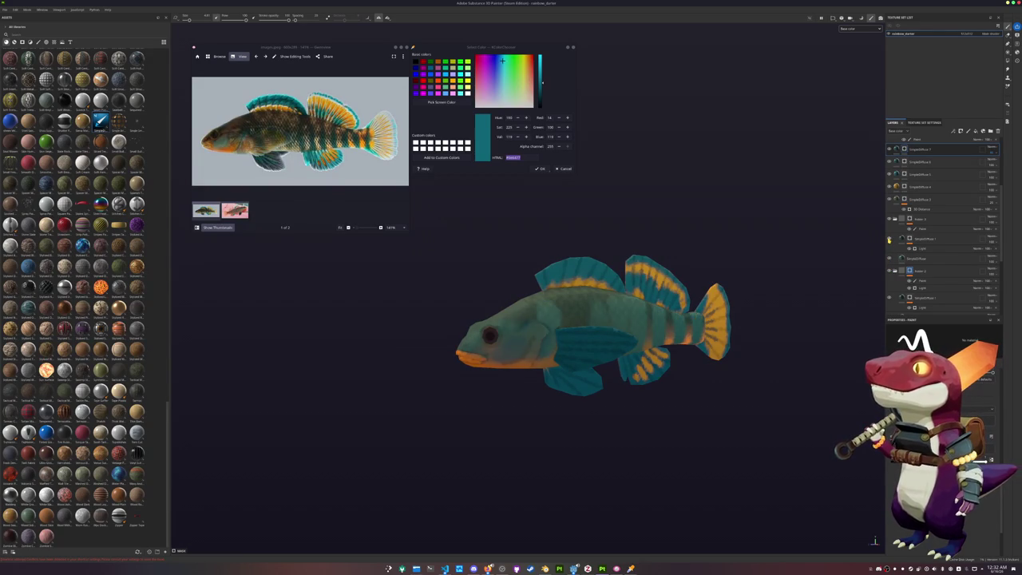
left_click_drag(930, 240, 909, 240)
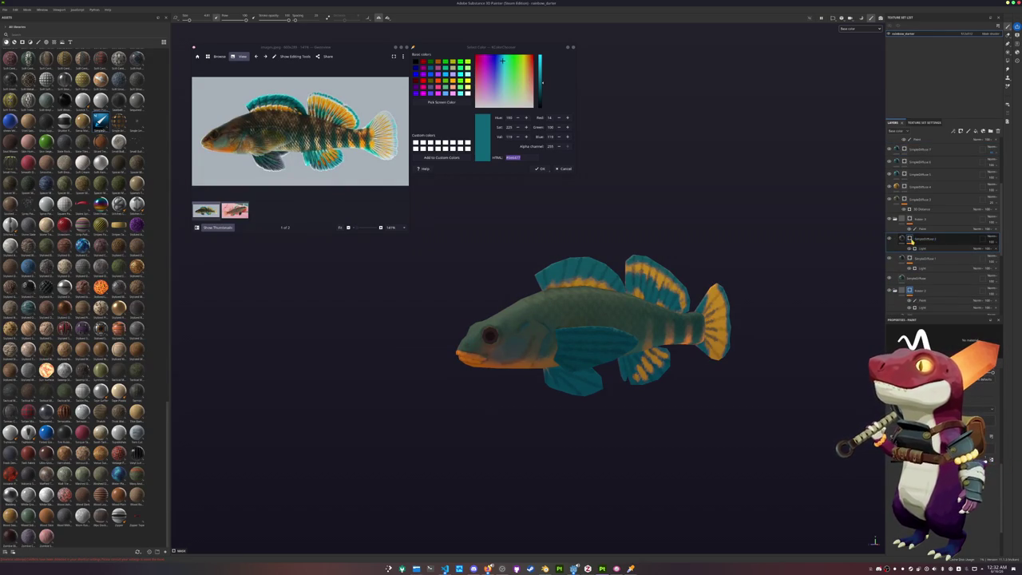
left_click(920, 248)
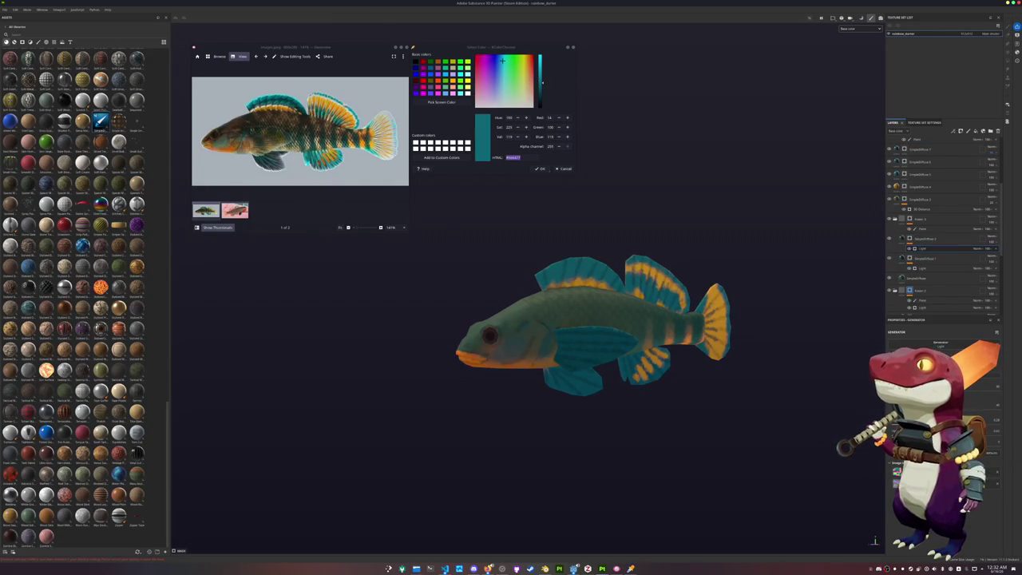
left_click(919, 238)
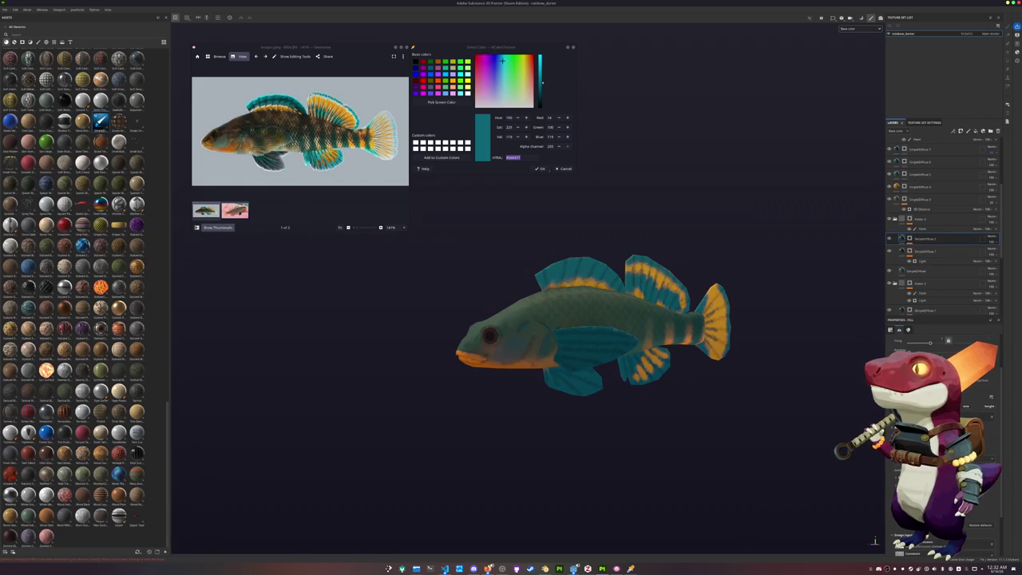
scroll(942, 479, "down", 2)
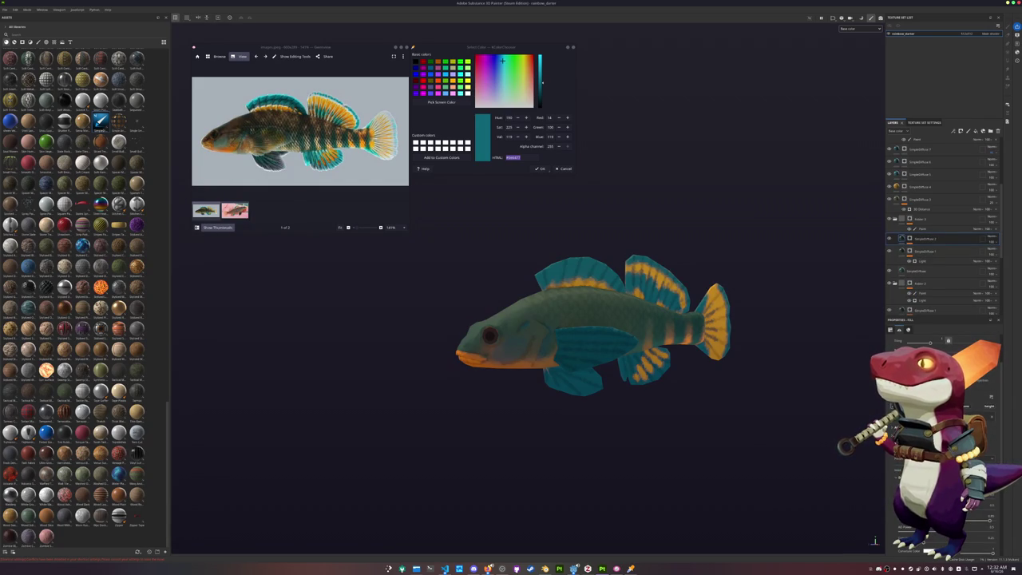
left_click(972, 536)
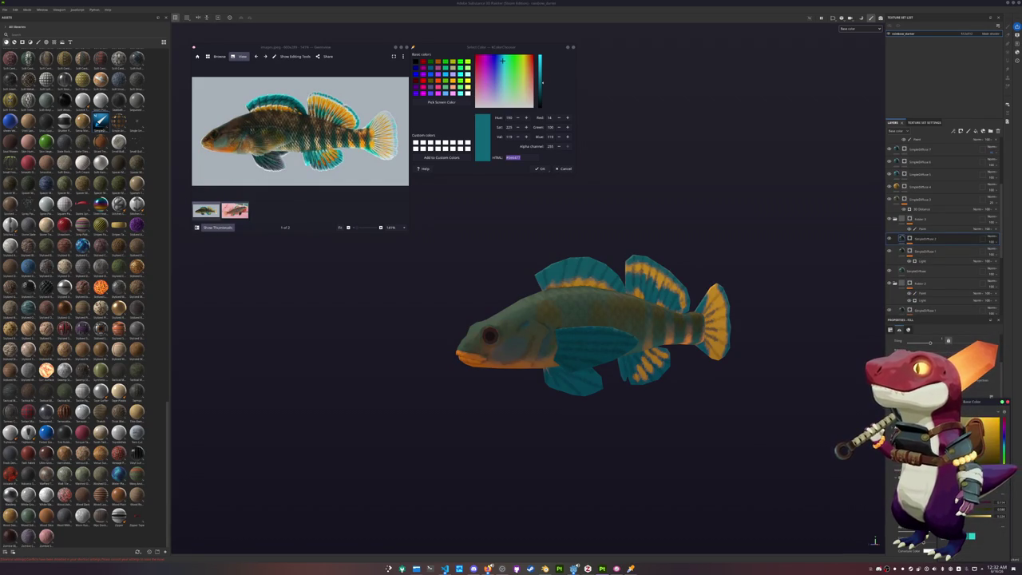
left_click_drag(1002, 454, 1001, 483)
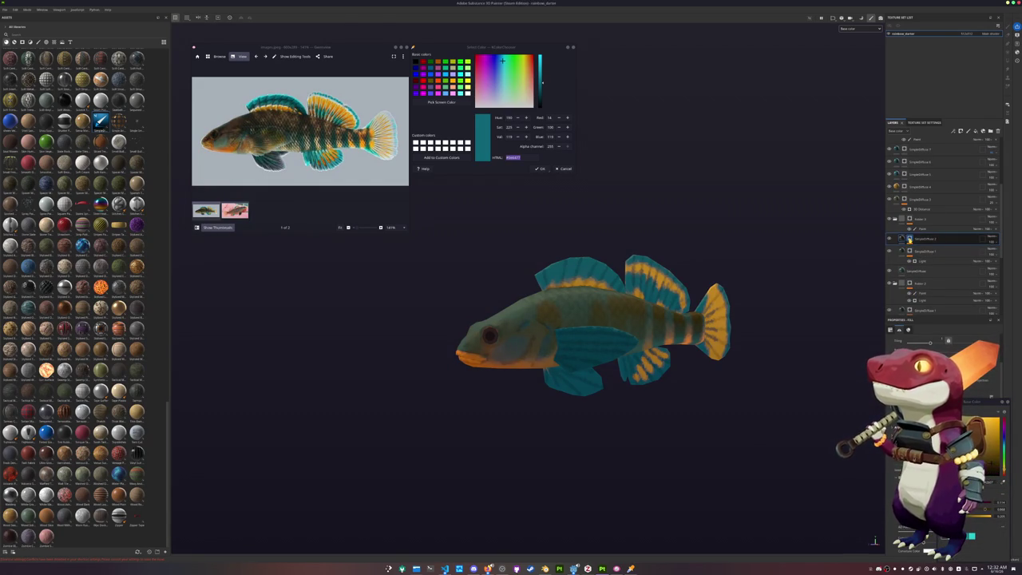
Replace SimpleDiffuse 2's mask with a Light generator mask and move it above the paint layer.
right_click(915, 239)
left_click(931, 296)
right_click(910, 238)
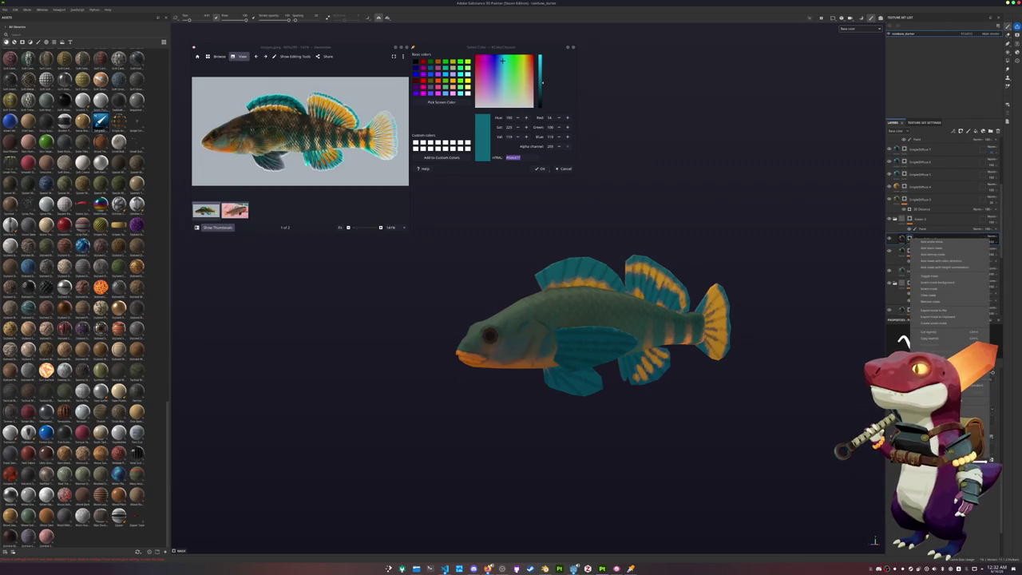
left_click(934, 264)
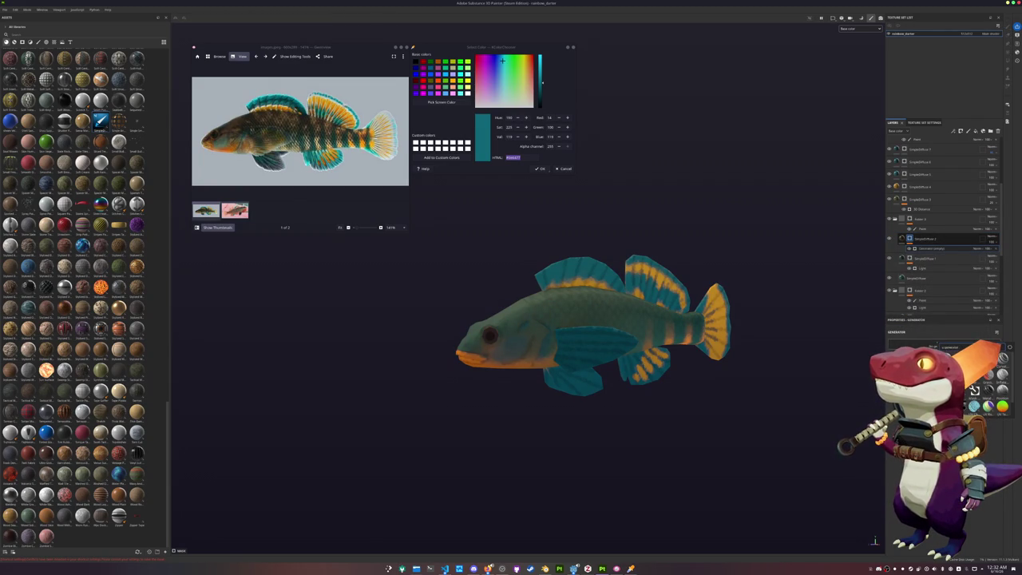
left_click(974, 390)
left_click_drag(909, 239, 910, 216)
left_click(909, 243)
left_click_drag(759, 261, 767, 285, "alt")
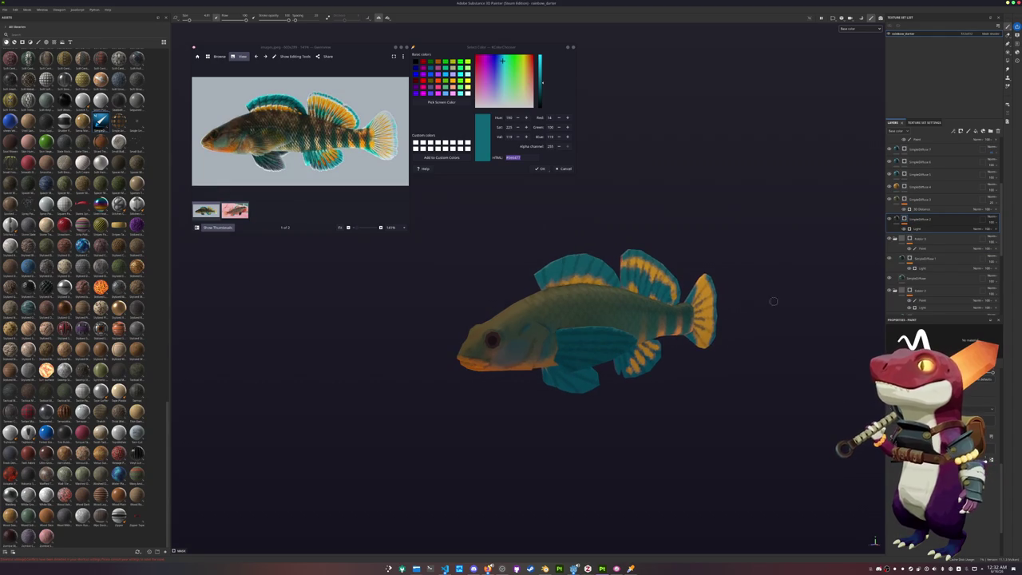
scroll(766, 285, "up", 2)
left_click(911, 228)
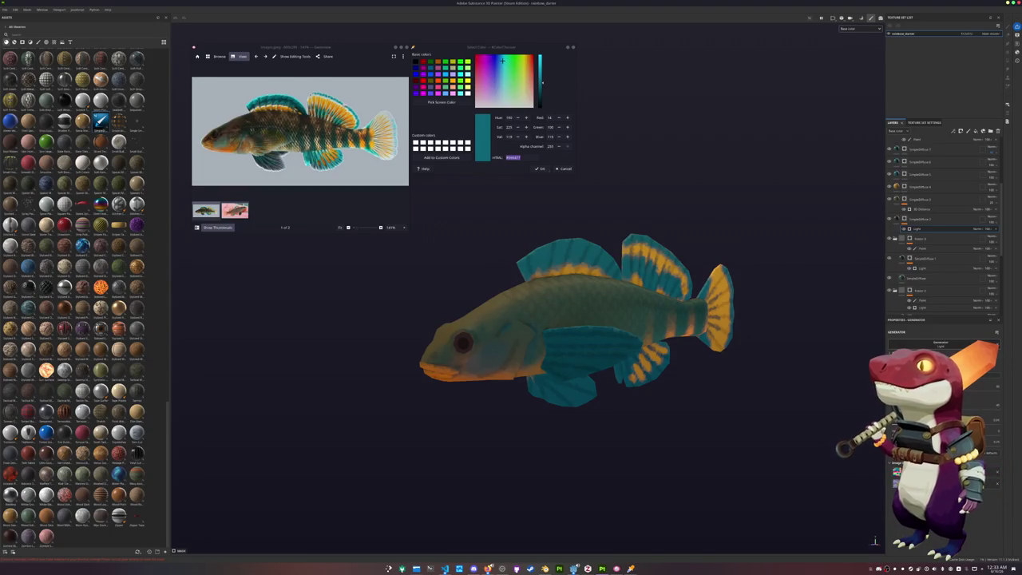
Toggle the orange body stripe and fin stripe layers on and off to compare.
mouse_move(861, 406)
left_mouse_down("alt")
mouse_move(741, 388)
mouse_move(684, 383)
mouse_move(684, 392)
left_mouse_up("alt")
scroll(902, 206, "up", 2)
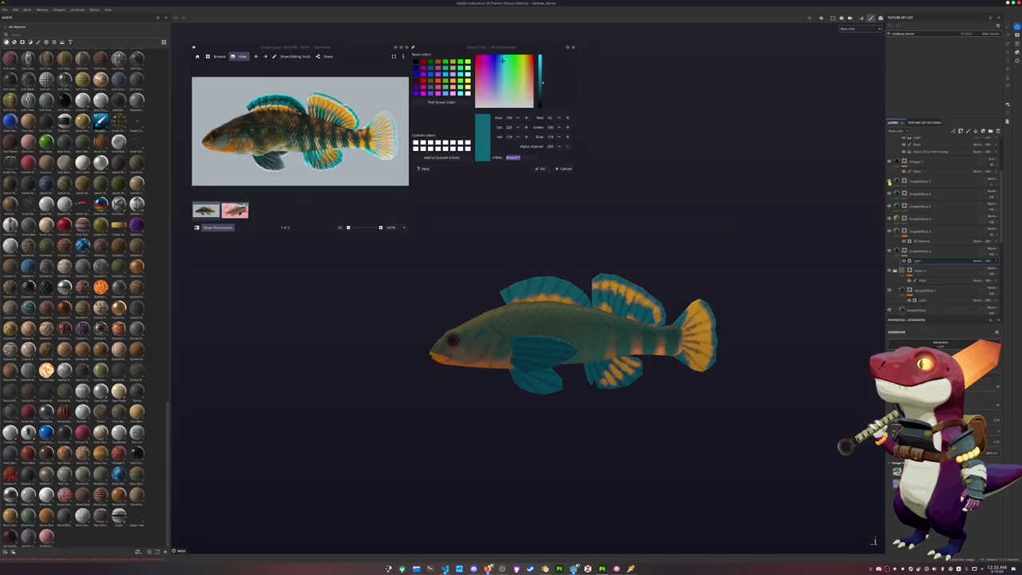
left_click(889, 194)
left_click(889, 194)
left_click(890, 195)
left_click(890, 196)
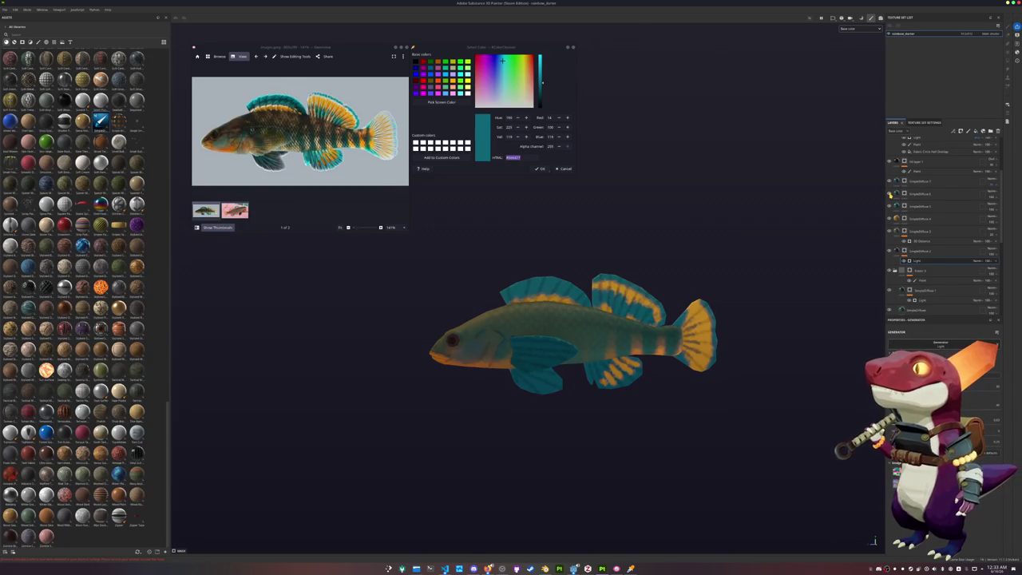
left_click(889, 206)
left_click(889, 206)
left_click(888, 206)
left_click(889, 206)
Add a 3D Distance generator mask to SimpleDiffuse 6 with a blend mode restoring the orange stripes.
left_click(919, 207)
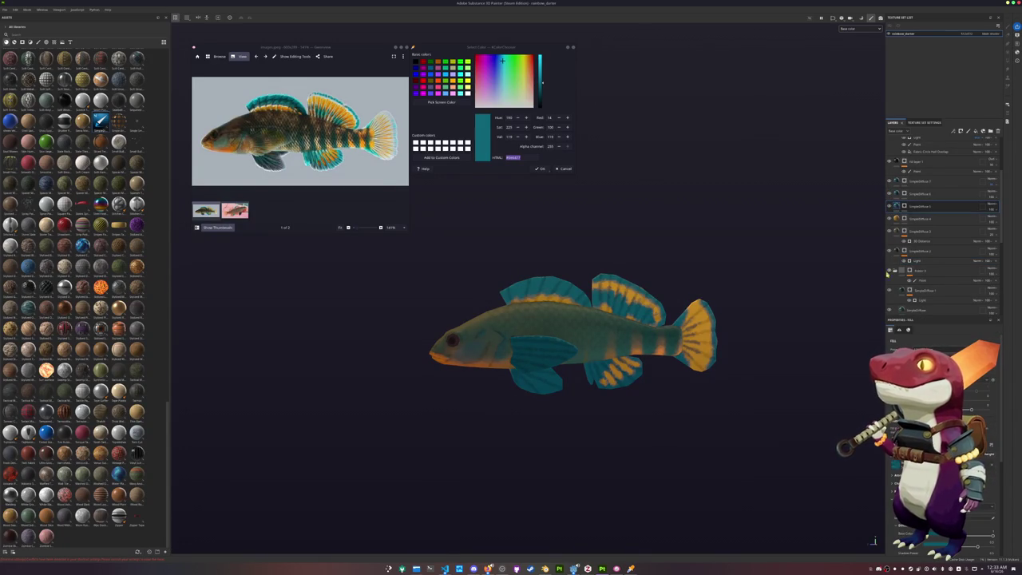
left_click(906, 208)
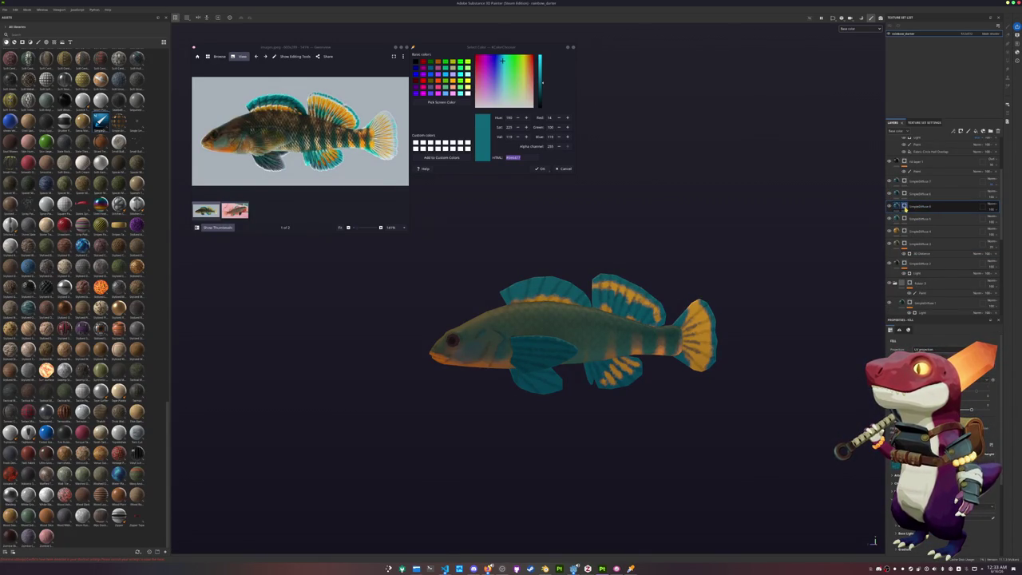
right_click(905, 209)
left_click(927, 229)
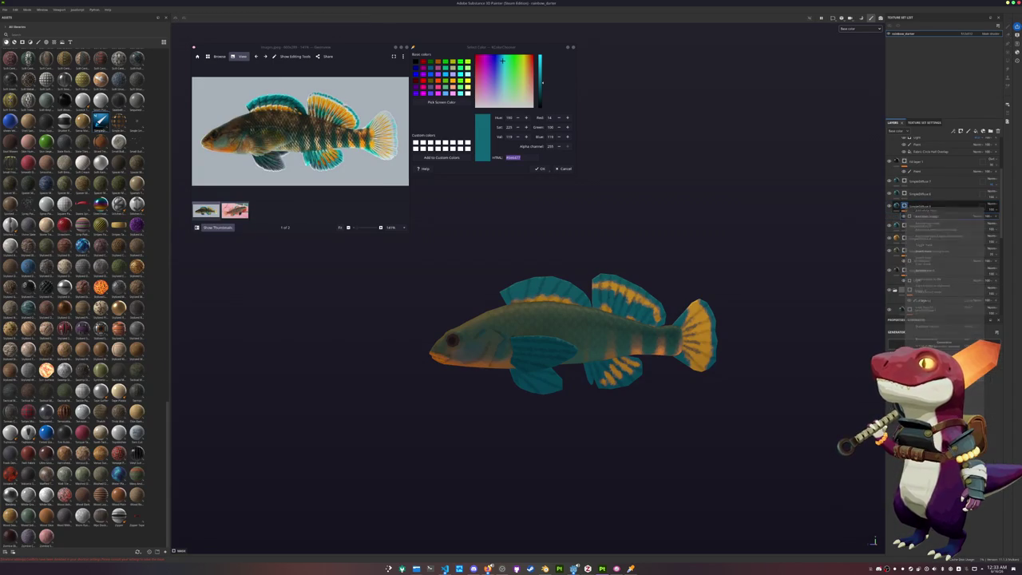
left_click(968, 391)
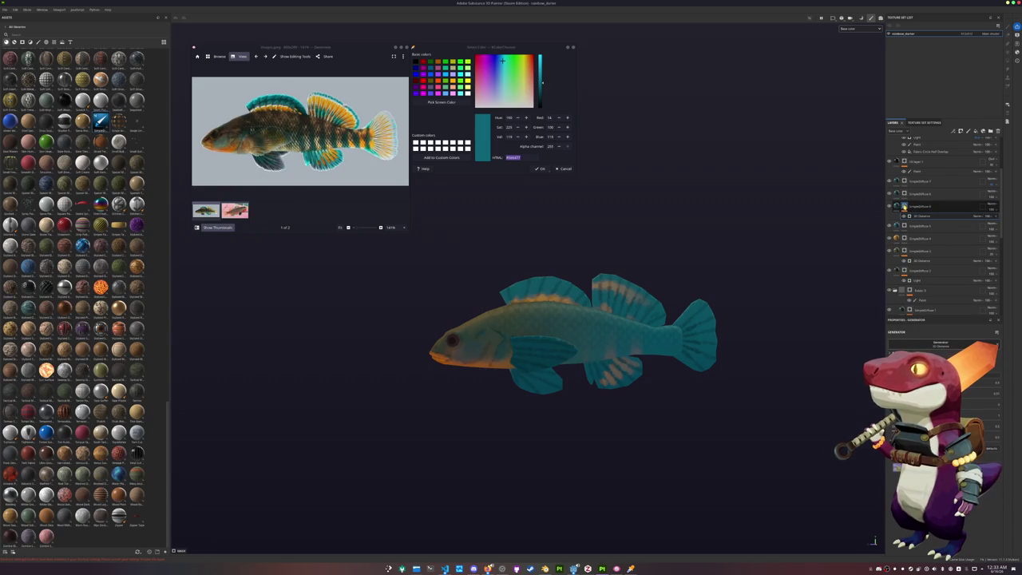
left_click(981, 215)
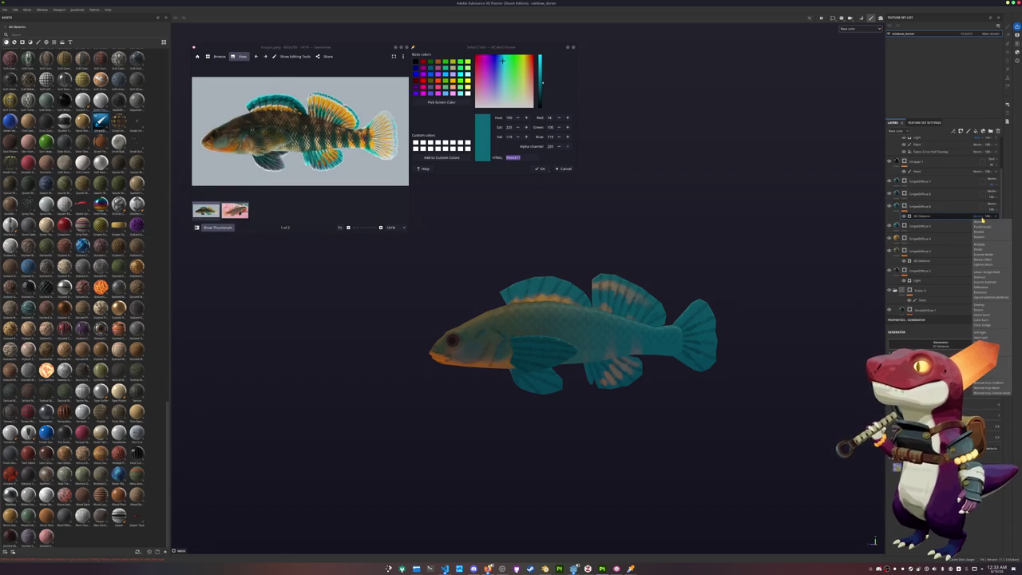
left_click(982, 244)
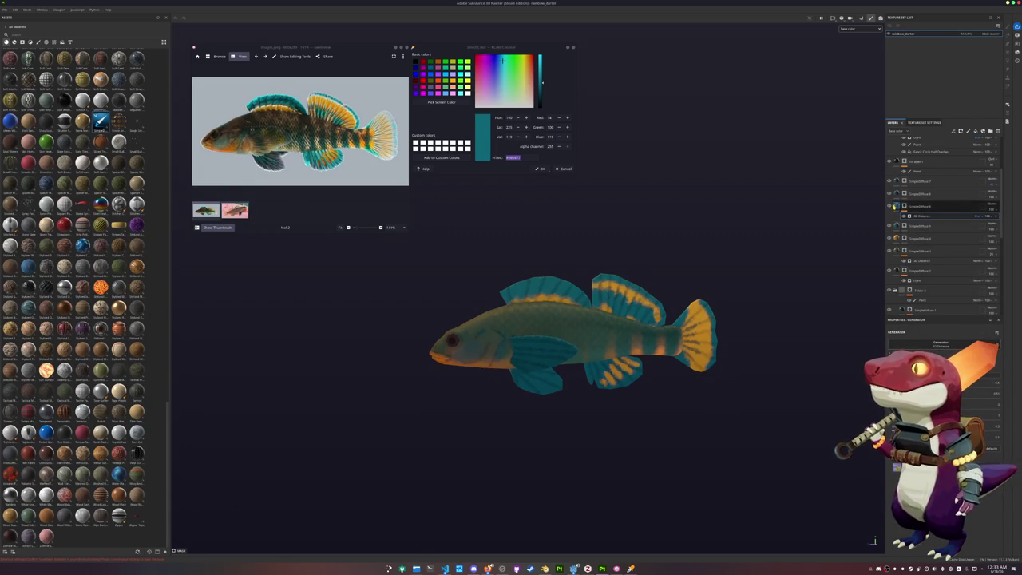
Brighten and saturate the teal fin fill colour, then bring up the texture export settings.
left_click(893, 206)
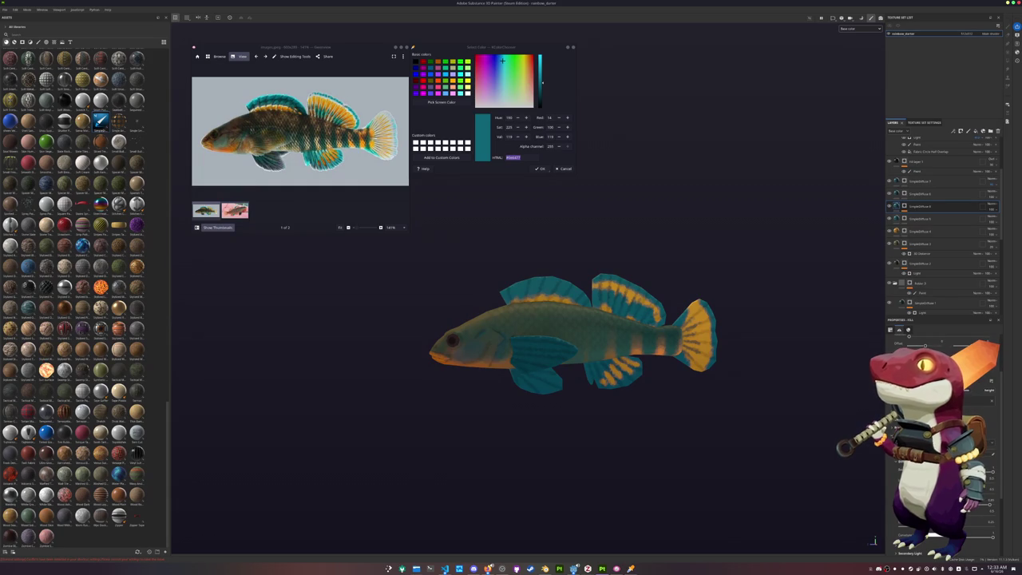
left_click(982, 400)
left_click_drag(996, 454, 1001, 442)
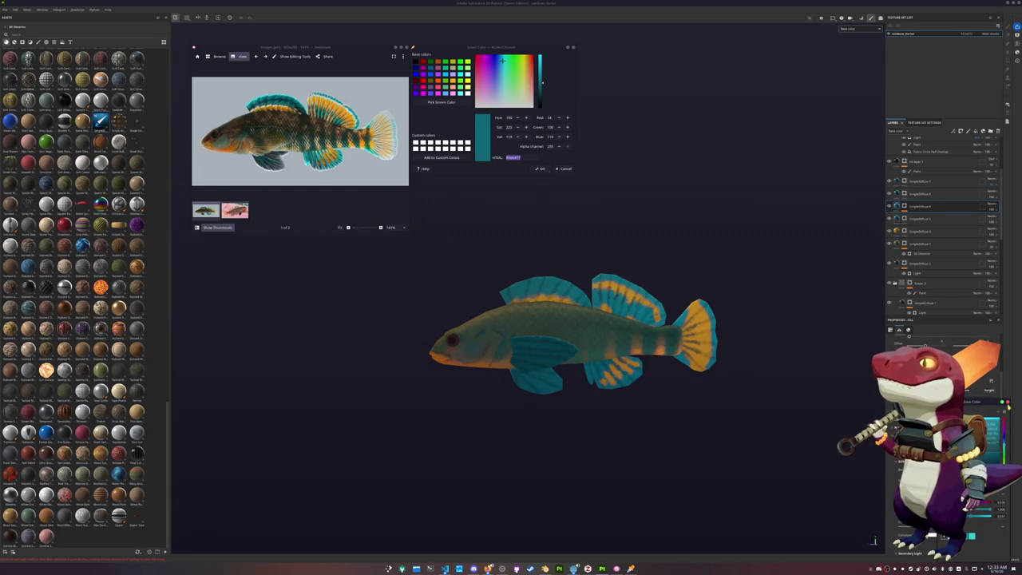
mouse_move(702, 376)
left_mouse_down("alt")
mouse_move(659, 393)
mouse_move(689, 417)
left_mouse_up("alt")
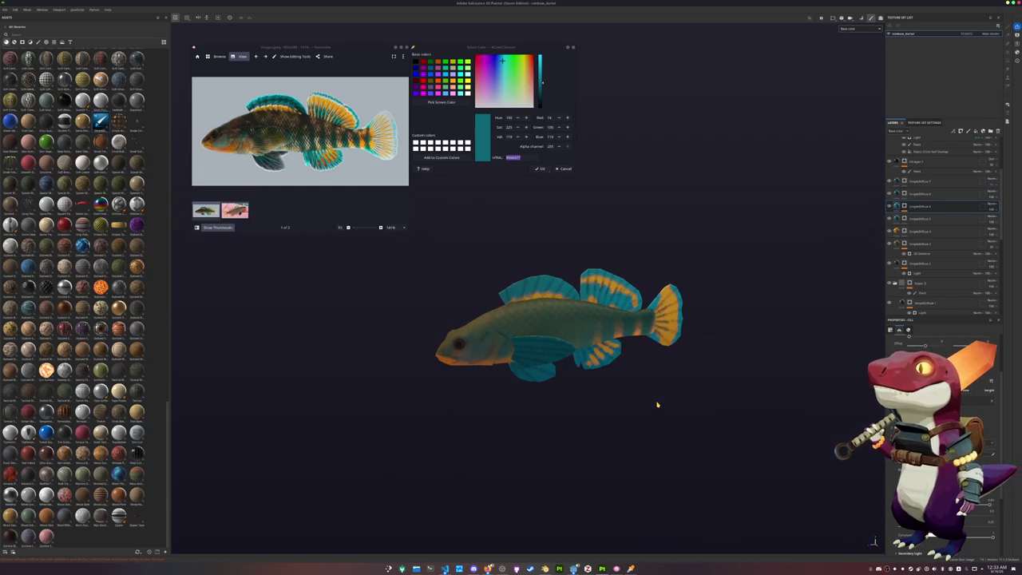
key("ctrl+shift+e")
Export only the Base_color map to a darter project subfolder, then launch Godot.
left_click_drag(581, 179, 727, 348)
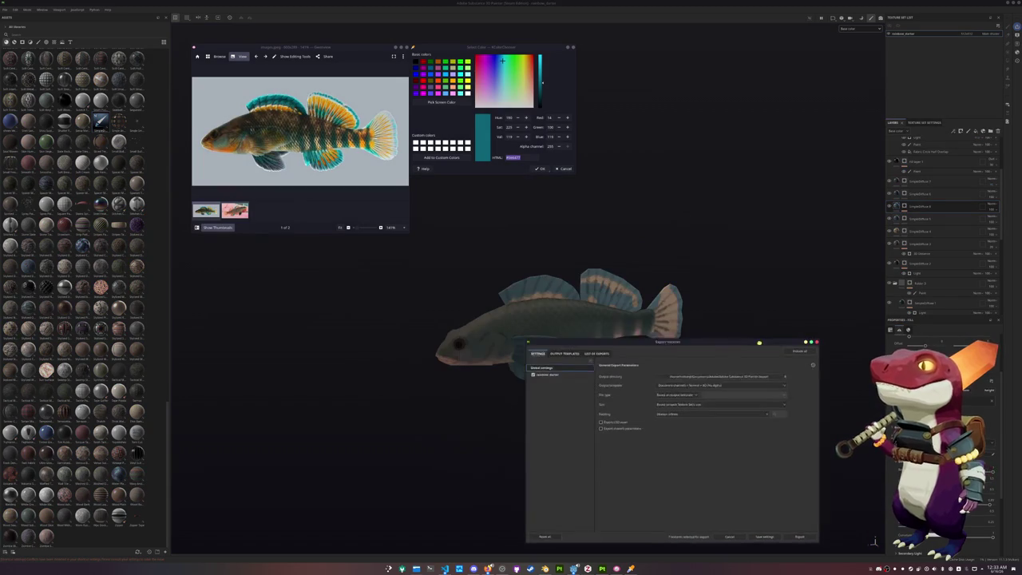
left_click(729, 367)
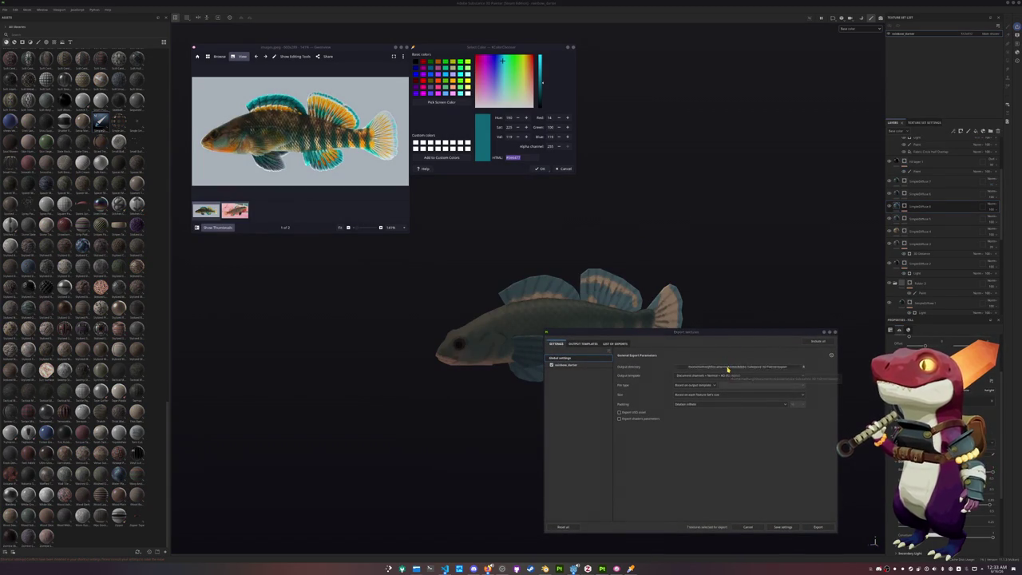
left_click(537, 230)
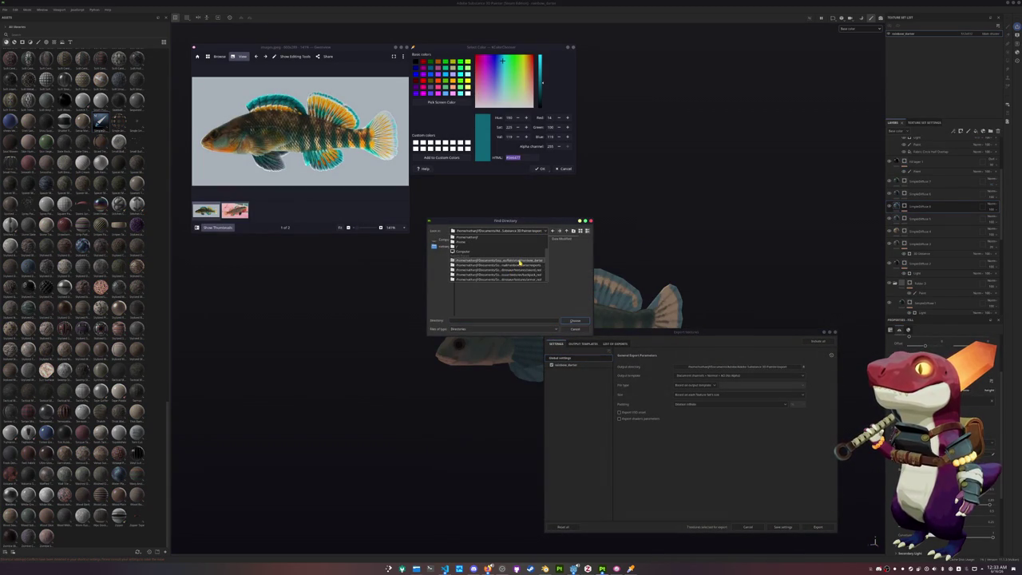
left_click(520, 261)
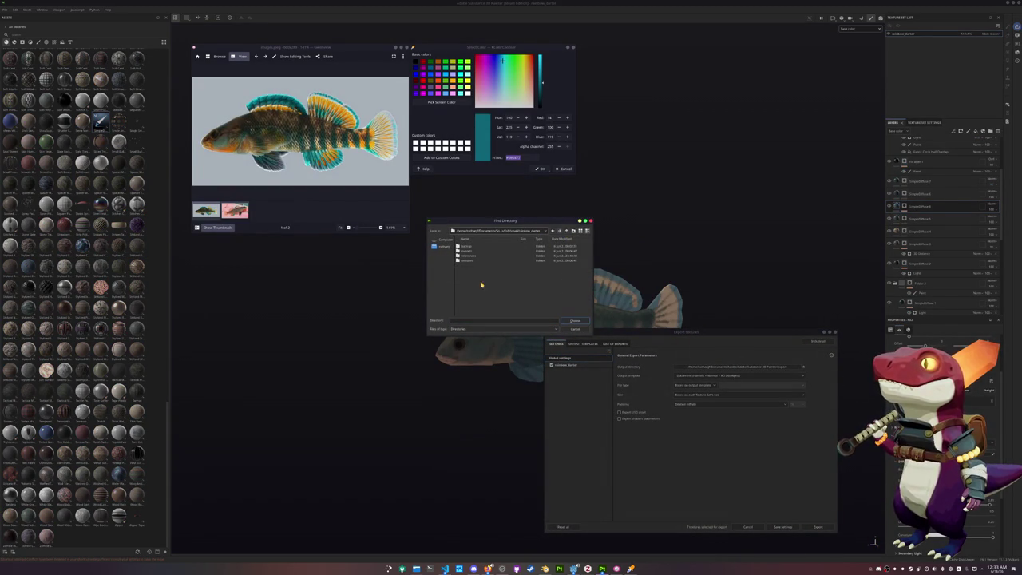
double_click(472, 261)
left_click(574, 321)
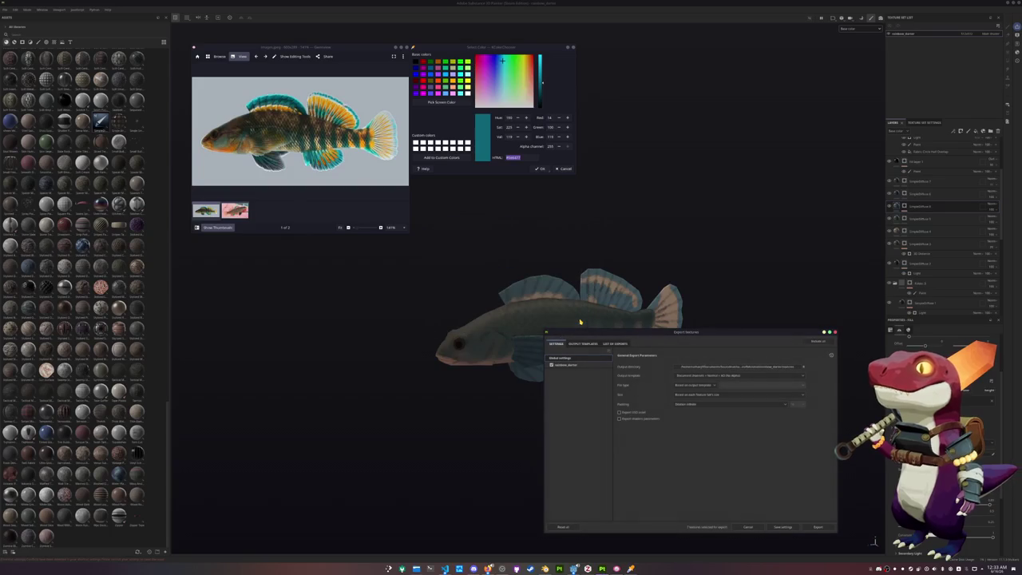
left_click_drag(620, 434, 618, 479)
left_click(818, 527)
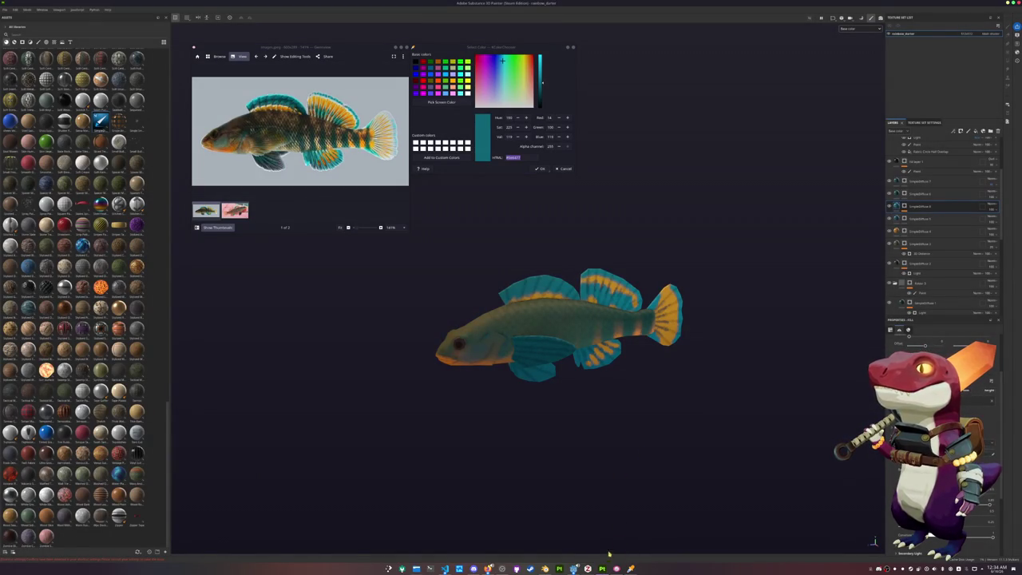
left_click(573, 568)
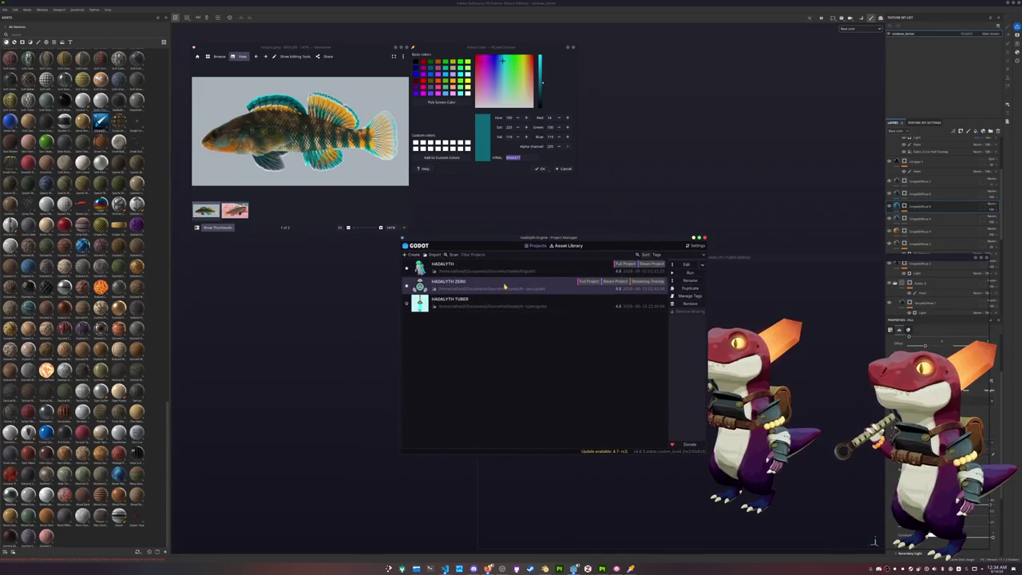
Load HADALYTH ZERO from the Project Manager and close the photo viewer and colour picker windows.
left_click_drag(606, 240, 477, 267)
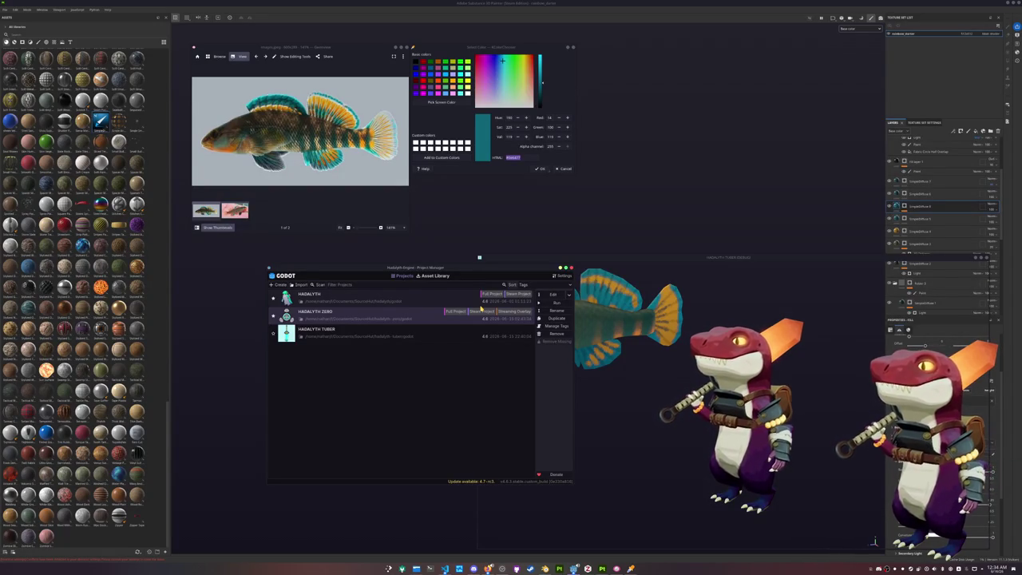
double_click(372, 316)
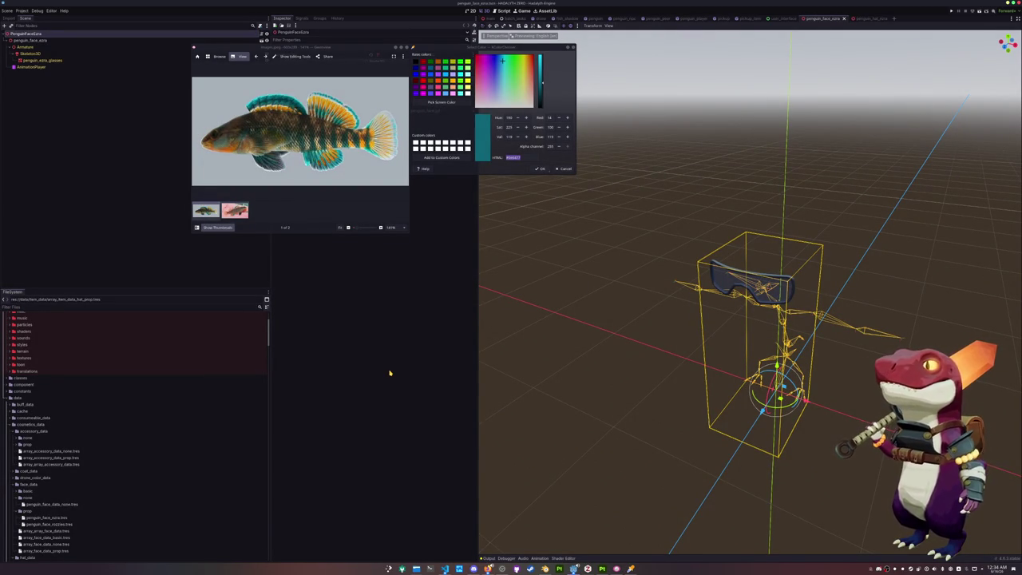
left_click(555, 368)
scroll(527, 336, "down", 4)
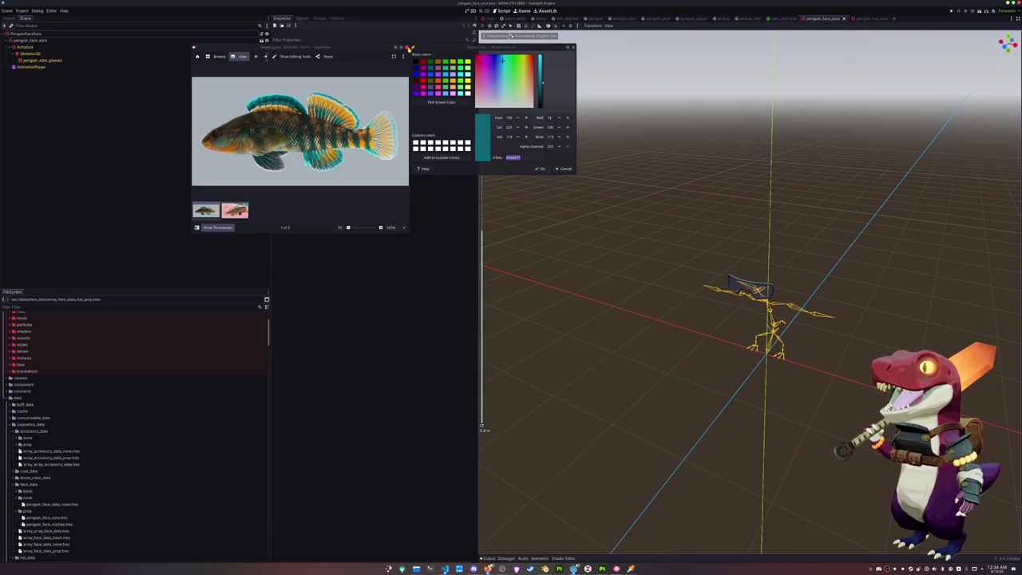
left_click(409, 48)
left_click(564, 169)
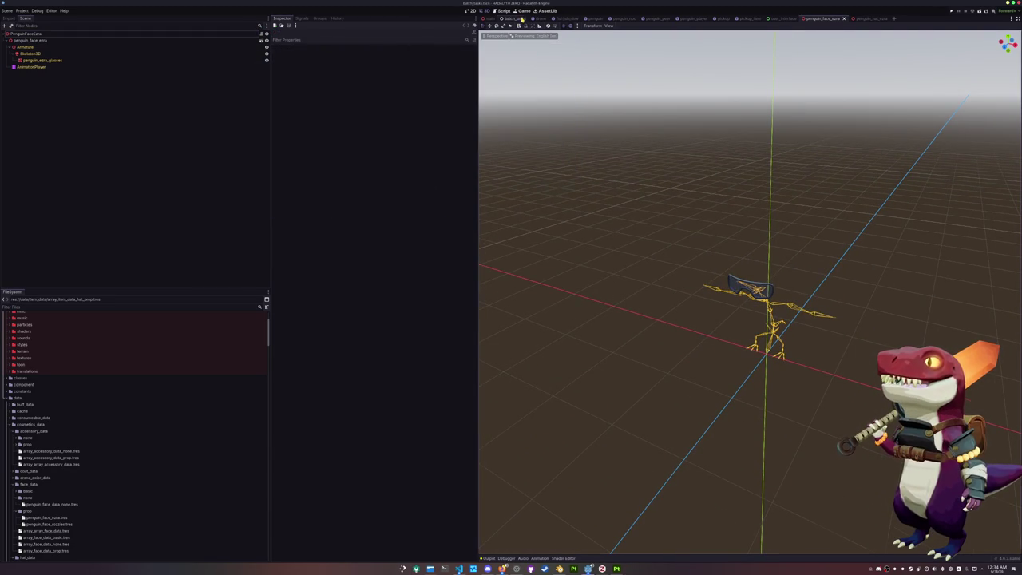
In the batch_tasks scene, select BatchFishTasks and run Generate Icon.
left_click(520, 17)
left_click(36, 40)
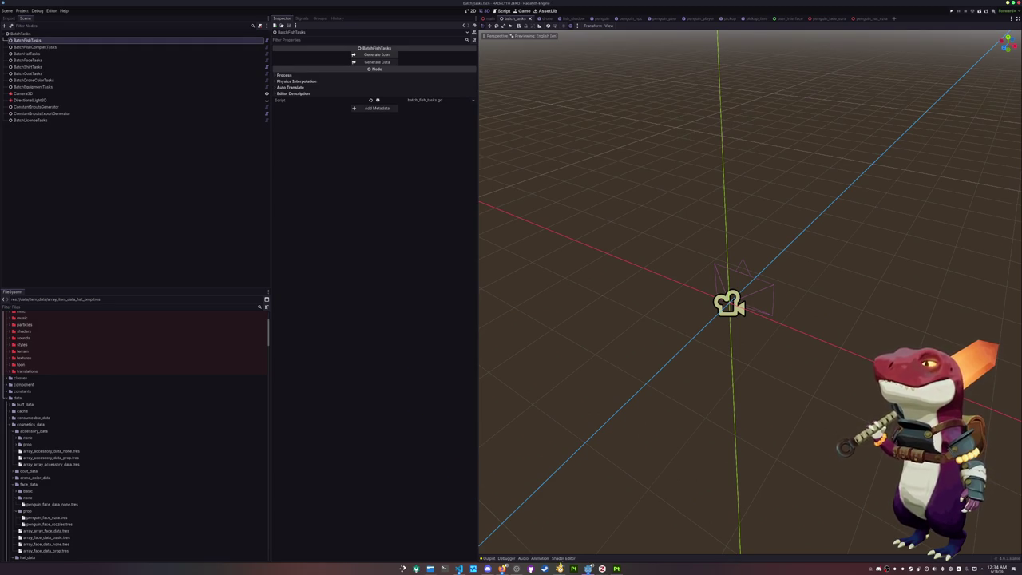
left_click(559, 568)
key("alt+Tab")
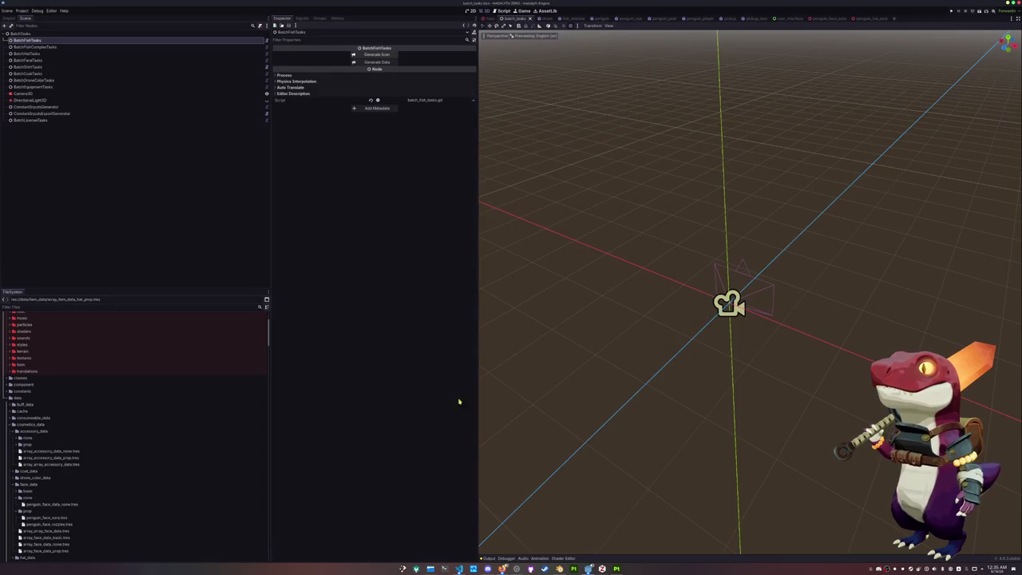
key("alt+Tab")
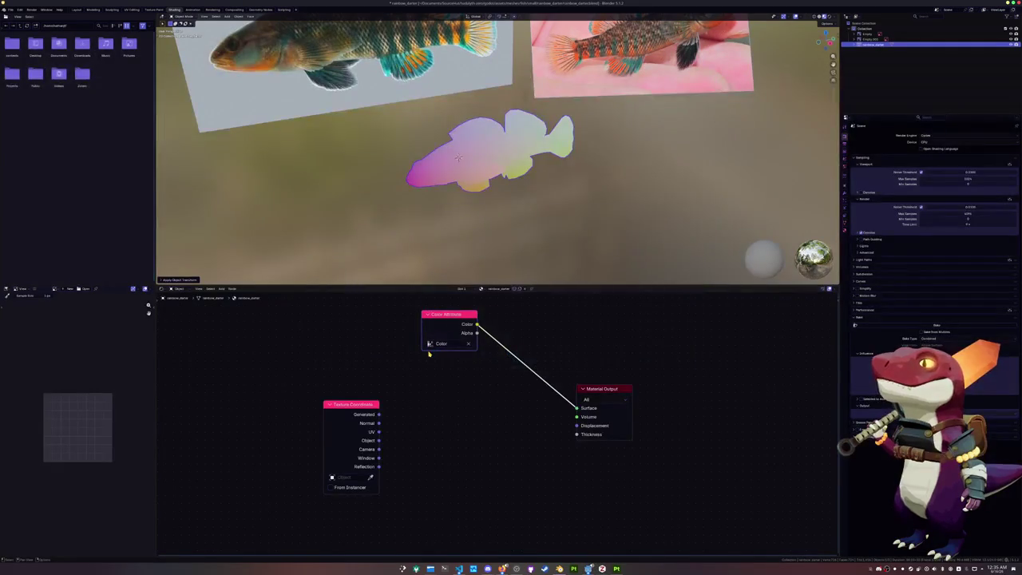
key("alt+Tab")
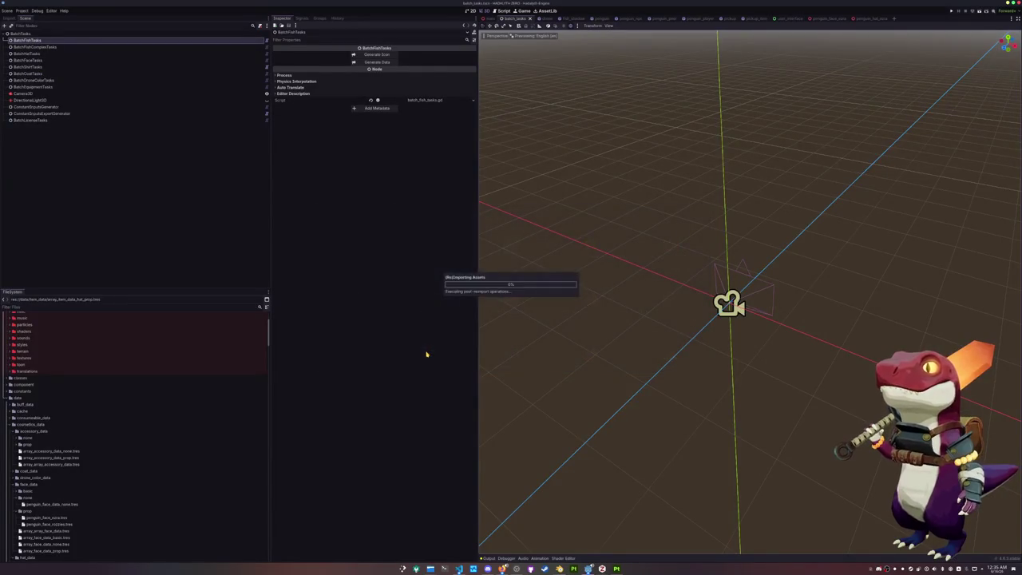
left_click(388, 55)
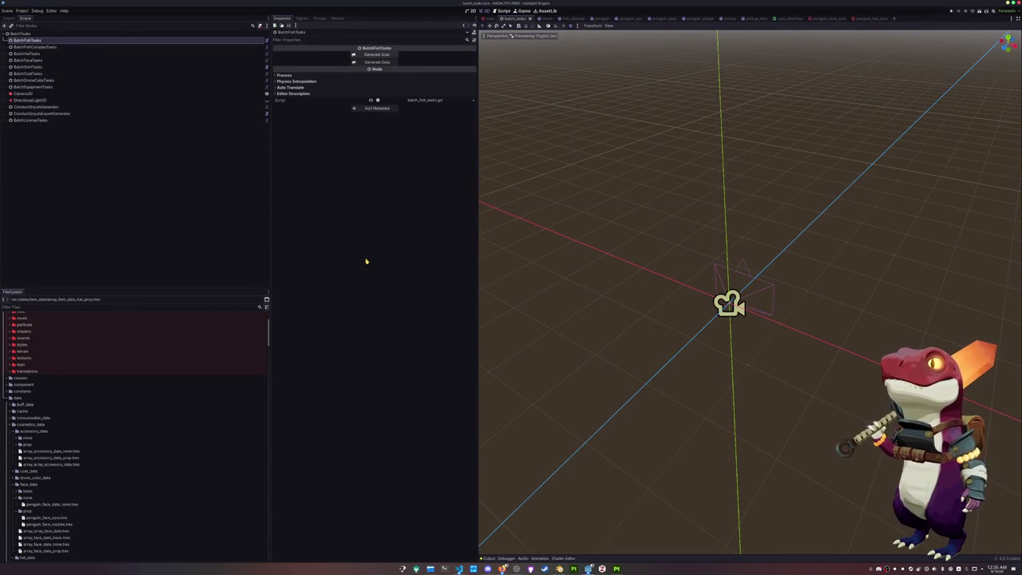
Switch to Blender and back to trigger the asset reimport, then run the game.
key("alt+Tab")
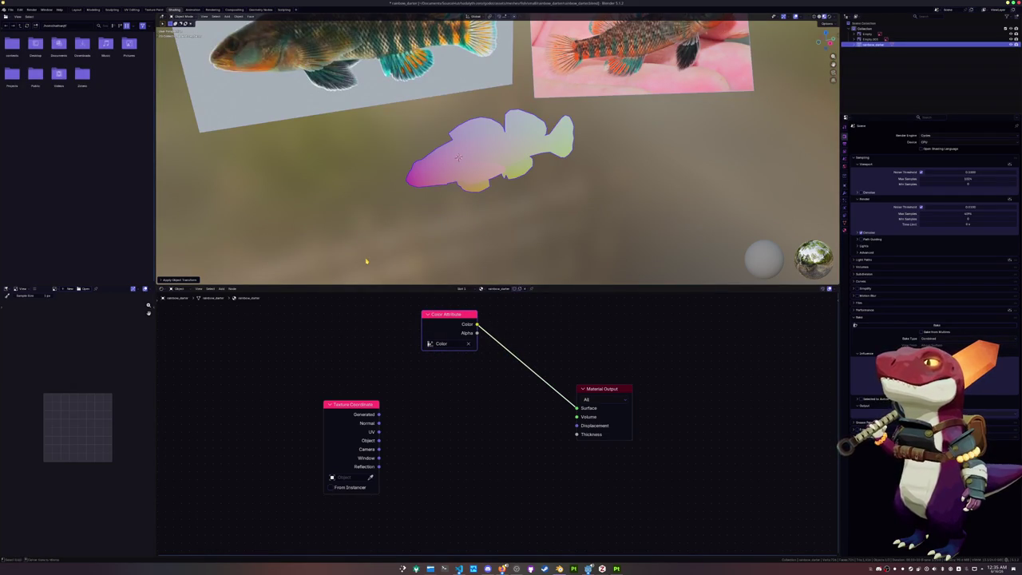
key("alt+Tab")
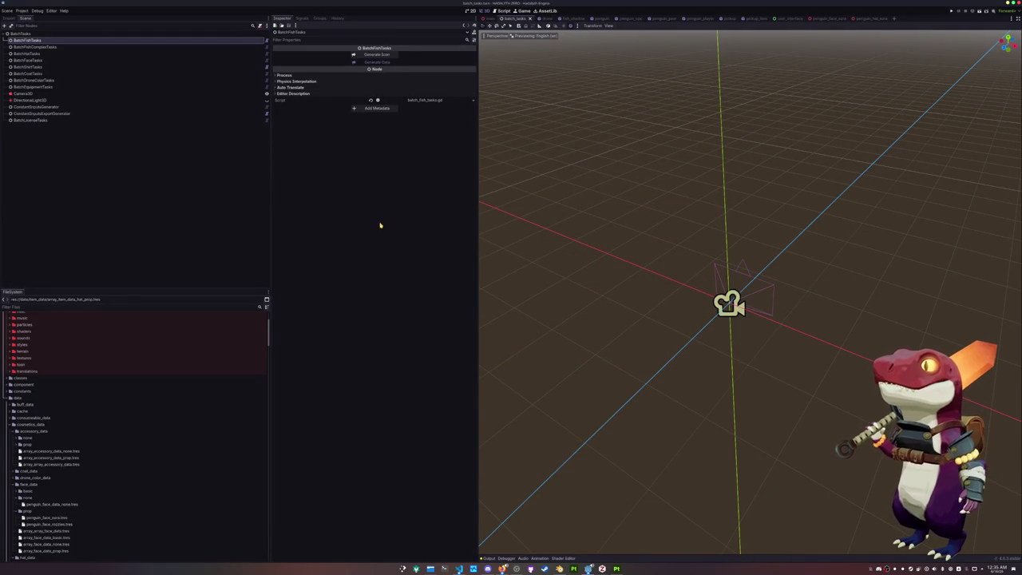
key("alt+Tab")
key("alt+Tab")
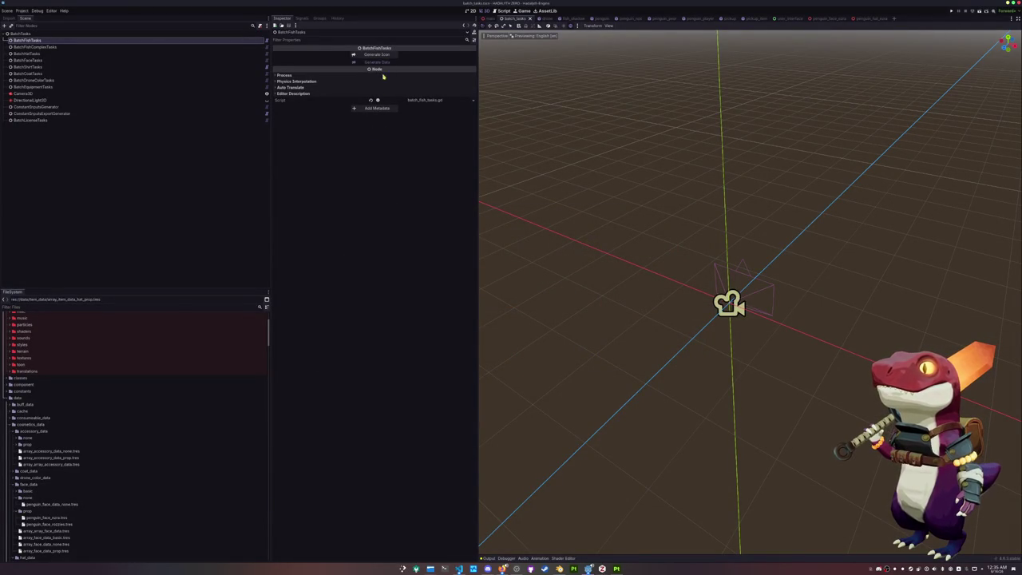
key("alt+Tab")
key("alt+Tab")
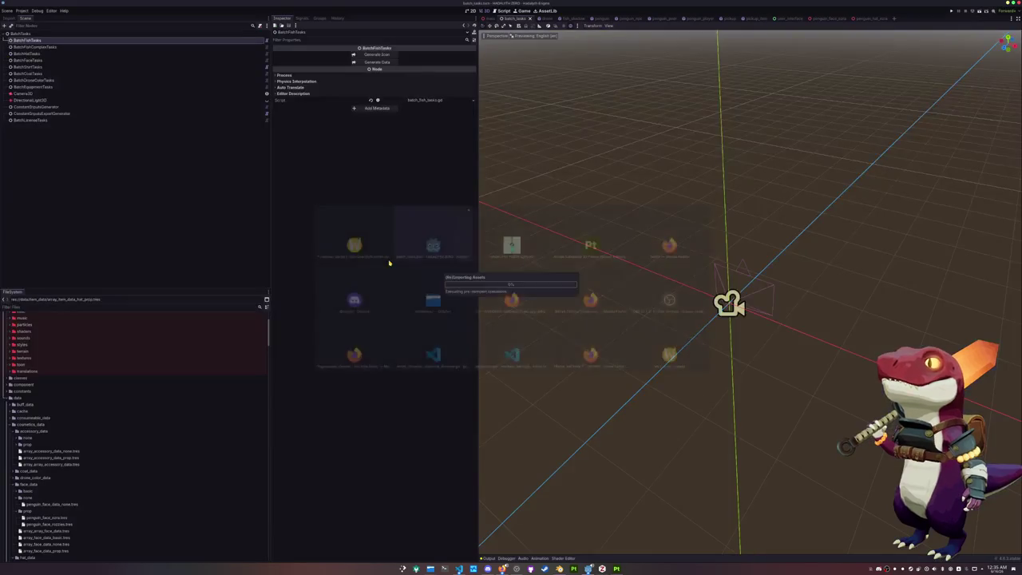
key("F5")
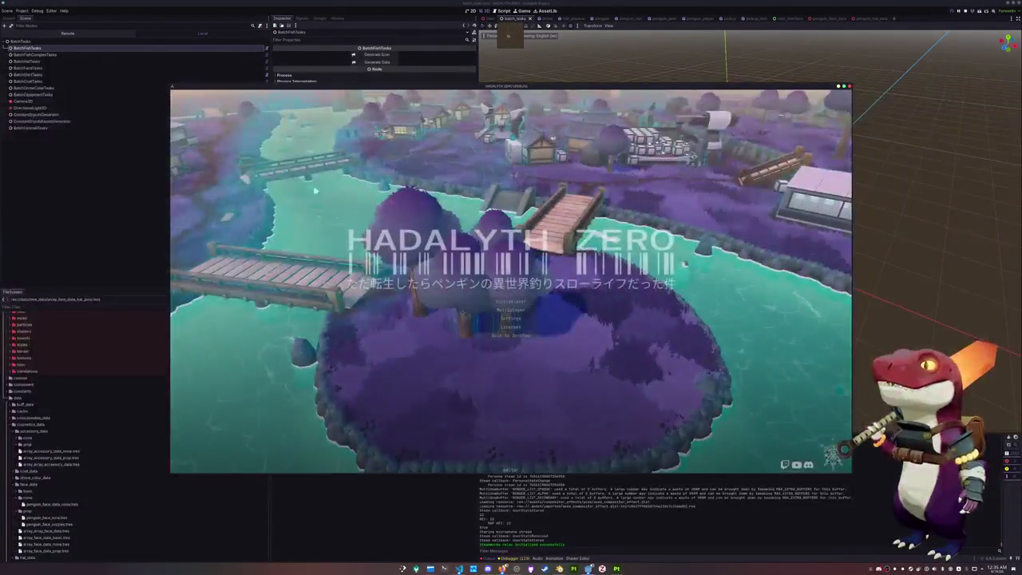
Stop and rerun the game, walk the penguin across the village, and open the inventory.
left_click(36, 10)
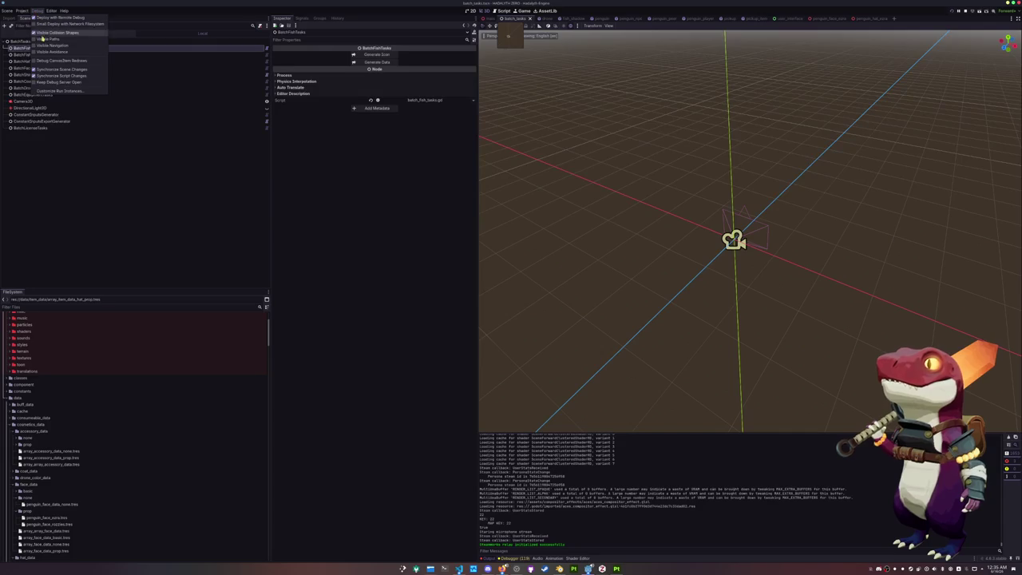
left_click(367, 265)
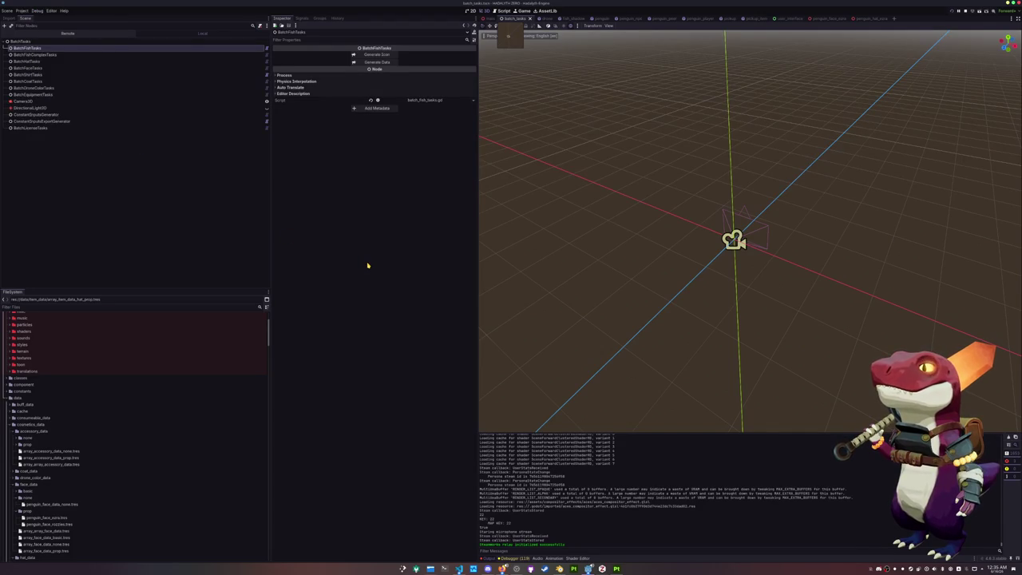
key("F8")
key("F6")
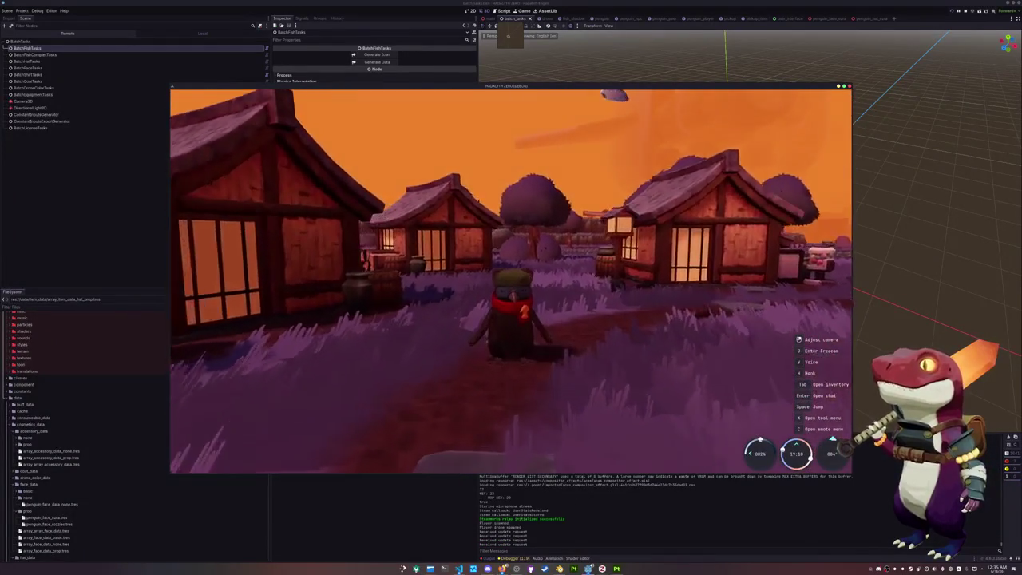
key("d")
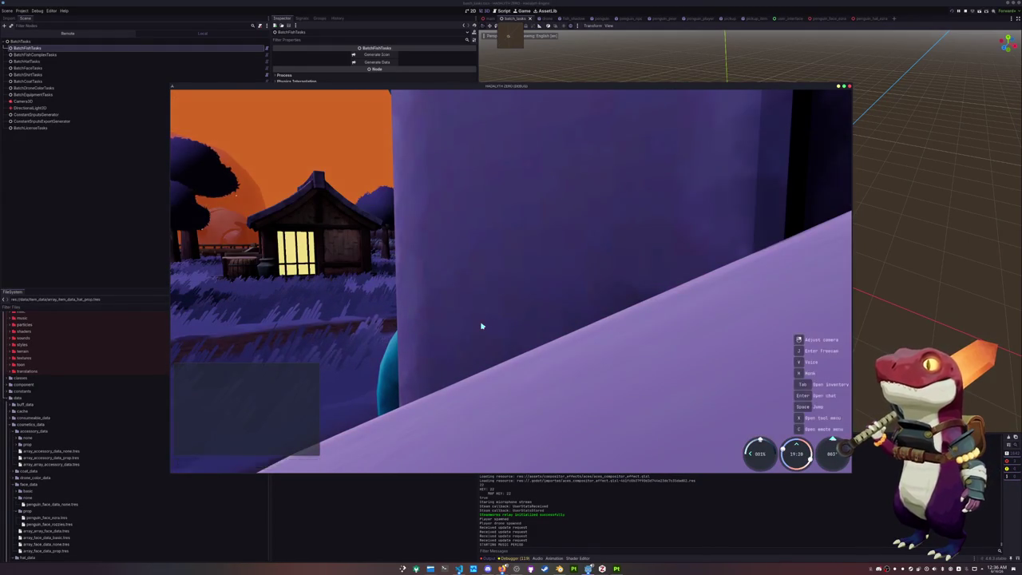
key("Tab")
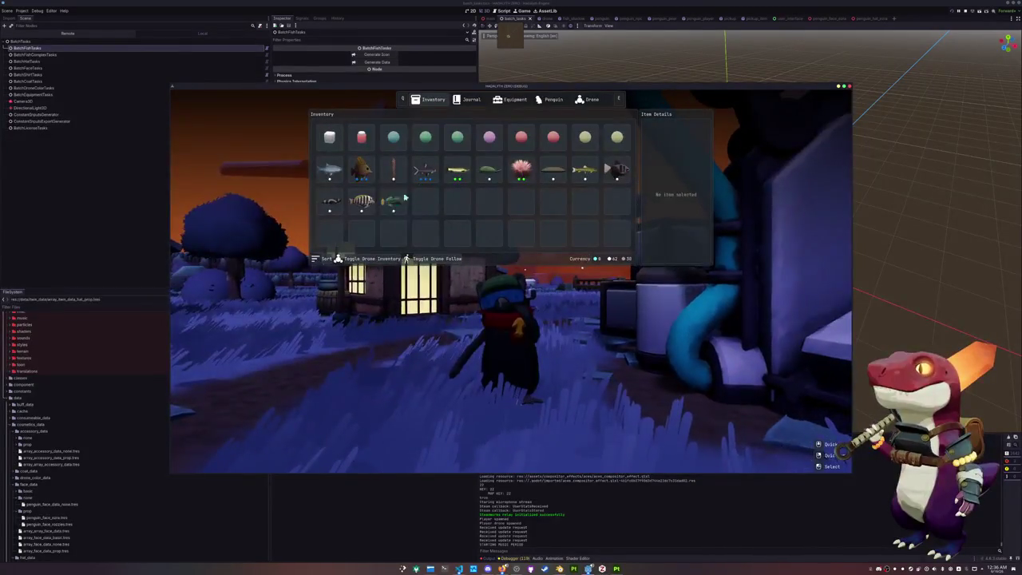
Have the penguin display the Rainbow Darter, step forward and back, then put it away.
right_click(393, 203)
left_click(406, 214)
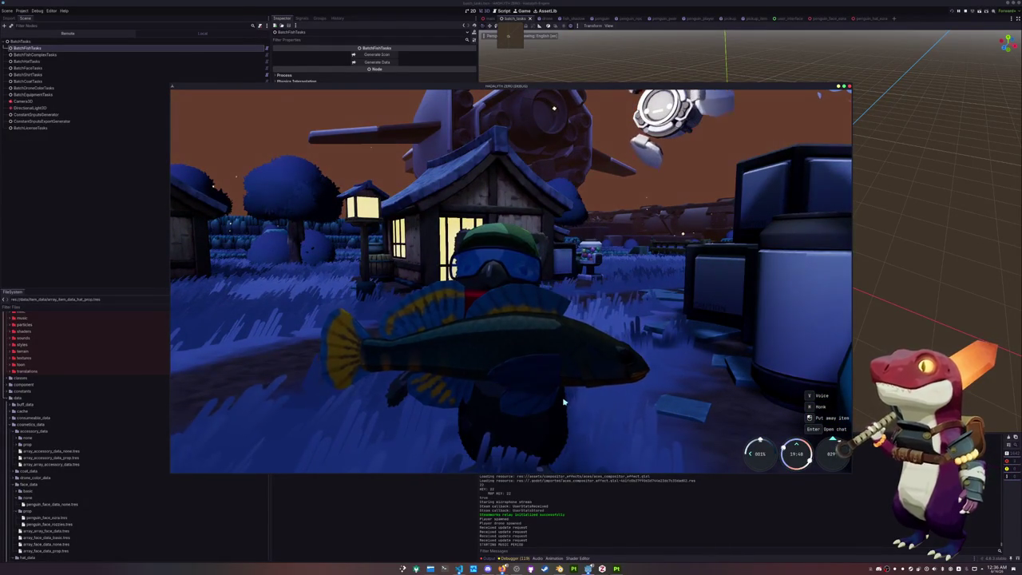
key("w")
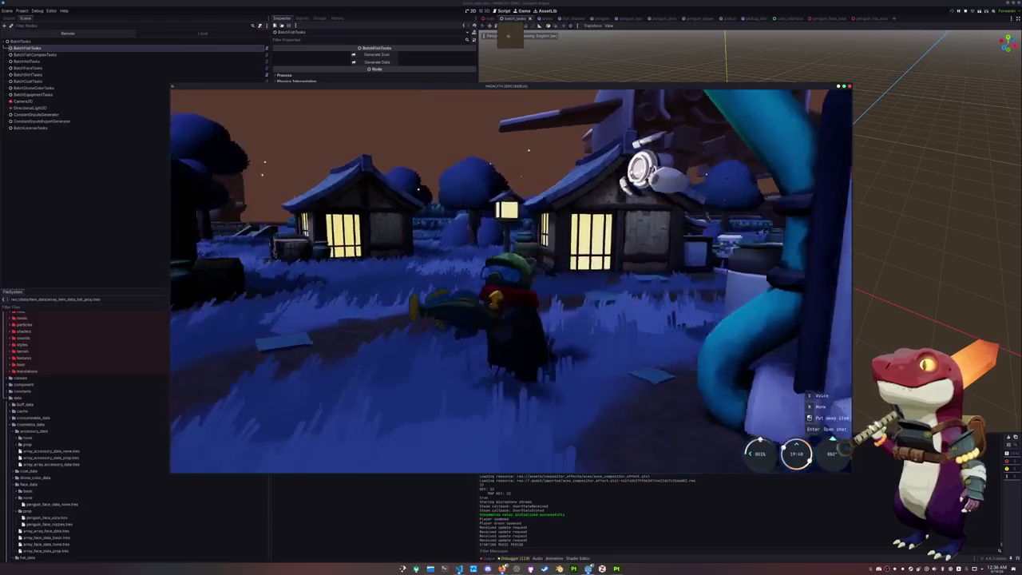
key("s")
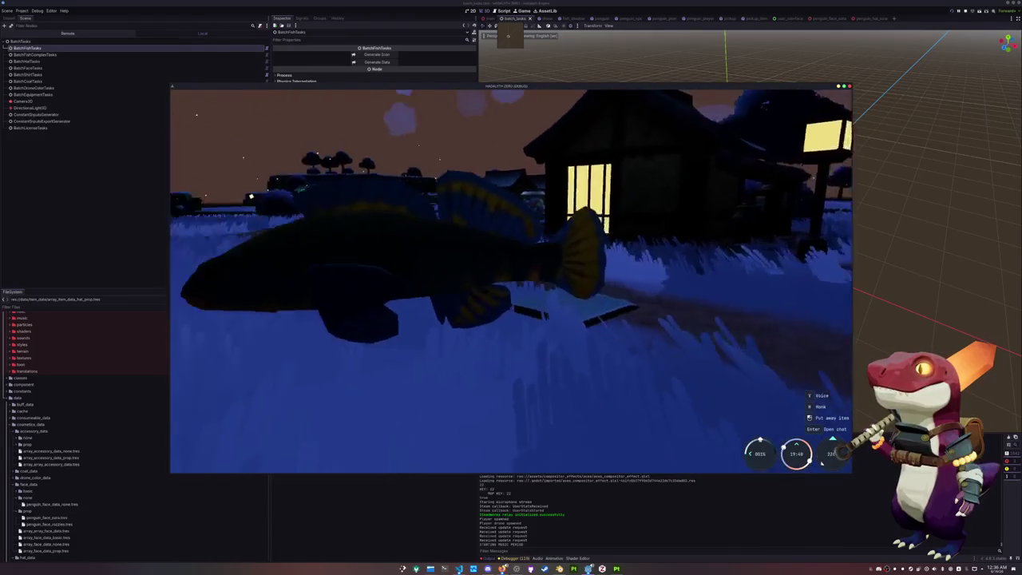
key("q")
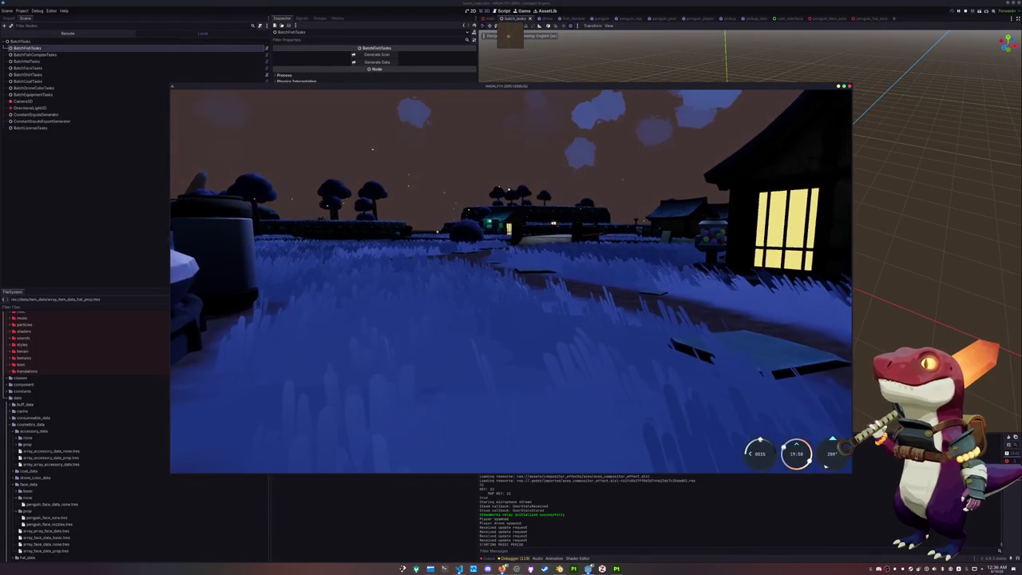
Walk toward the lit house and chair, then display the Rainbow Darter and put it away.
key("w")
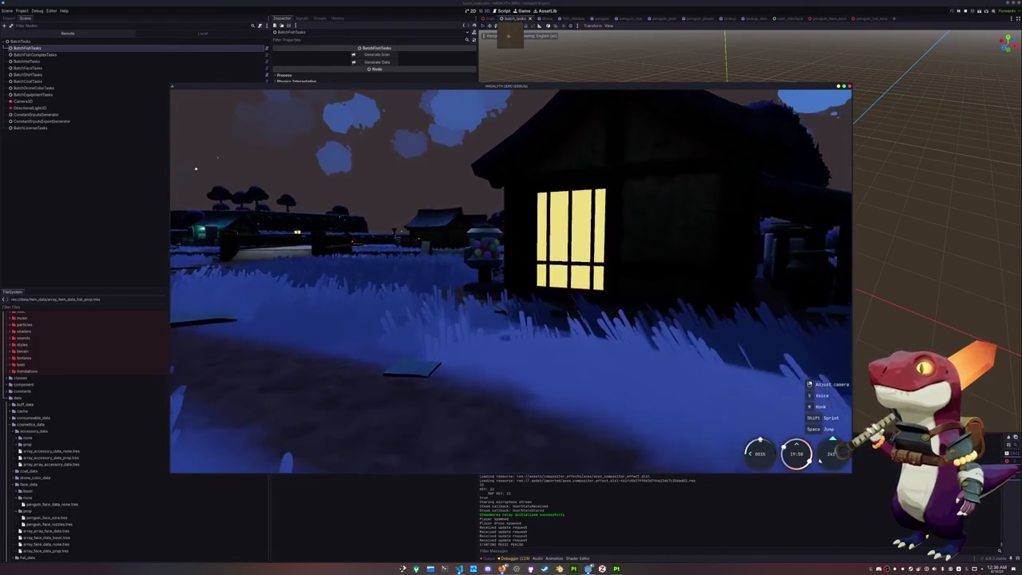
key("w")
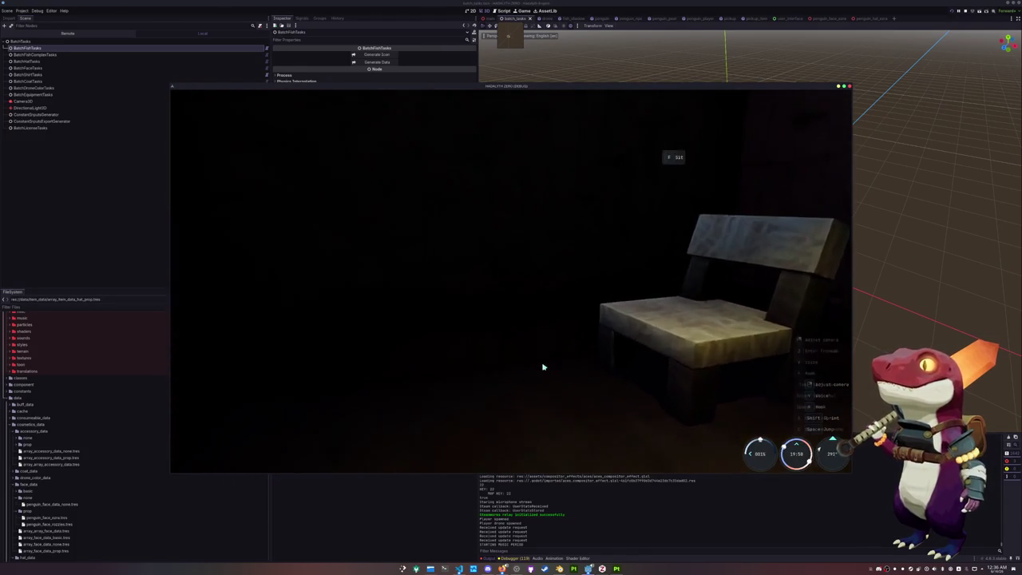
key("Tab")
key("Tab")
key("s")
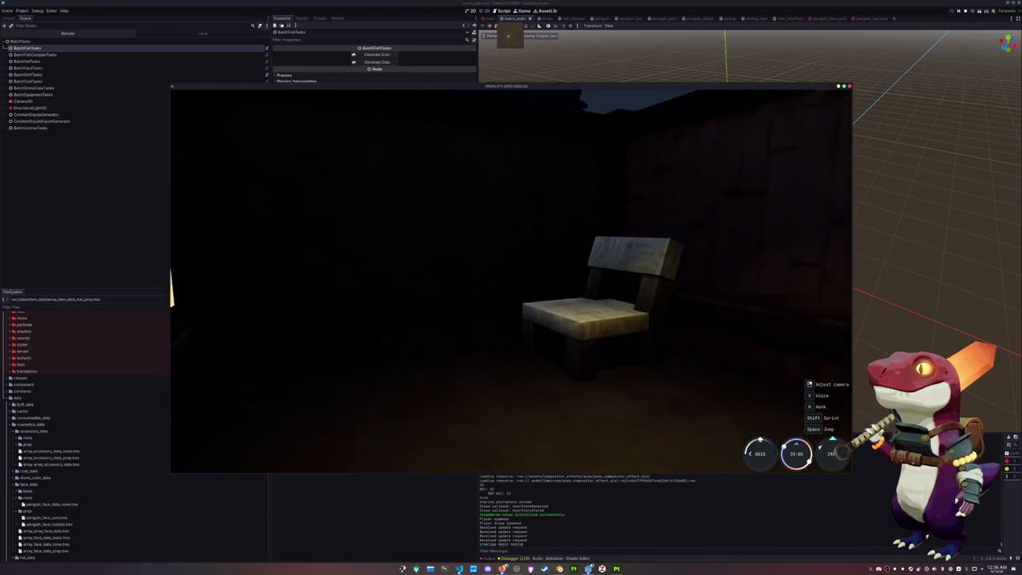
key("w")
key("Tab")
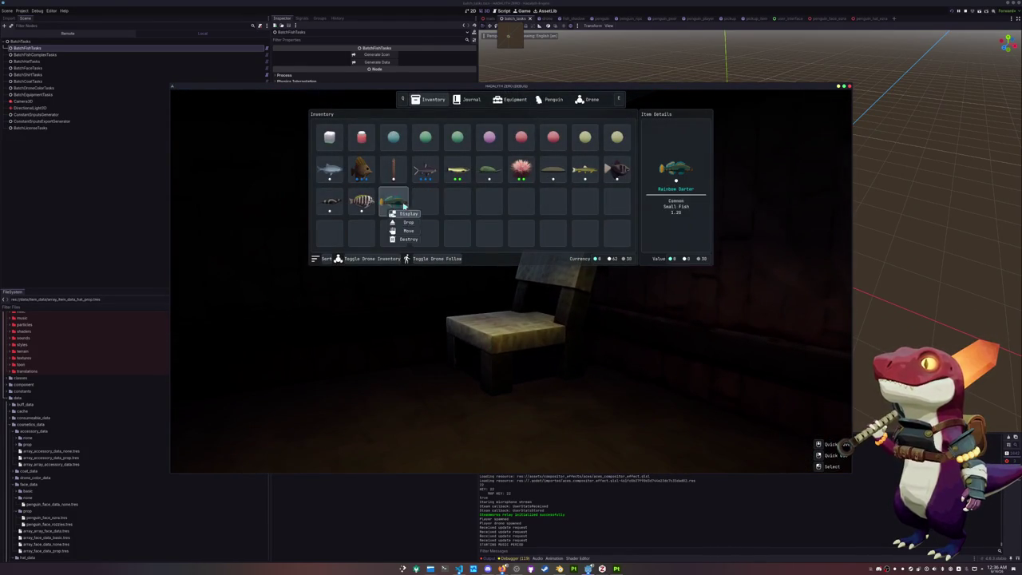
left_click(407, 214)
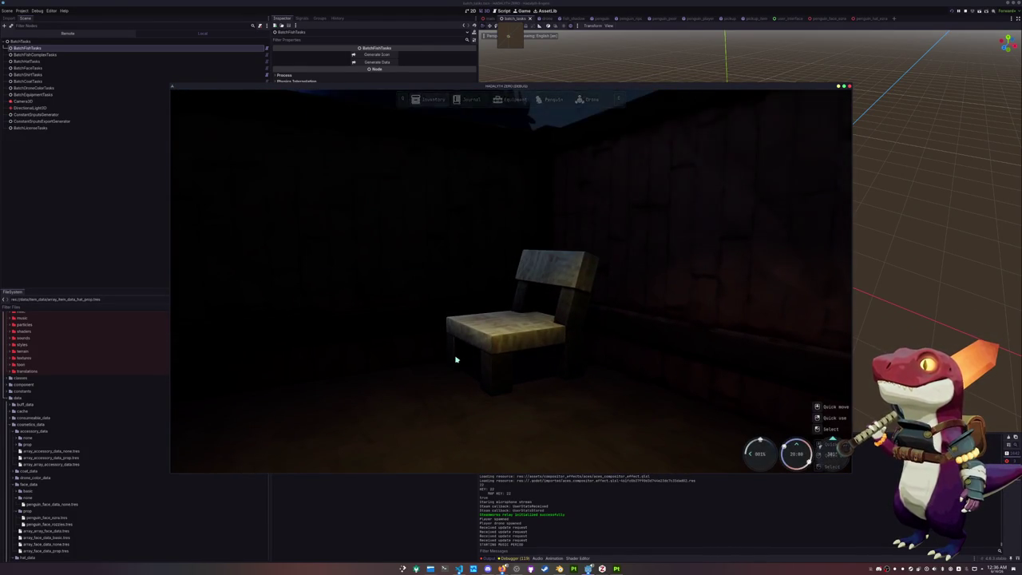
right_click(411, 366)
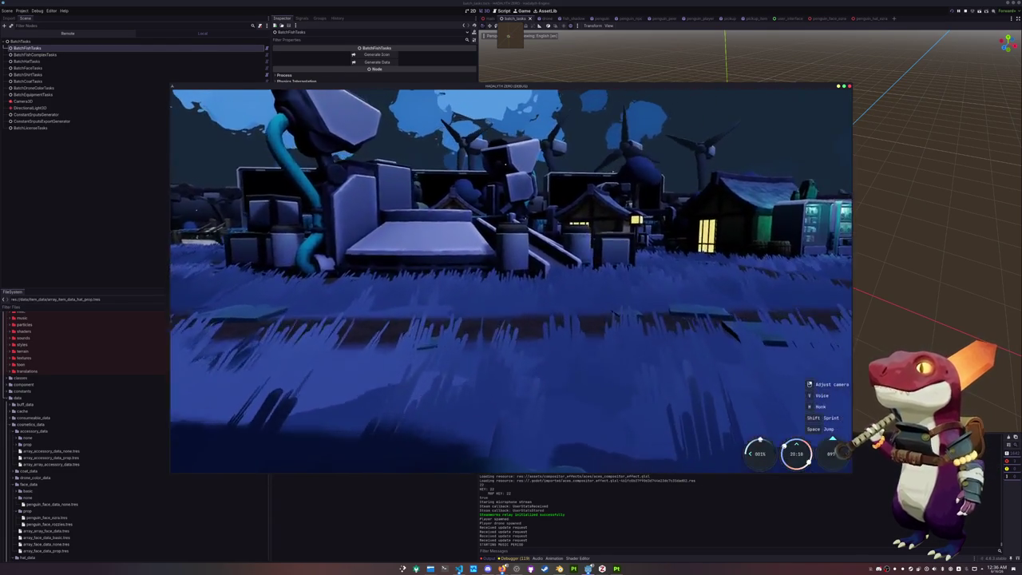
Walk through the night town past the vending machines and field into the storage shed.
key("w")
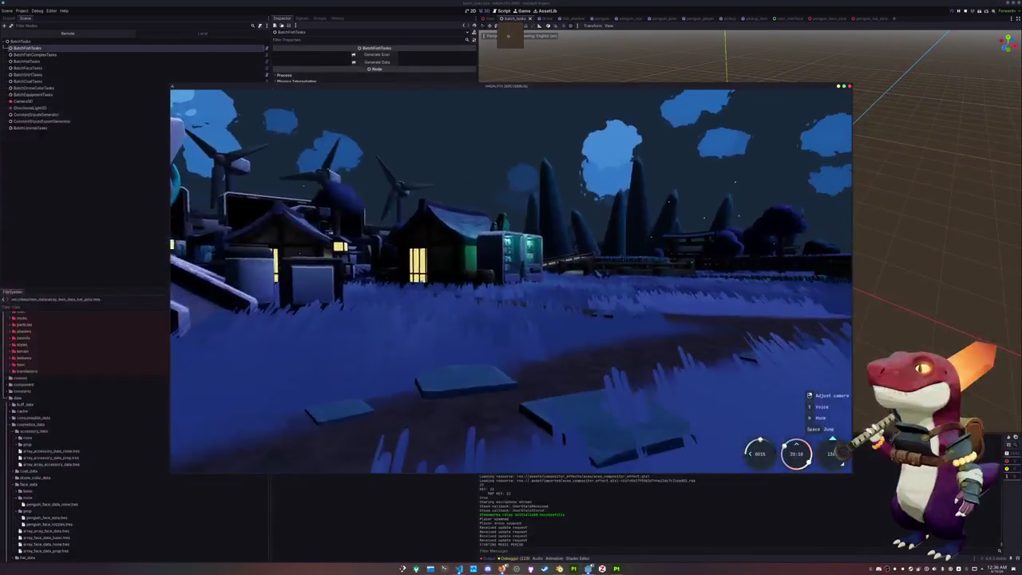
key("w")
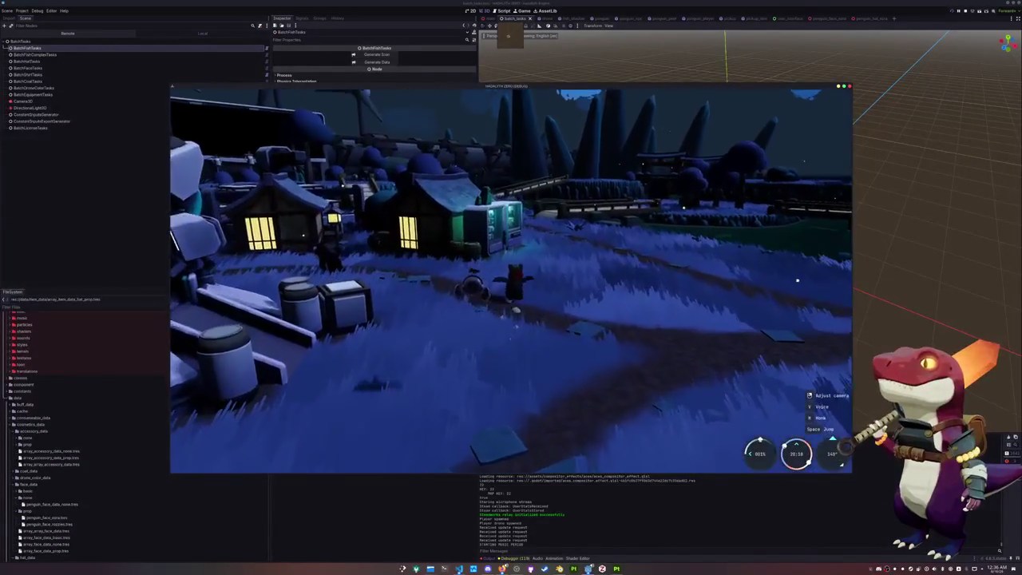
key("w")
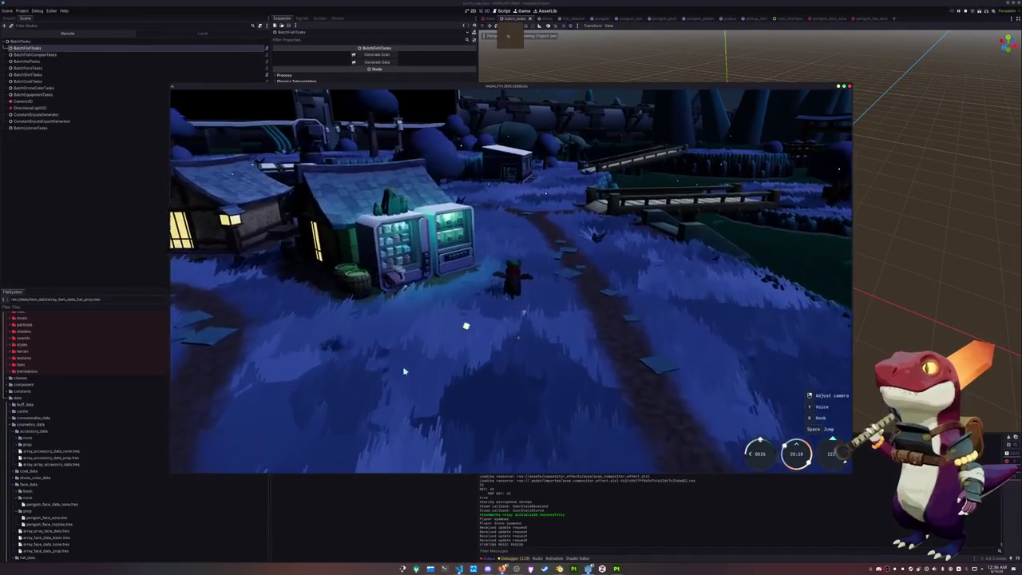
key("w")
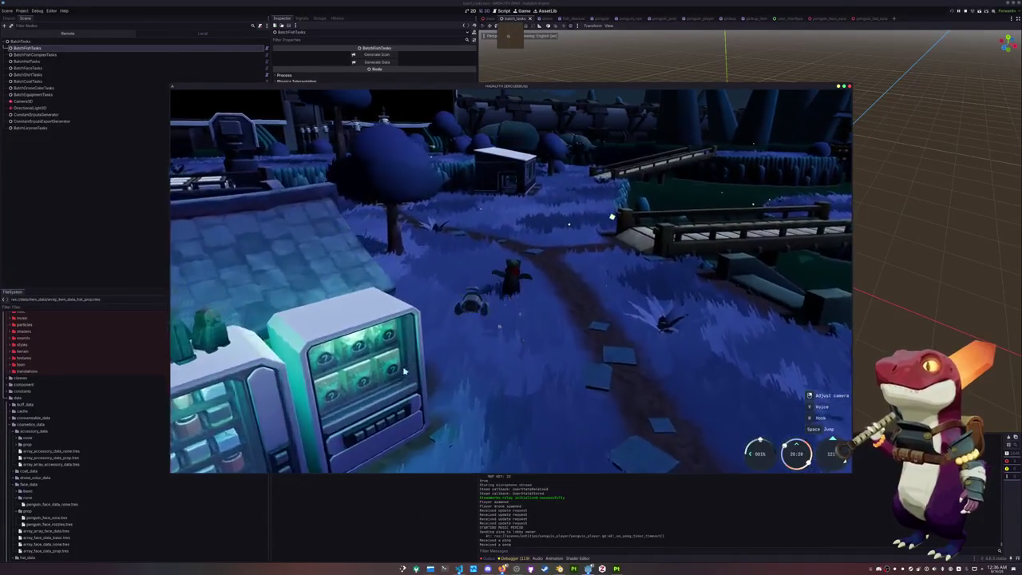
key("w")
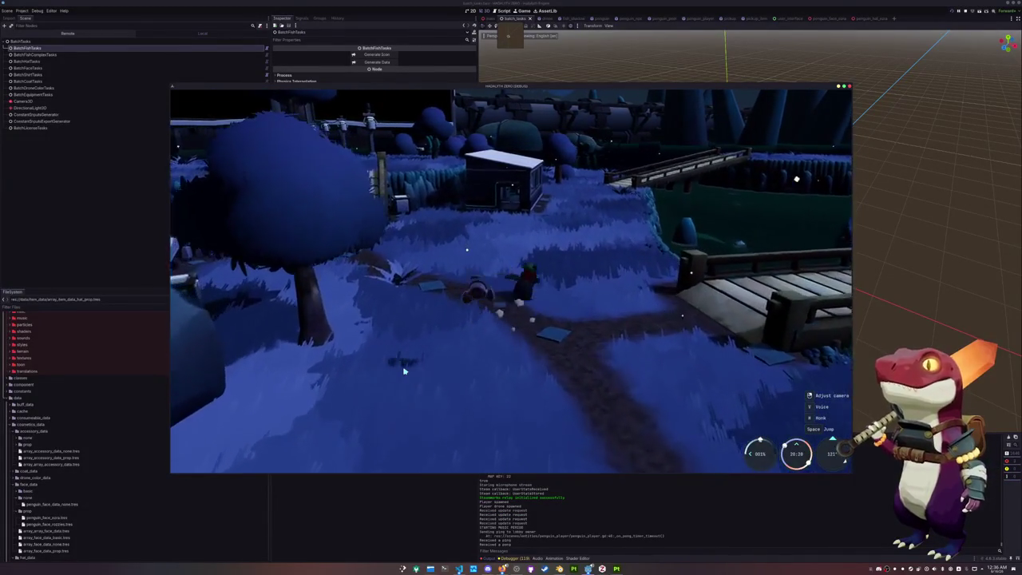
key("w")
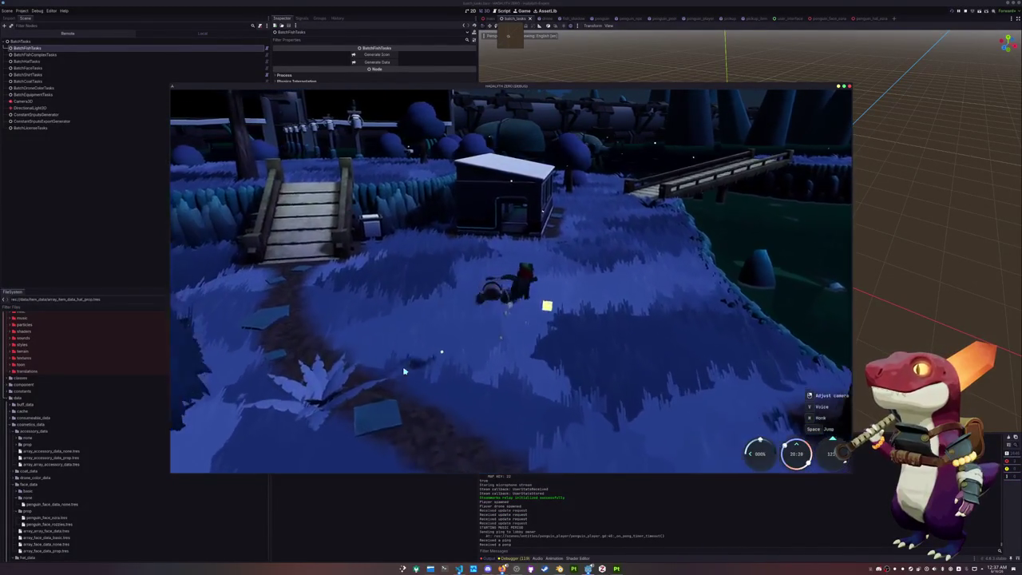
key("w")
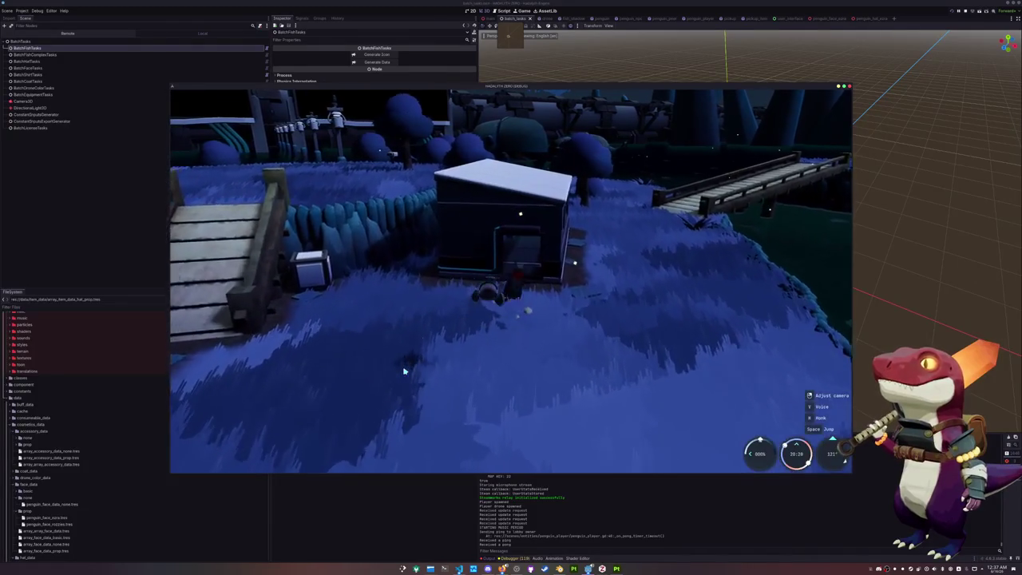
key("w")
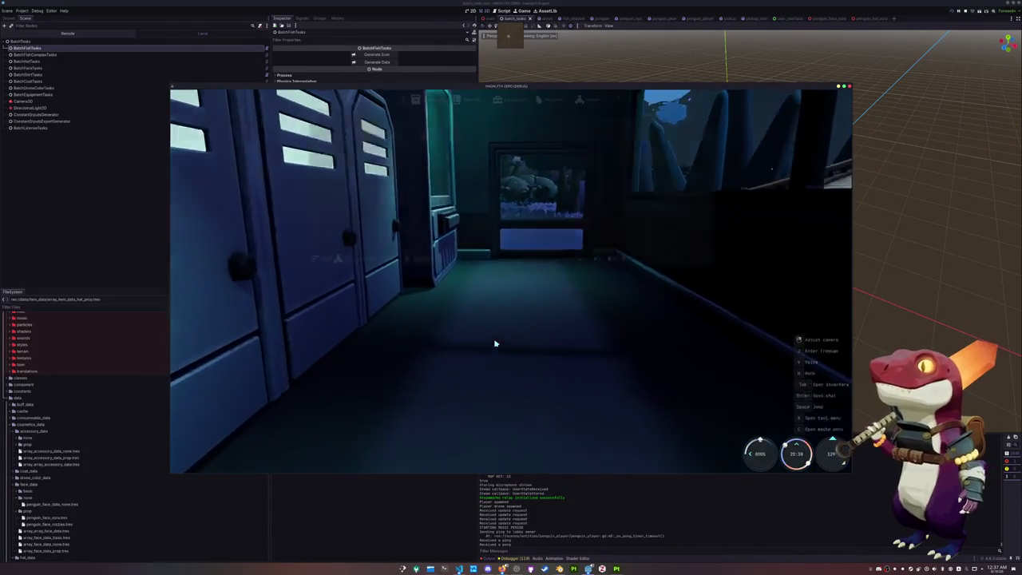
Inside the shed, take out the Rainbow Darter from the inventory and put it away.
key("Tab")
left_click(403, 213)
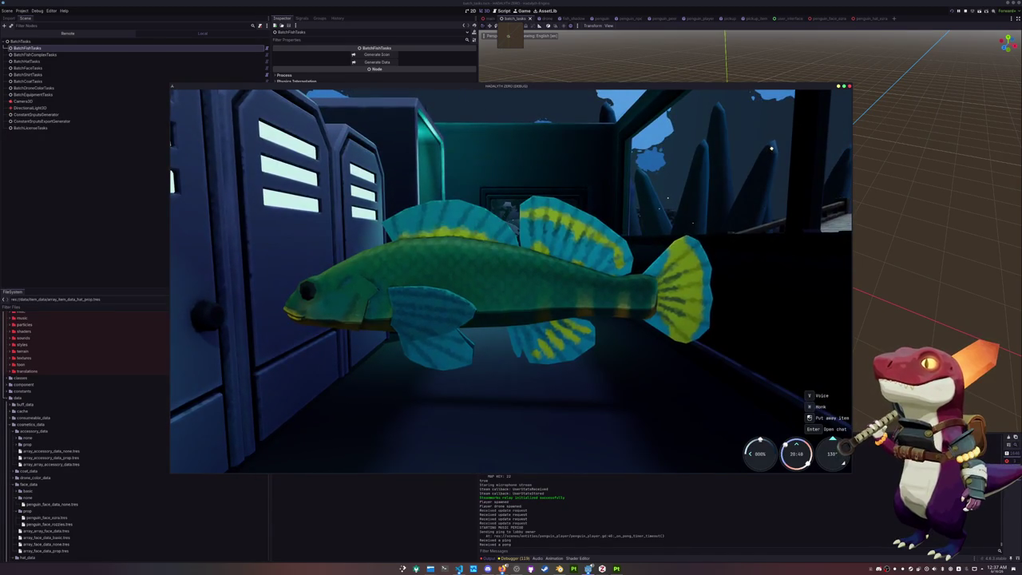
right_click(533, 414)
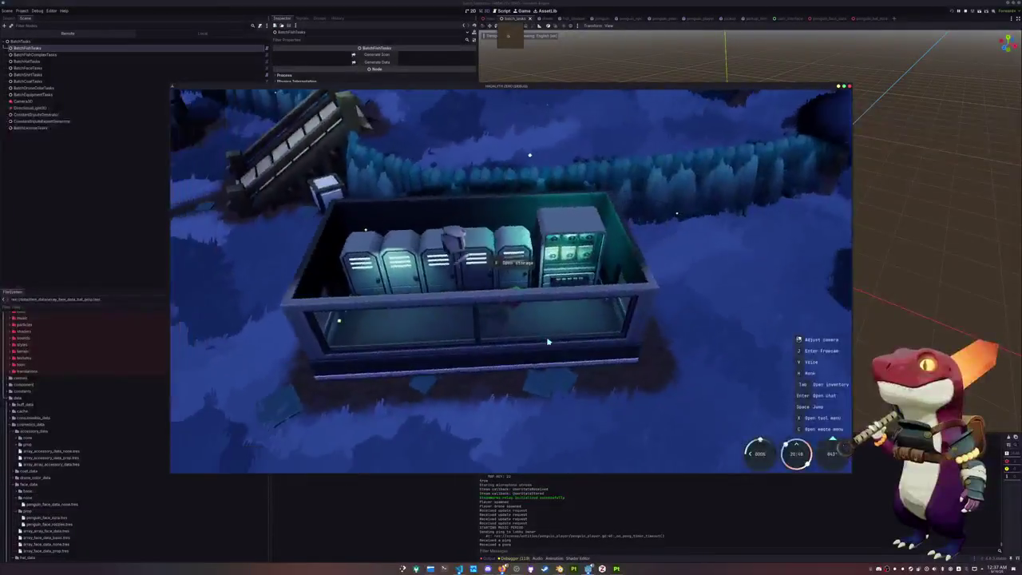
Open the drone inventory and move the stick, orange fish, shark, small and striped fish into it.
key("e")
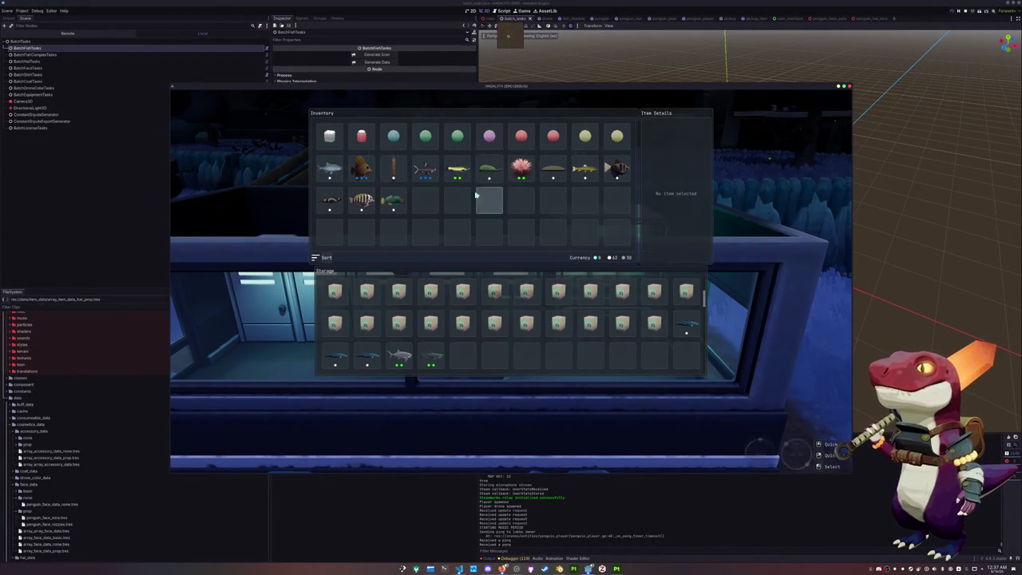
key("Tab")
left_click(372, 257)
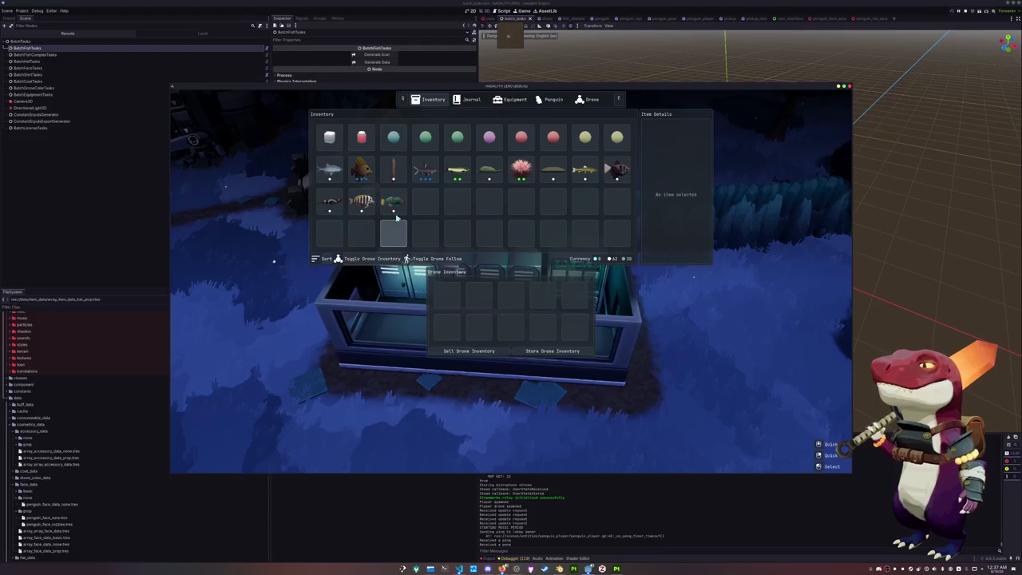
double_click(393, 168)
double_click(360, 169)
double_click(329, 169)
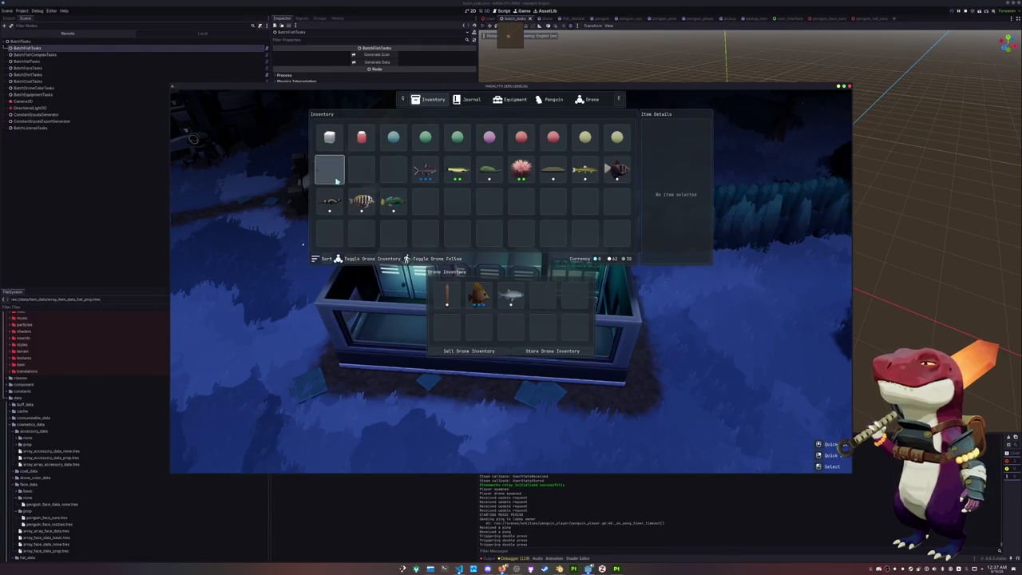
double_click(329, 201)
double_click(360, 201)
Send the Rainbow Darter, remaining fish and the flower item to the drone inventory too.
left_click(392, 203)
double_click(392, 203)
double_click(424, 168)
double_click(457, 169)
double_click(488, 169)
double_click(520, 168)
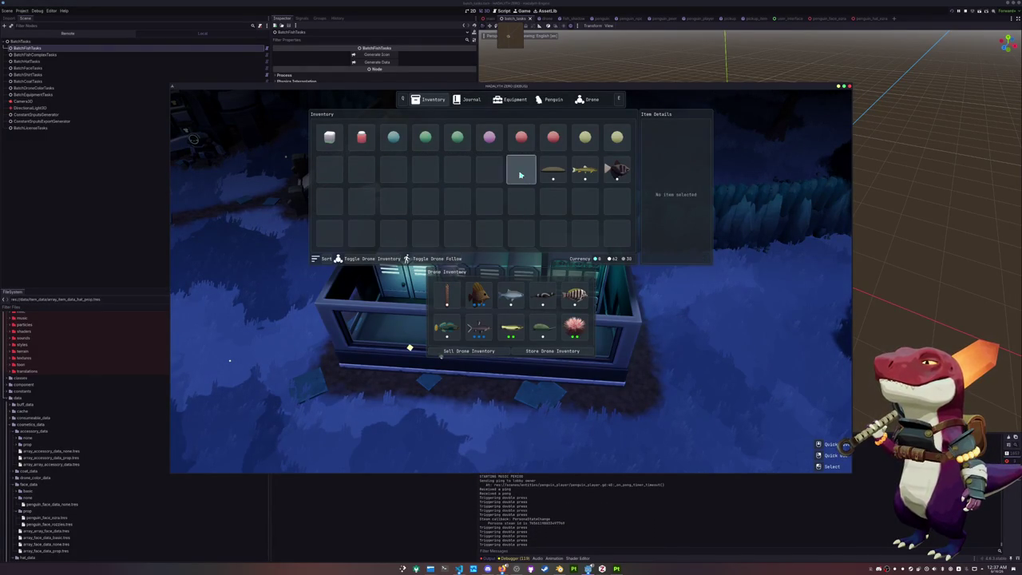
key("Escape")
Put the Black Tetra into a drone slot and sell the whole drone inventory.
key("a")
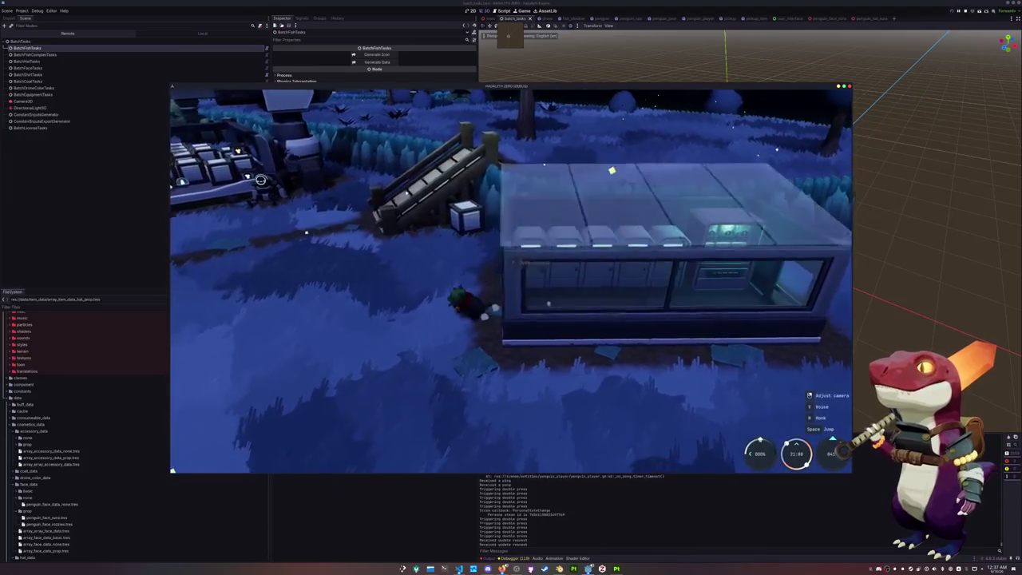
key("s")
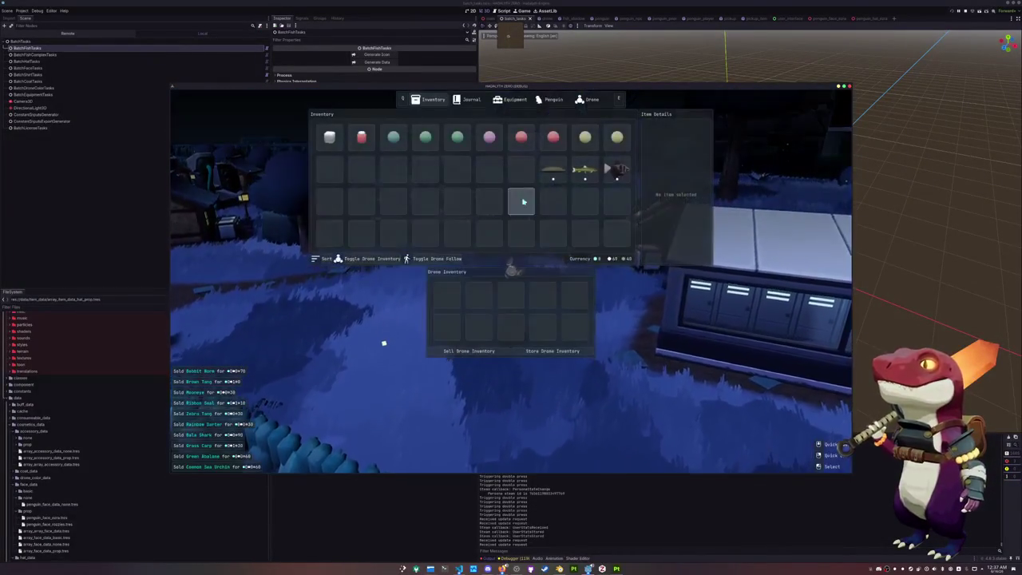
left_click(613, 171)
left_click(511, 296)
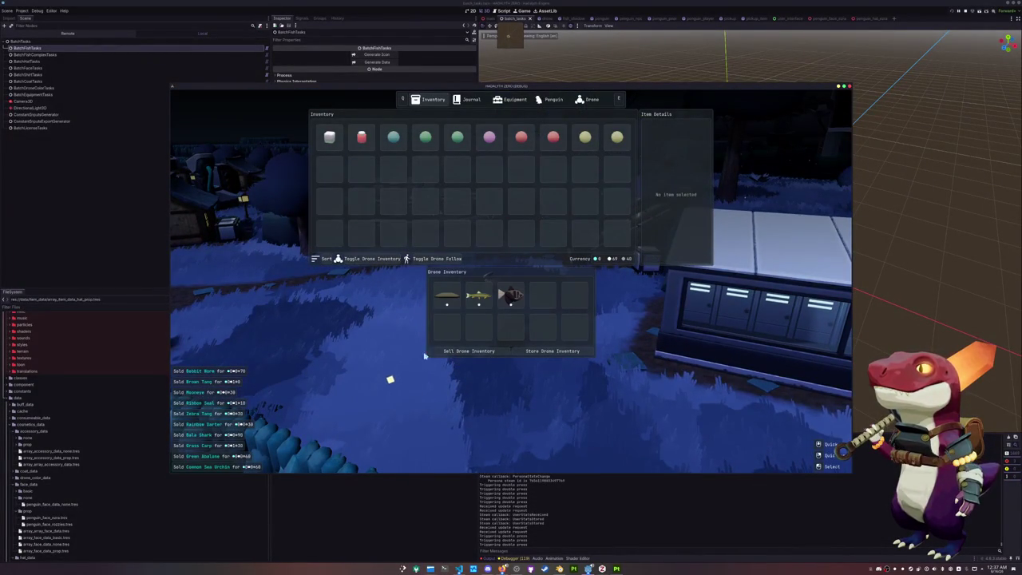
left_click(469, 350)
key("Escape")
Consume the bait items plus the pink, red and yellow gumballs for fishing boosts.
key("Tab")
double_click(361, 137)
double_click(329, 136)
double_click(425, 137)
double_click(457, 136)
double_click(489, 136)
double_click(521, 136)
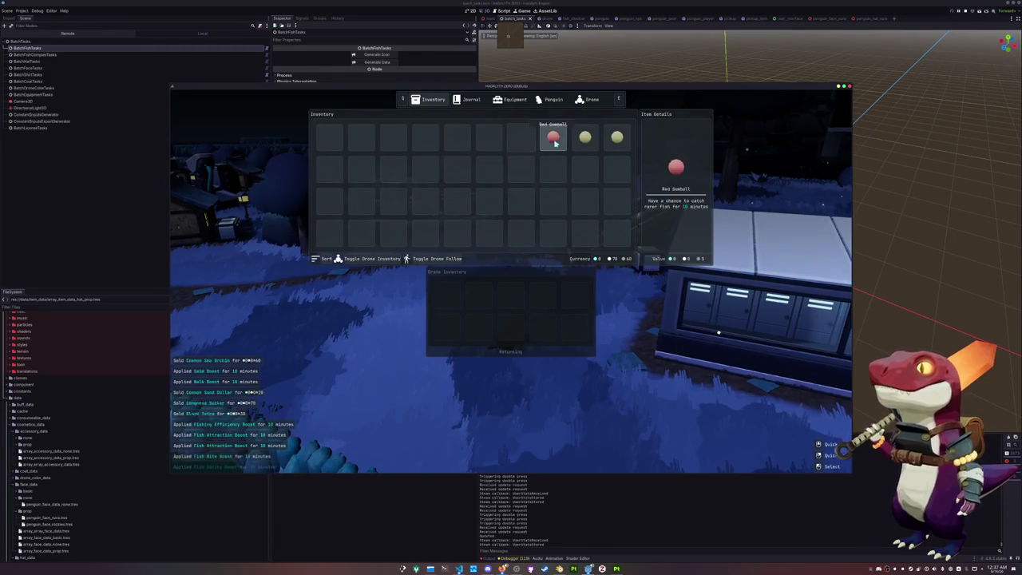
double_click(553, 137)
double_click(585, 137)
double_click(617, 137)
key("Escape")
Walk past the bridge to the grassy bank, cast into the pond, then switch to OBS.
key("w")
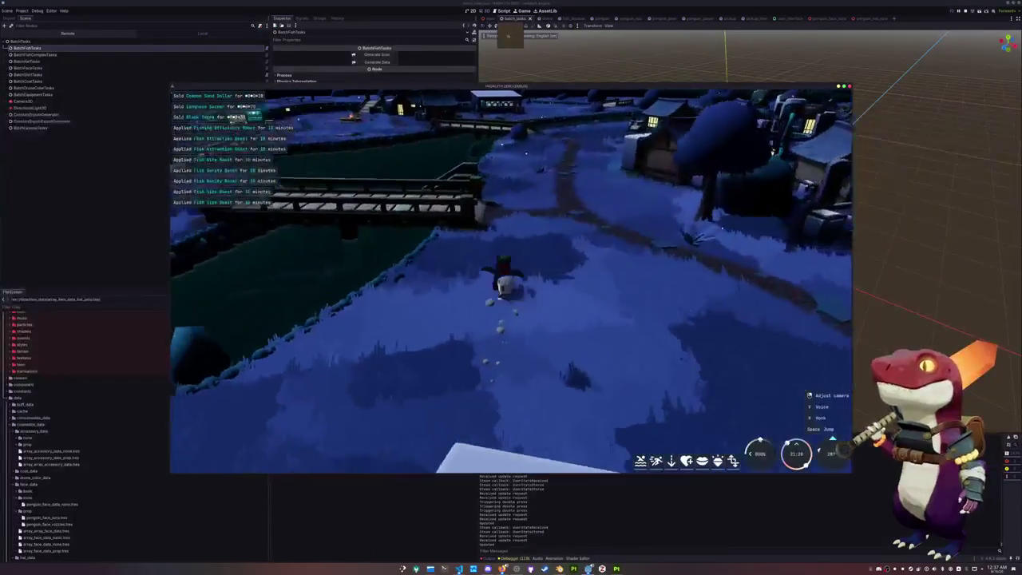
key("w")
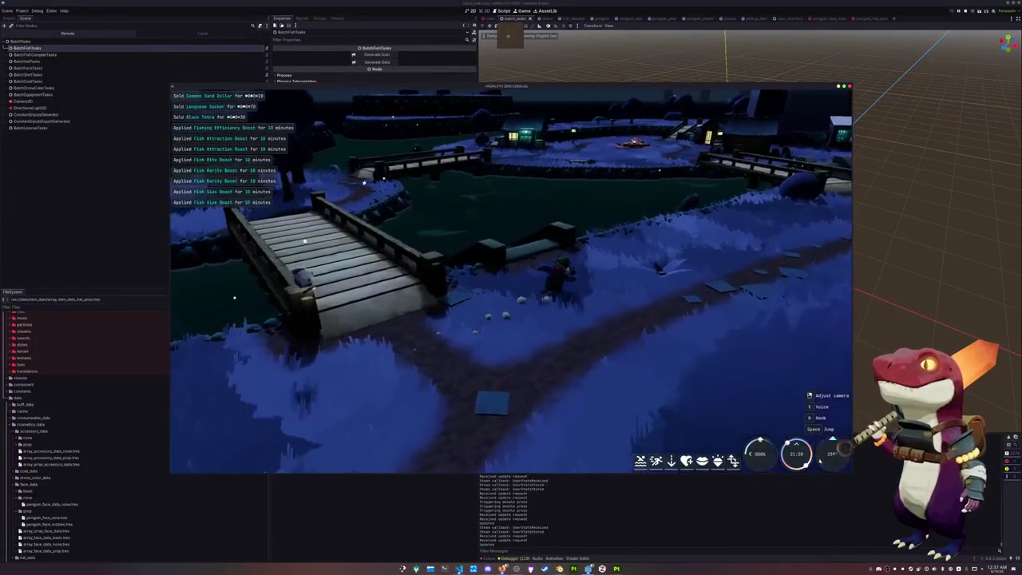
key("w")
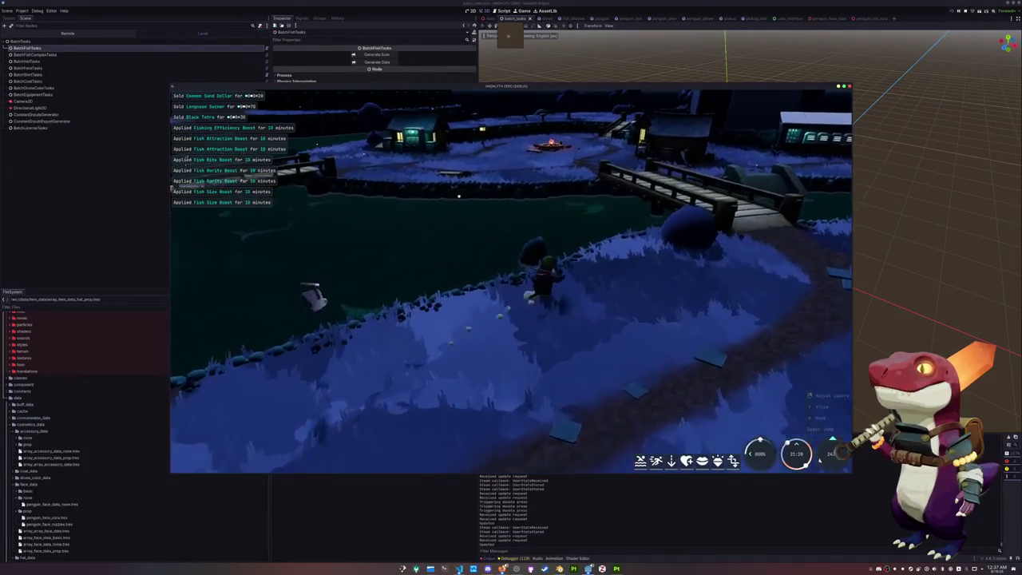
key("w")
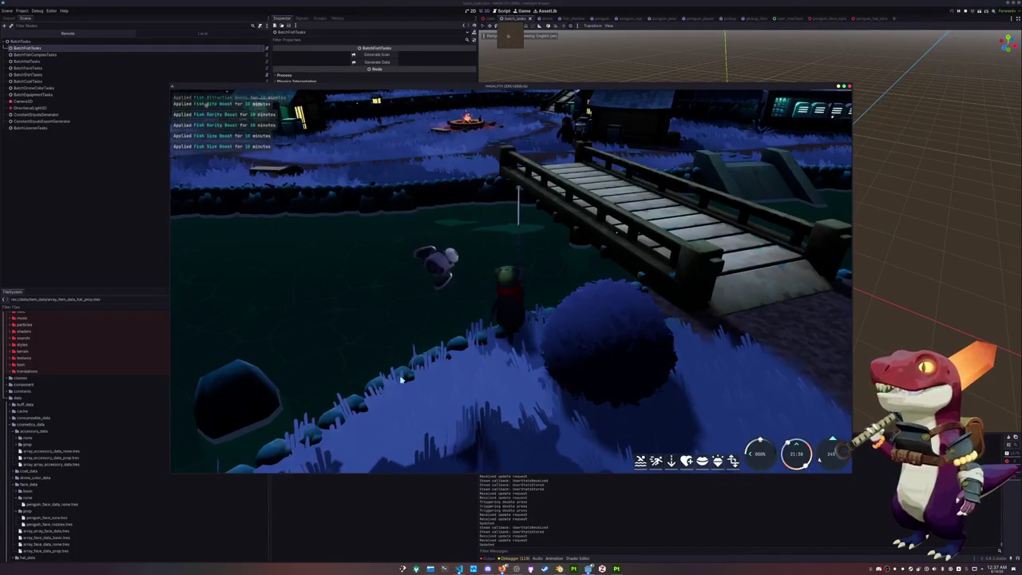
left_click(449, 307)
right_click_drag(449, 307, 404, 373)
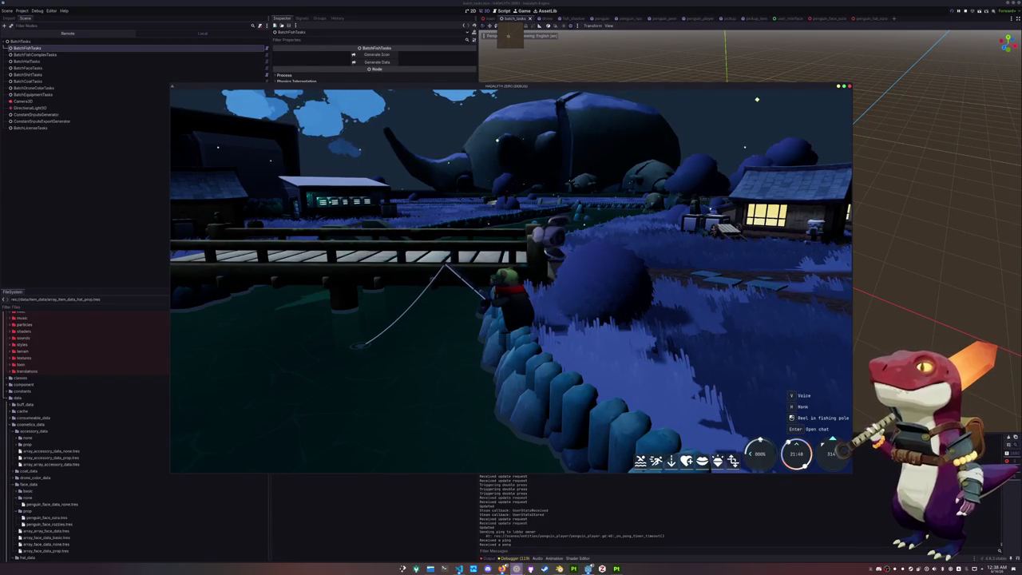
key("alt+Tab")
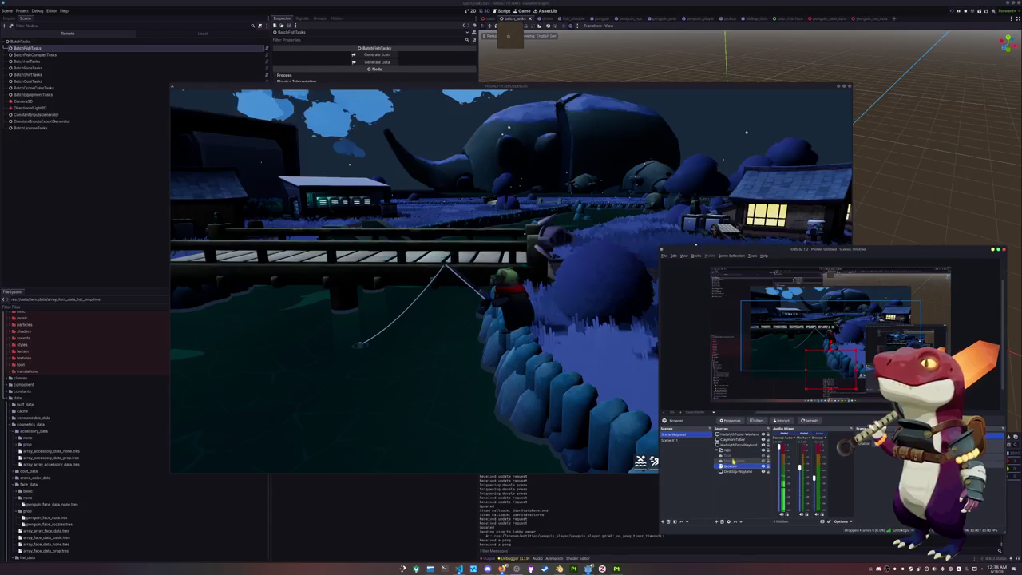
Select the Text source and open then cancel its font and colour pickers.
left_click(740, 454)
left_click(783, 421)
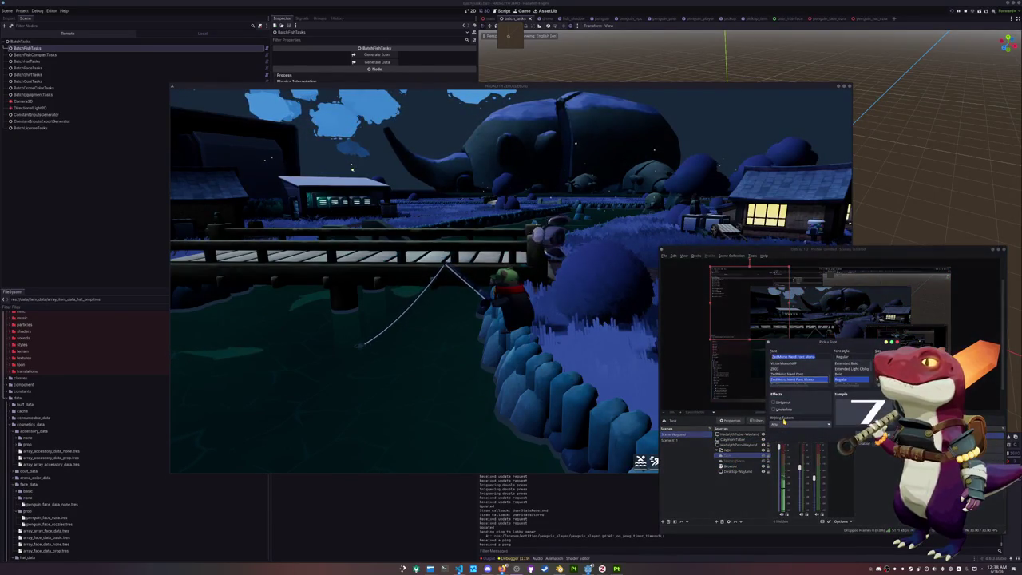
key("Escape")
left_click(810, 421)
key("Escape")
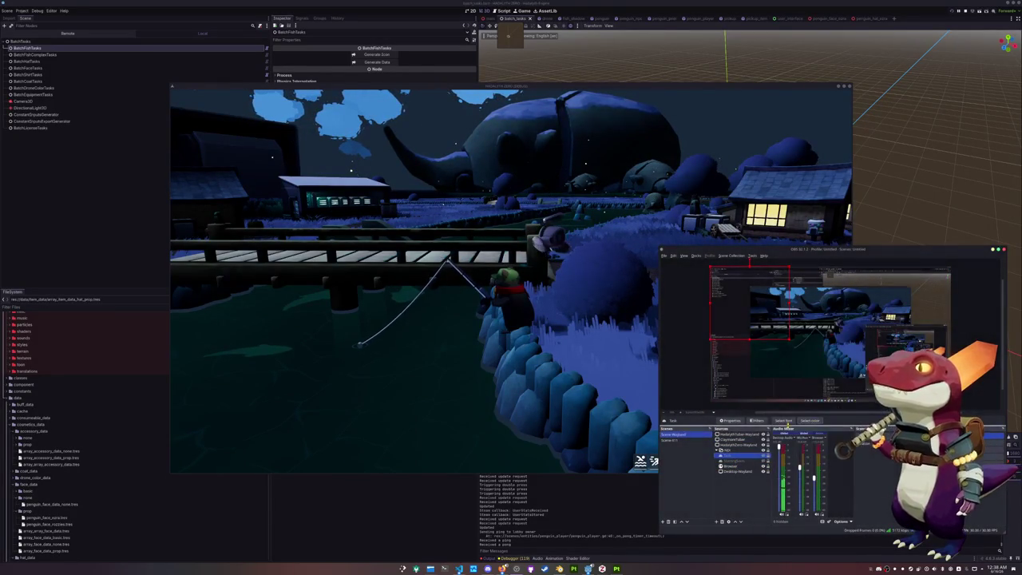
Scroll through the Text source properties' notes list, then return to the game window.
left_click(733, 421)
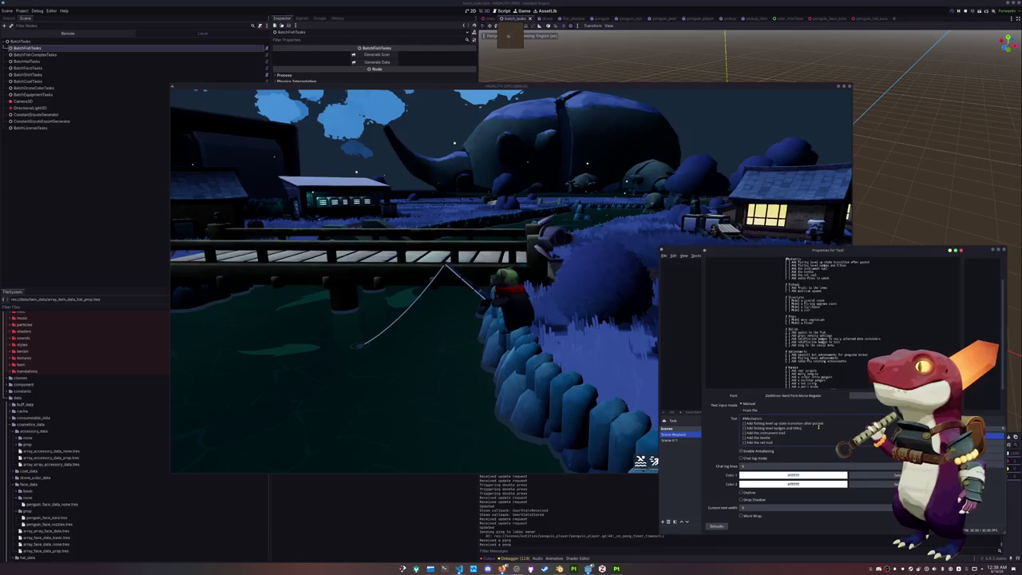
scroll(786, 438, "down", 2)
scroll(785, 438, "down", 1)
scroll(786, 438, "down", 1)
left_click(599, 431)
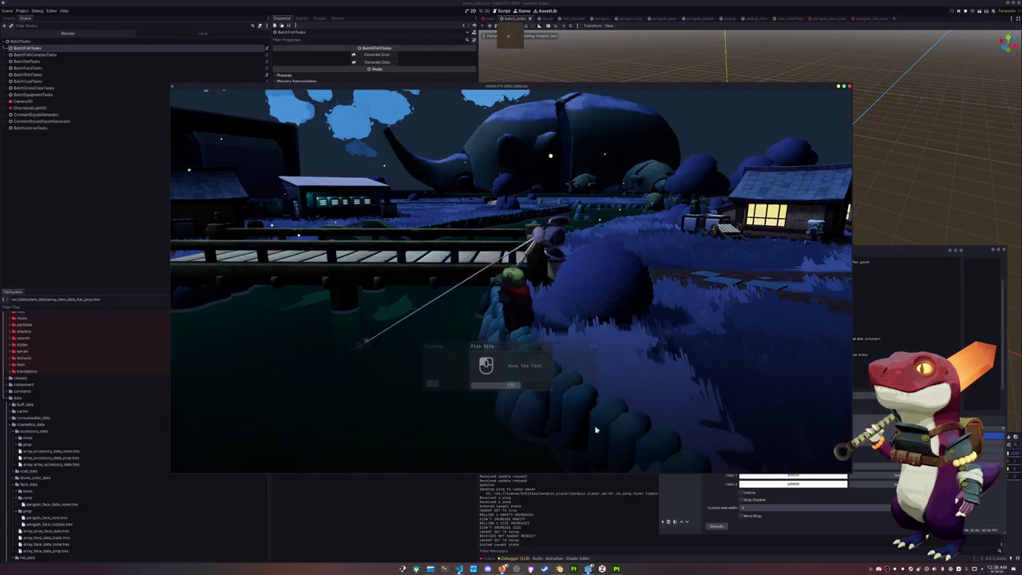
Hook the biting fish and clear the Left, Right, Down, Right arrow minigame.
left_click(595, 430)
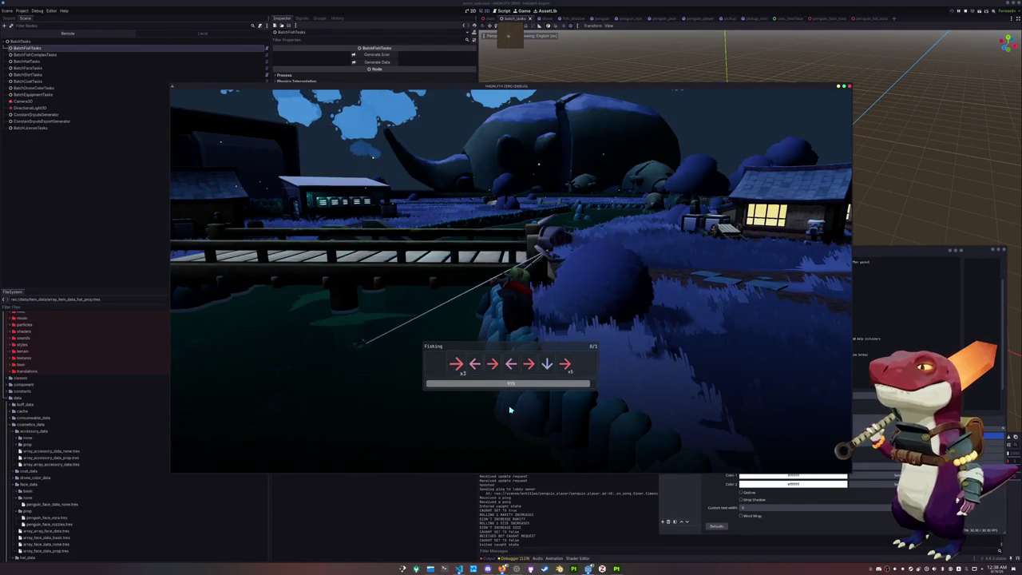
key("Left")
key("Right")
key("Down")
key("Right")
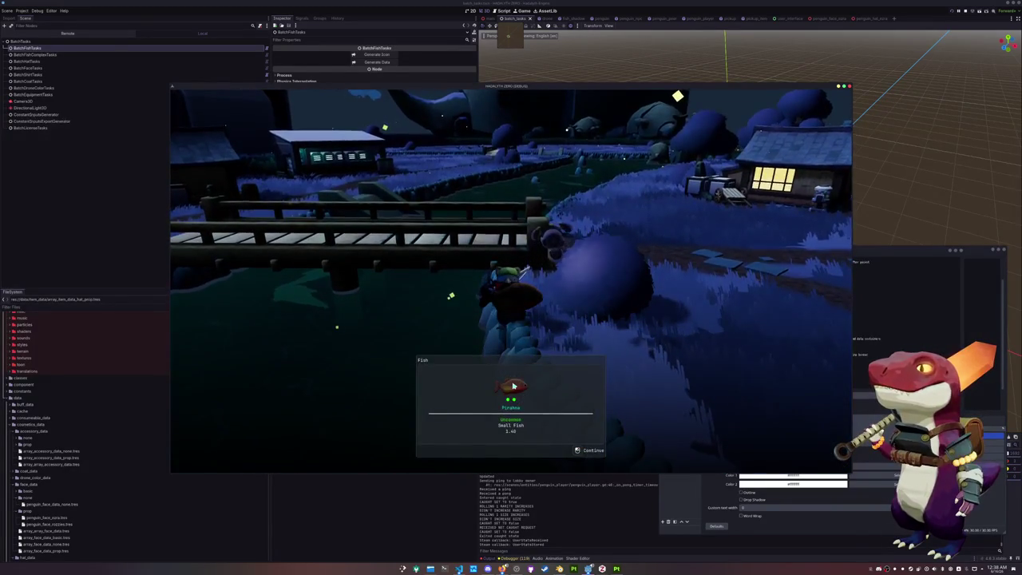
Cross the bridge to the path, ready the rod, cast, and reel in a new bite.
key("w")
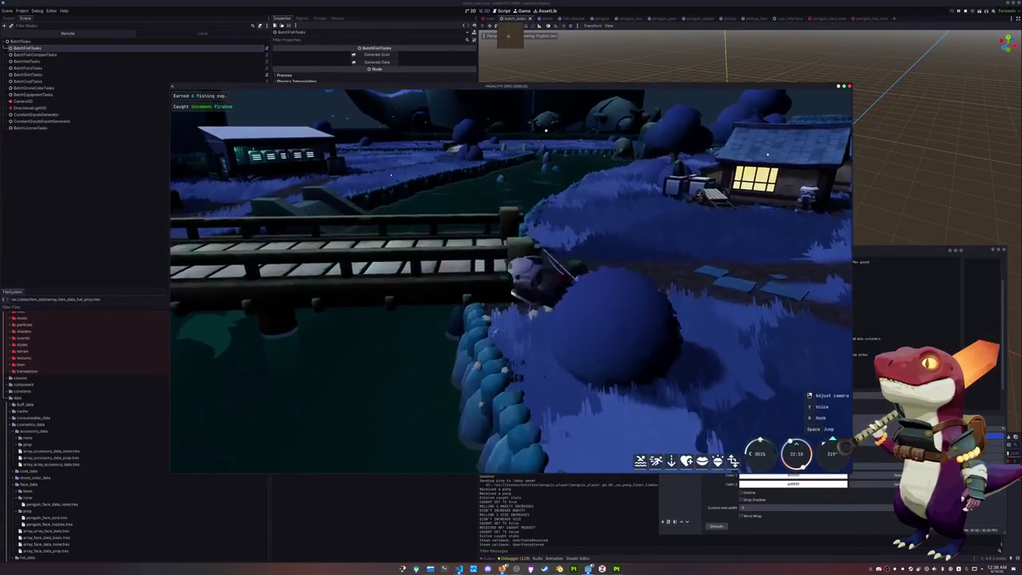
key("w")
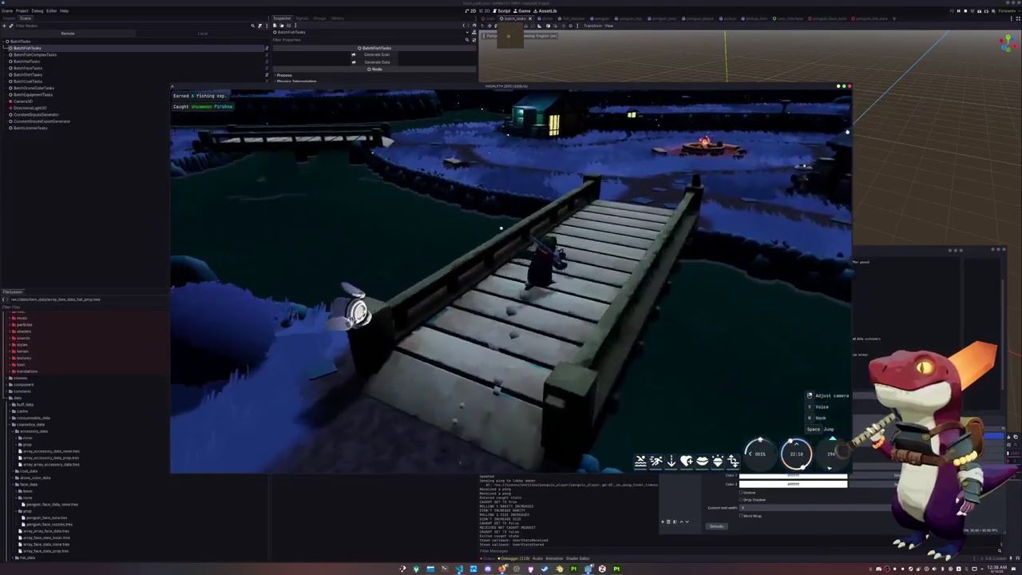
key("w")
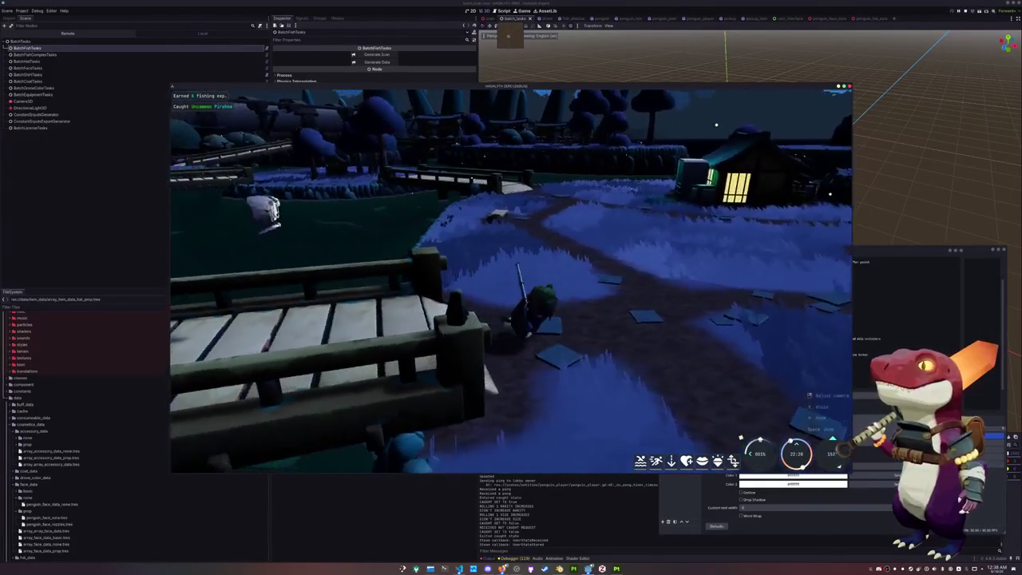
key("1")
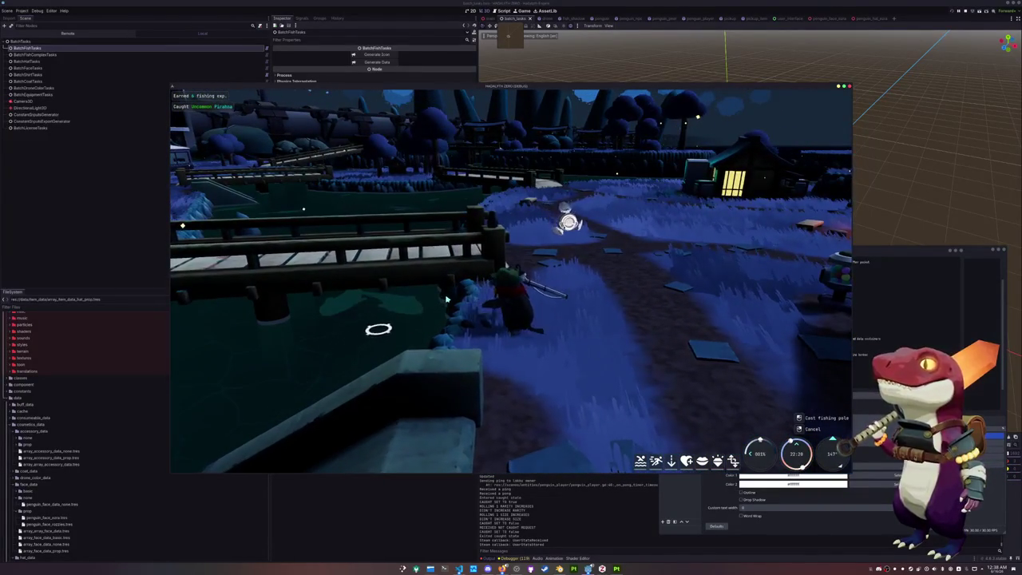
left_click(433, 306)
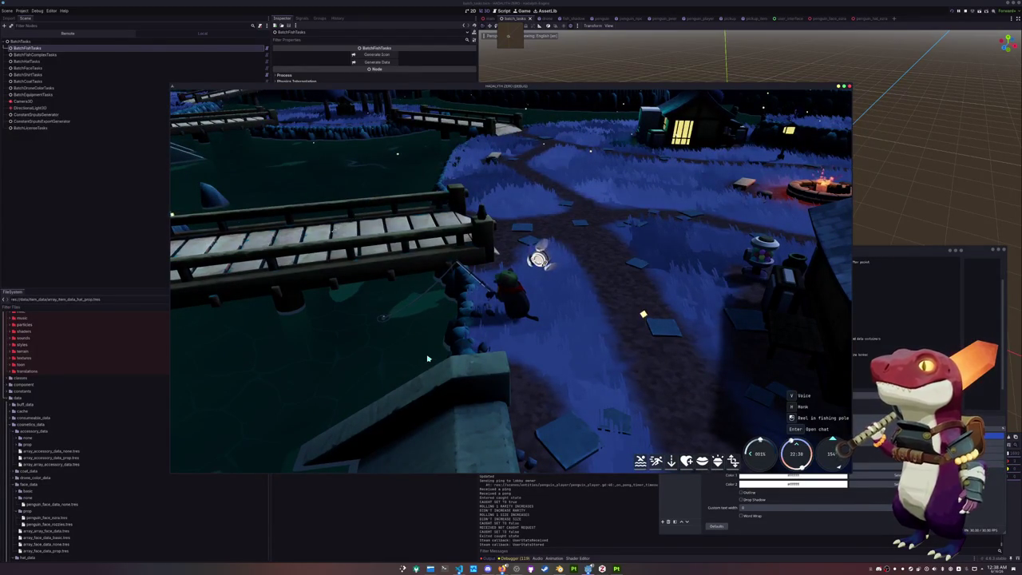
left_click(426, 358)
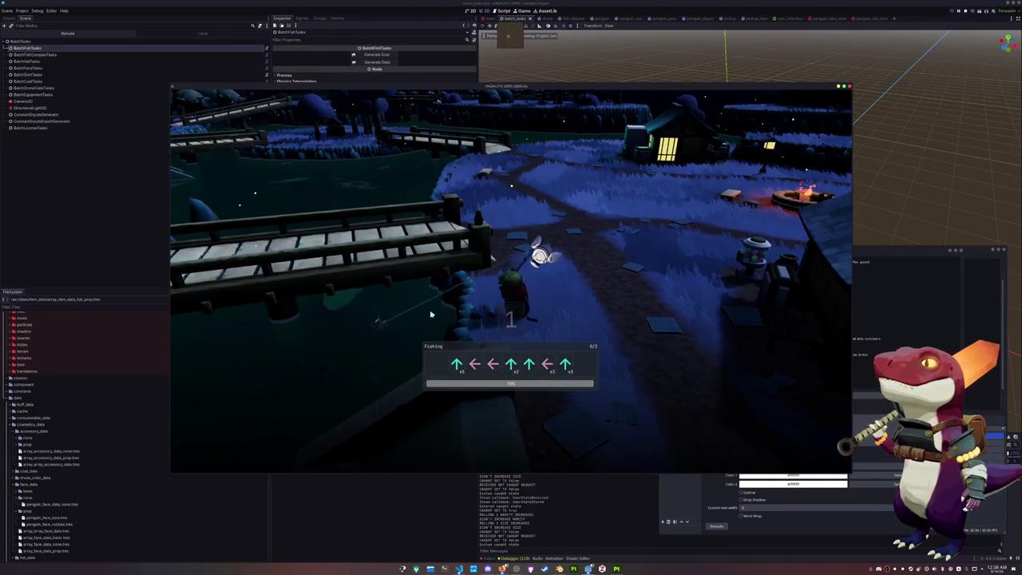
Finish the arrow sequences to land the Common Ribbon Eel and view it in the inventory.
key("Up")
key("Left")
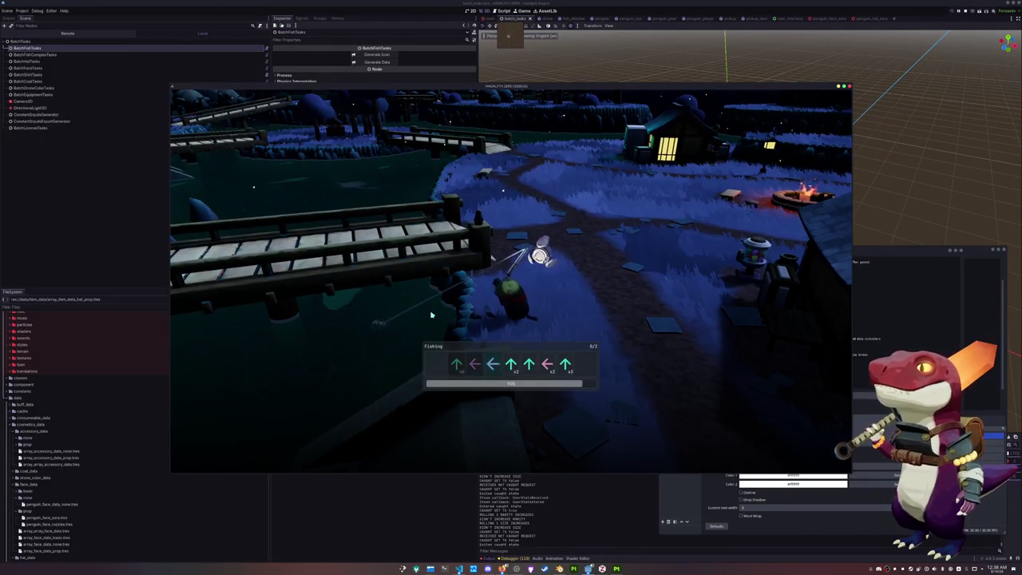
key("Up")
key("Left")
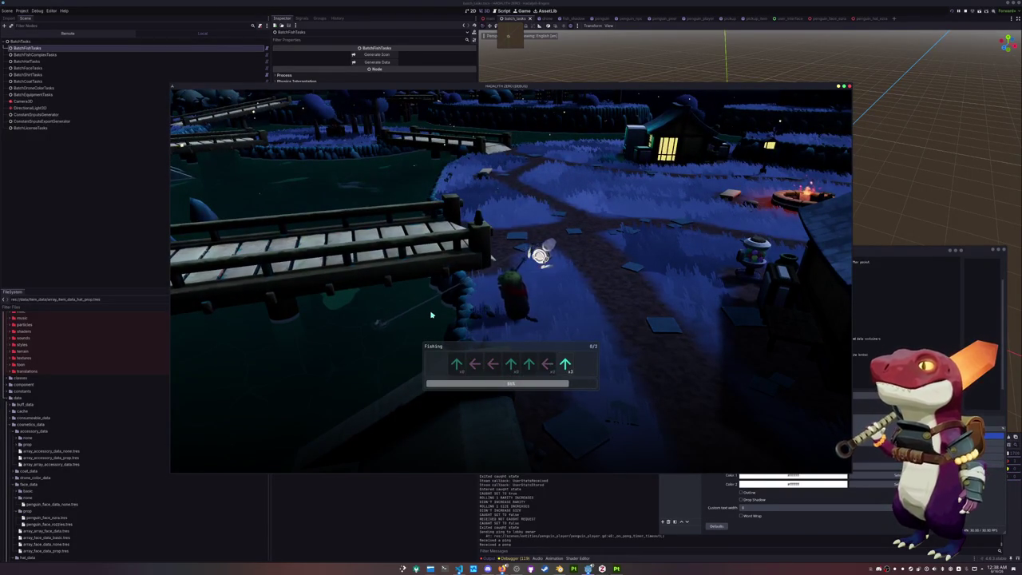
key("Up")
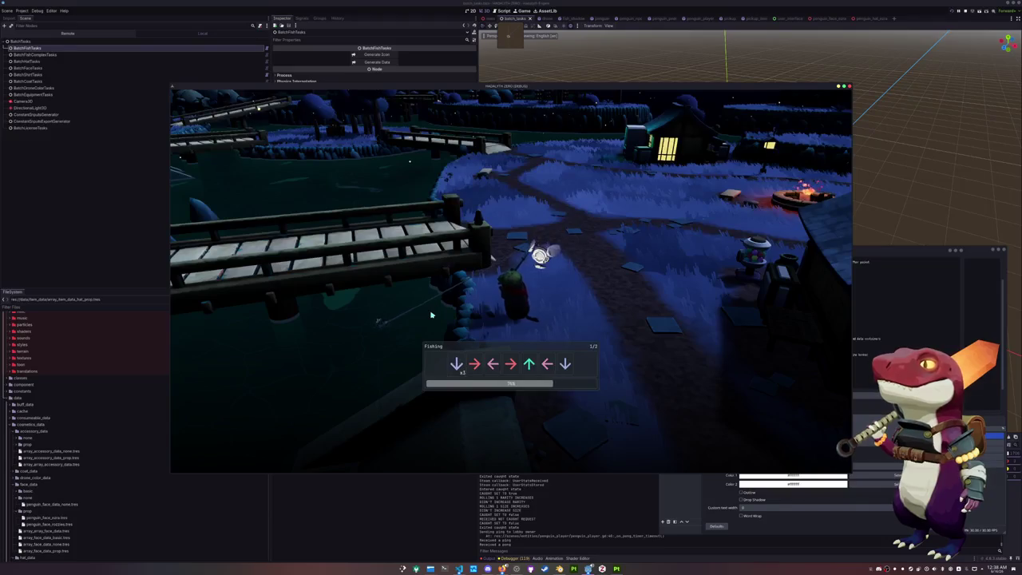
key("Right")
key("Left")
key("Right")
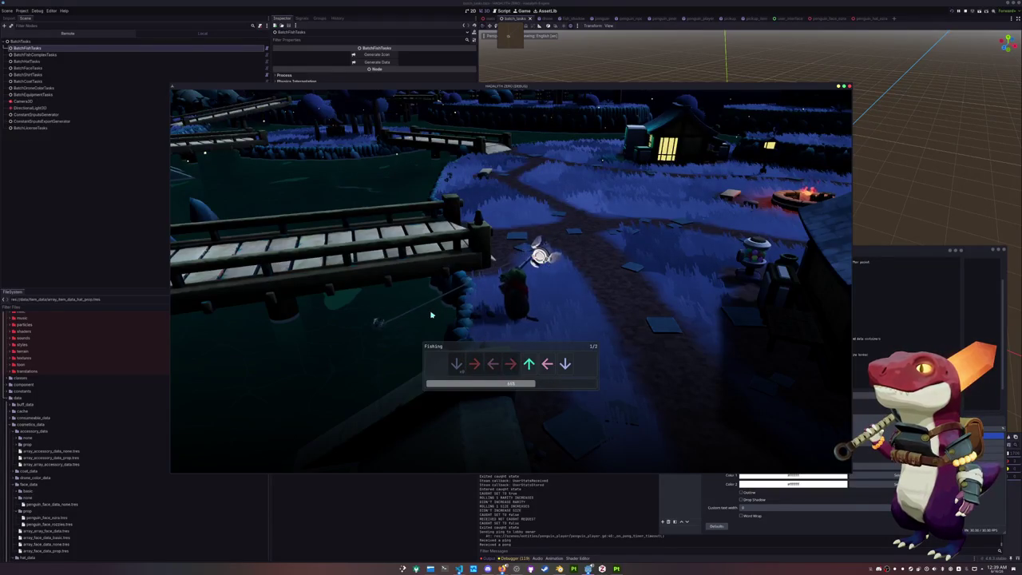
key("Up")
key("Left")
key("Down")
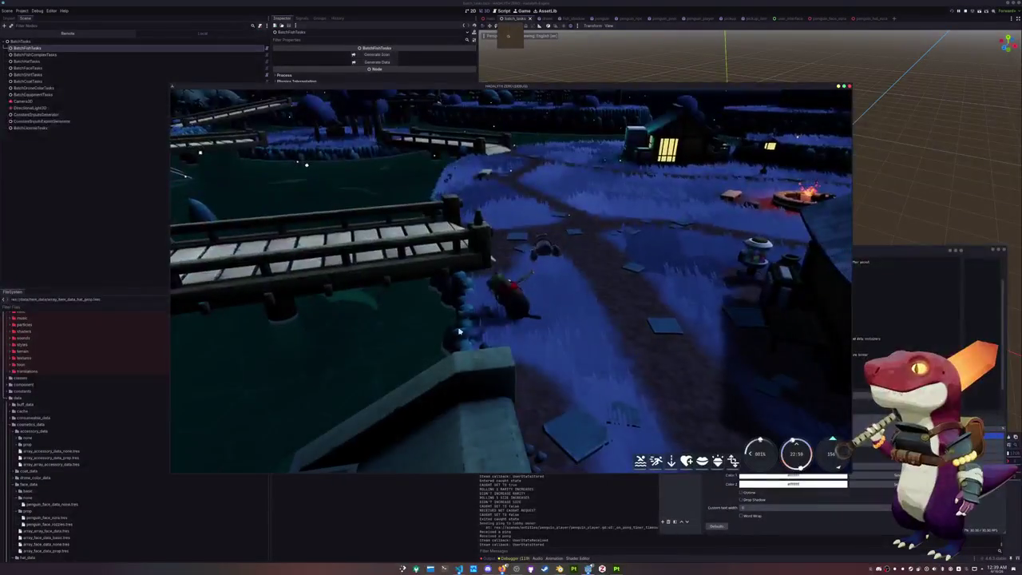
key("Tab")
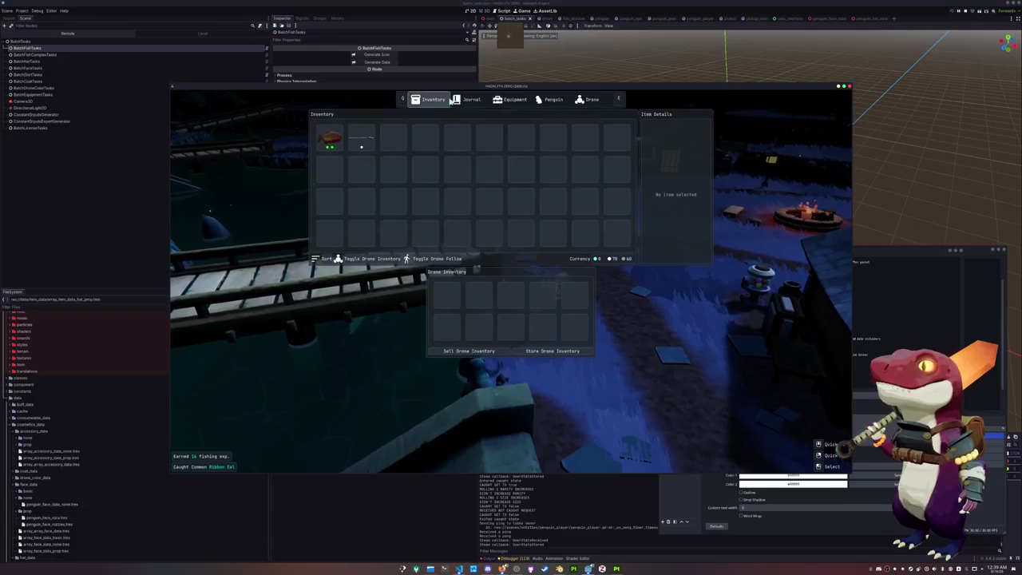
Scroll through the fish Journal page of the game menu.
key("e")
scroll(456, 203, "down", 5)
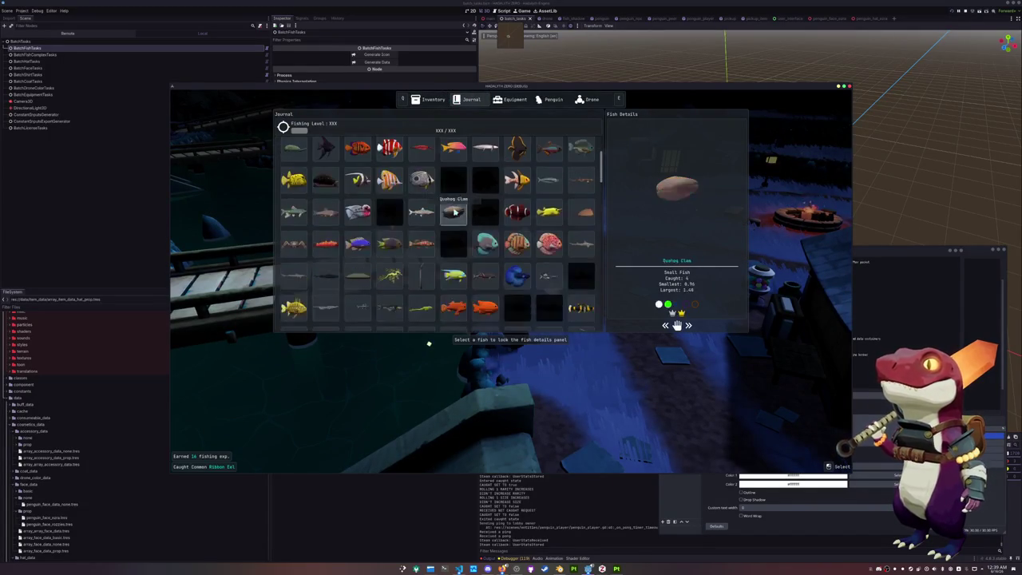
scroll(424, 284, "down", 2)
scroll(423, 280, "down", 2)
scroll(447, 264, "down", 1)
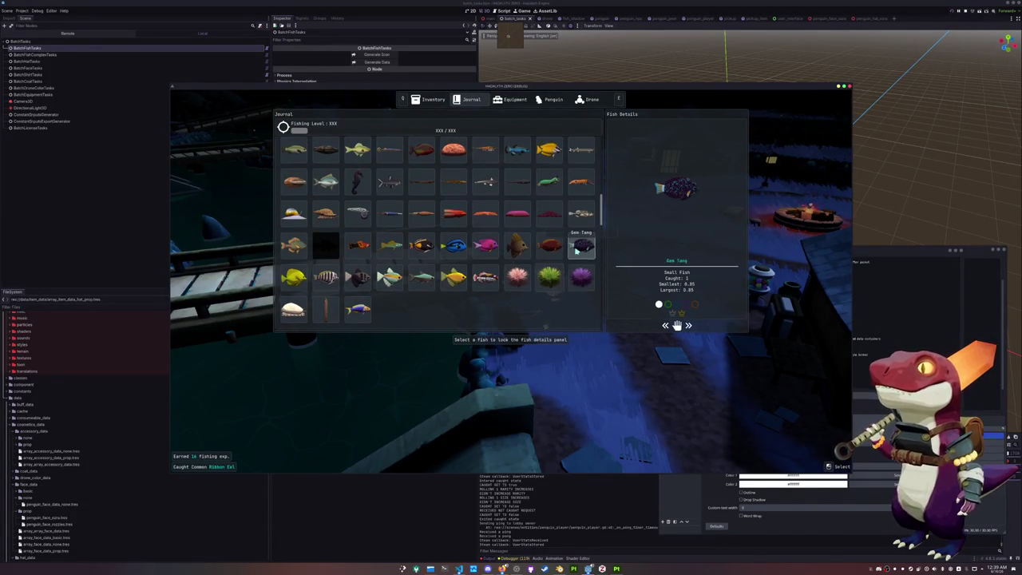
scroll(578, 272, "down", 4)
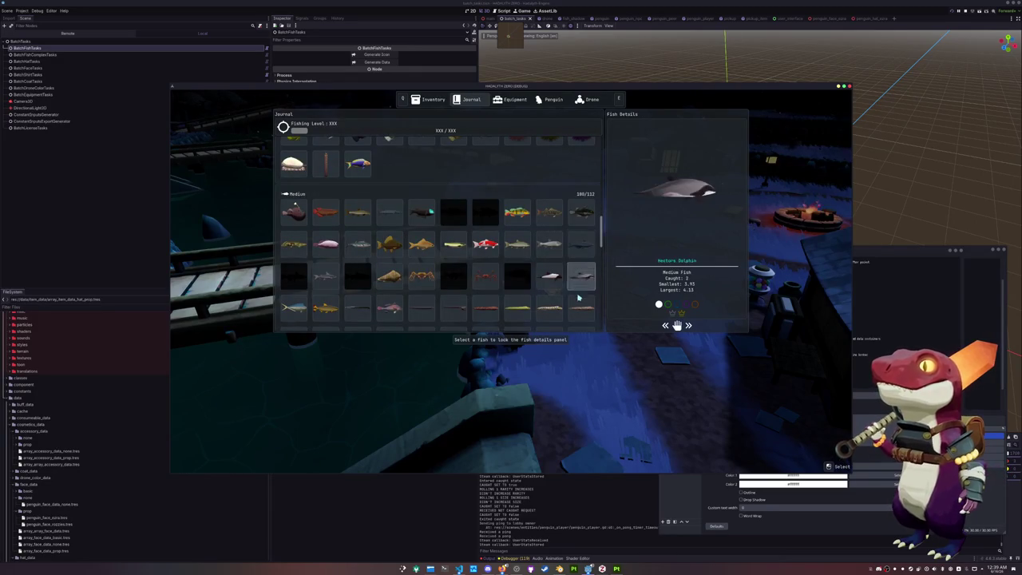
scroll(581, 311, "down", 1)
On the Penguin cosmetics page, choose the Skeleton skin and remove the red scarf coat.
key("e")
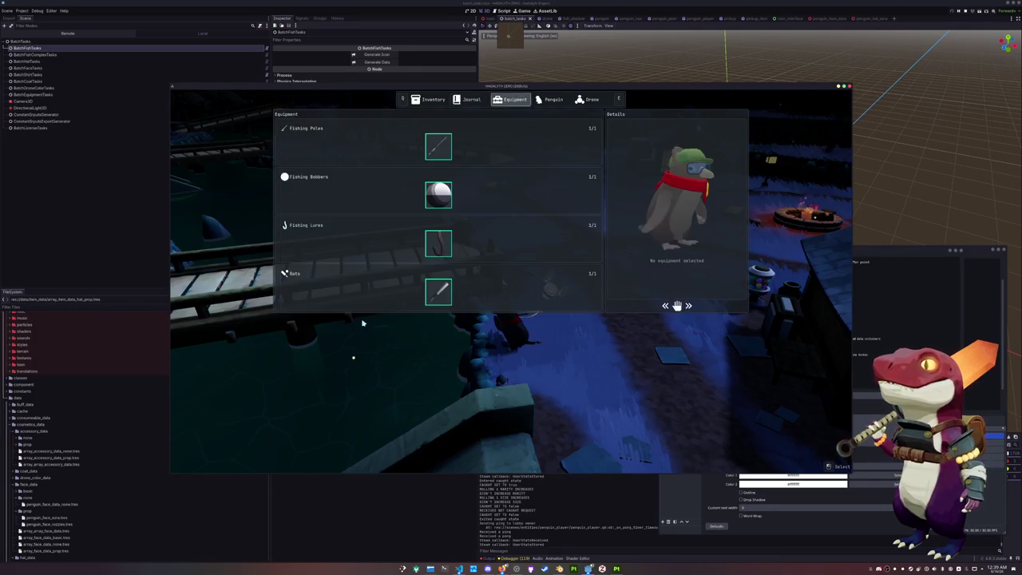
key("e")
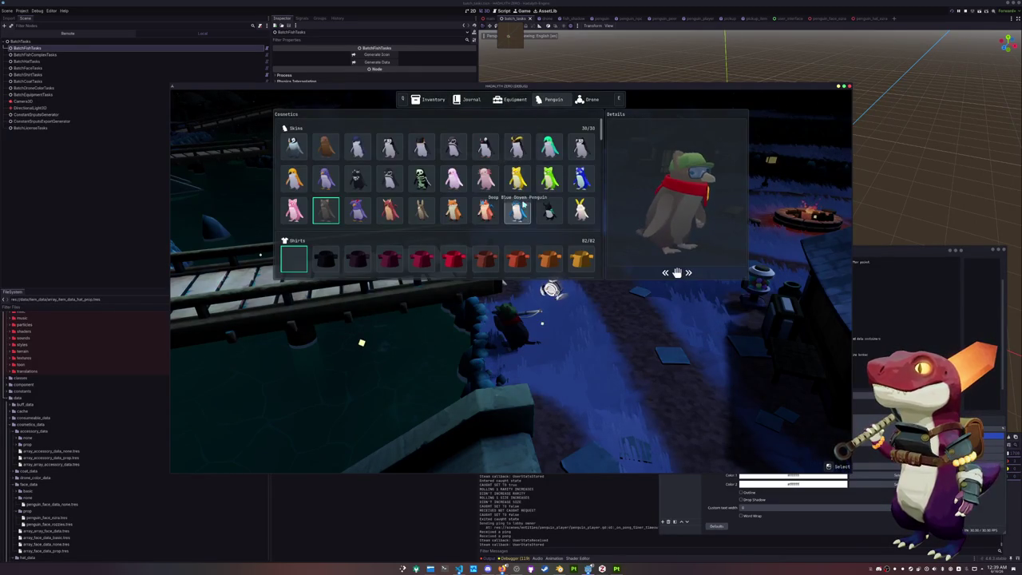
left_click(421, 178)
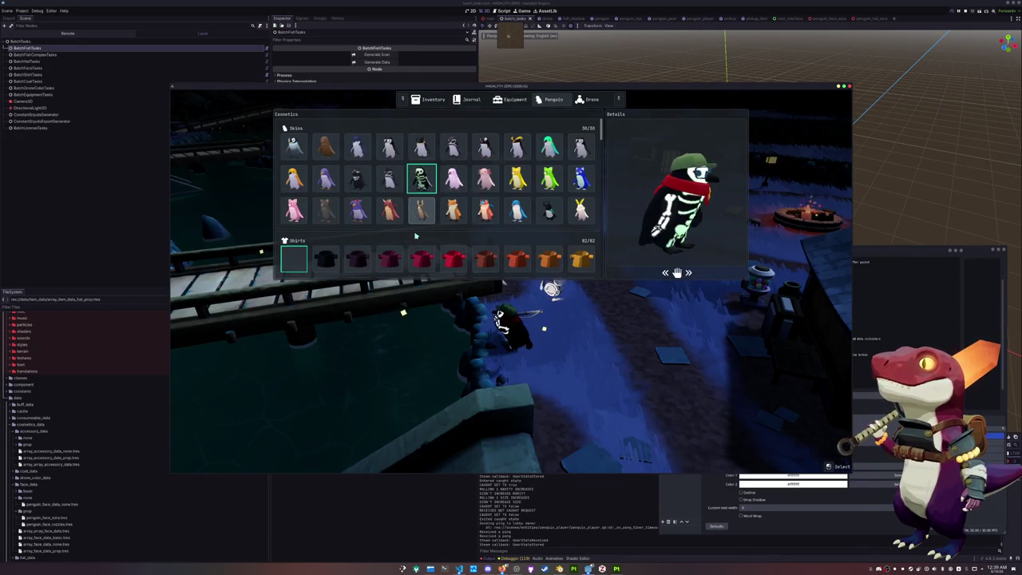
scroll(319, 199, "down", 5)
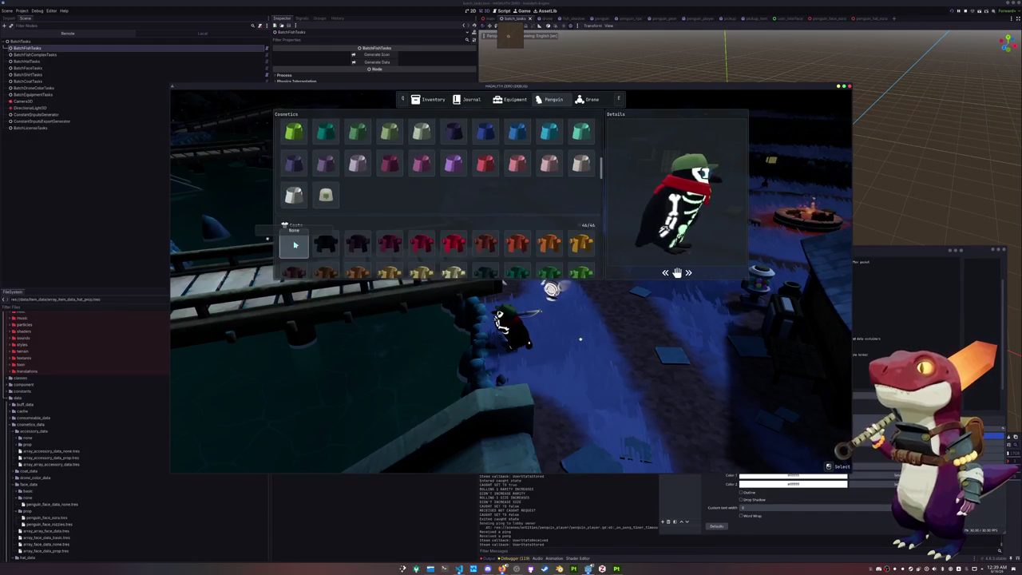
left_click(294, 245)
scroll(295, 245, "down", 2)
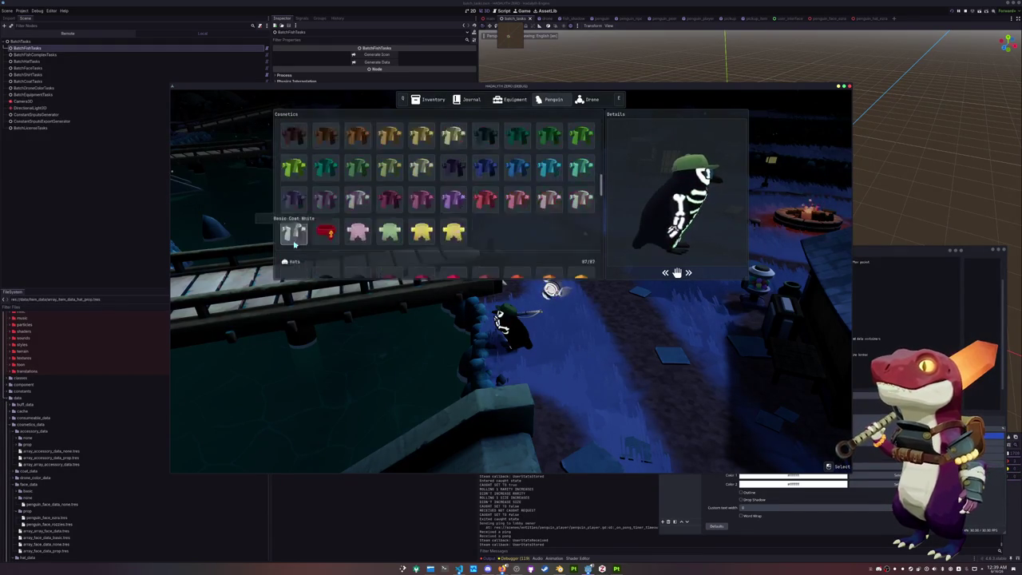
scroll(295, 246, "up", 3)
Close the menu, walk the penguin to the campfire, and stop the game with F8.
key("Escape")
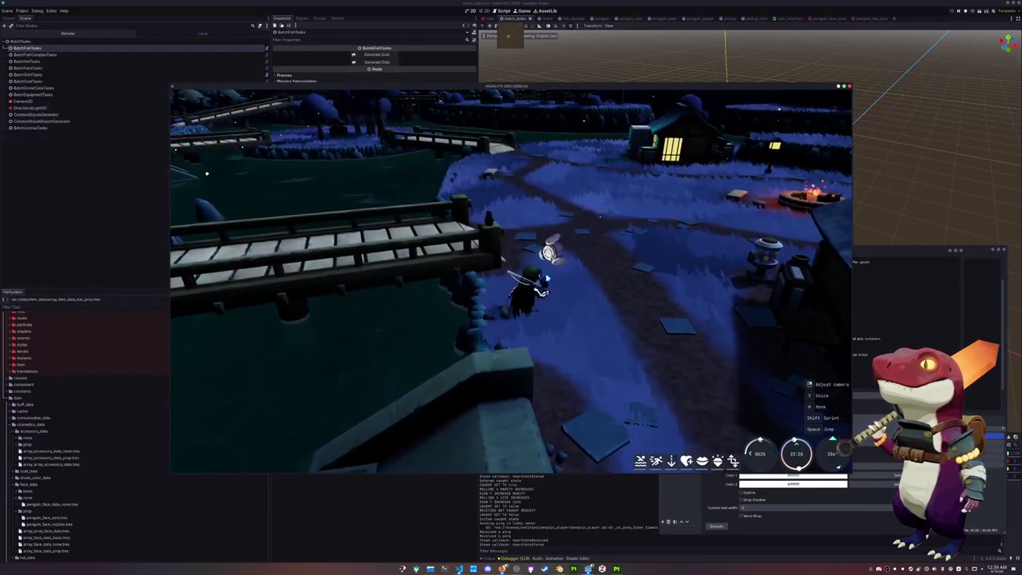
key("w")
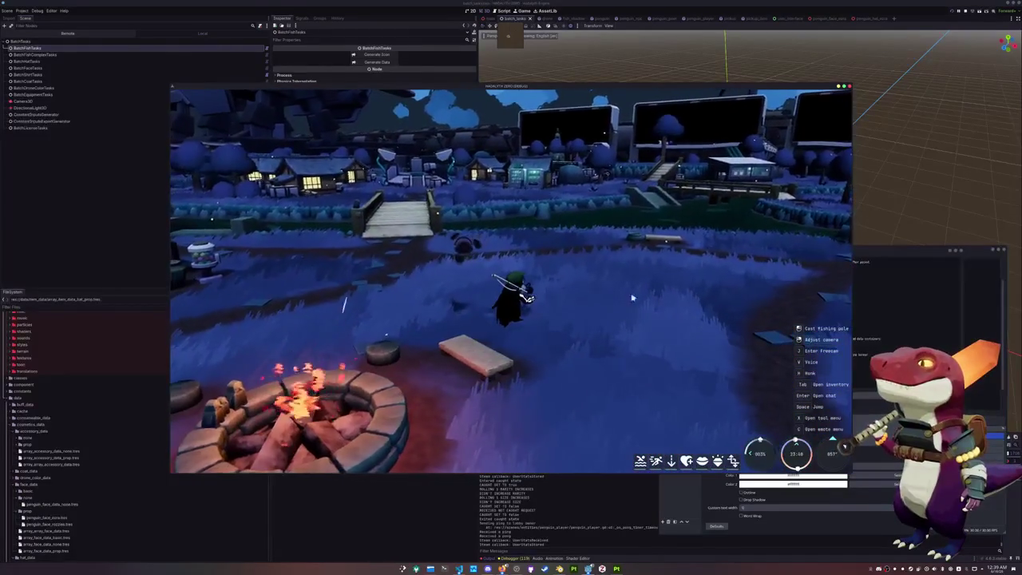
key("F8")
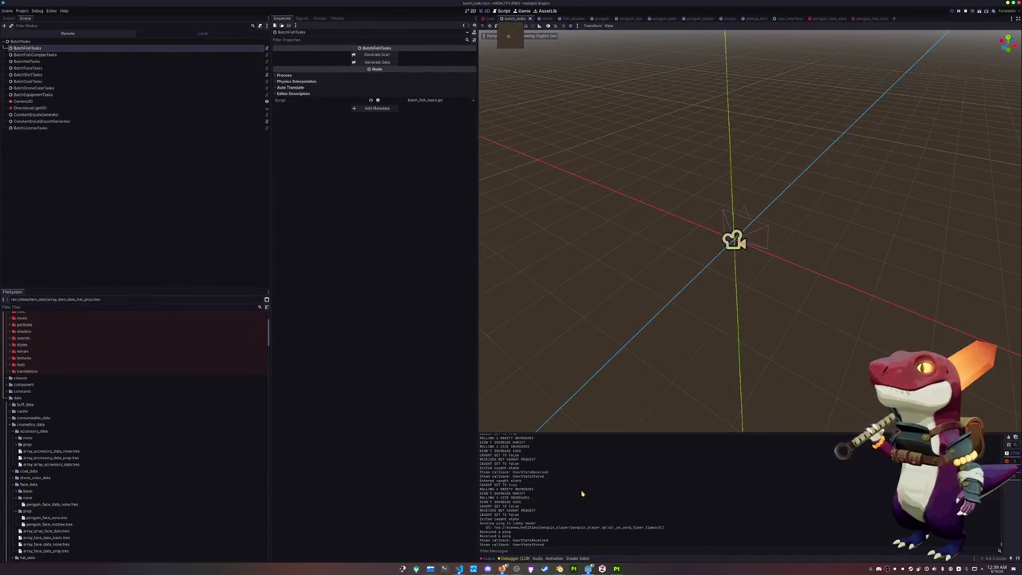
Open the task list Text properties and scroll to the 'Add melty penguin' line.
left_click(517, 568)
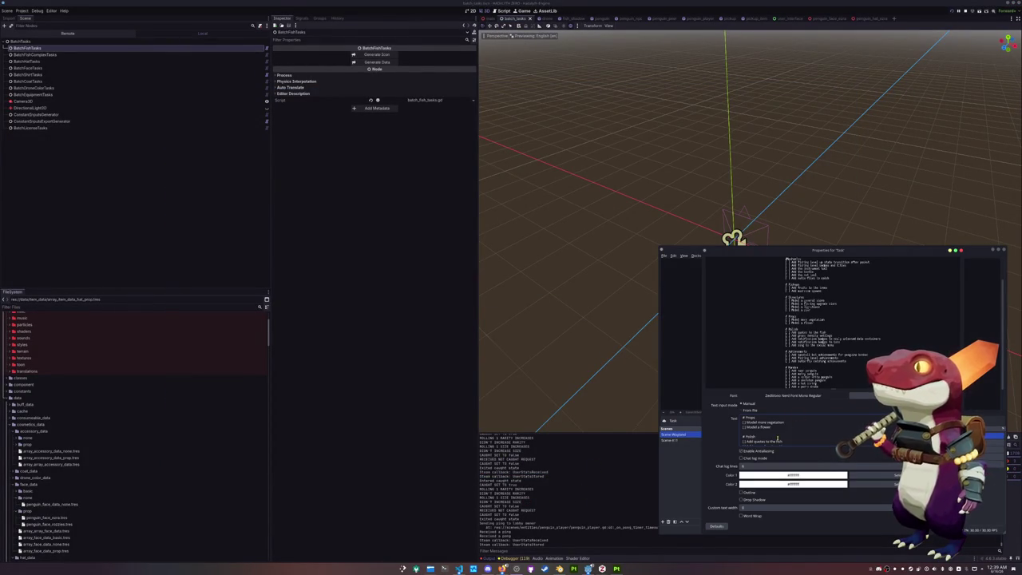
scroll(778, 438, "down", 1)
scroll(802, 432, "down", 1)
scroll(802, 432, "down", 2)
scroll(803, 432, "down", 1)
scroll(802, 432, "down", 1)
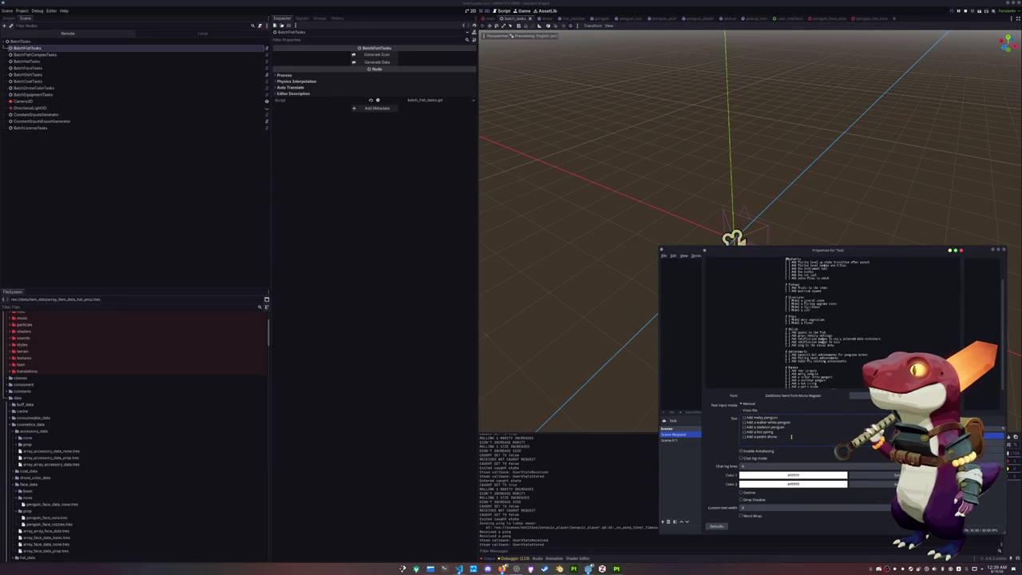
scroll(778, 434, "up", 1)
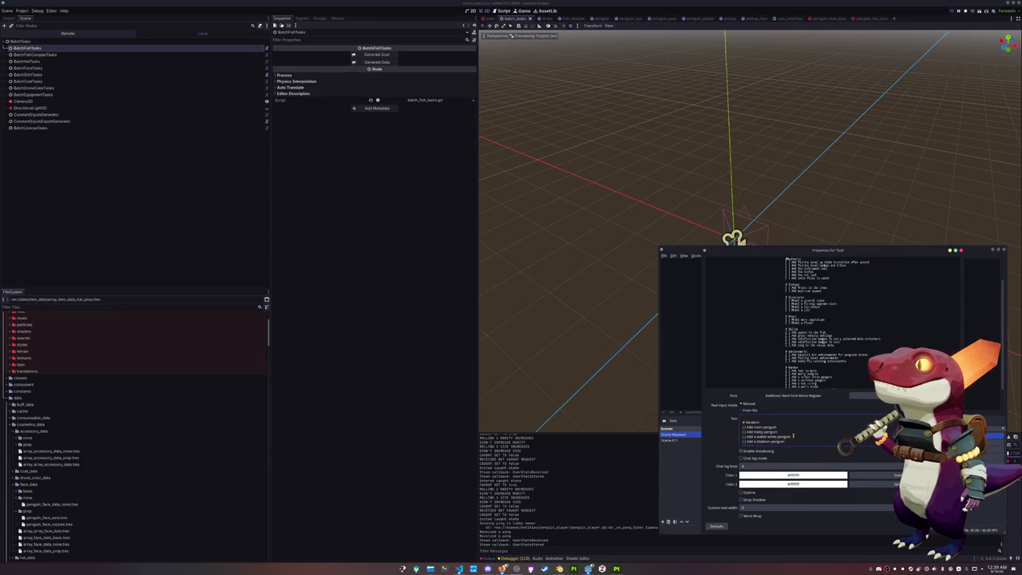
Delete the 'Add melty penguin' line, scroll back up, and close the properties window.
key("BackSpace")
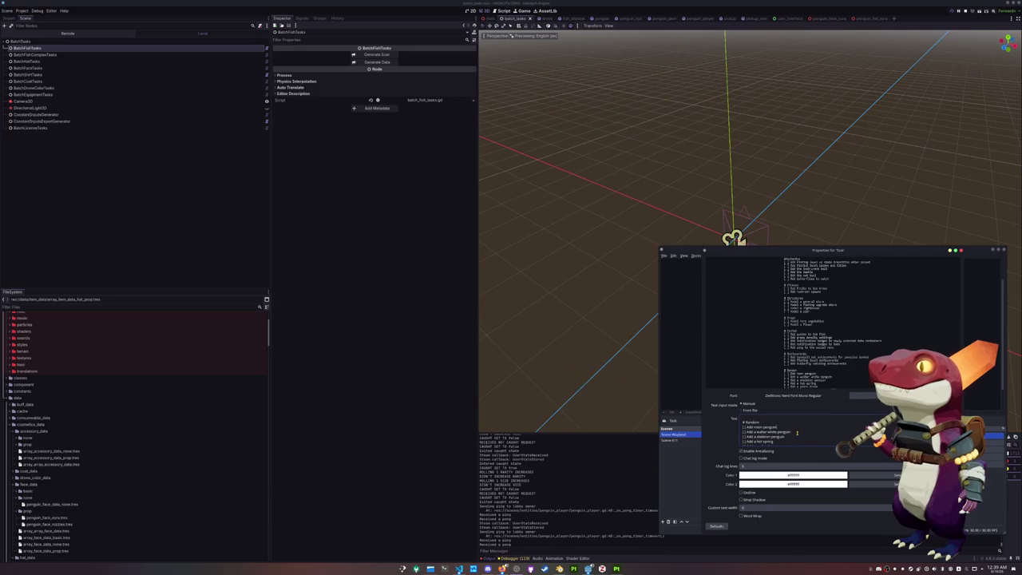
scroll(801, 430, "up", 2)
scroll(808, 435, "up", 1)
scroll(805, 434, "up", 1)
scroll(800, 432, "up", 1)
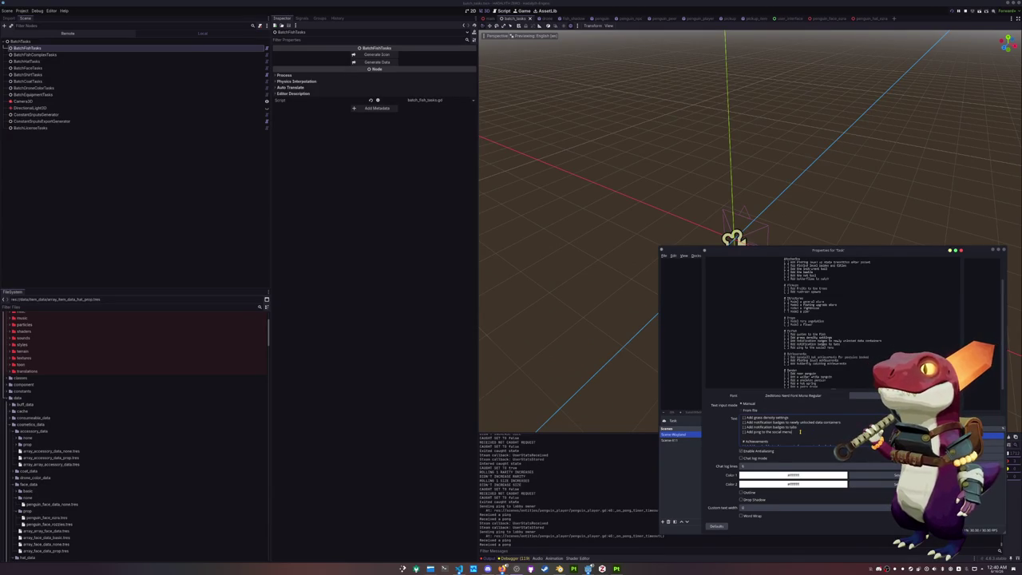
scroll(800, 432, "up", 2)
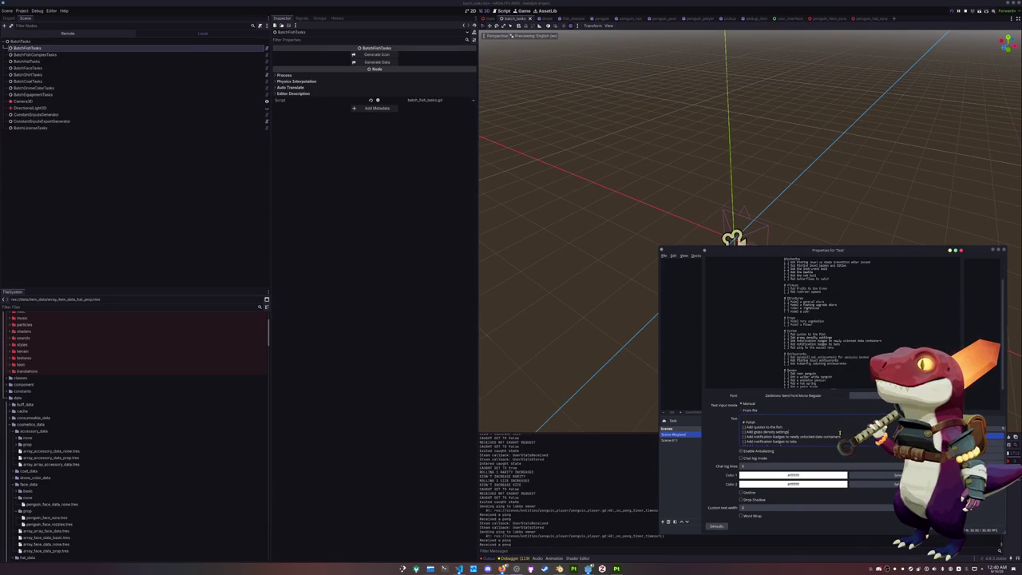
scroll(795, 431, "up", 2)
scroll(794, 431, "up", 2)
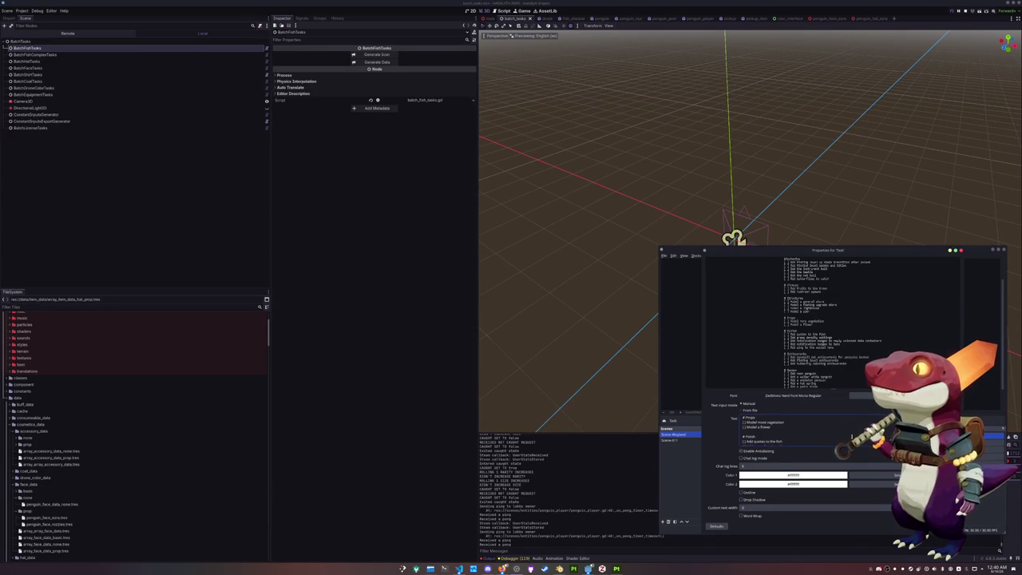
left_click(586, 507)
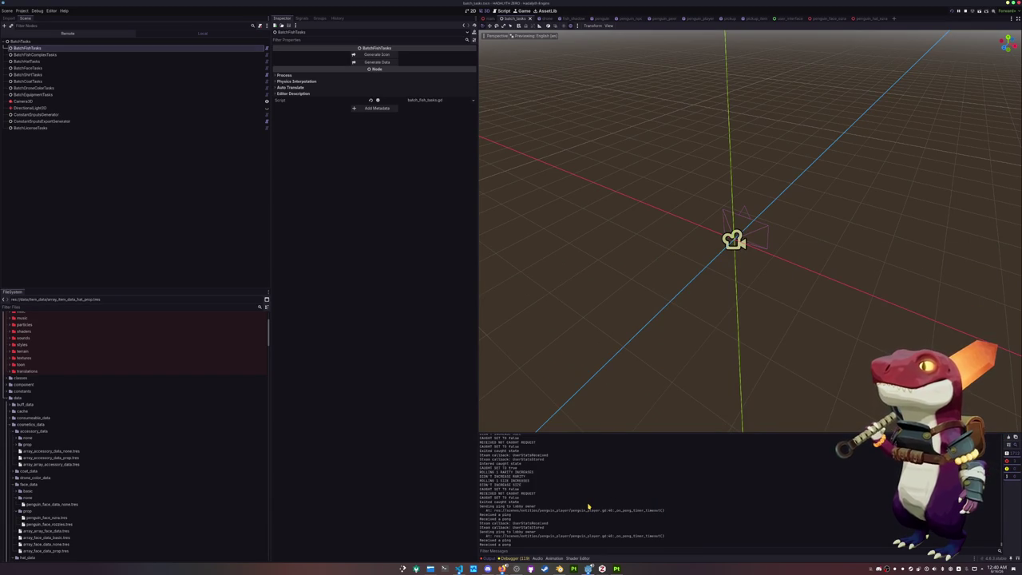
In a new Konsole window, enter the hadalyth project folder and list its contents.
key("ctrl+alt+t")
type("cd Documents/Sourcecode/")
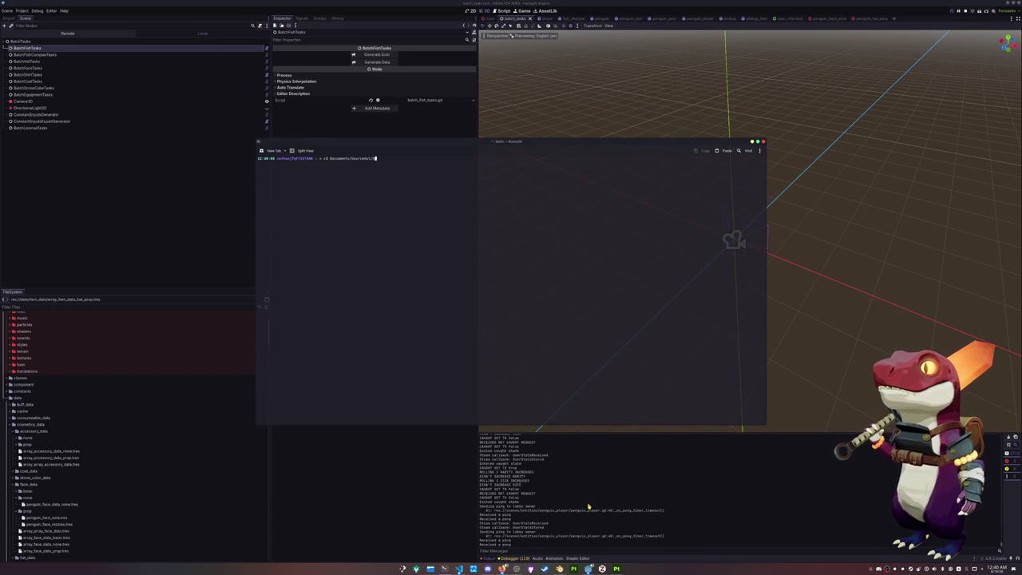
type("h")
key("Tab")
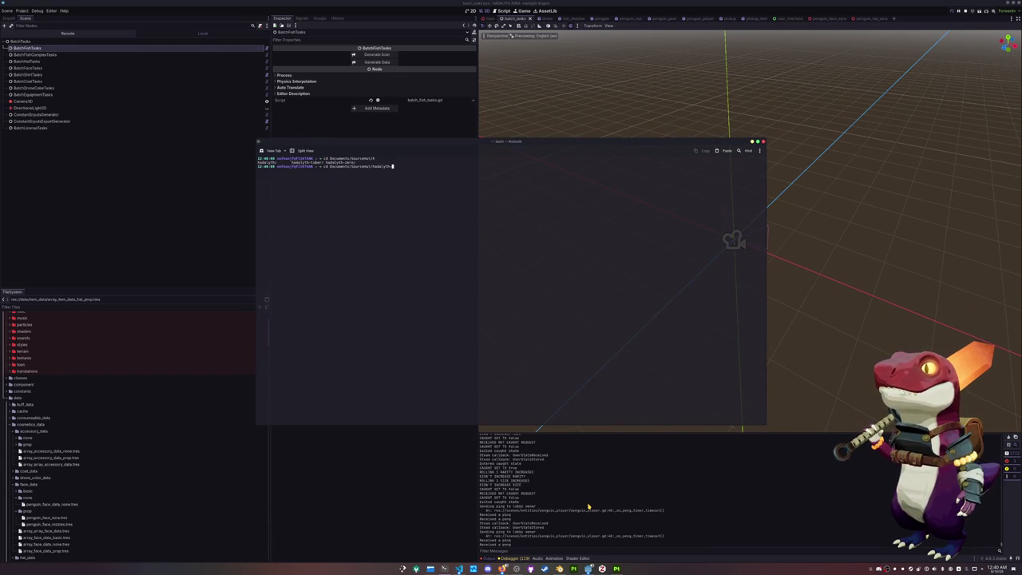
type("ls")
key("Return")
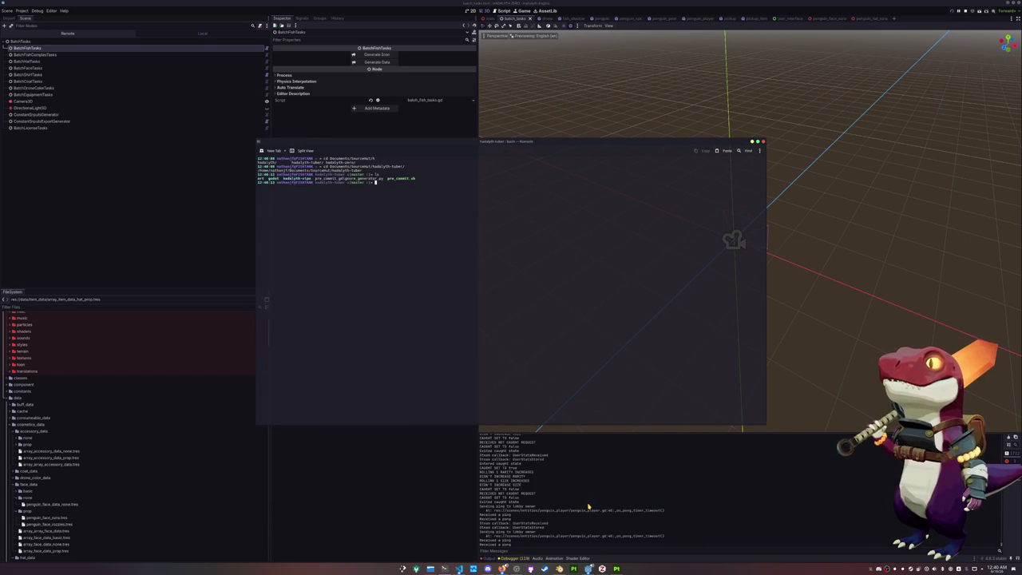
type("git status")
Run git status, stage everything with git add ., and check git status again.
key("Return")
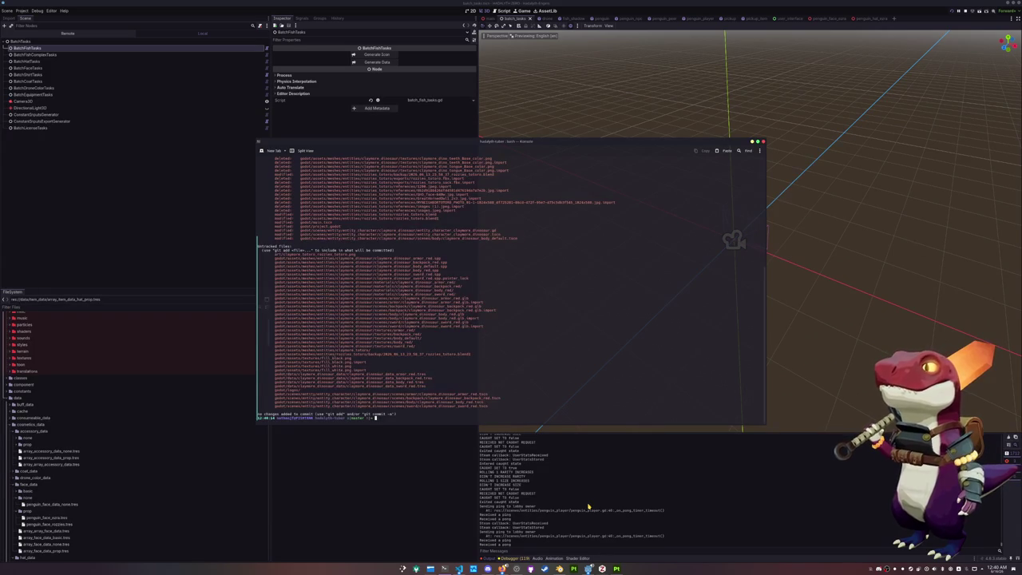
type("git add .")
key("Return")
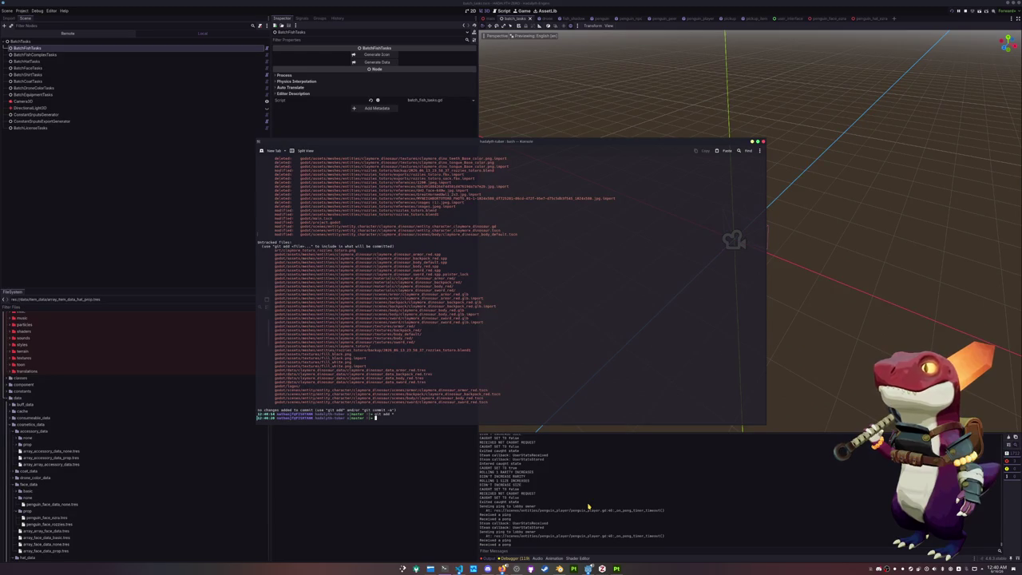
type("tus")
key("Return")
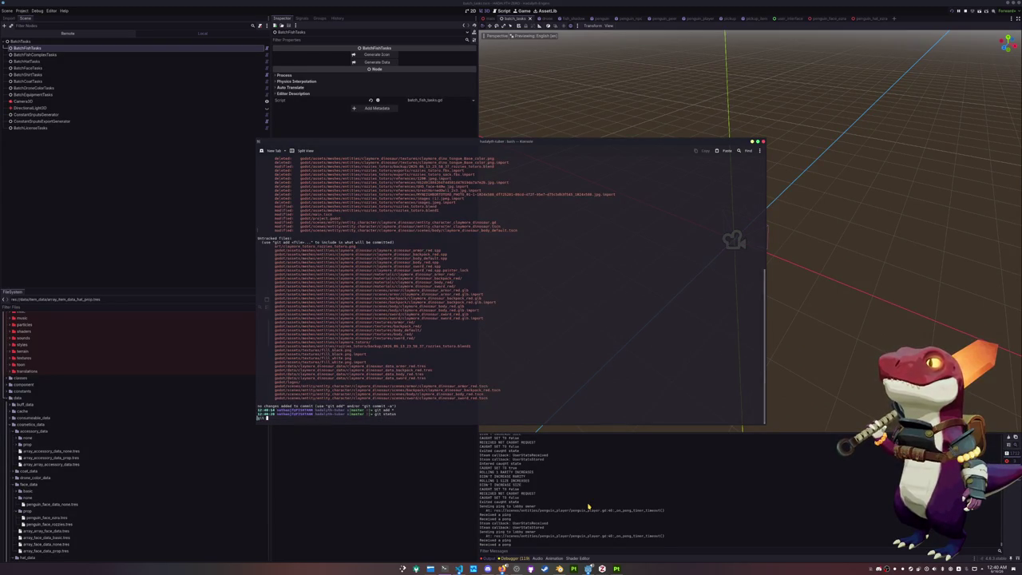
Commit the staged changes as "Added red claymore" and close the terminal.
type("git commit -m \"Added re")
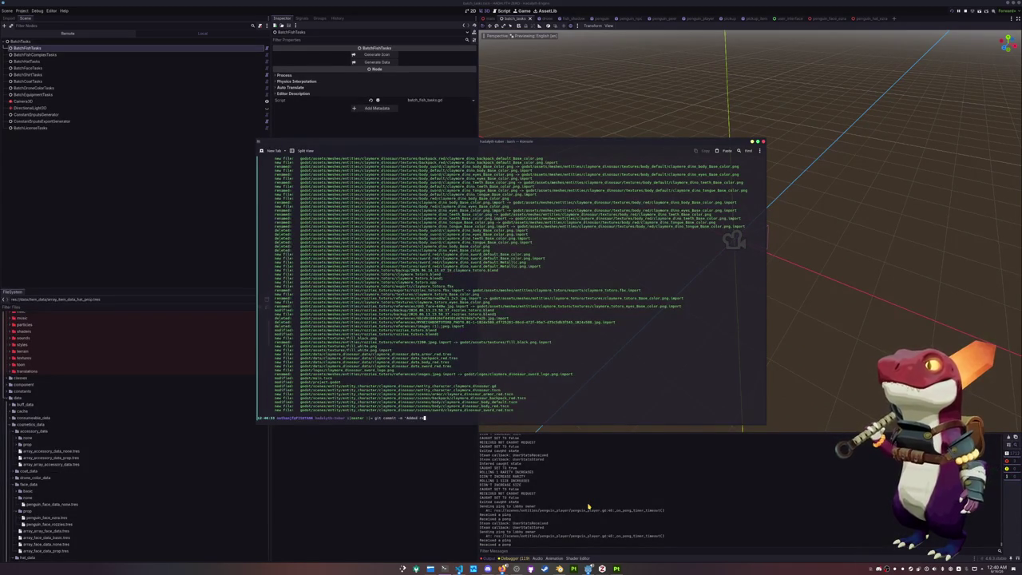
key("Return")
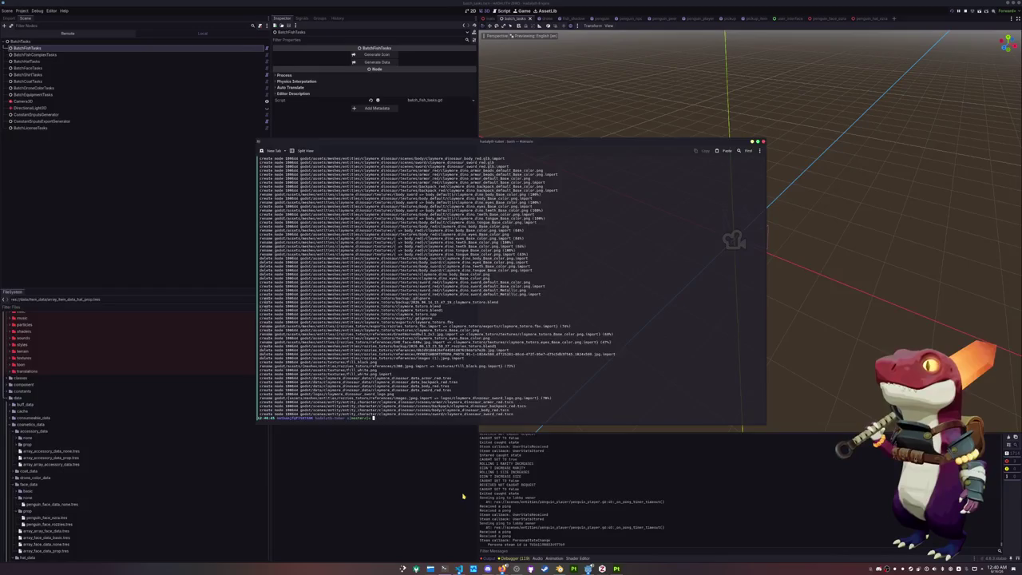
left_click(462, 497)
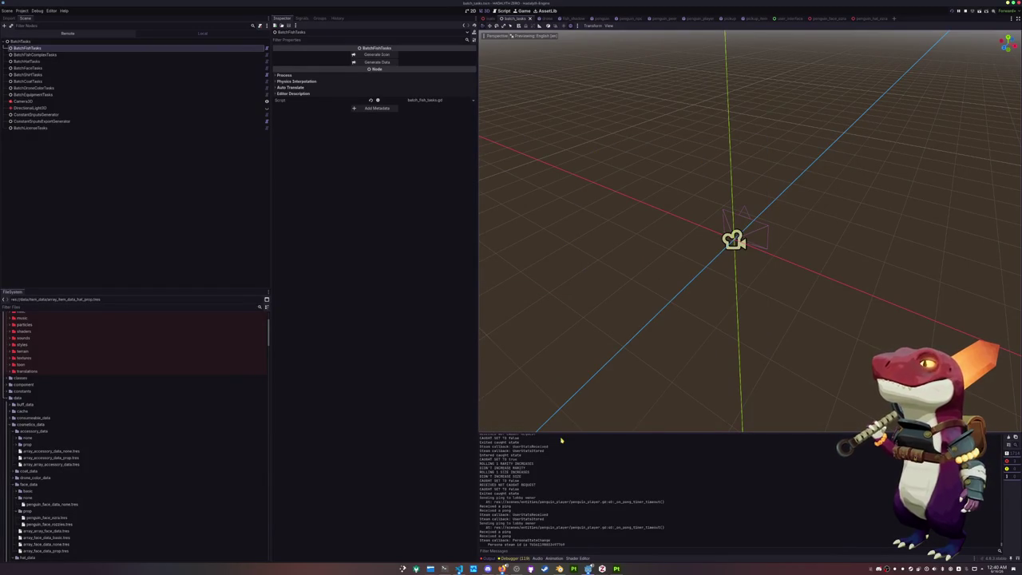
Open the recent .blend file with the rigged dinosaur and owl from File > Open Recent.
left_click(559, 569)
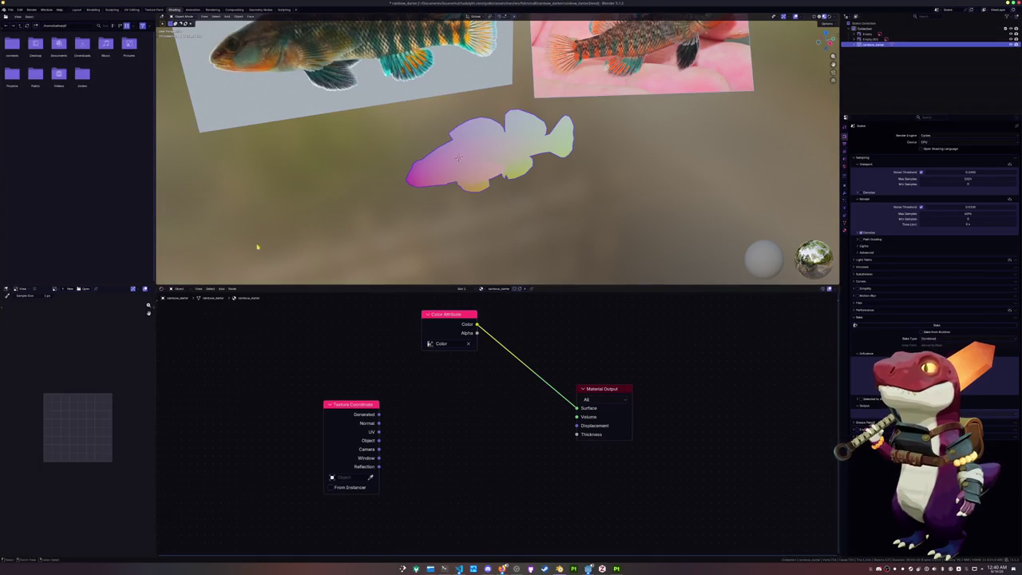
left_click(10, 9)
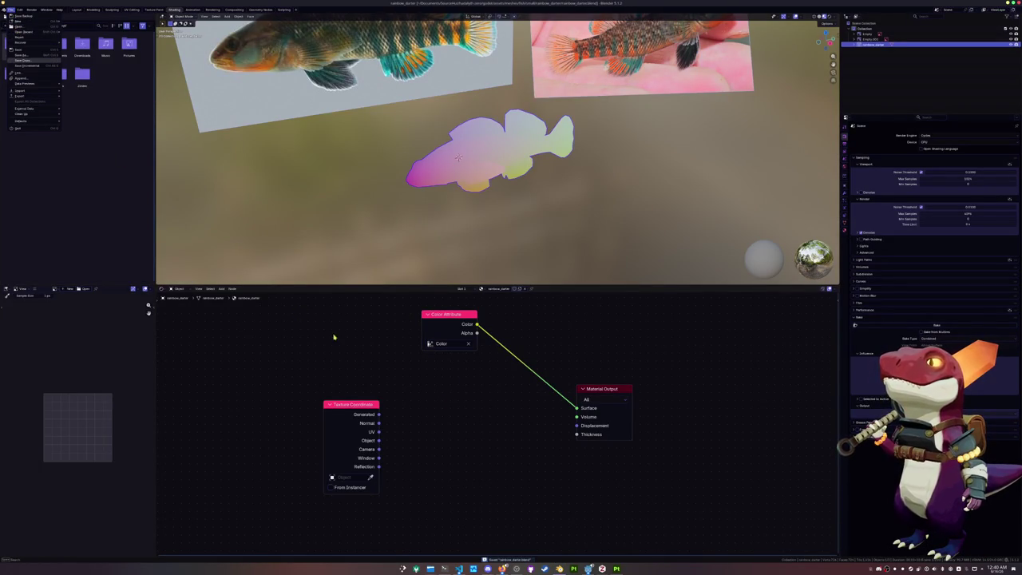
left_click(559, 569)
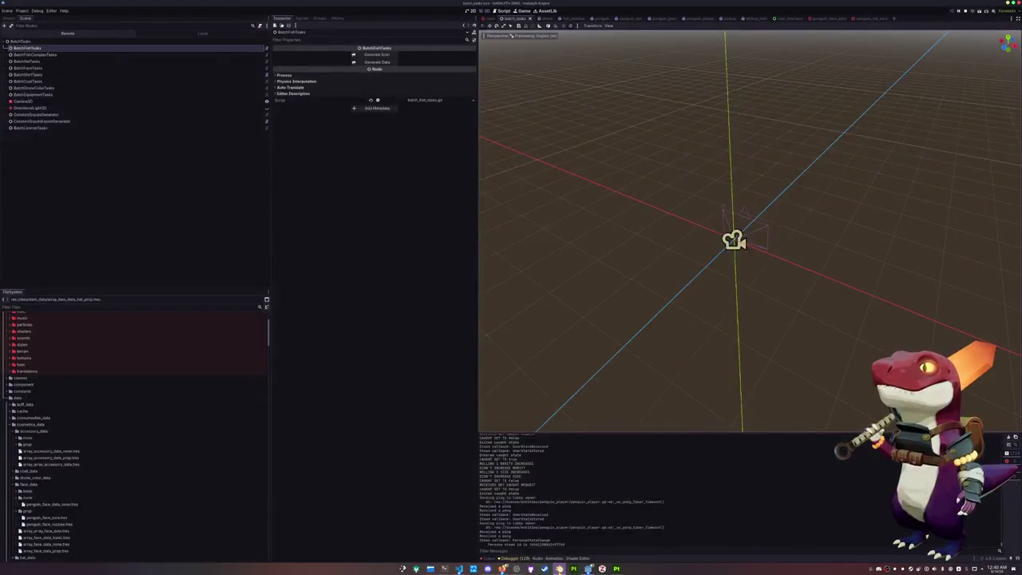
key("alt+Tab")
key("alt+Tab")
key("alt+Tab")
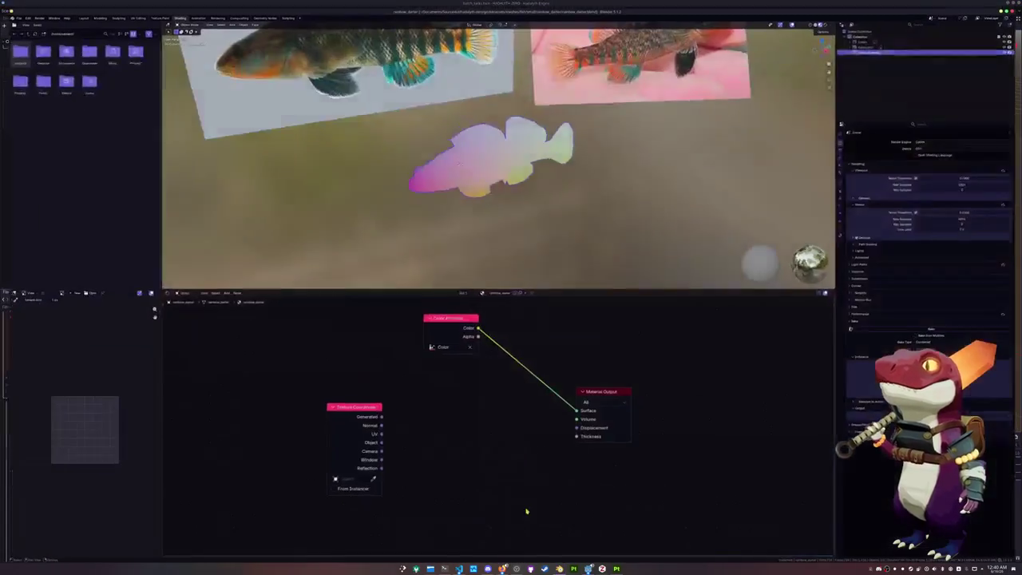
left_click(10, 10)
mouse_move(24, 31)
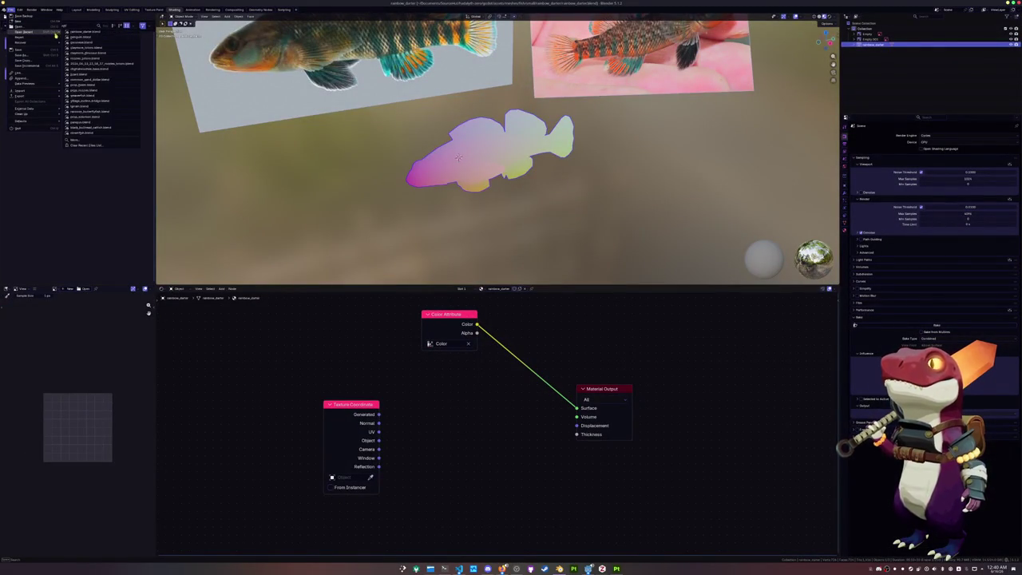
left_click(107, 48)
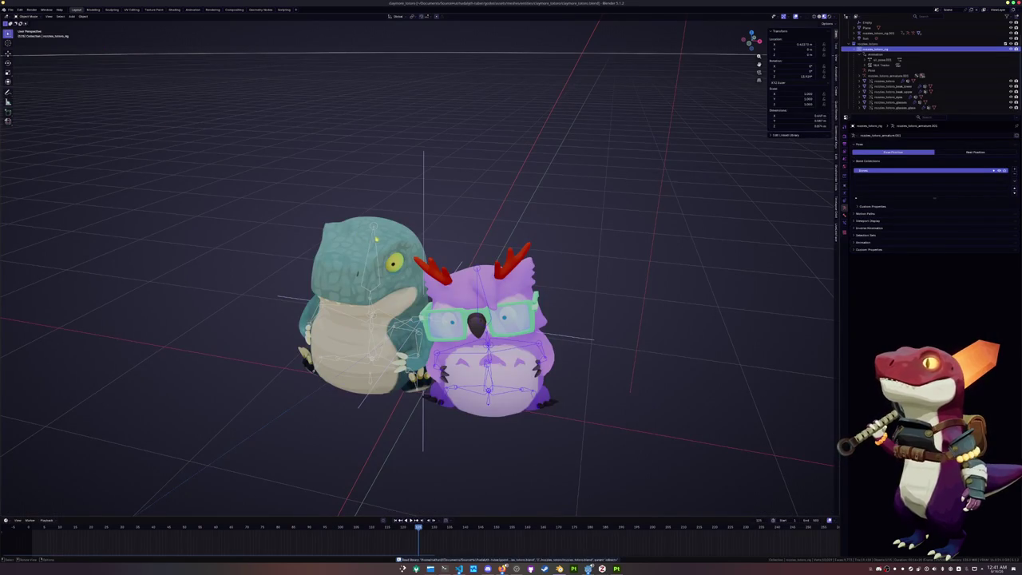
Clear the owl rig's location and move it 1 m along X.
left_click(426, 222)
scroll(466, 86, "down", 2)
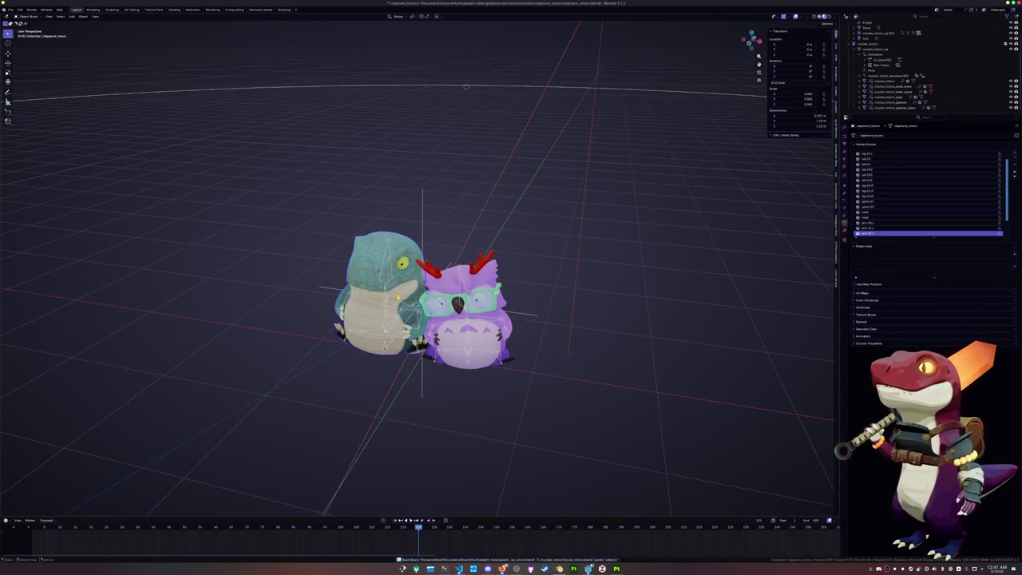
left_click(463, 364)
key("alt+g")
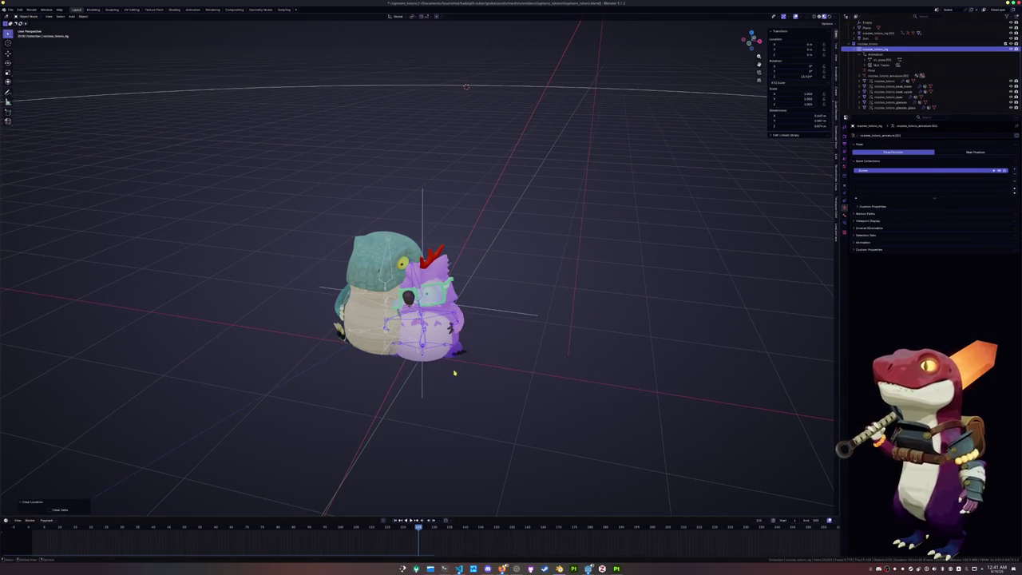
key("g")
key("x")
key("1")
key("Return")
Clear the dinosaur rig's location and all bone rotations to restore its T-pose.
left_click(384, 348)
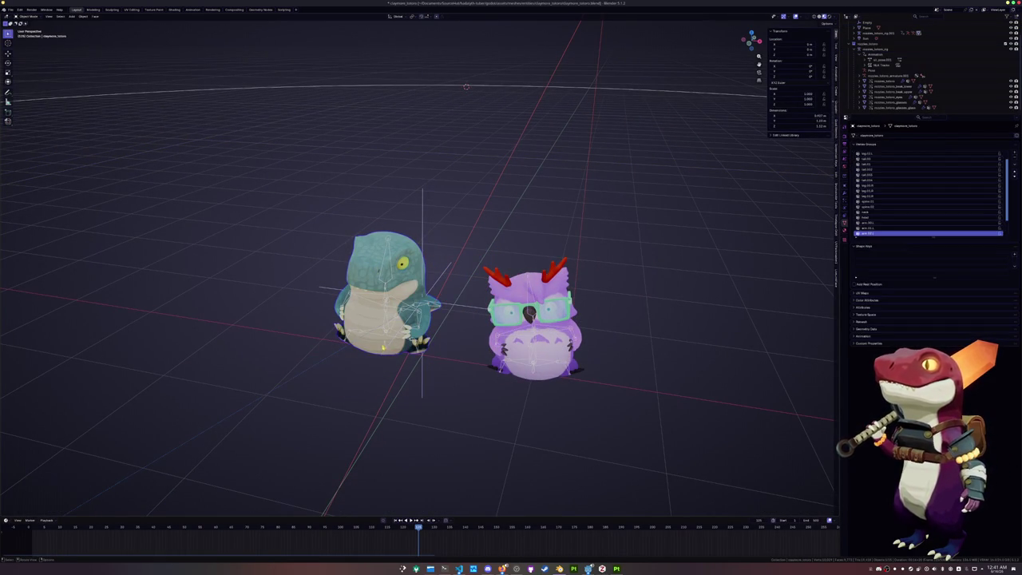
key("alt+g")
key("ctrl+Tab")
key("a")
key("alt+r")
middle_click_drag(466, 86, 459, 73)
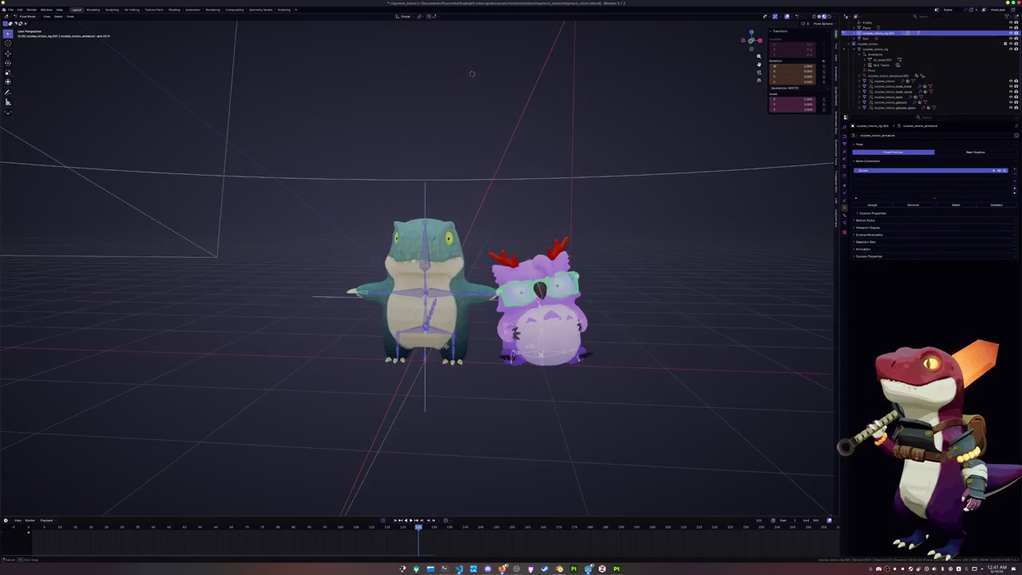
scroll(459, 72, "up", 2)
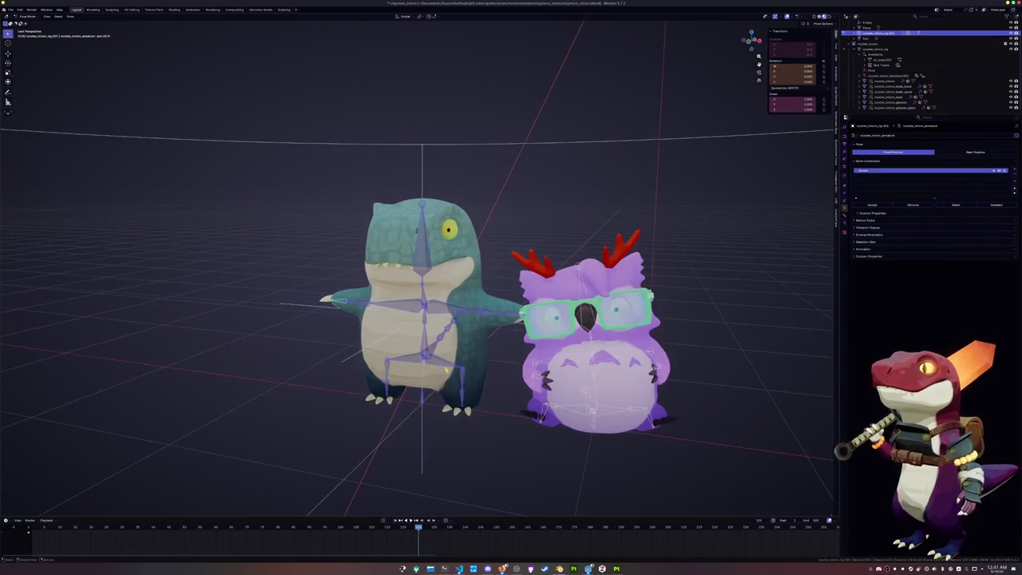
key("ctrl+Tab")
scroll(452, 372, "up", 2)
Give the dinosaur mesh a Basis and a renamed second shape key, then enter Edit Mode.
left_click(457, 254)
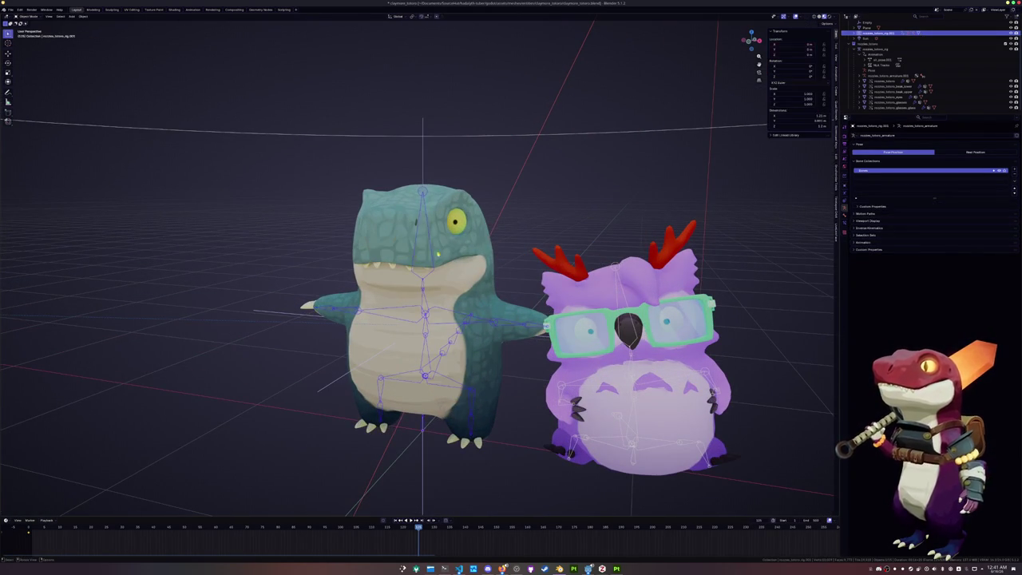
left_click(675, 286)
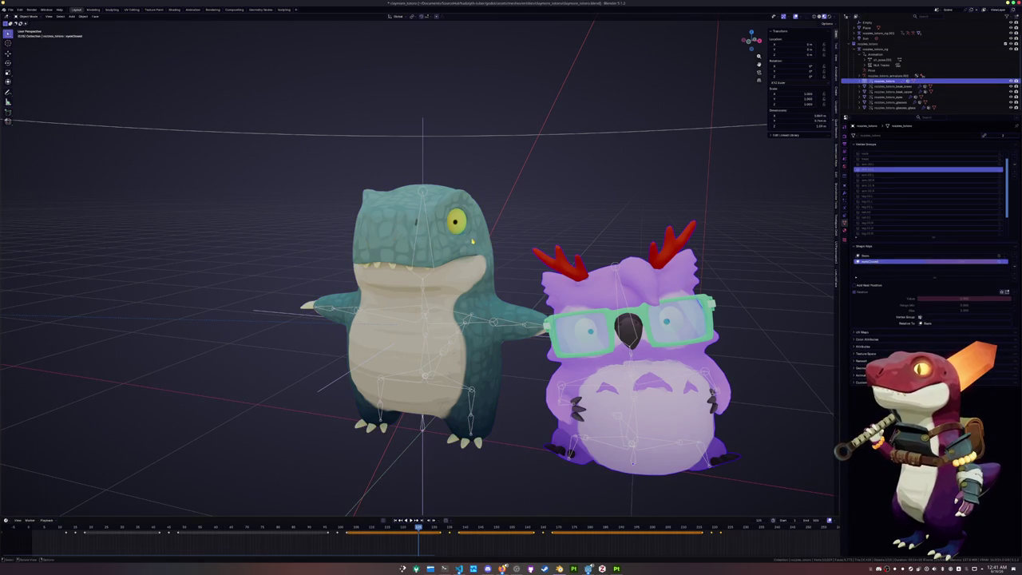
left_click(472, 240)
left_click(1016, 255)
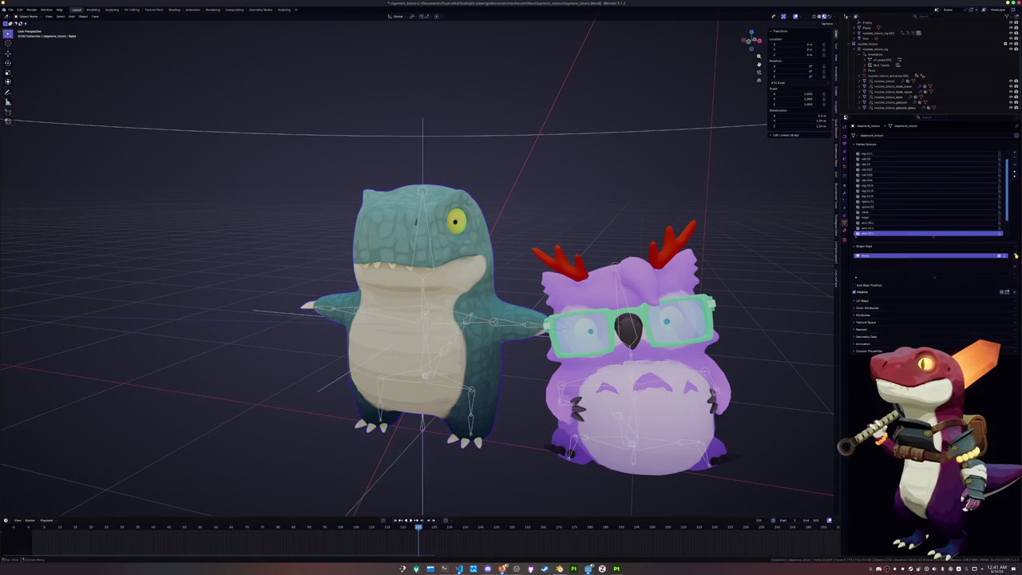
left_click(1016, 255)
double_click(882, 262)
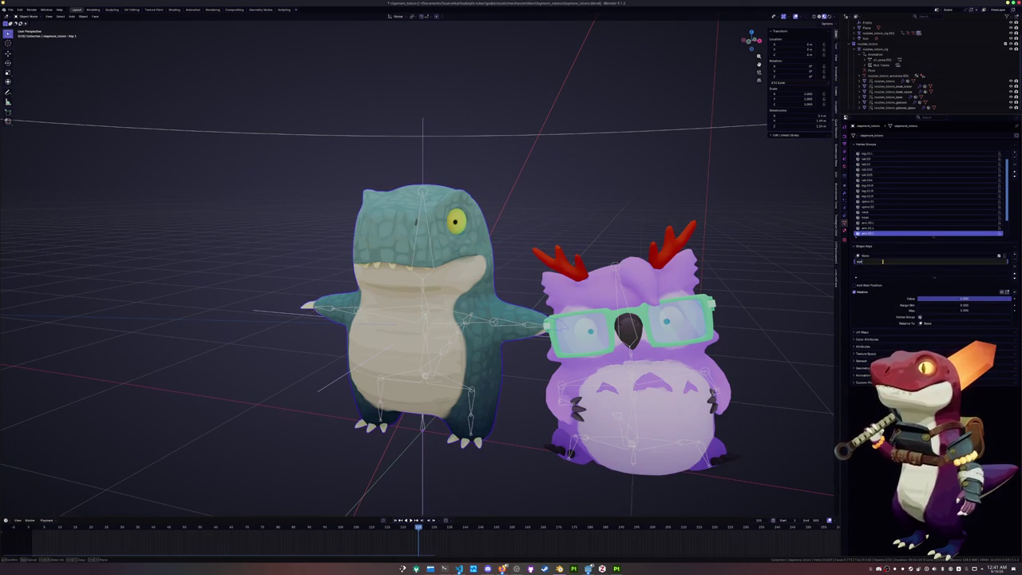
key("Return")
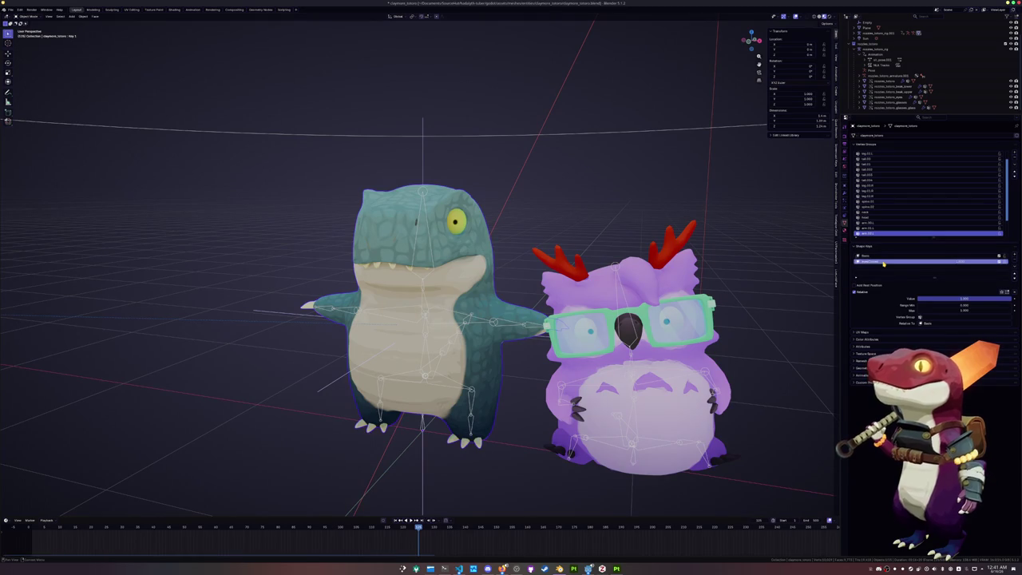
scroll(714, 212, "up", 4)
key("Tab")
scroll(479, 279, "up", 2)
mouse_move(479, 279)
middle_mouse_down()
mouse_move(400, 279)
mouse_move(479, 271)
middle_mouse_up()
Flatten the eyelid edge loop by scaling on Z, then shift it along Z and X.
left_click(520, 240, "alt")
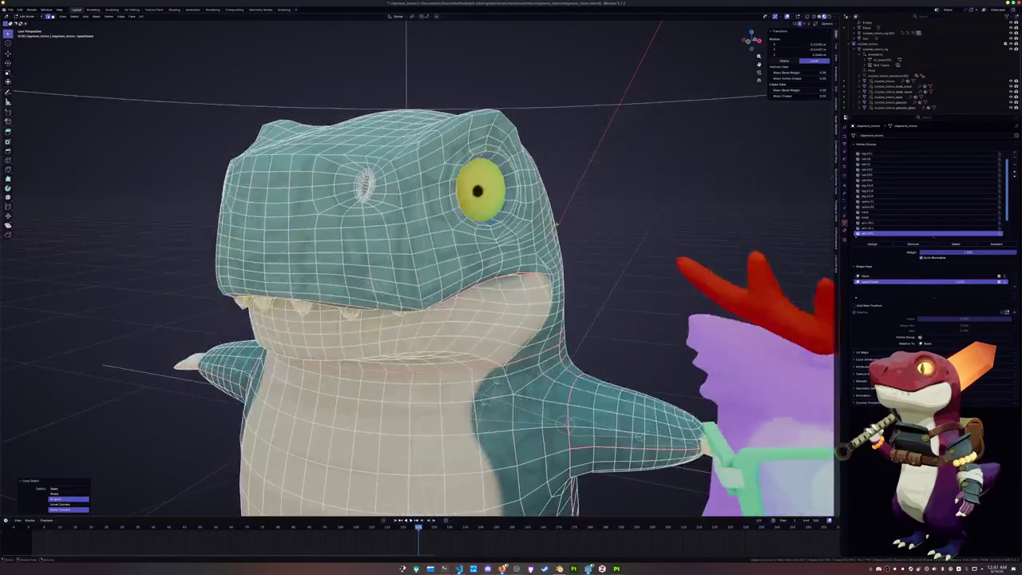
key("s")
key("z")
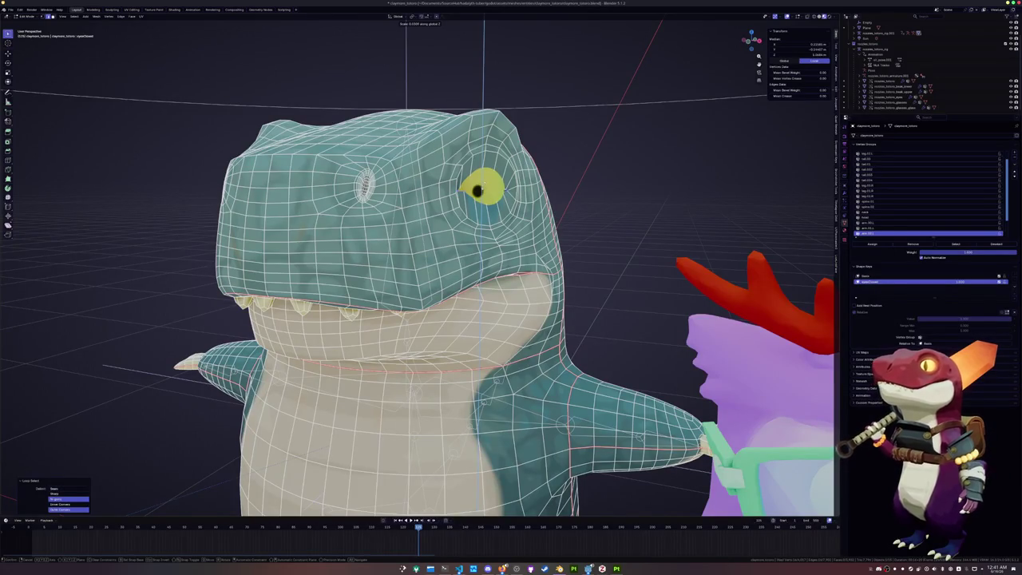
key("Return")
middle_click_drag(399, 280, 463, 280)
key("g")
key("z")
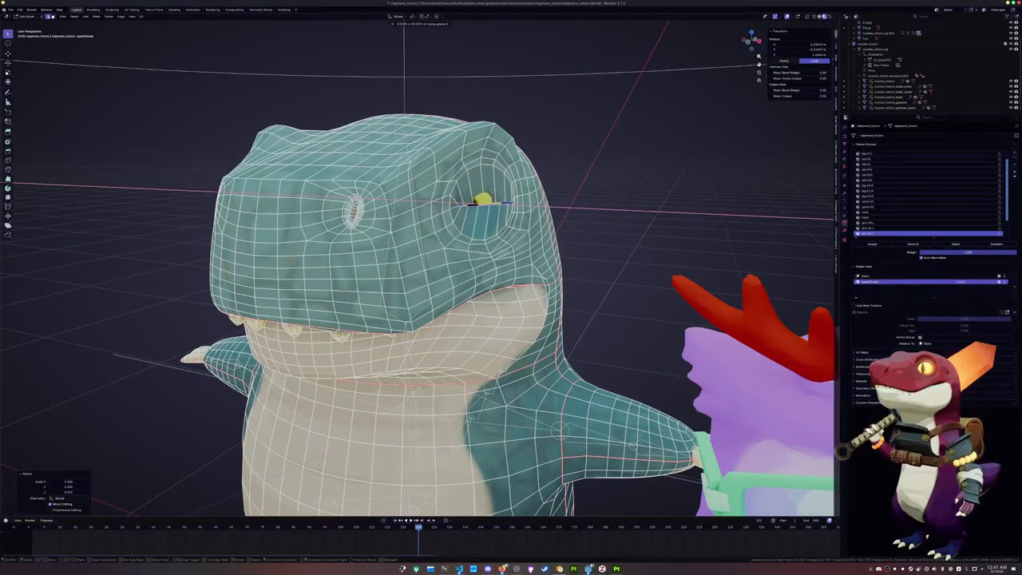
key("Return")
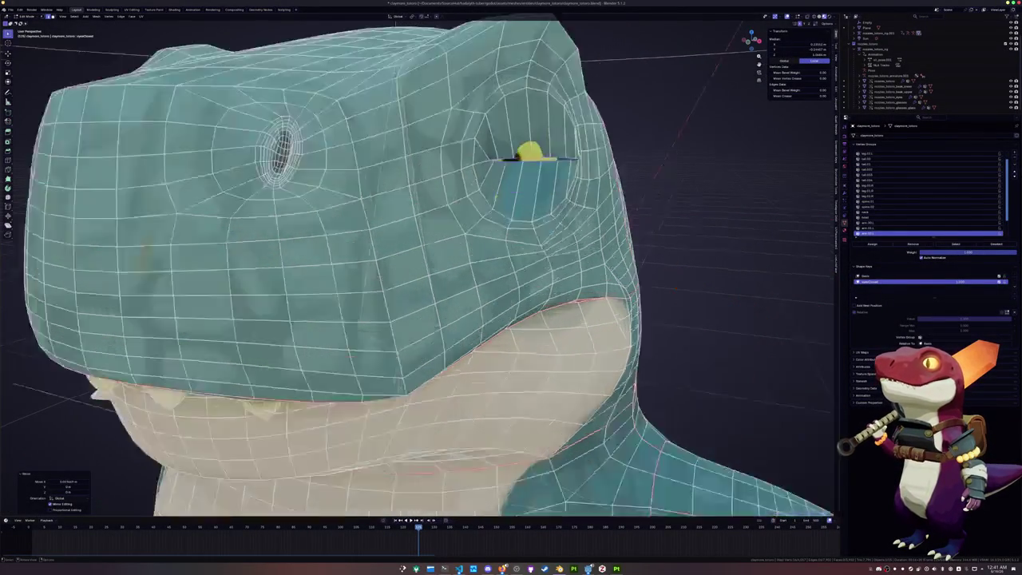
scroll(479, 208, "up", 5)
scroll(484, 208, "down", 2)
mouse_move(484, 208)
middle_mouse_down()
mouse_move(419, 270)
mouse_move(429, 330)
middle_mouse_up()
scroll(418, 268, "up", 2)
key("g")
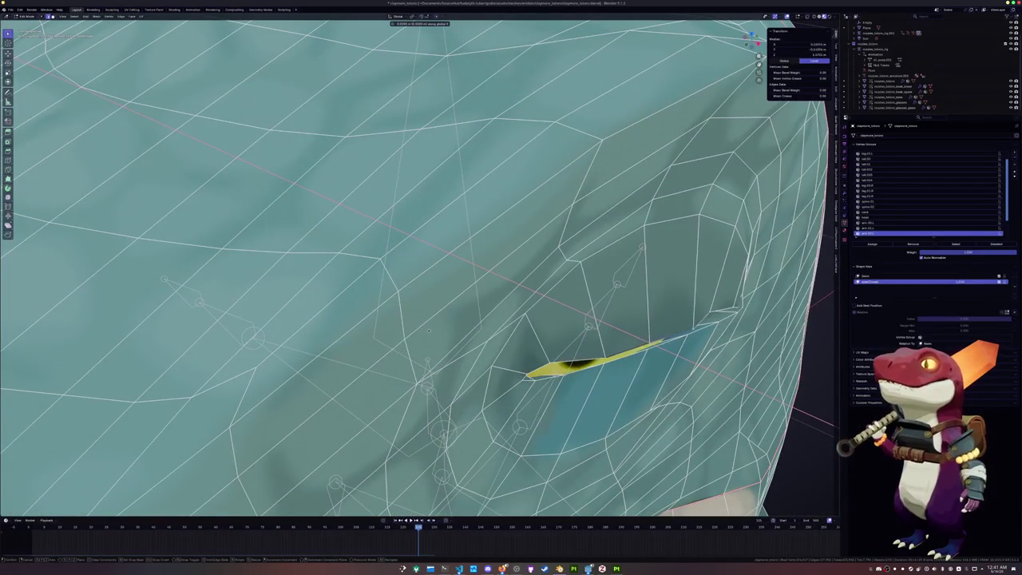
left_click(428, 330)
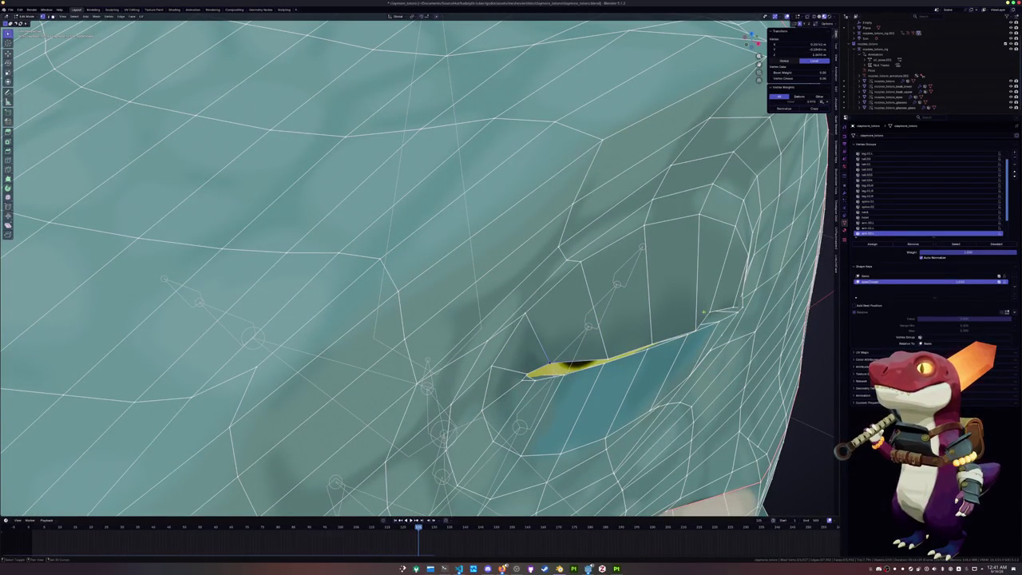
key("g")
key("x")
key("Return")
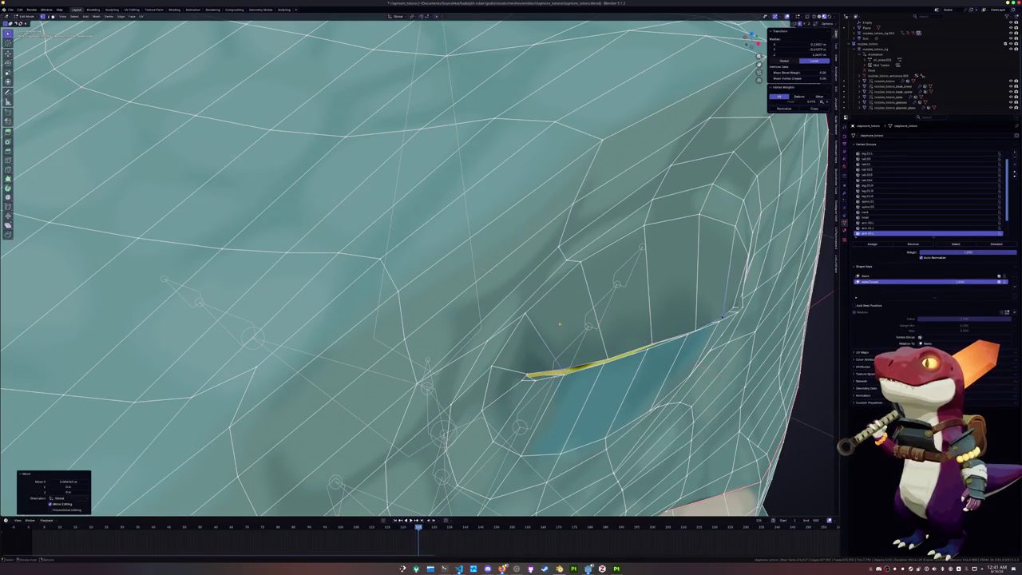
Scale the loop around the eye and move eyelid edges along X into a thin slit.
middle_click_drag(447, 319, 480, 310)
left_click(596, 164, "alt")
key("g")
key("g")
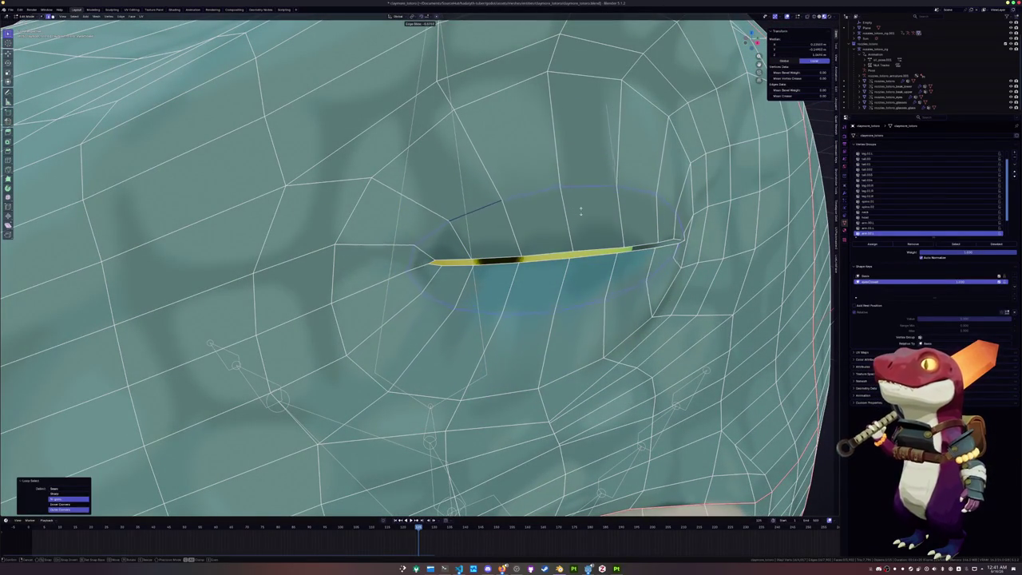
key("Escape")
key("g")
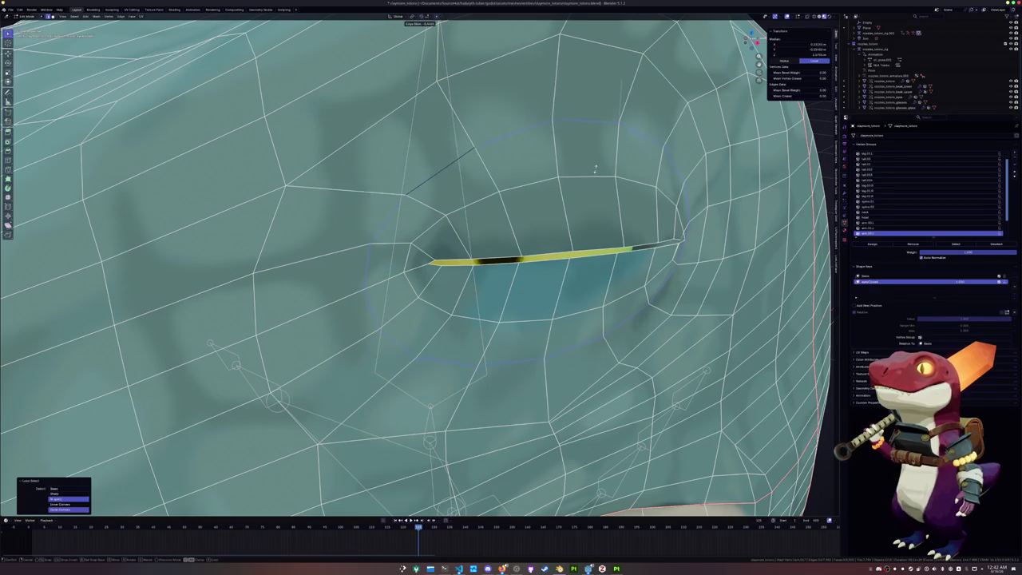
key("Escape")
middle_click_drag(607, 144, 663, 186)
scroll(662, 186, "down", 5)
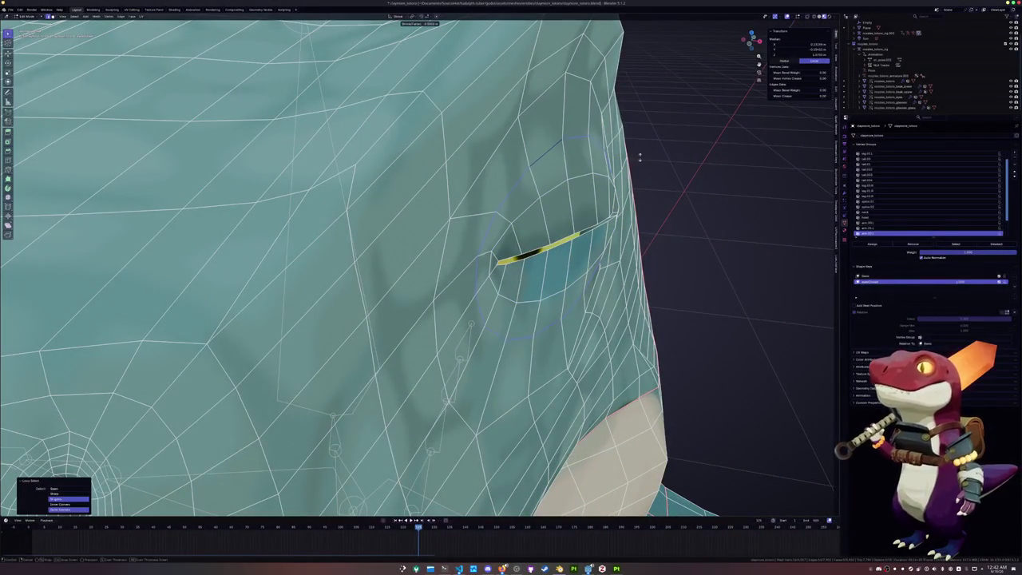
mouse_move(663, 186)
middle_mouse_down()
mouse_move(559, 208)
mouse_move(575, 189)
middle_mouse_up()
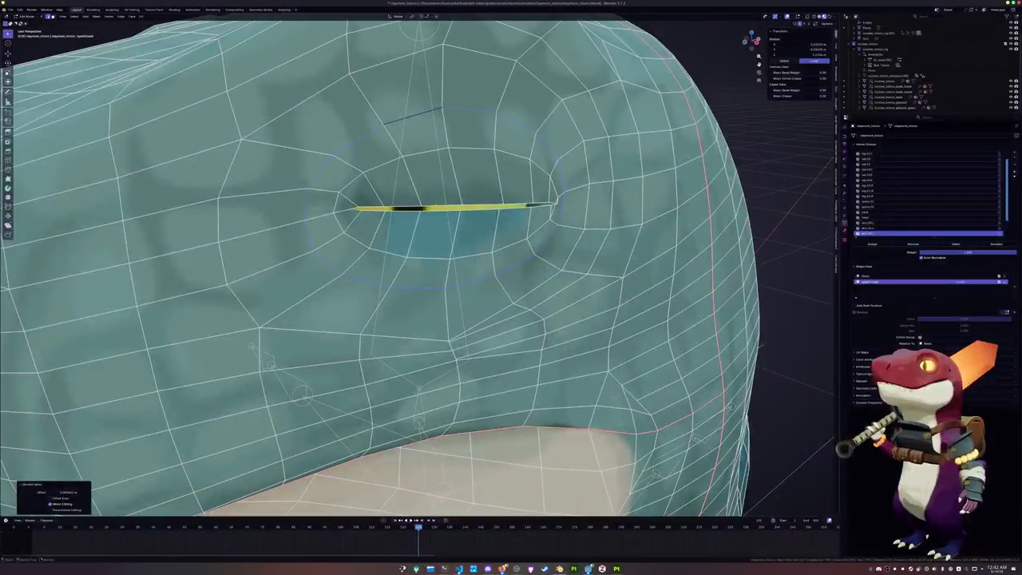
left_click(575, 189, "alt")
key("s")
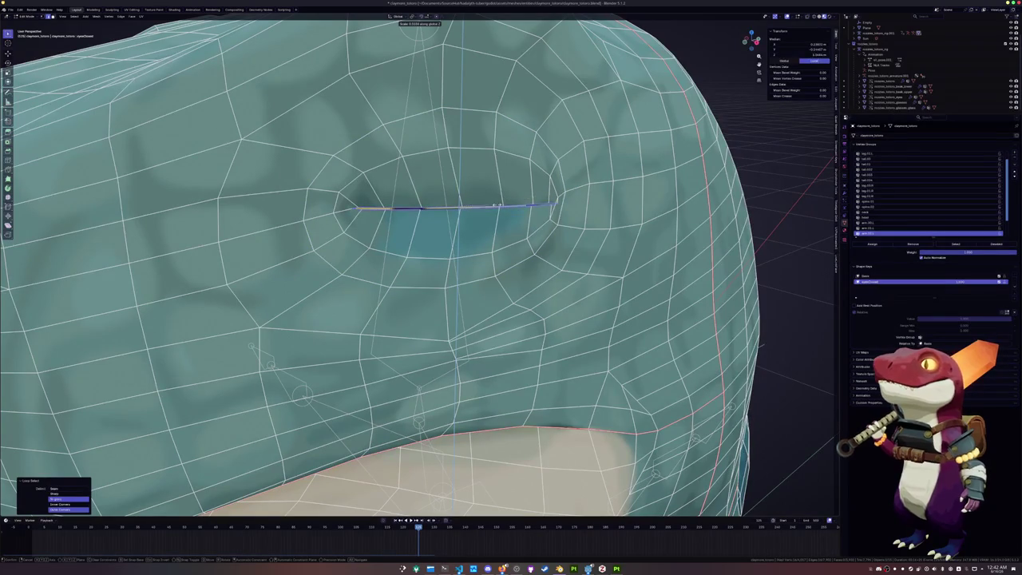
left_click(476, 212)
middle_click_drag(498, 206, 579, 312)
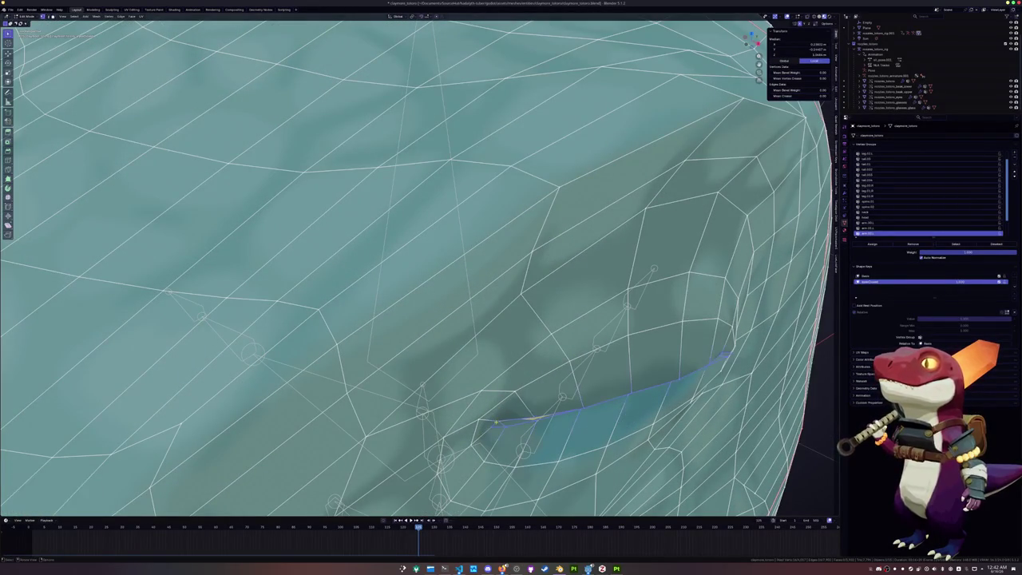
left_click(502, 403)
middle_click_drag(502, 403, 493, 415)
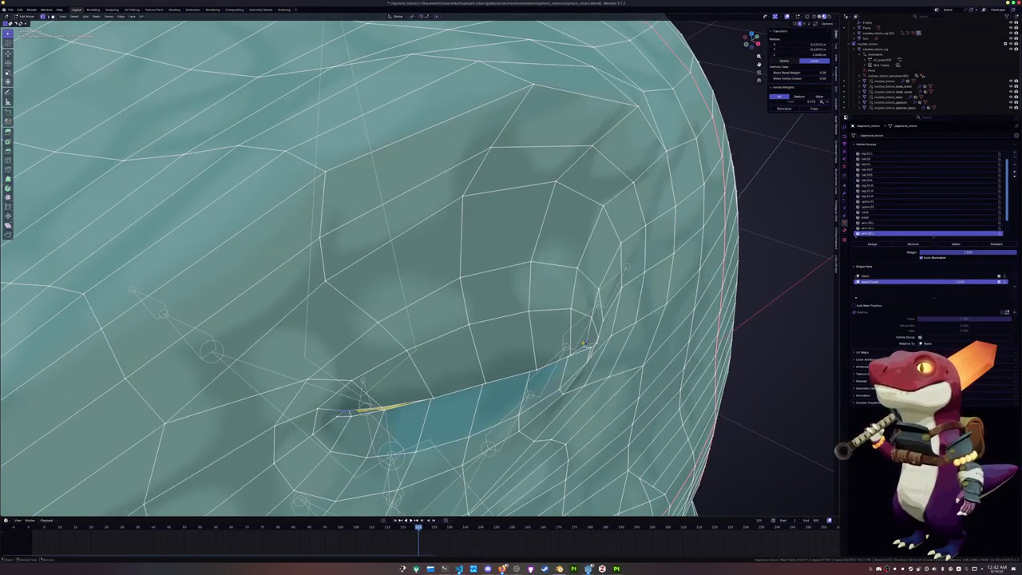
key("g")
key("x")
left_click(589, 346)
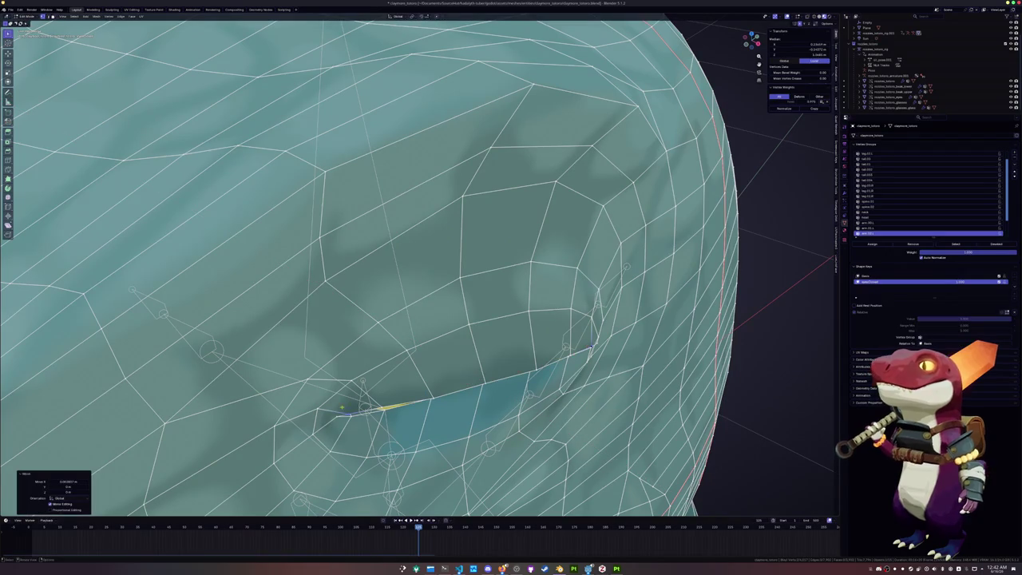
key("g")
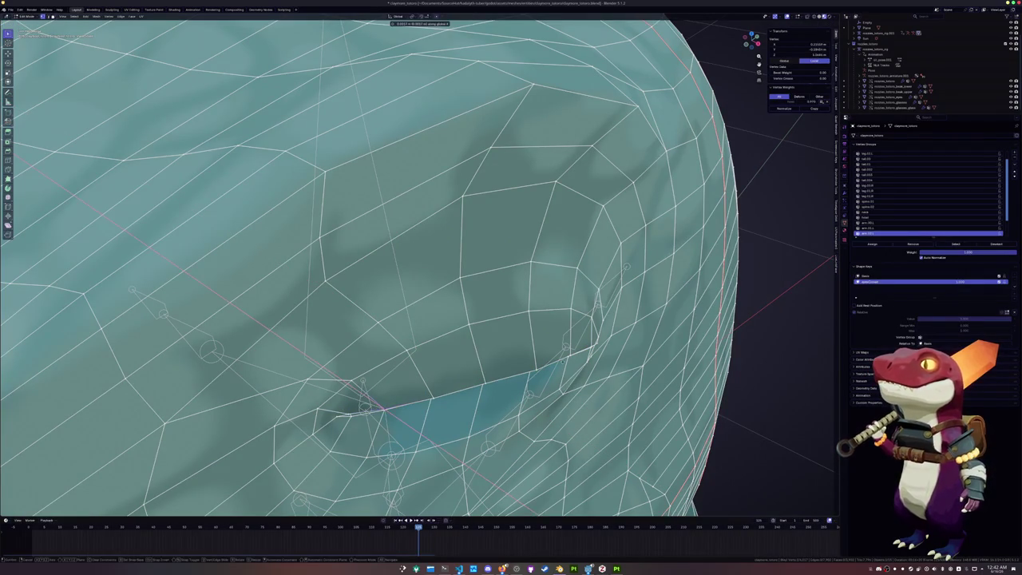
left_click(560, 360)
middle_click_drag(561, 360, 427, 364)
scroll(424, 326, "down", 10)
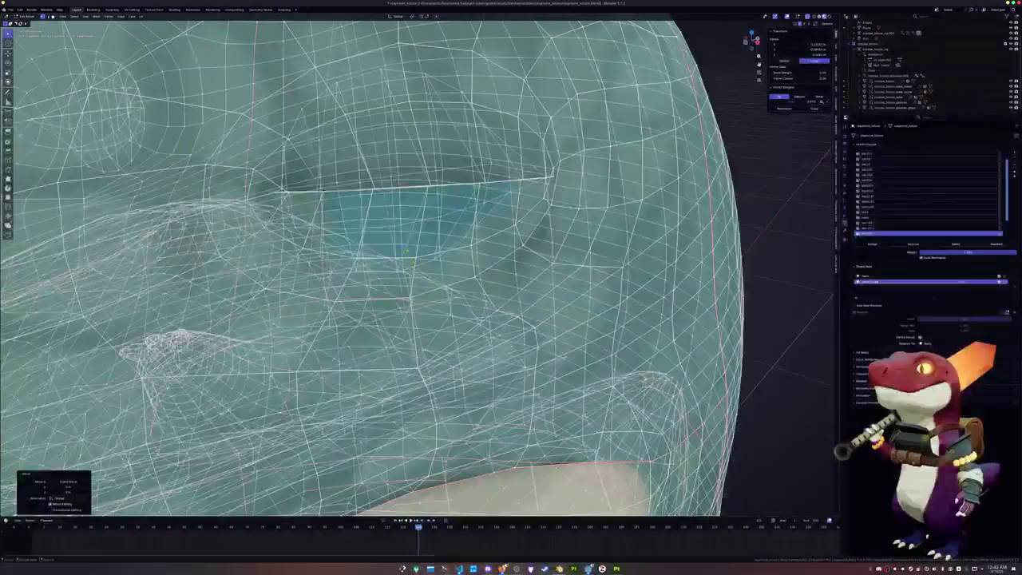
In Object Mode, toggle the eye-closed shape key between 1 and 0, leaving the eye open.
key("Tab")
scroll(444, 273, "down", 5)
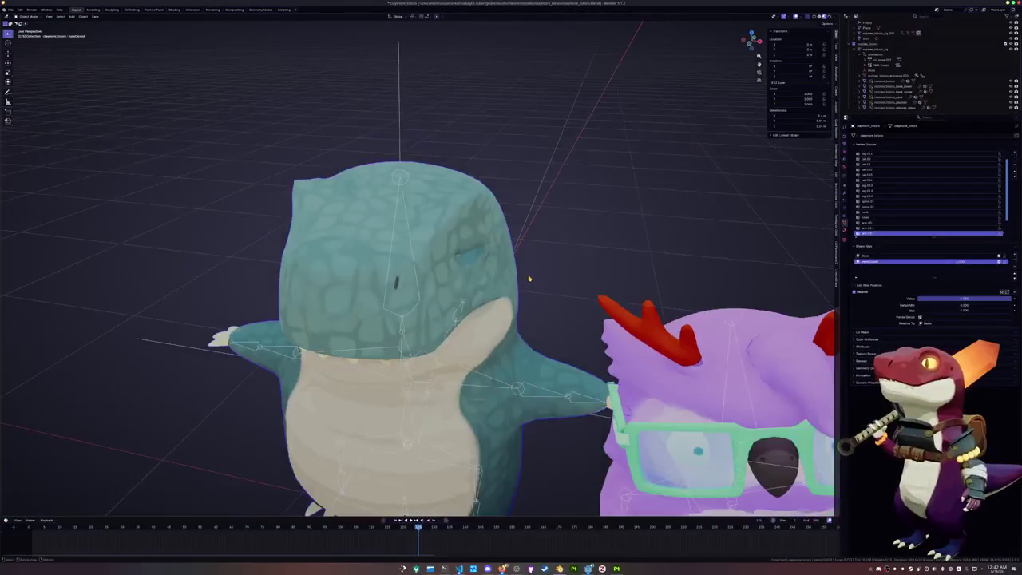
mouse_move(529, 279)
middle_mouse_down()
mouse_move(571, 258)
mouse_move(555, 266)
middle_mouse_up()
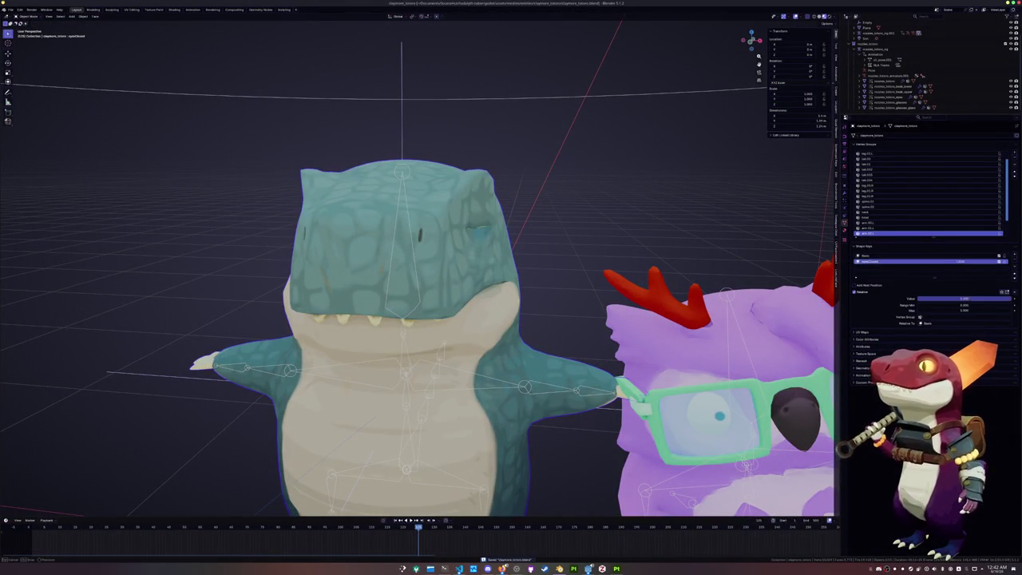
middle_click_drag(554, 267, 495, 271)
mouse_move(958, 299)
left_mouse_down()
mouse_move(1006, 298)
mouse_move(918, 299)
left_mouse_up()
scroll(549, 217, "up", 3)
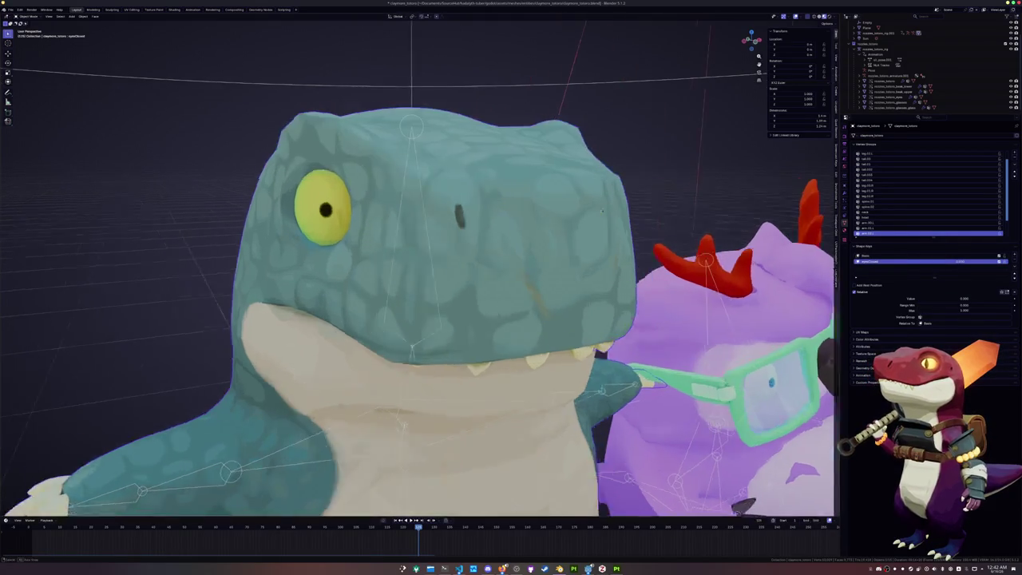
scroll(511, 224, "up", 3)
scroll(490, 248, "up", 3)
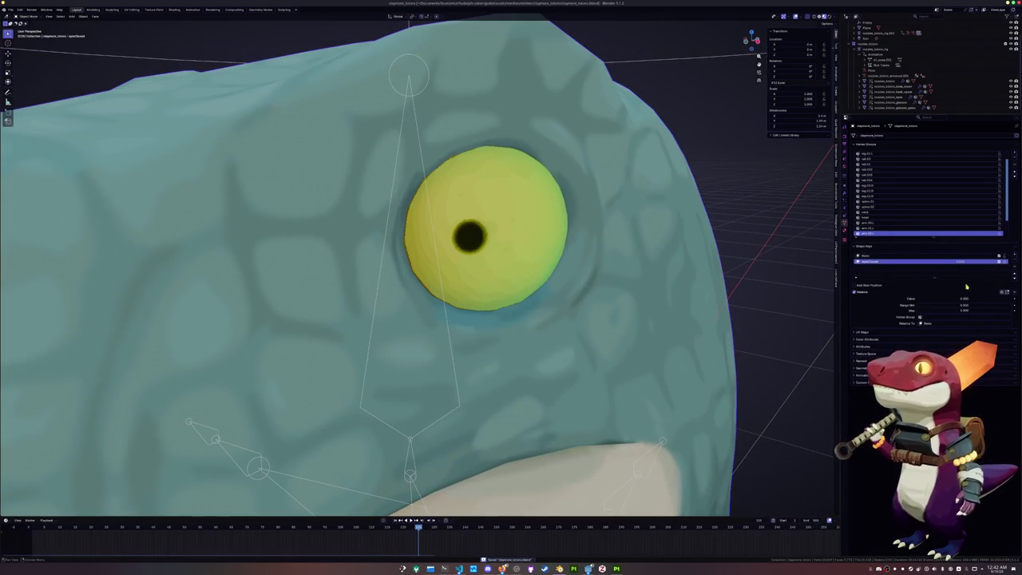
key("ctrl+z")
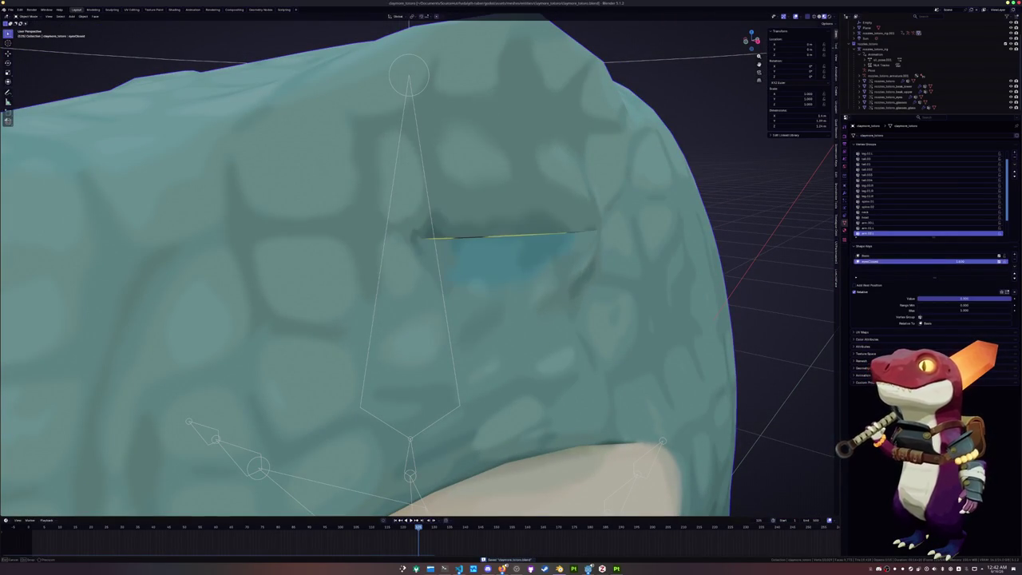
key("ctrl+shift+z")
key("ctrl+z")
key("ctrl+shift+z")
scroll(534, 279, "down", 10)
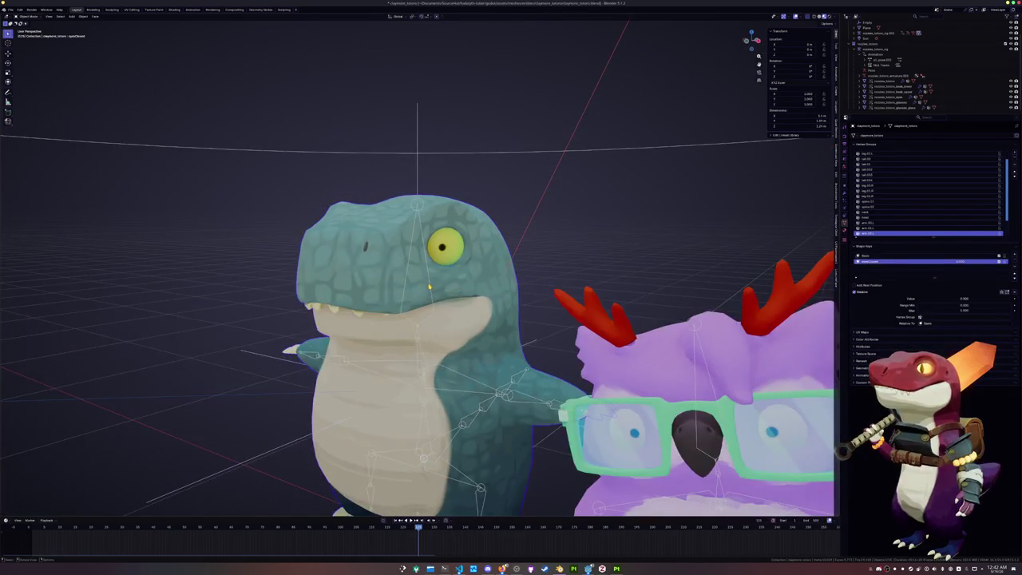
left_click(429, 286)
scroll(429, 286, "down", 5)
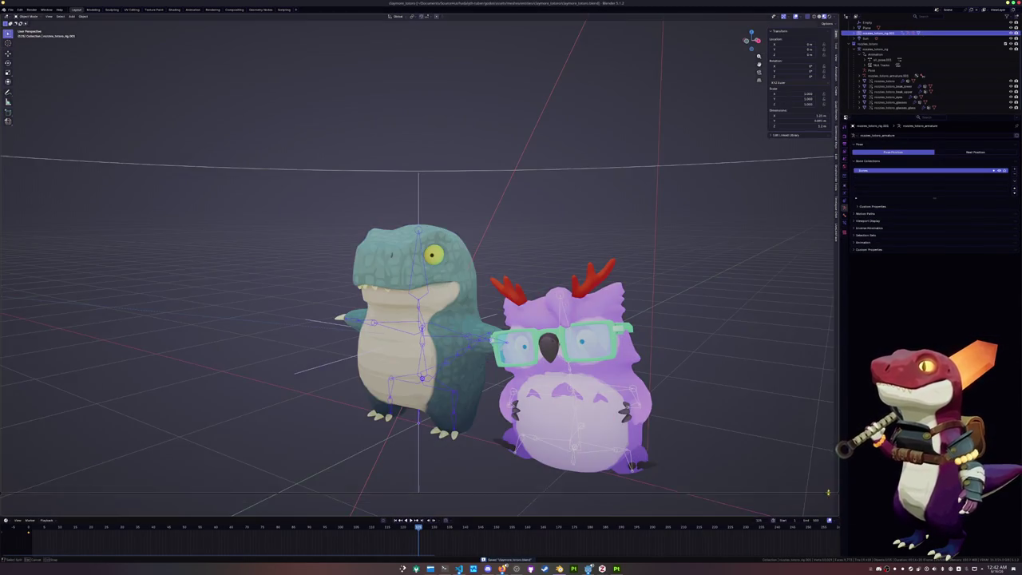
Split a new area below the 3D view and set it to the Dope Sheet's Action Editor.
left_click_drag(3, 516, 8, 493)
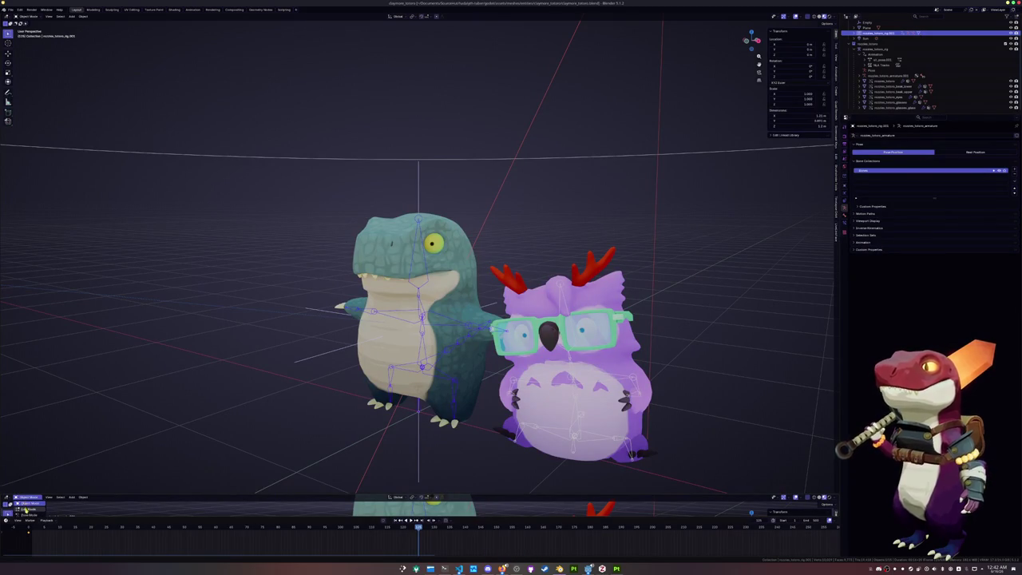
left_click(7, 497)
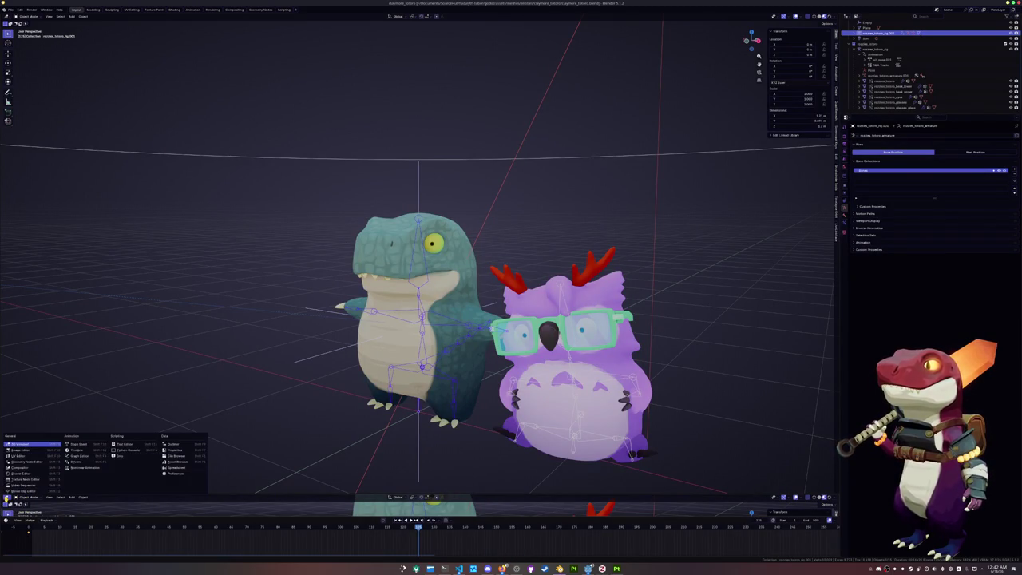
left_click(76, 444)
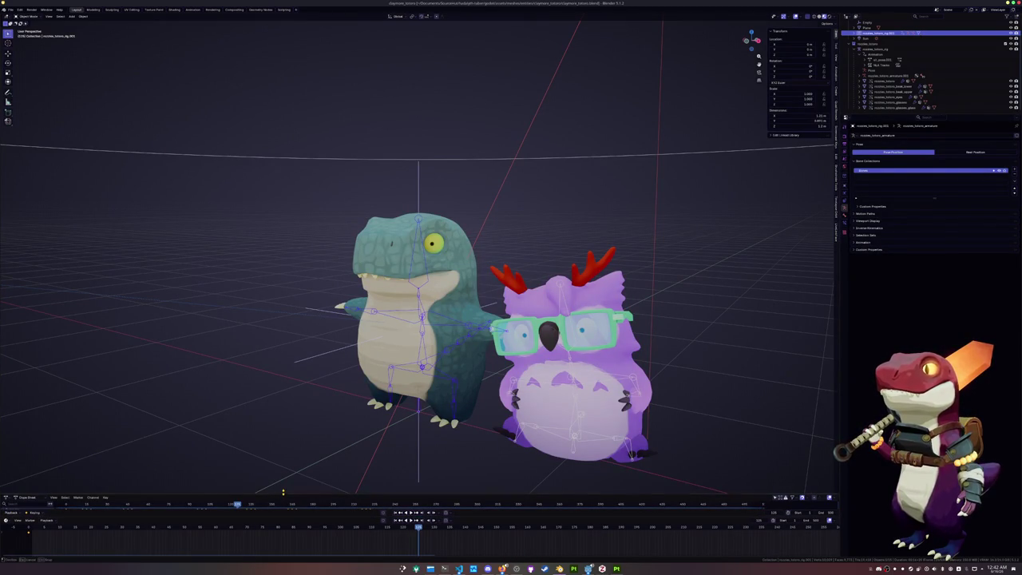
left_click_drag(282, 494, 282, 416)
left_click(28, 420)
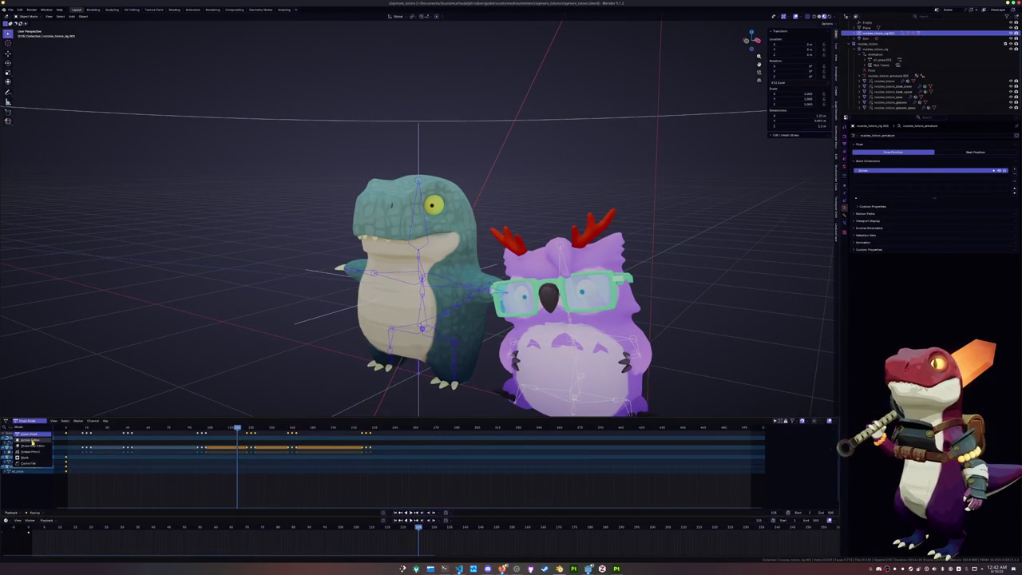
left_click(28, 440)
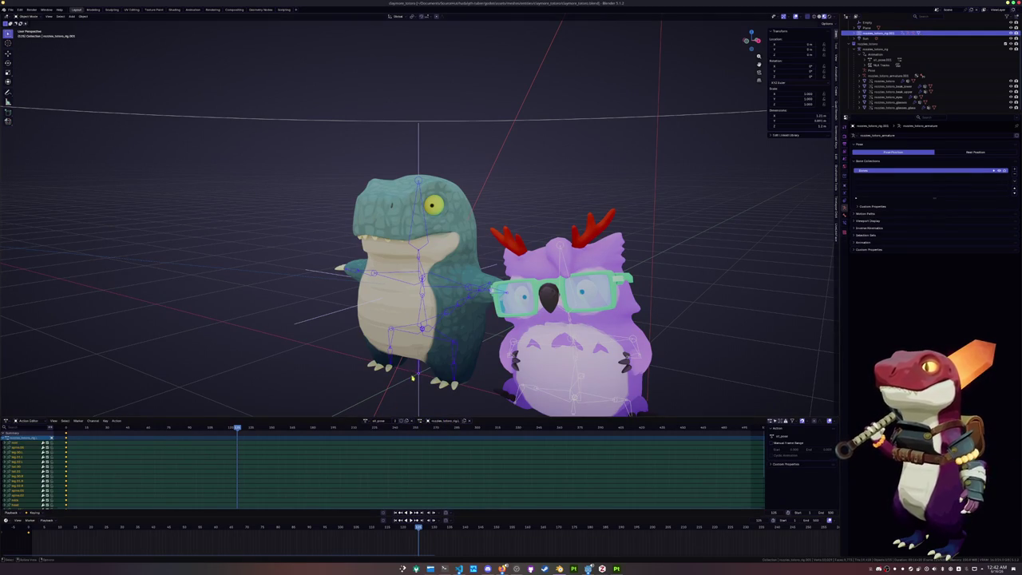
Rename the dinosaur rig to claymore_totoro_rig and make its armature the active object.
key("F2")
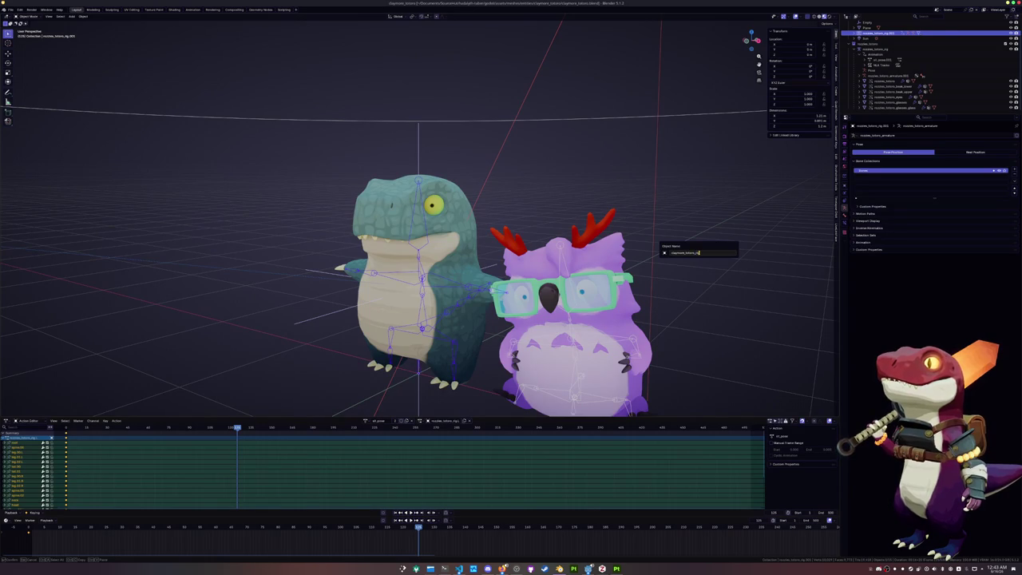
key("Return")
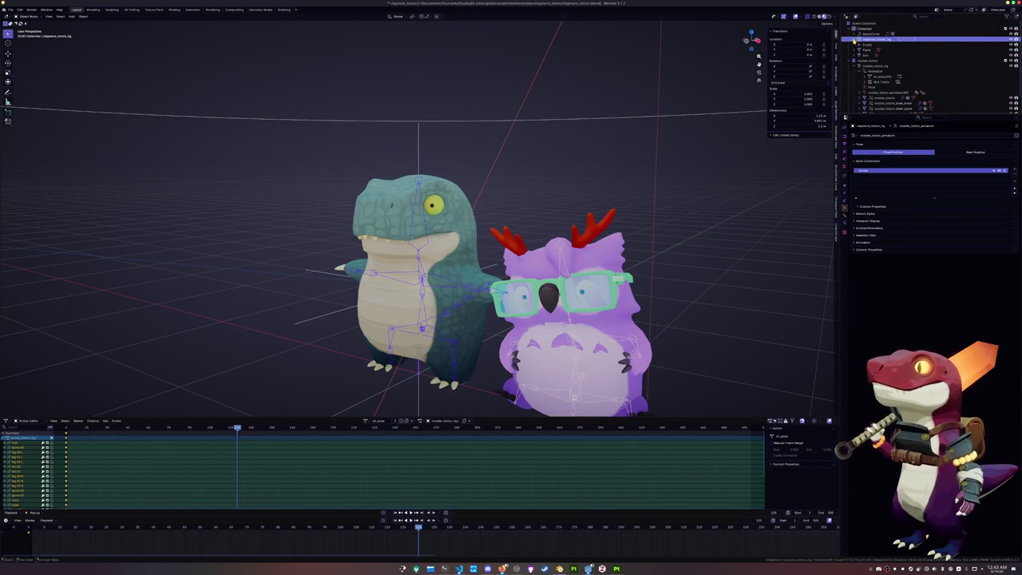
left_click(854, 38)
left_click(877, 55)
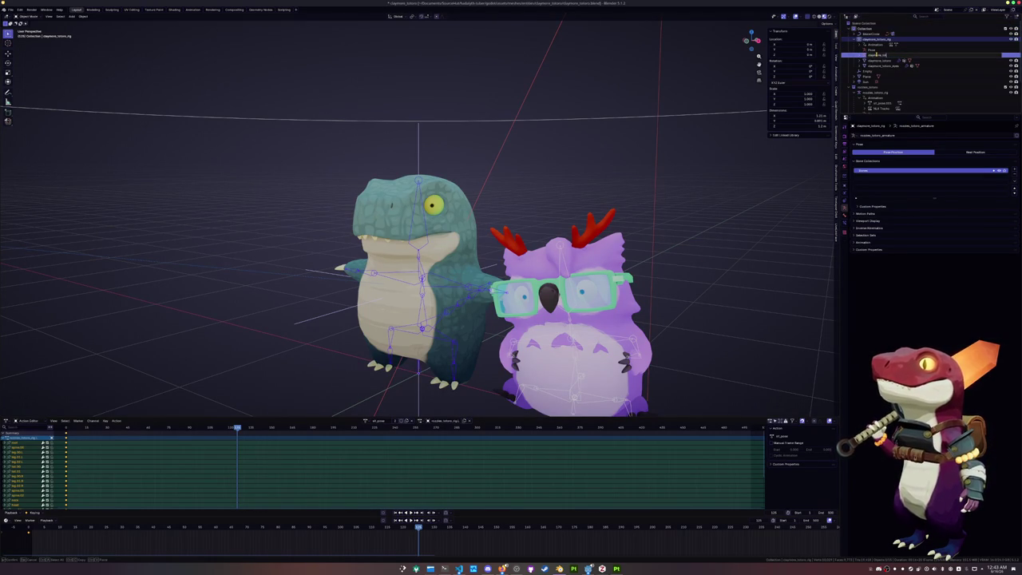
left_click(877, 56)
Walk the armature's Outliner tree from legs and spine to arms, neck and head, then return to top.
key("Right")
key("Down")
key("Right")
key("Down")
key("Down")
key("Right")
key("Down")
key("Right")
key("Down")
key("Down")
key("Right")
key("Down")
key("Right")
key("Down")
key("Down")
key("Right")
key("Down")
key("Right")
key("Down")
key("Down")
key("Right")
key("Down")
key("Down")
key("Right")
key("Down")
key("Down")
key("Down")
key("Down")
key("Down")
key("Down")
key("Right")
key("Down")
key("Down")
key("Up")
key("Down")
key("Up")
key("Right")
key("Down")
key("Down")
key("Down")
key("Down")
key("Right")
key("Down")
key("Down")
key("Down")
key("Down")
key("Down")
key("Down")
key("Down")
key("Down")
key("Down")
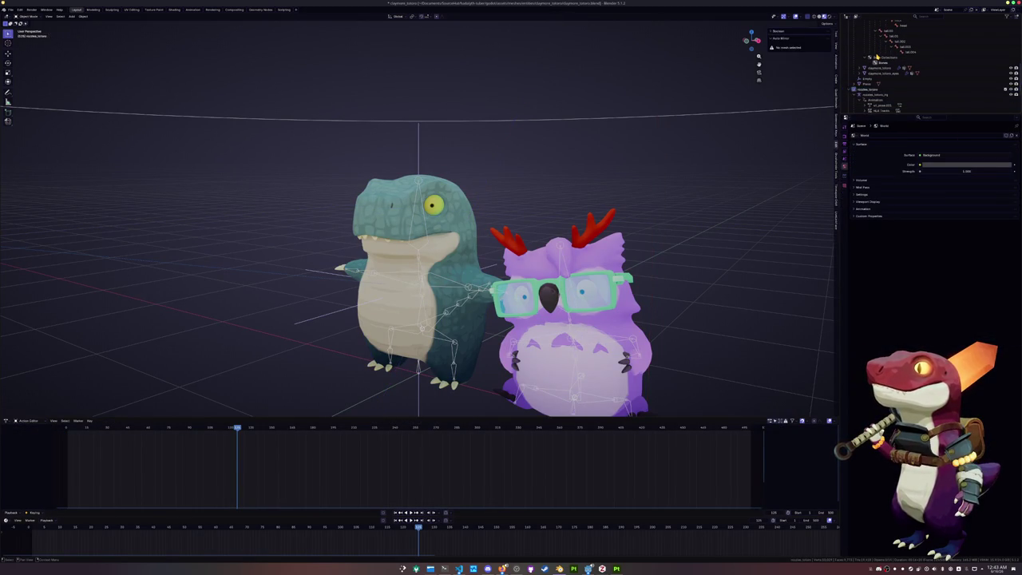
key("Up")
key("Up")
key("Up")
key("Up")
key("Up")
key("Up")
Select the owl's meshes and glasses in the Outliner, delete them, then select the dinosaur armature.
left_click(871, 33)
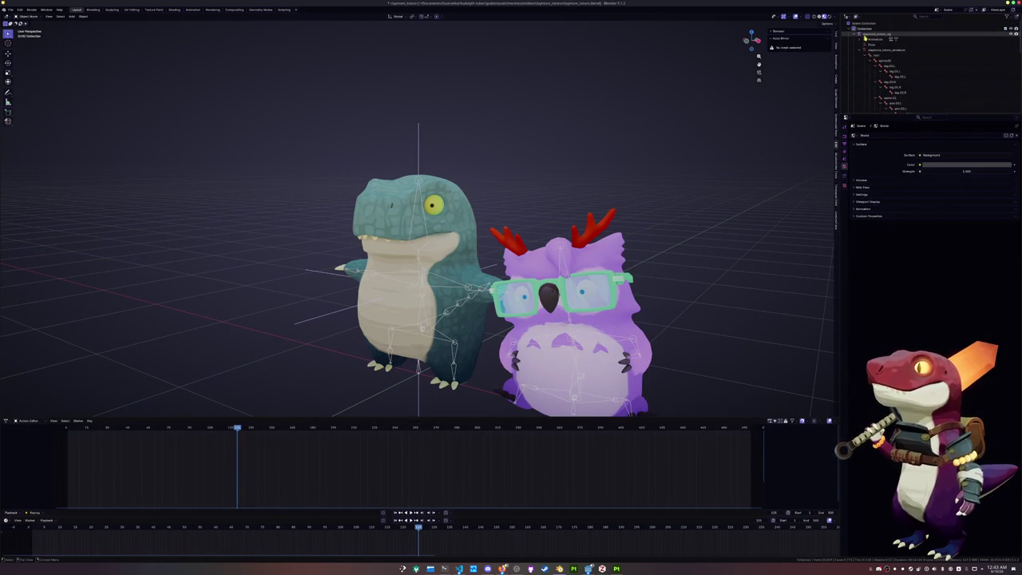
left_click(868, 40)
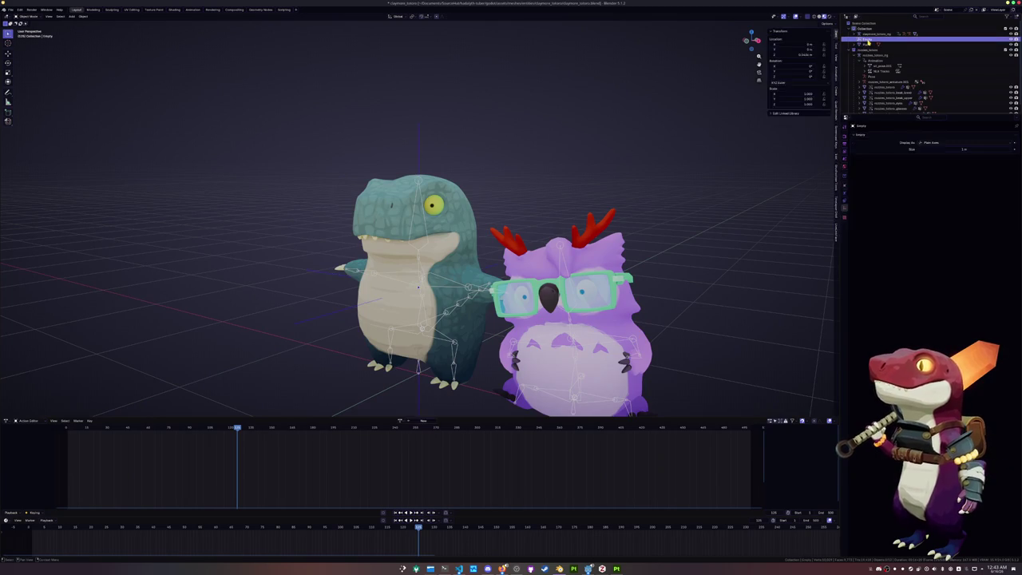
left_click(869, 40)
left_click(877, 98)
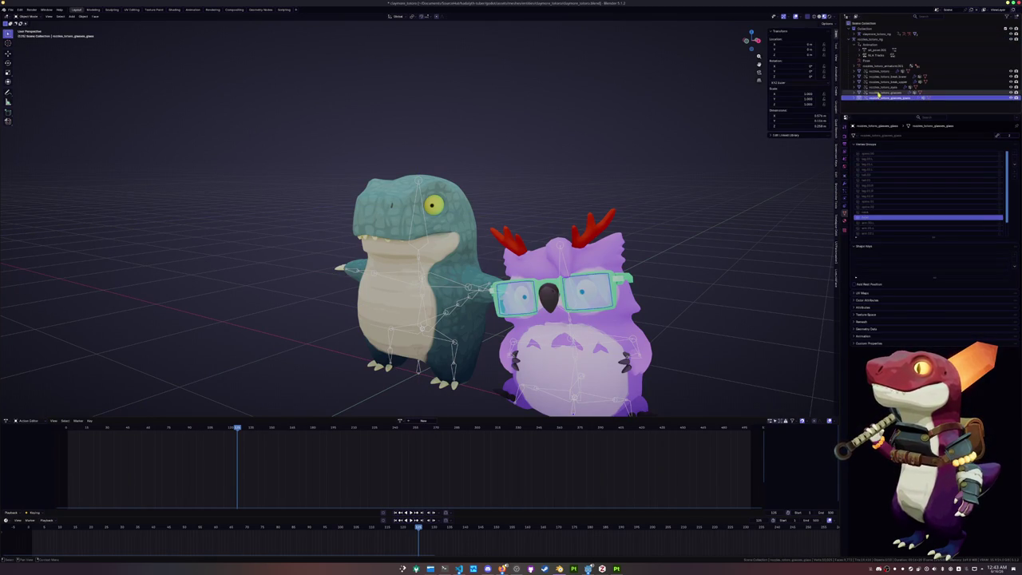
left_click(868, 39)
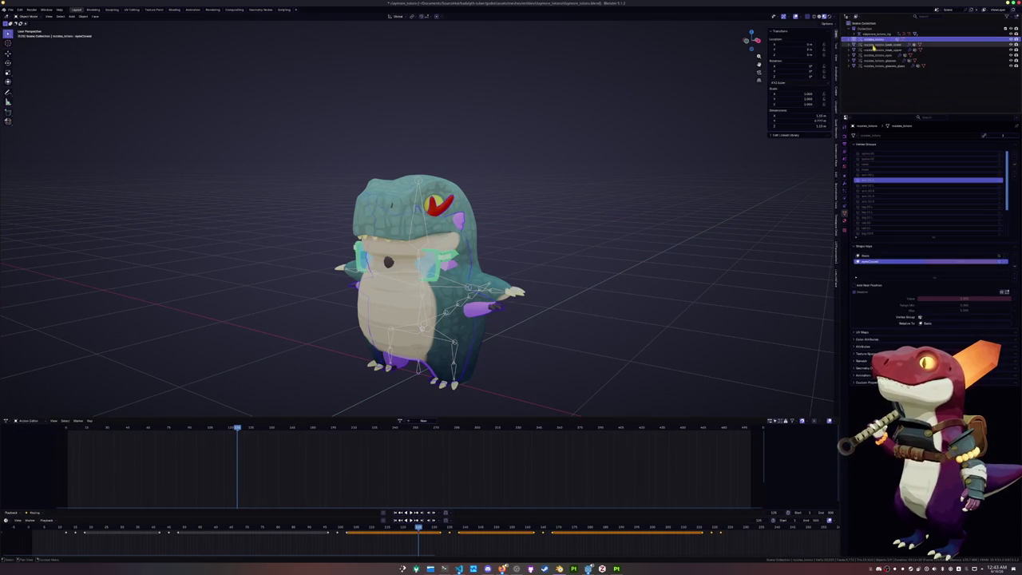
left_click(874, 67)
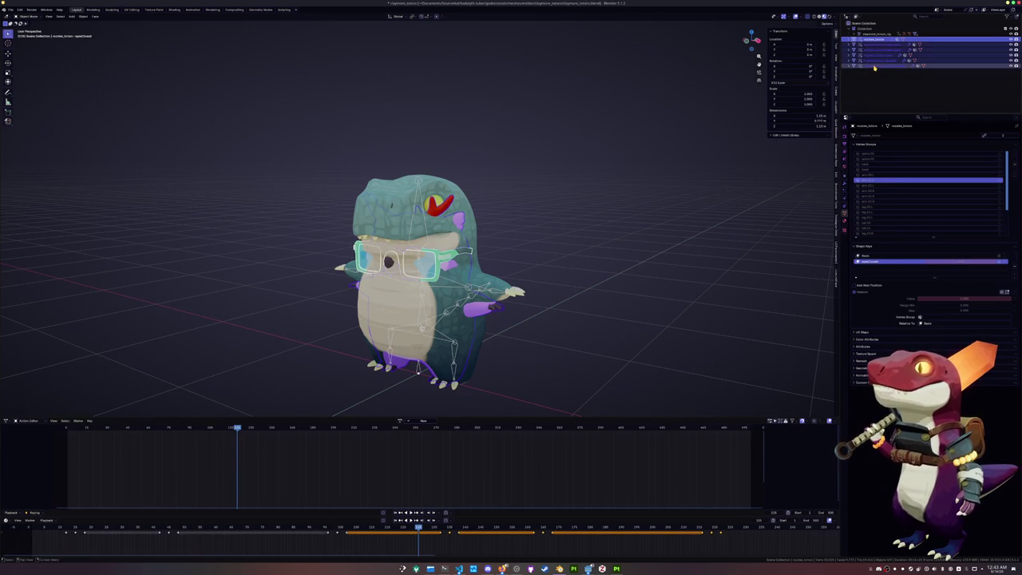
right_click(874, 67)
left_click(860, 116)
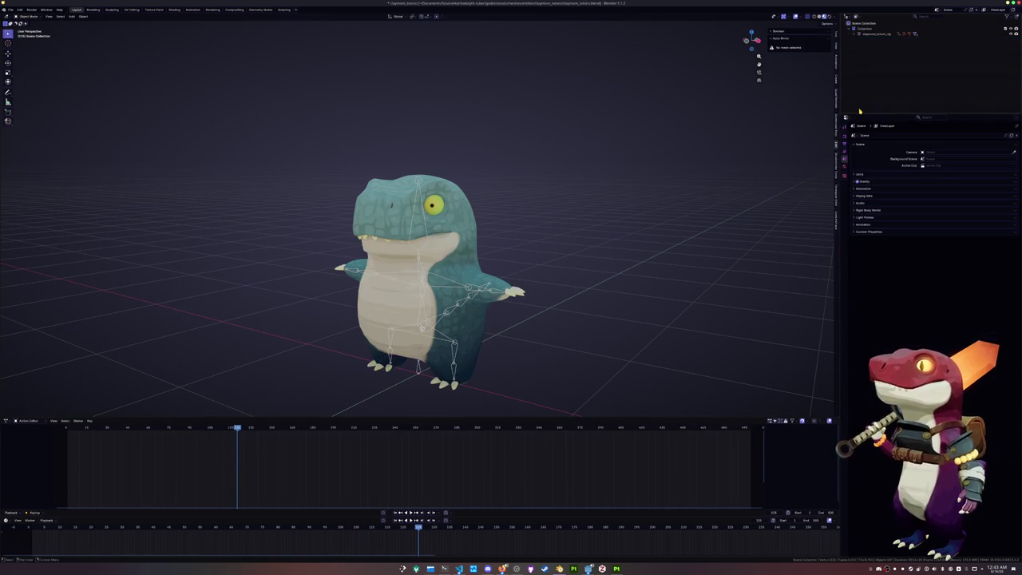
left_click(427, 296)
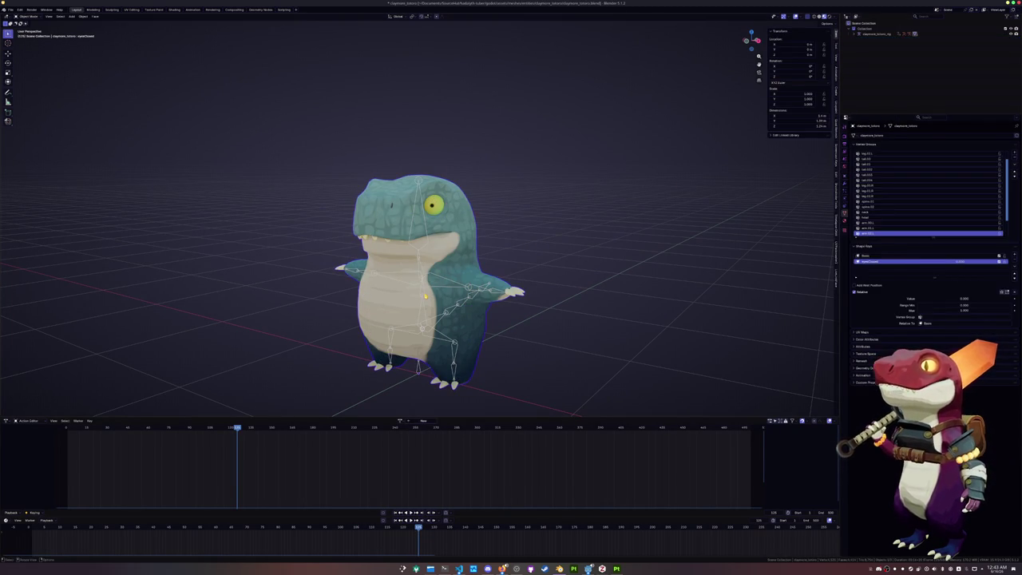
left_click(426, 296)
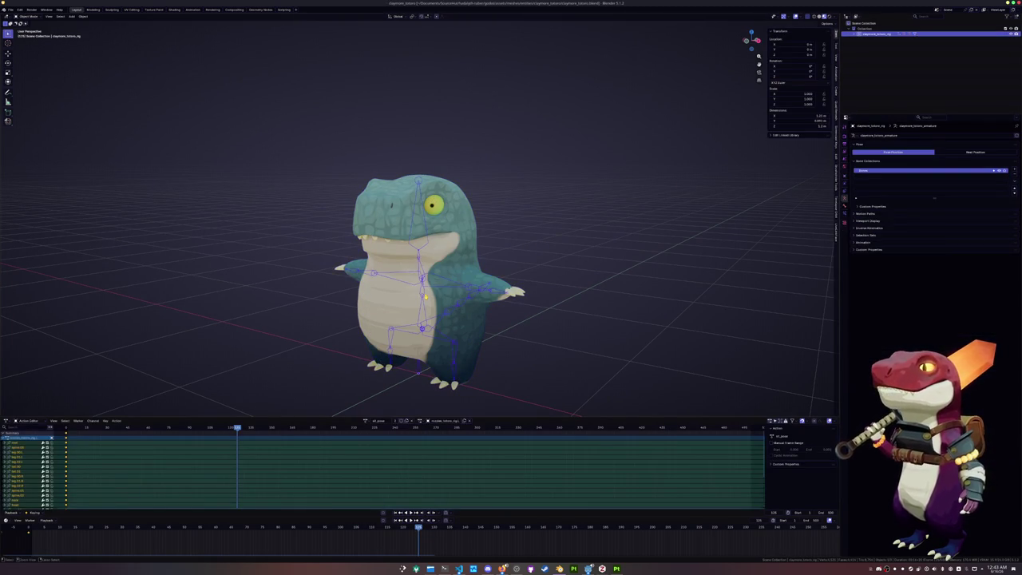
Assign the sit_pose action to the rig and return it to Pose Mode.
left_click(366, 421)
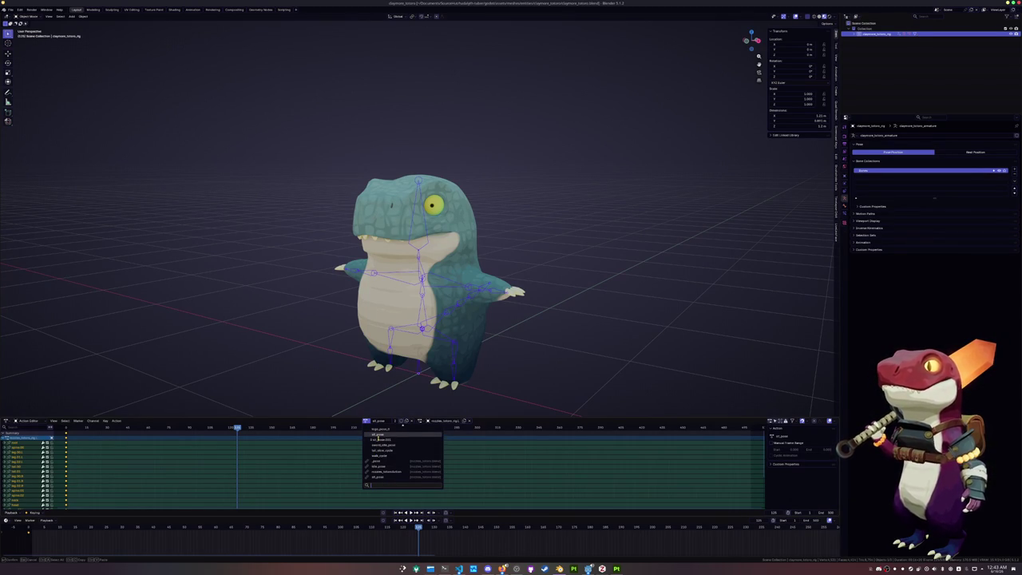
left_click(379, 434)
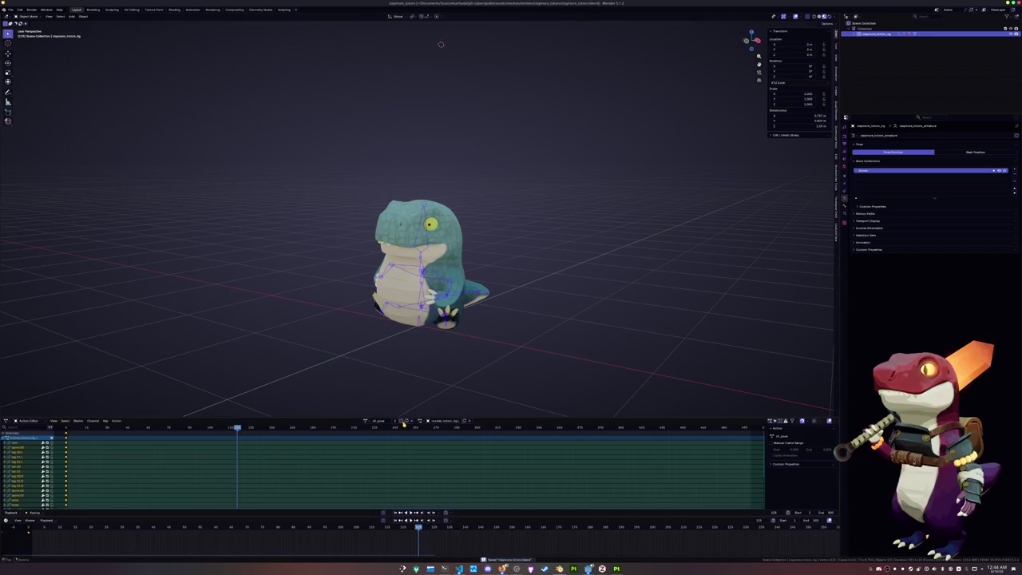
middle_click_drag(411, 388, 427, 379)
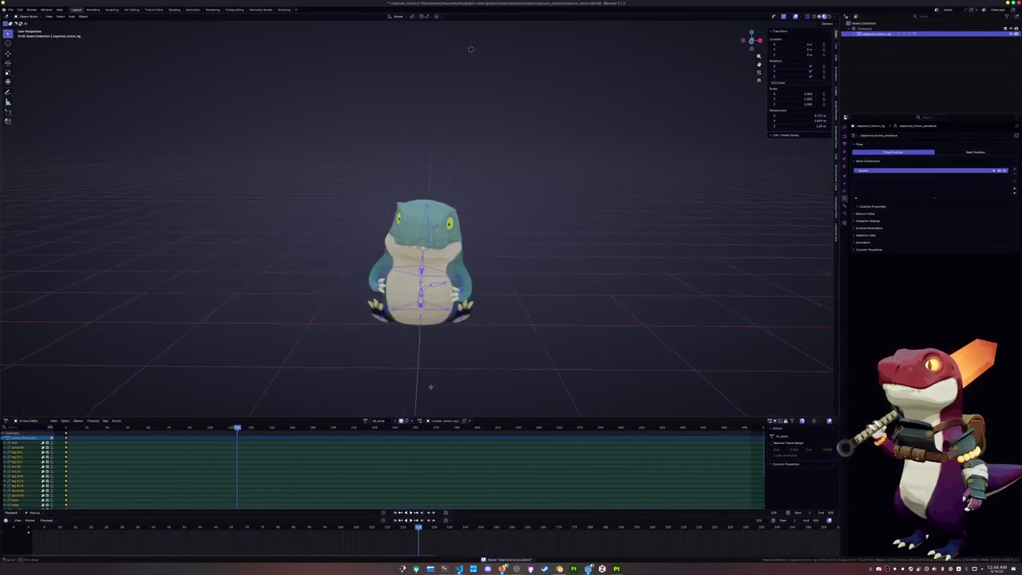
key("Tab")
key("ctrl+Tab")
scroll(424, 343, "up", 3)
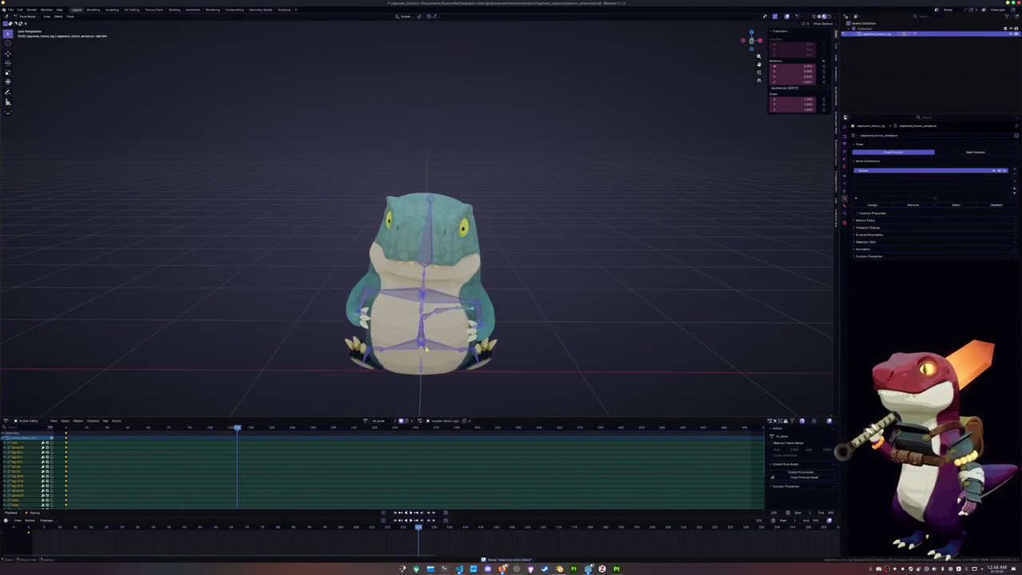
Select the forearm bone and rotate it from the right-side view.
left_click(425, 313)
left_click(418, 259)
left_click(425, 275)
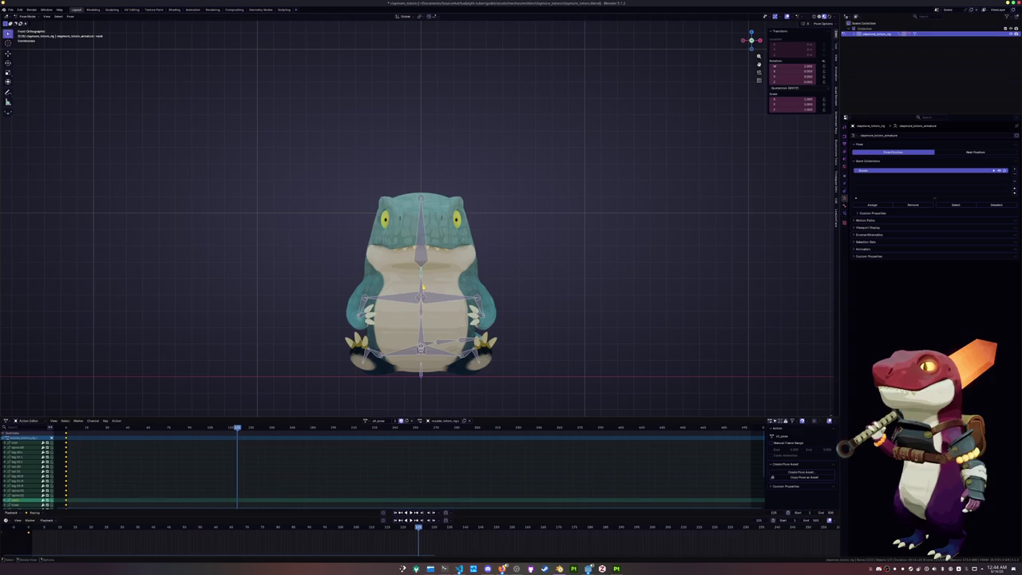
left_click(425, 296)
left_click(421, 339)
mouse_move(420, 340)
middle_mouse_down()
mouse_move(482, 332)
mouse_move(326, 45)
middle_mouse_up()
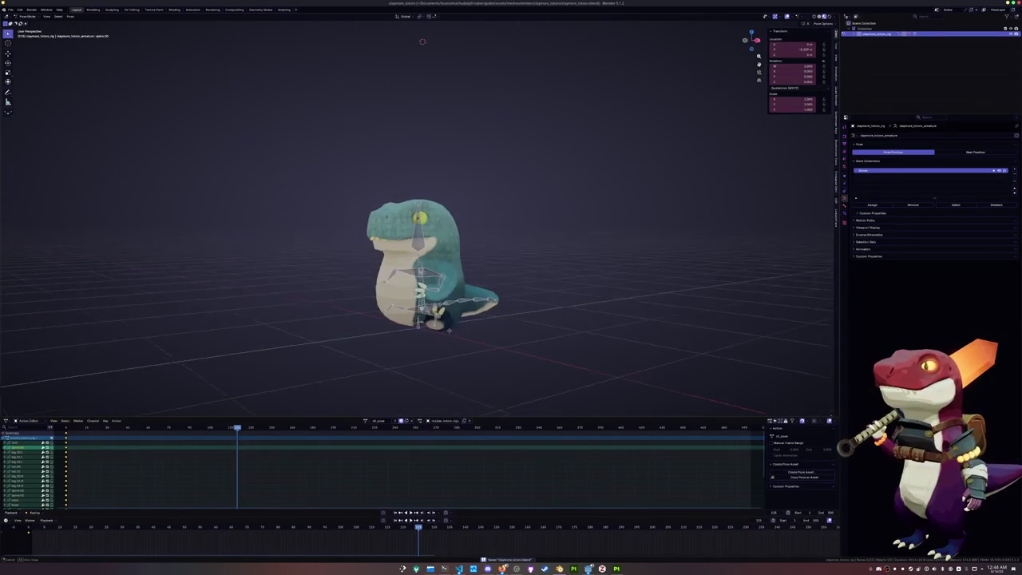
key("bracketleft")
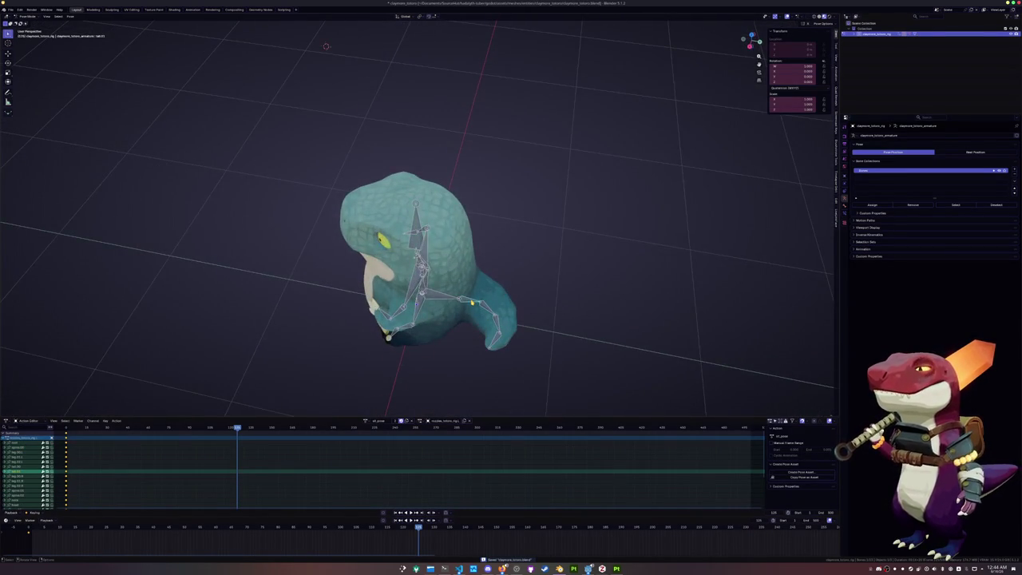
key("KP_3")
key("r")
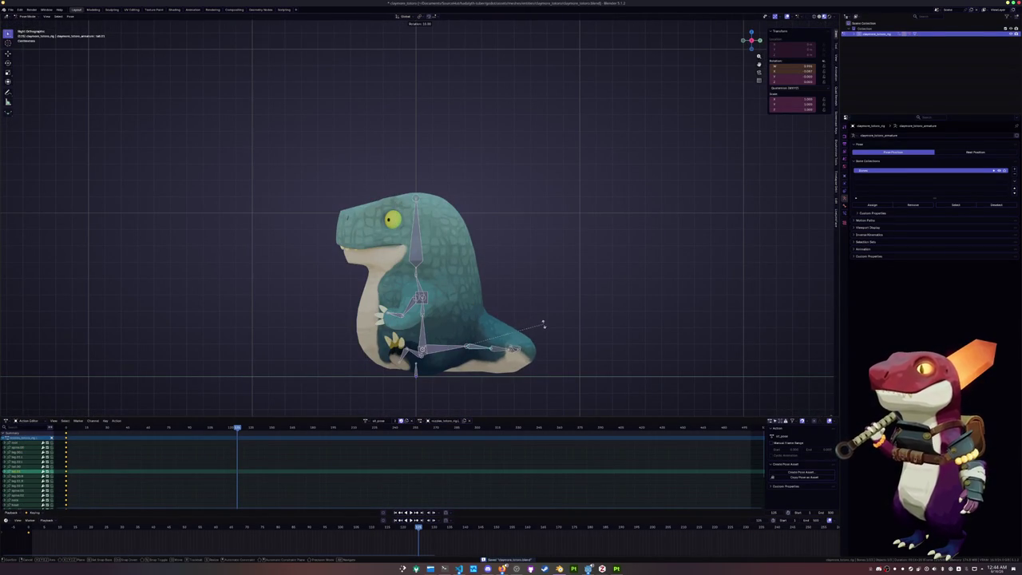
left_click(543, 320)
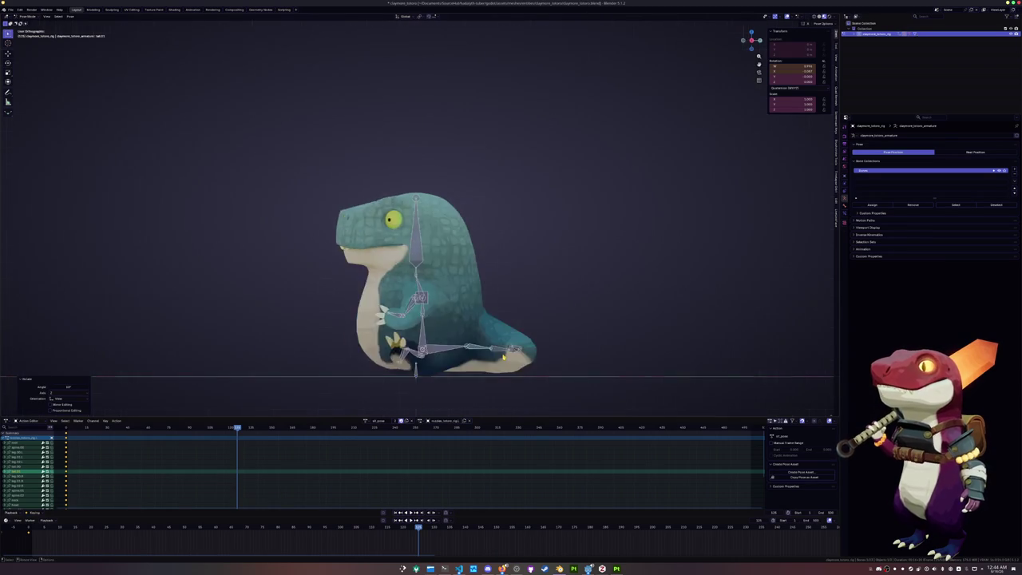
From the back view, rotate another bone and an arm bone to bend the arms.
key("ctrl+KP_1")
scroll(336, 351, "up", 2)
scroll(336, 352, "up", 1)
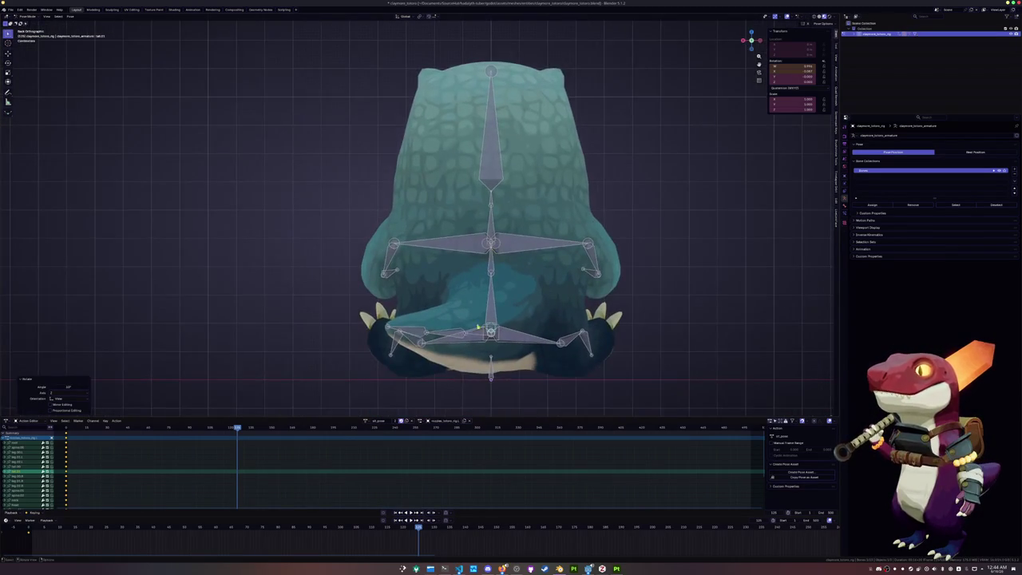
left_click(351, 339)
key("r")
left_click(356, 351)
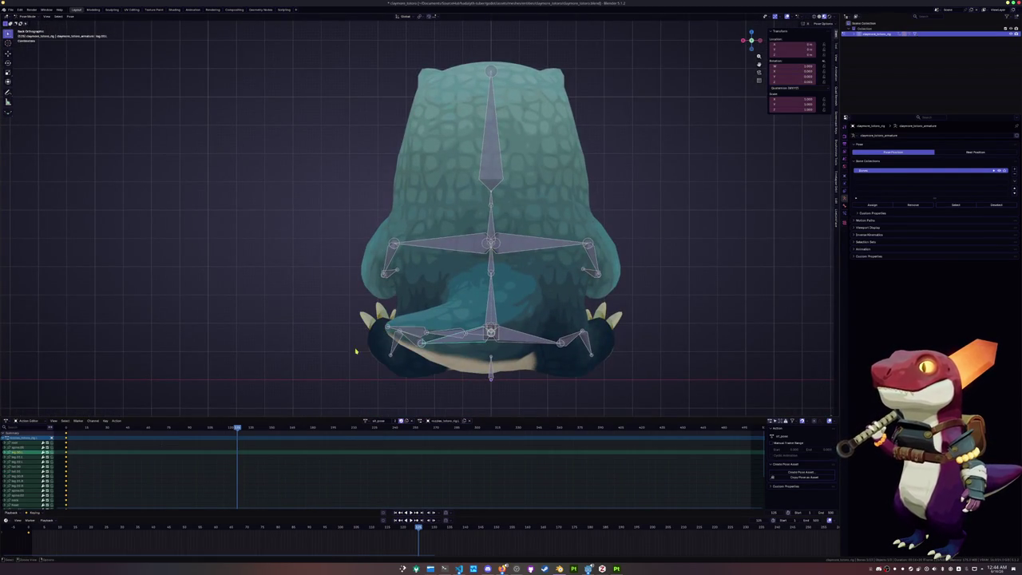
left_click(480, 334)
key("r")
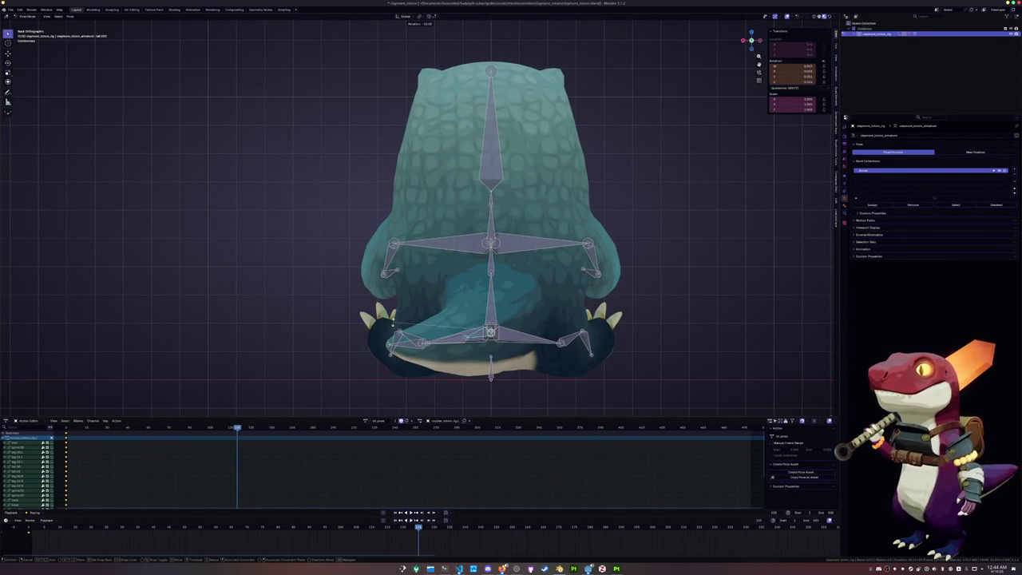
left_click(329, 347)
Rotate the lower-left leg bones to refine the sitting legs.
left_click(412, 340)
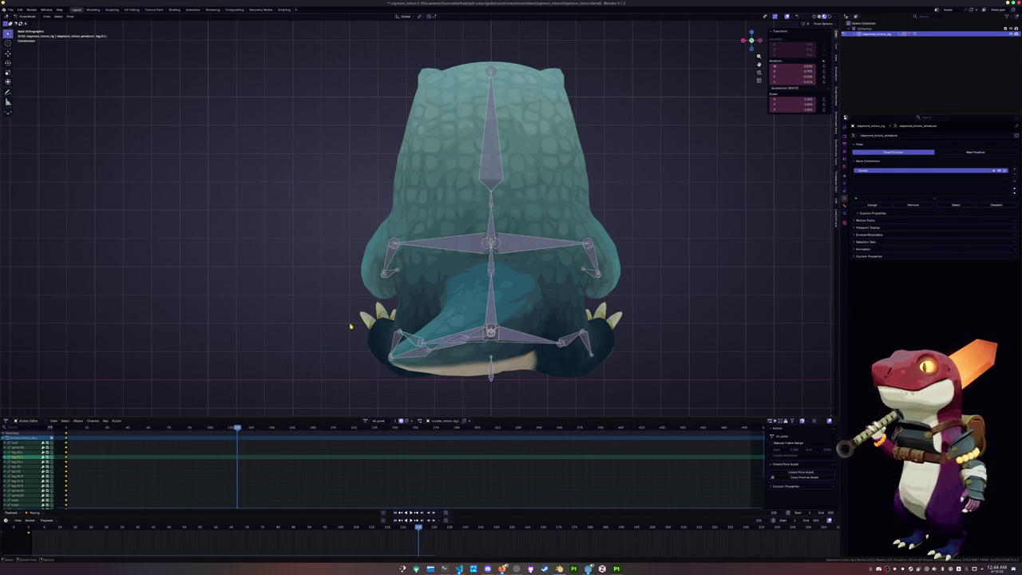
left_click(418, 352)
key("r")
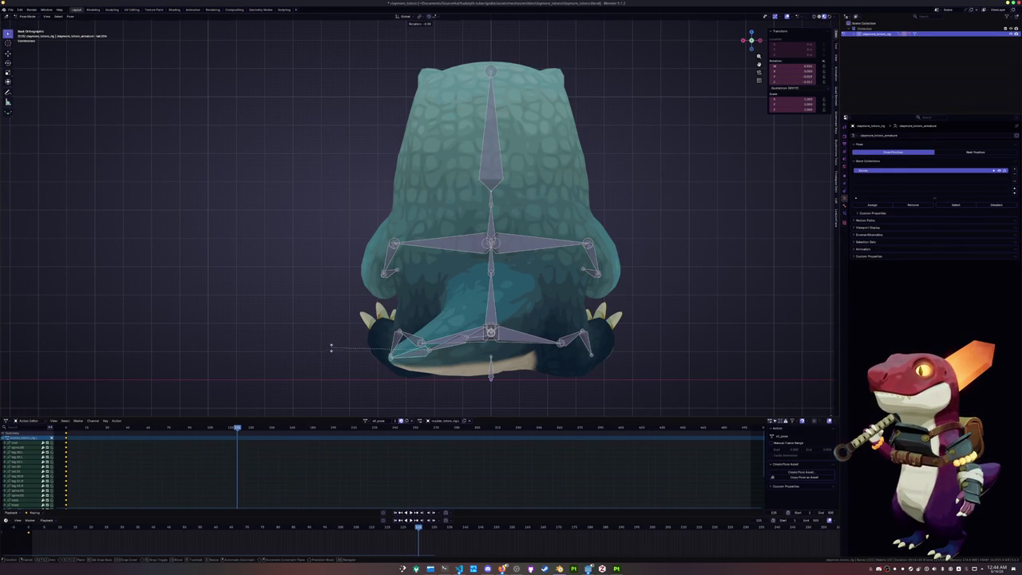
left_click(331, 354)
left_click(438, 350)
key("r")
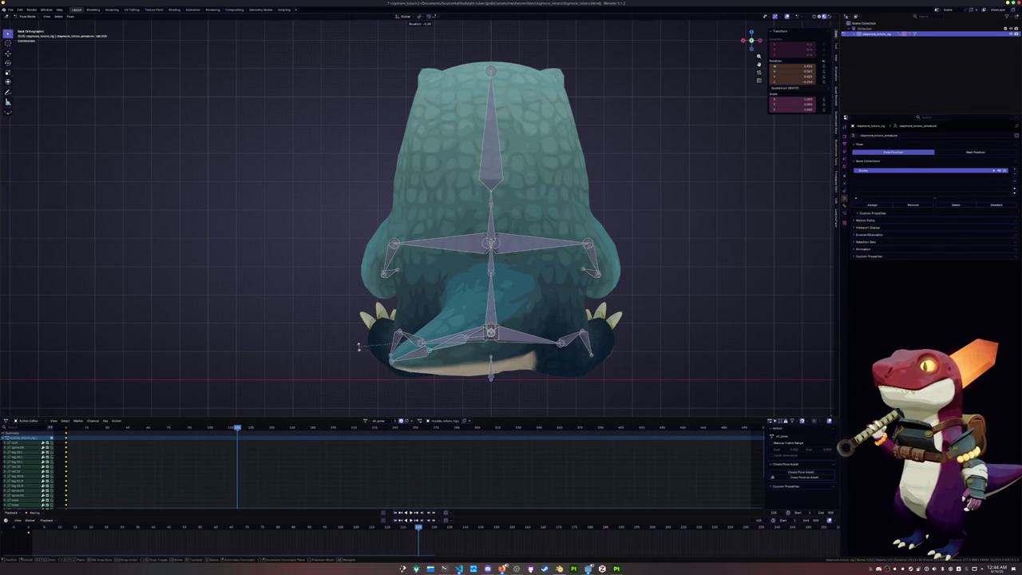
left_click(359, 349)
Copy the full pose of all bones and paste it on frame 0.
mouse_move(359, 349)
middle_mouse_down()
mouse_move(406, 372)
mouse_move(452, 354)
middle_mouse_up()
key("a")
key("ctrl+c")
left_click(29, 527)
key("ctrl+v")
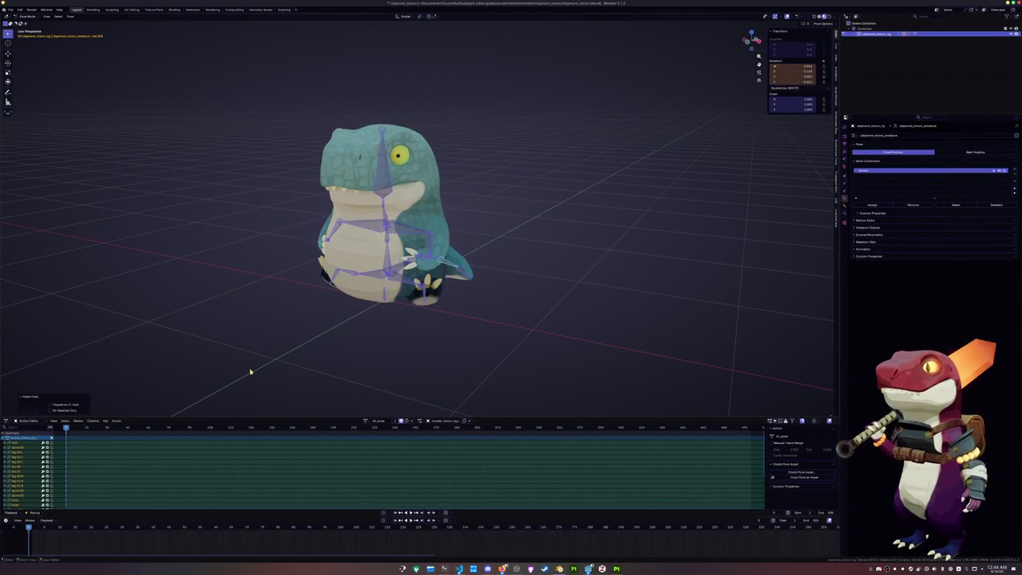
Attempt to rename the action and browse the bone properties pages.
middle_click_drag(251, 369, 277, 369)
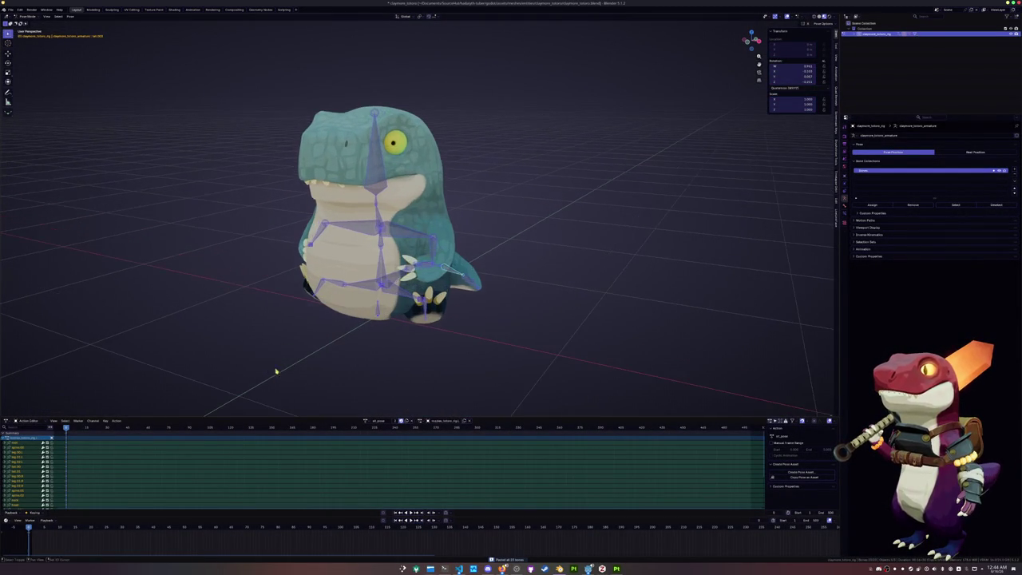
scroll(276, 369, "up", 2)
double_click(431, 421)
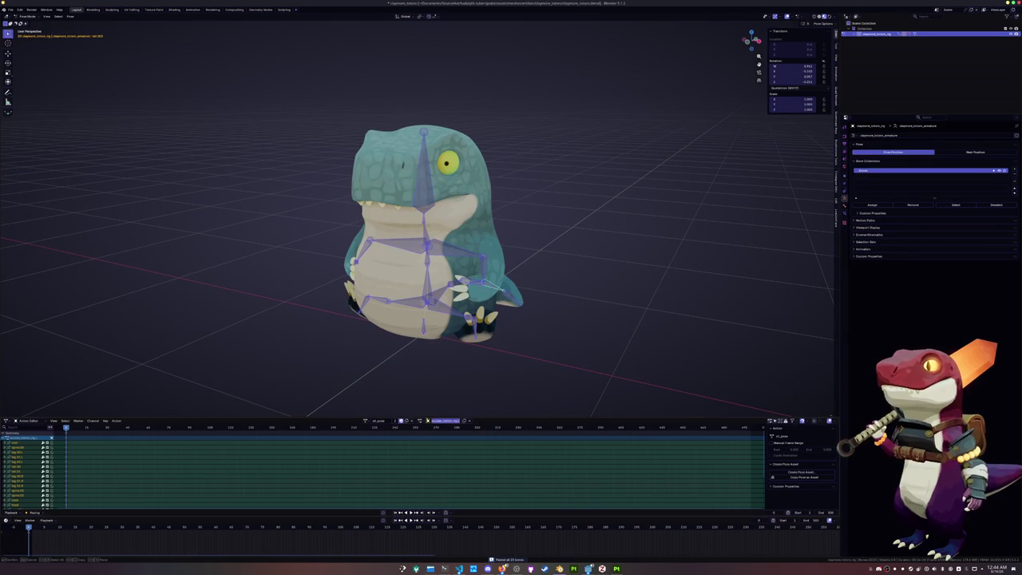
left_click(421, 421)
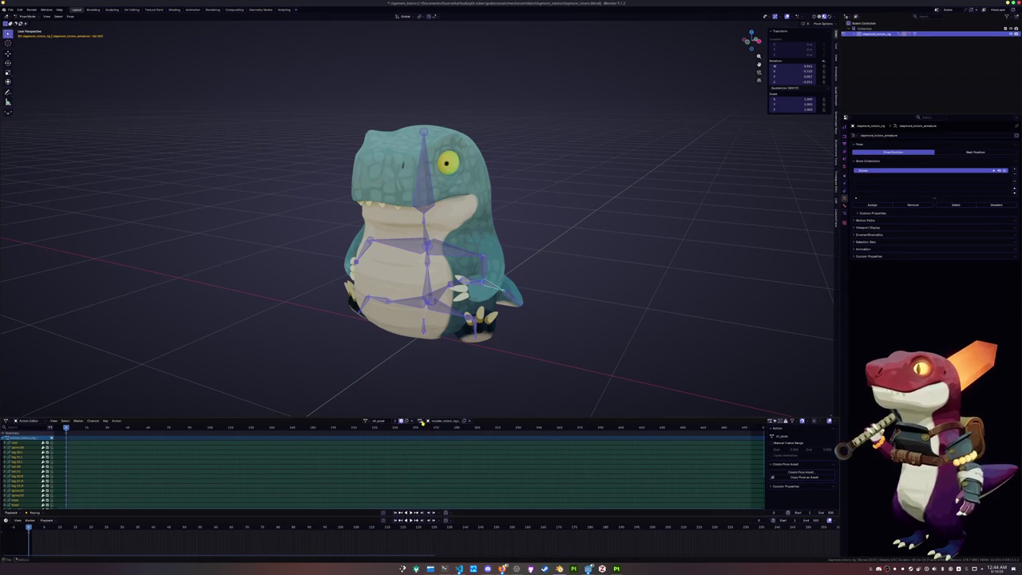
key("F2")
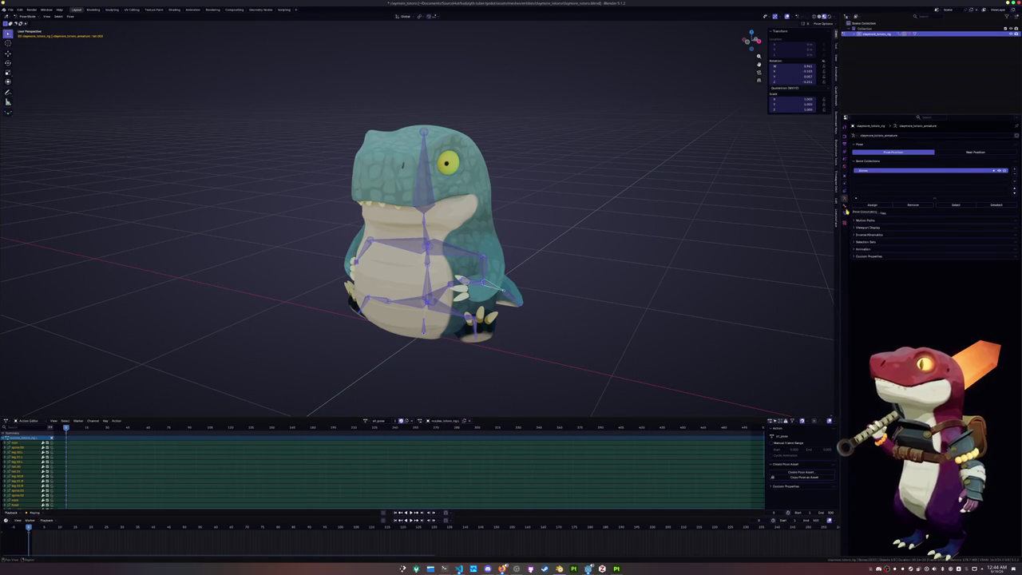
left_click(844, 207)
left_click(846, 217)
Expand the rig's Pose hierarchy in the Outliner and select an entry.
left_click(845, 206)
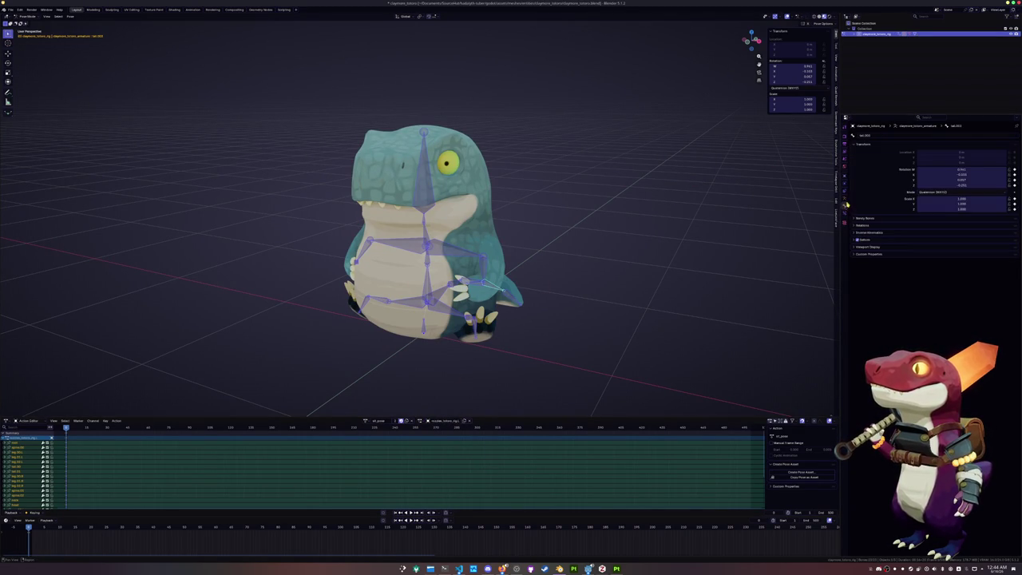
left_click(852, 34)
left_click(859, 43)
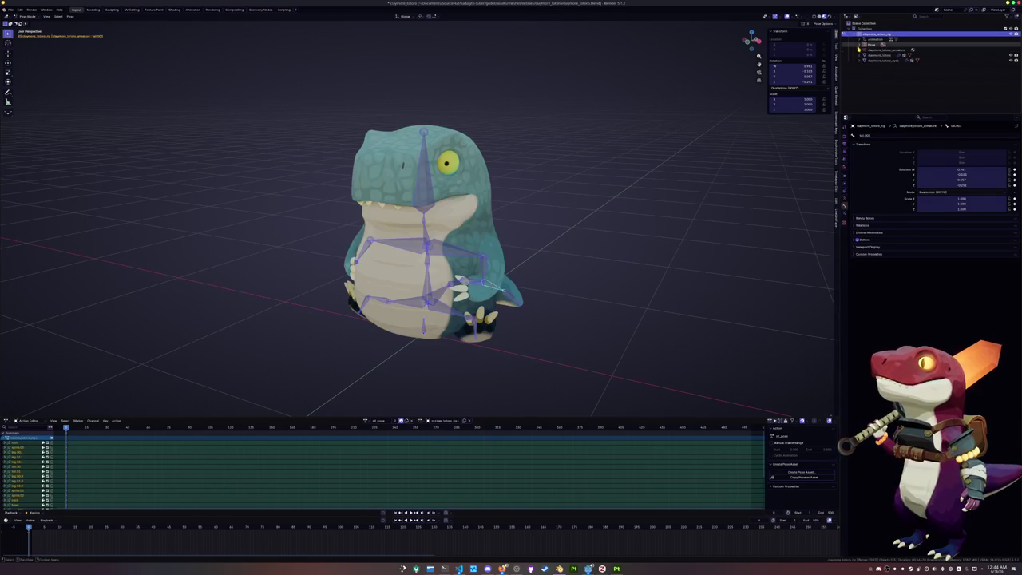
left_click(864, 50)
left_click(879, 55)
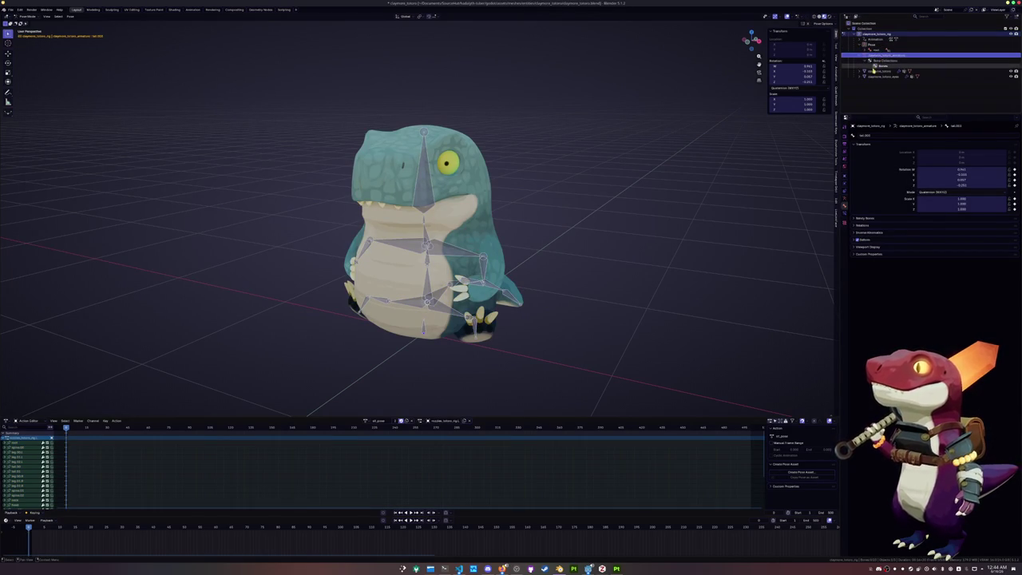
Back in Pose Mode, select all bones from the front view and copy the pose.
key("ctrl+Tab")
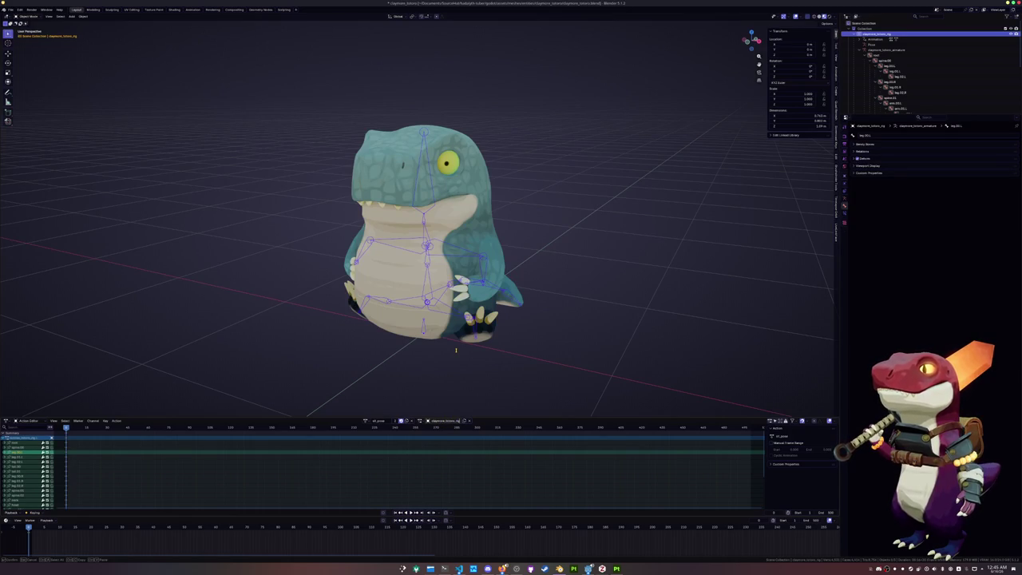
key("ctrl+Tab")
key("KP_1")
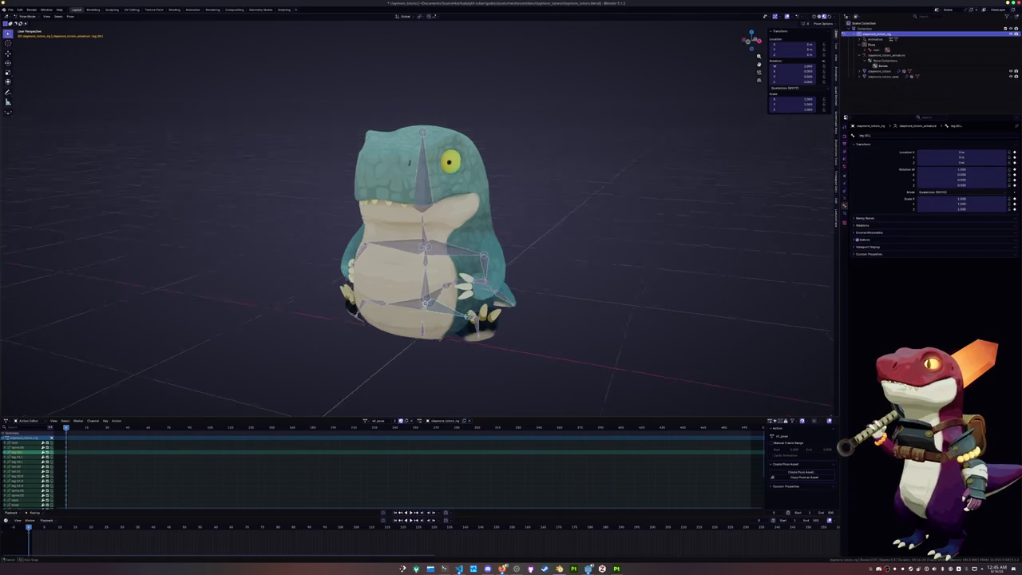
key("a")
key("ctrl+c")
middle_click_drag(348, 375, 359, 375)
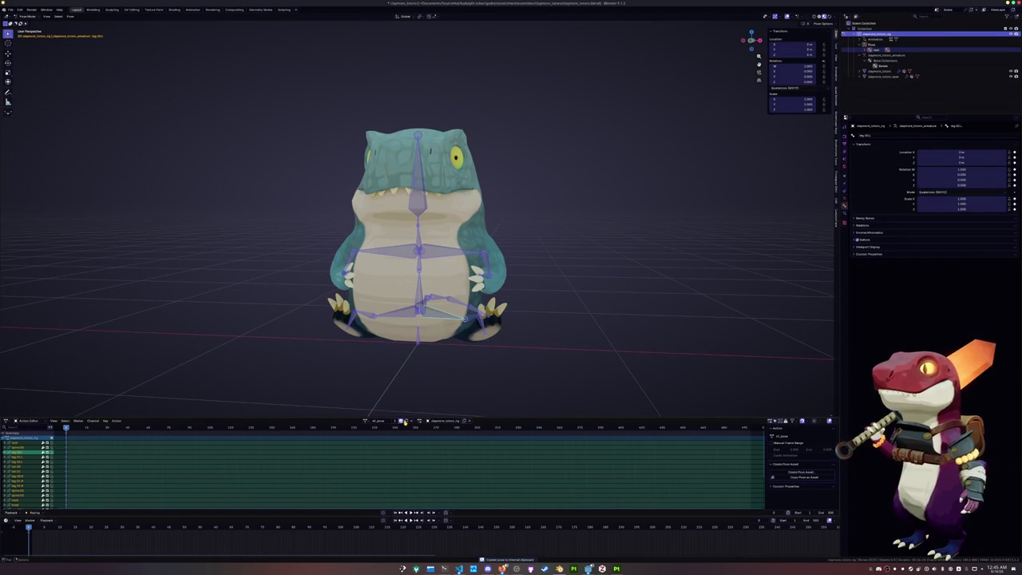
Duplicate sit_pose into a new action and rename it as the idle cycle.
left_click(406, 421)
key("BackSpace")
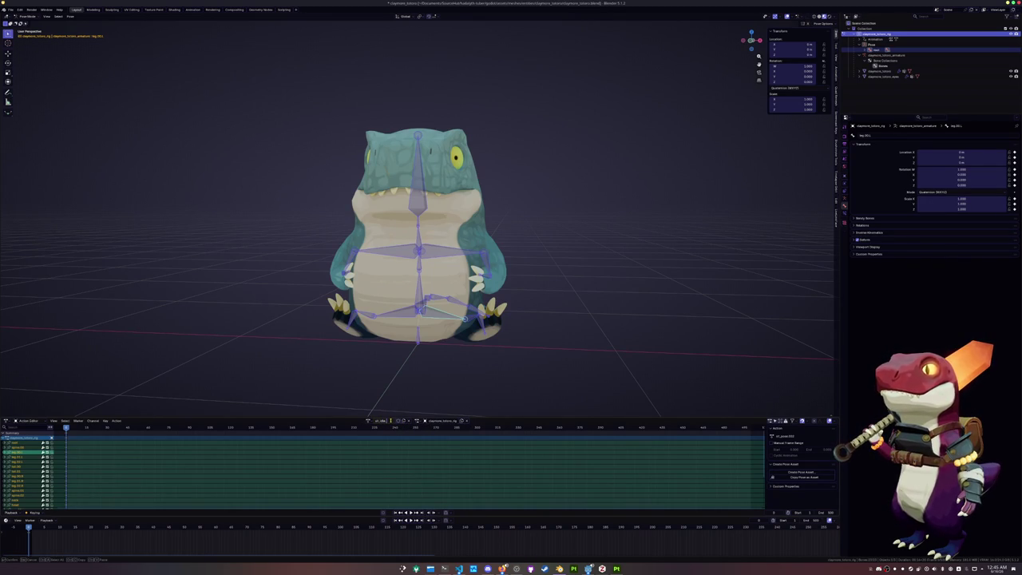
key("Return")
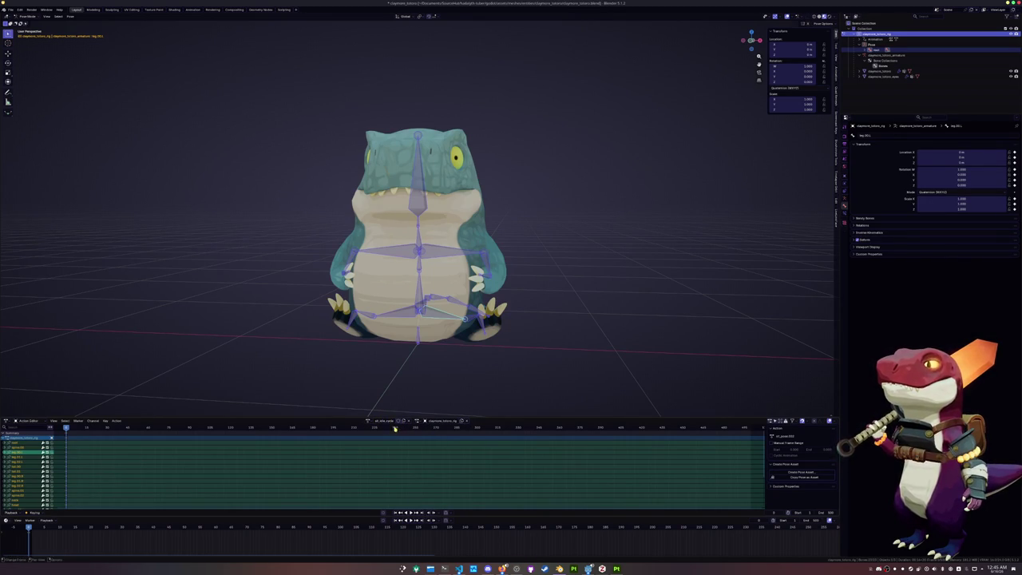
Lower the body's root bone slightly along Z, viewed from the right.
key("KP_3")
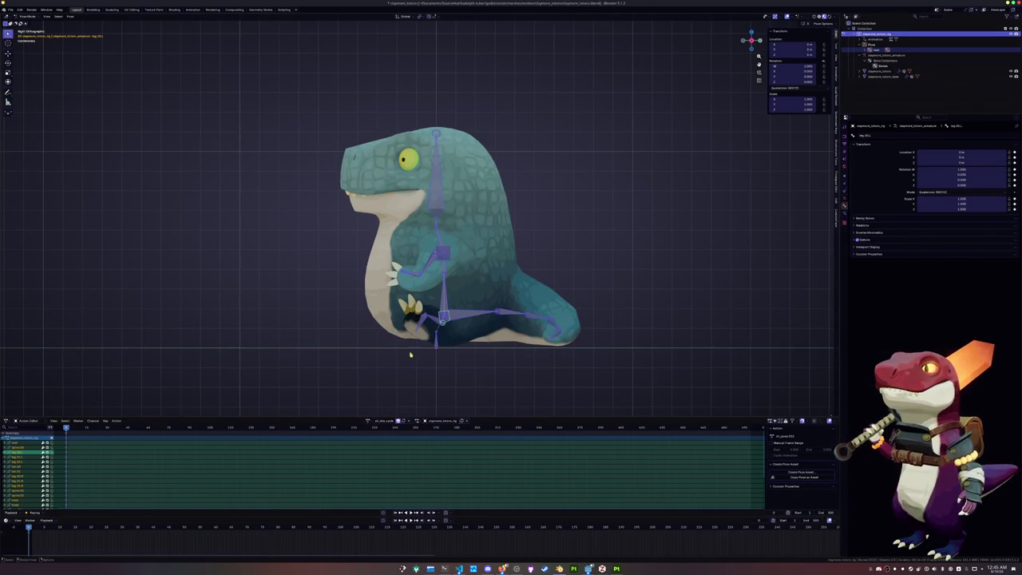
key("ctrl+c")
left_click(445, 301)
key("g")
key("z")
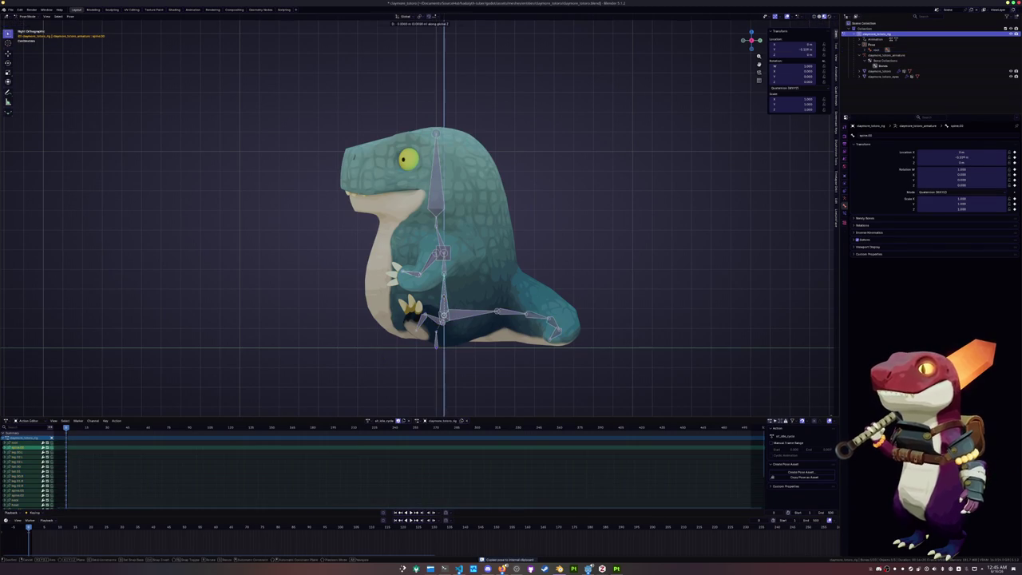
left_click(514, 356)
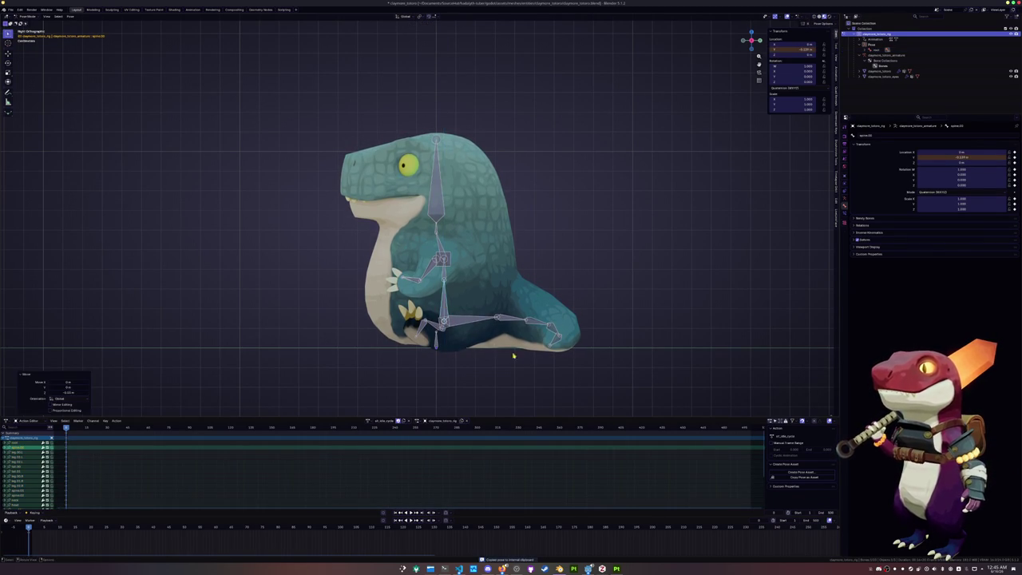
Rotate the tail bone in three passes, mostly around the Y axis.
left_click(551, 341)
key("r")
key("y")
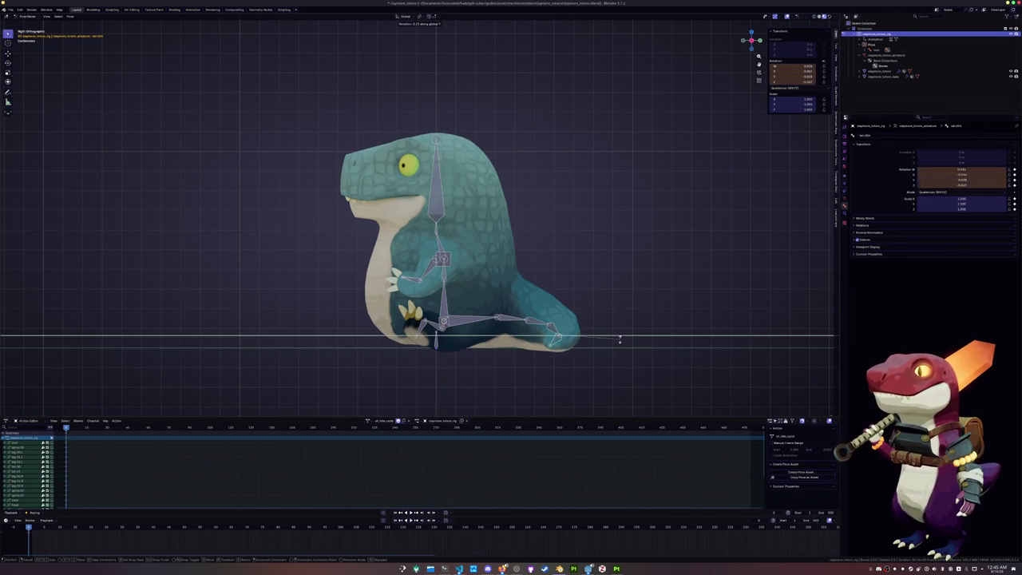
left_click(557, 329)
key("r")
key("y")
left_click(617, 323)
key("r")
left_click(619, 311)
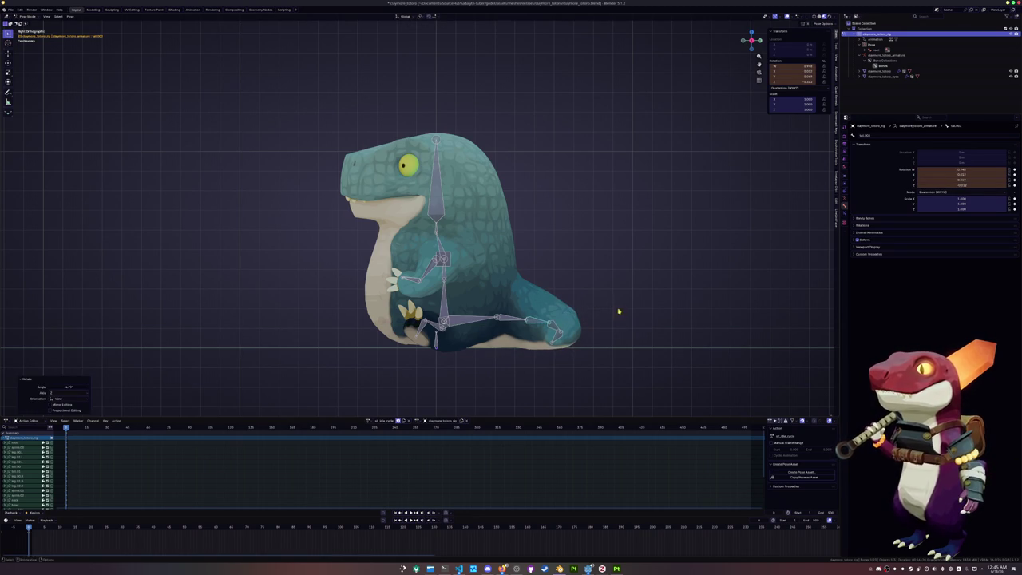
Keyframe all bones in the sitting pose and paste it around frame 60.
scroll(619, 311, "down", 1)
key("a")
key("i")
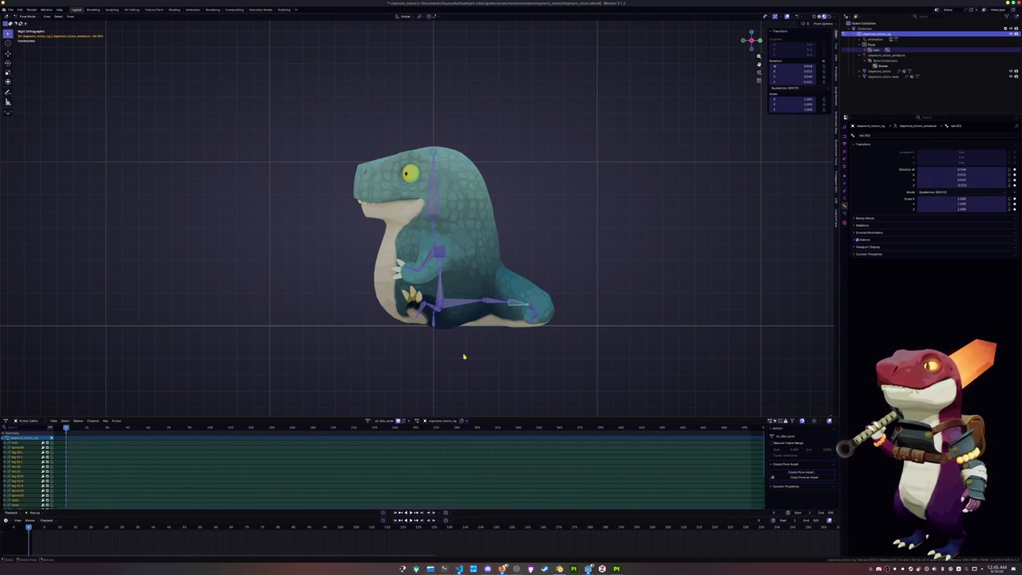
key("ctrl+c")
left_click(338, 527)
left_click_drag(338, 527, 216, 533)
key("ctrl+v")
Copy the keyframe block up to the current frame and paste it later in the cycle.
key("ctrl+c")
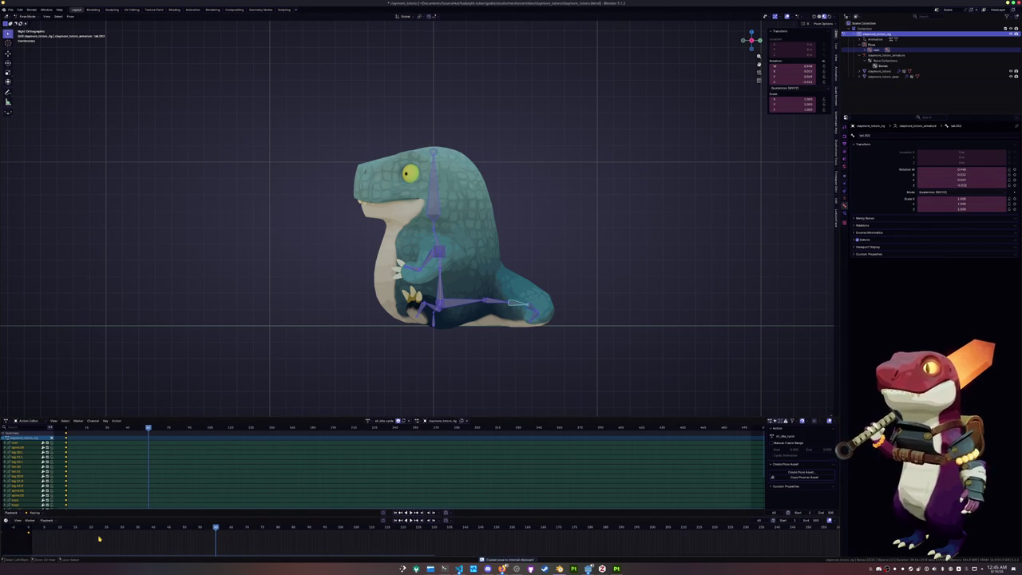
key("bracketleft")
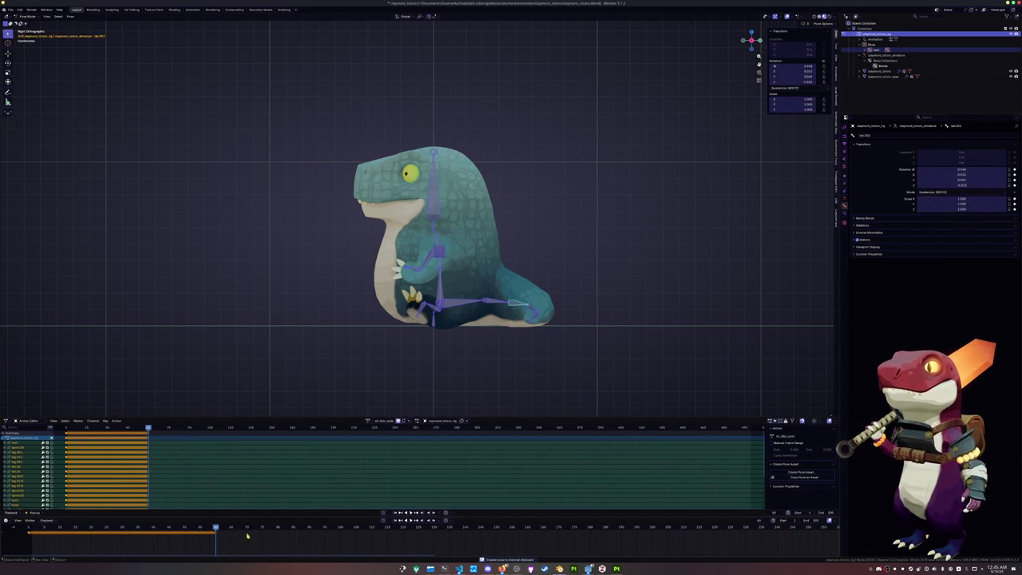
left_click_drag(314, 529, 404, 540)
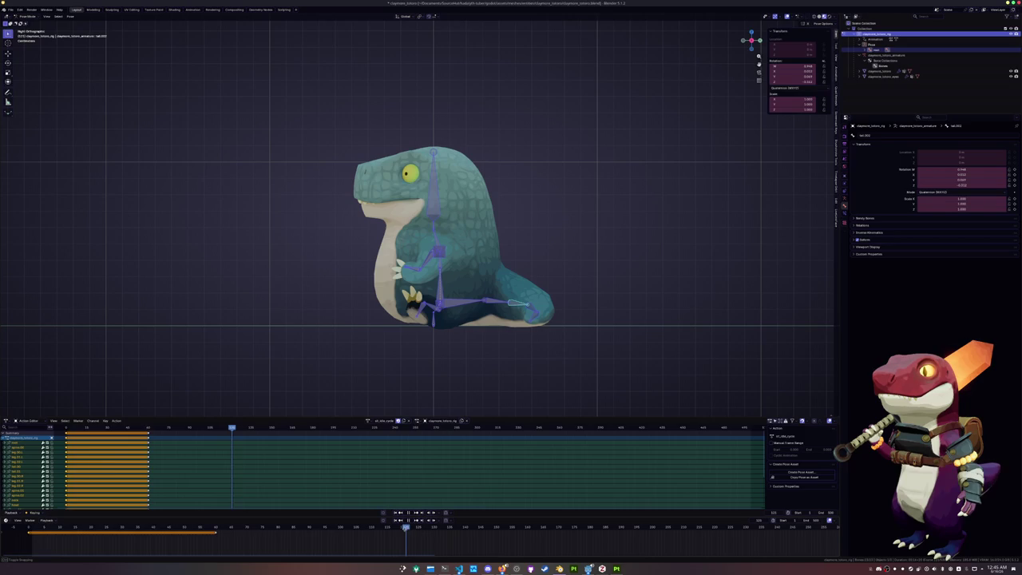
key("ctrl+v")
At frame 40, rotate the spine.02 bone and keyframe it.
left_click(216, 528)
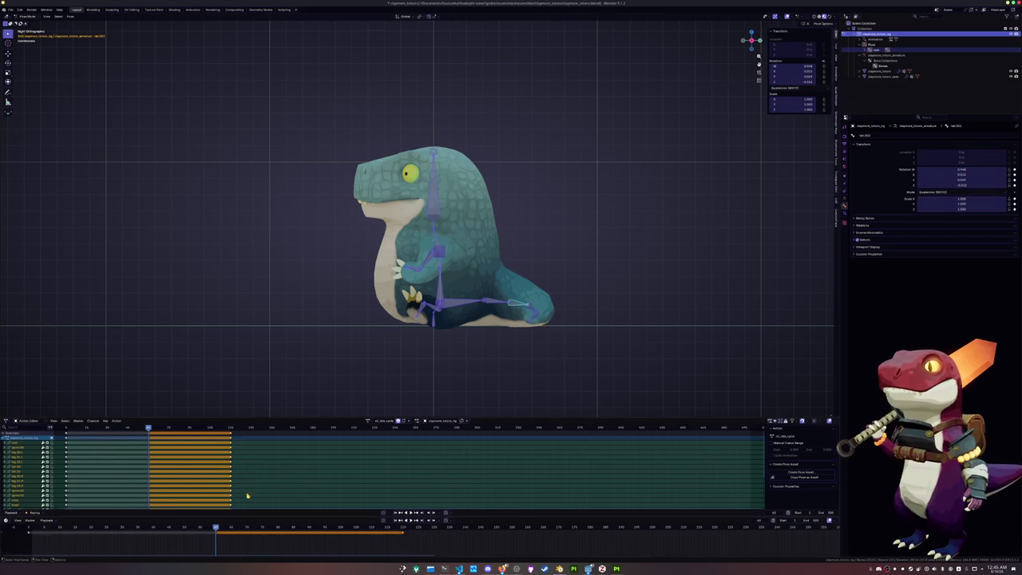
left_click(441, 254)
scroll(476, 265, "up", 2)
scroll(476, 264, "up", 2)
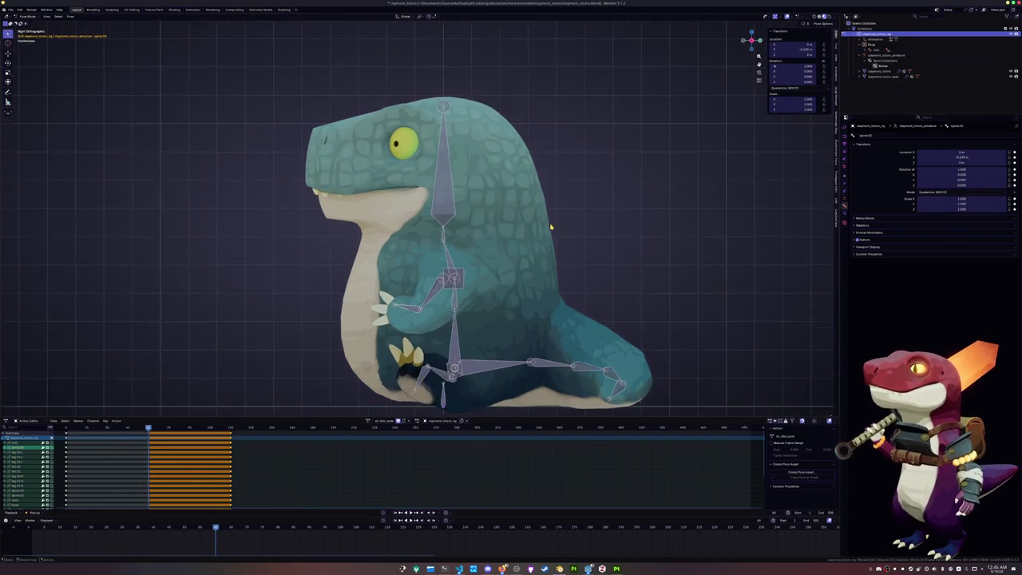
scroll(479, 280, "up", 2)
left_click(483, 302)
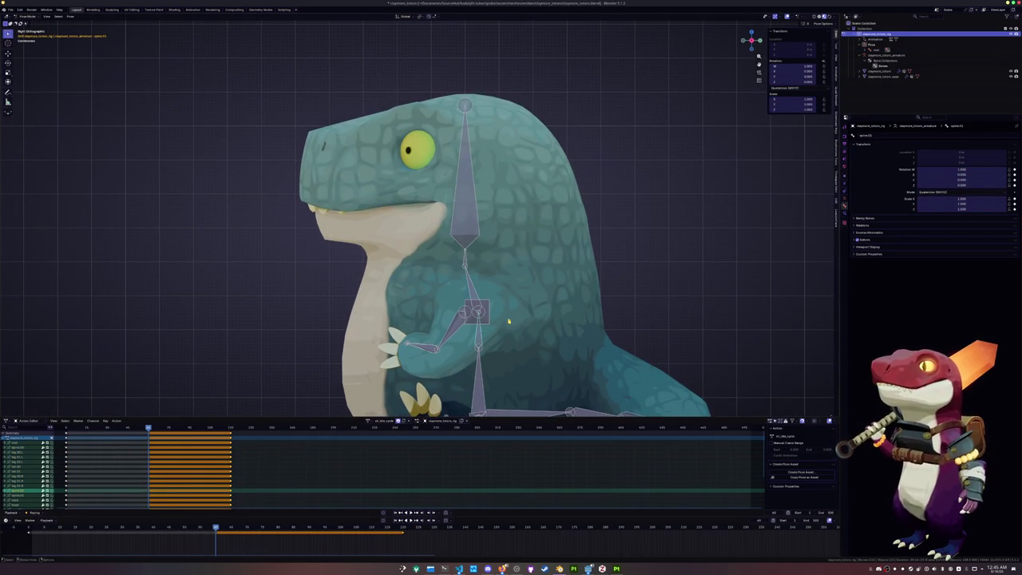
key("r")
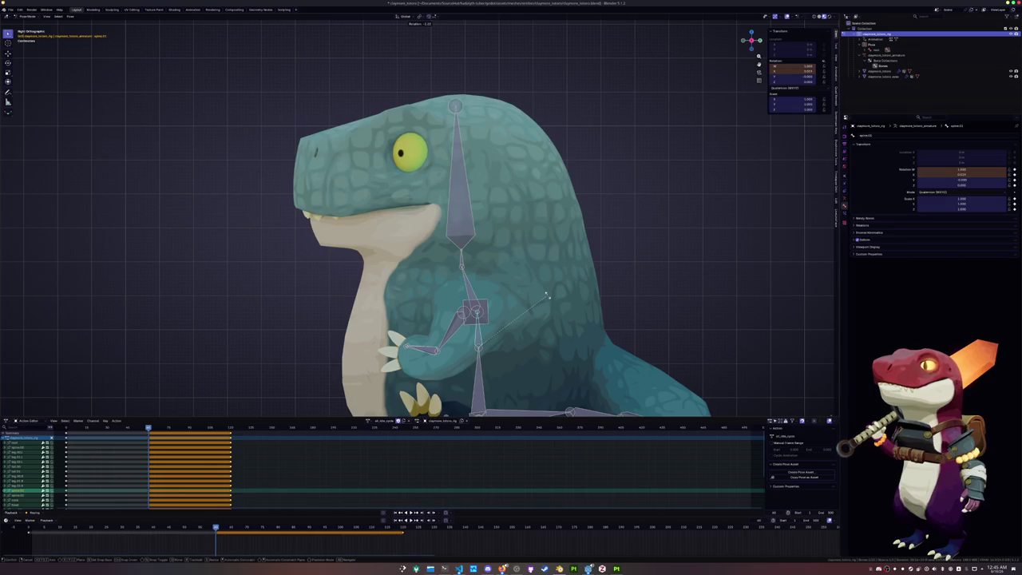
left_click(527, 280)
key("i")
Tilt the neck and head bones at frame 40, keyframing the neck rotation.
left_click(461, 258)
key("r")
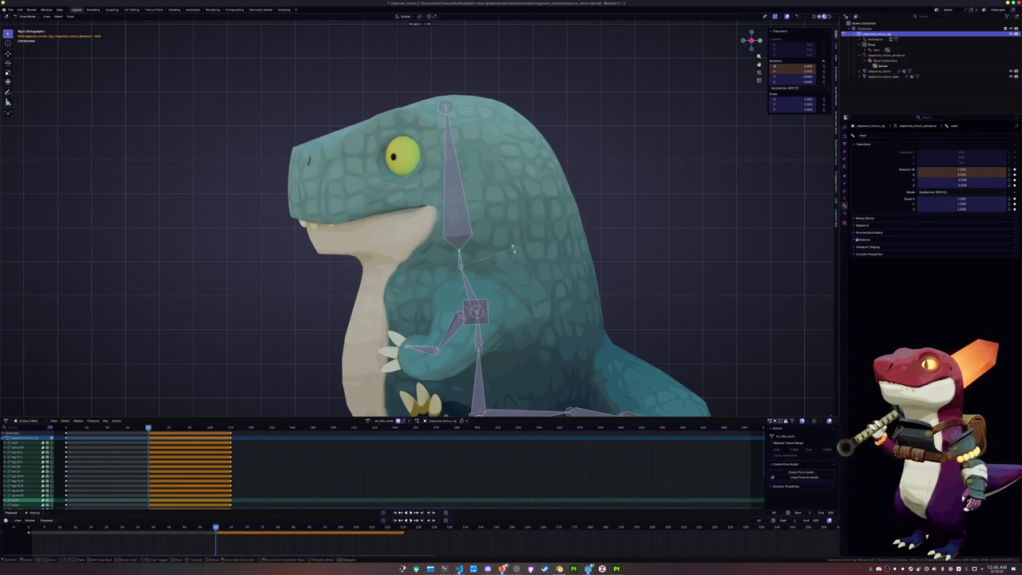
left_click(542, 216)
key("i")
key("r")
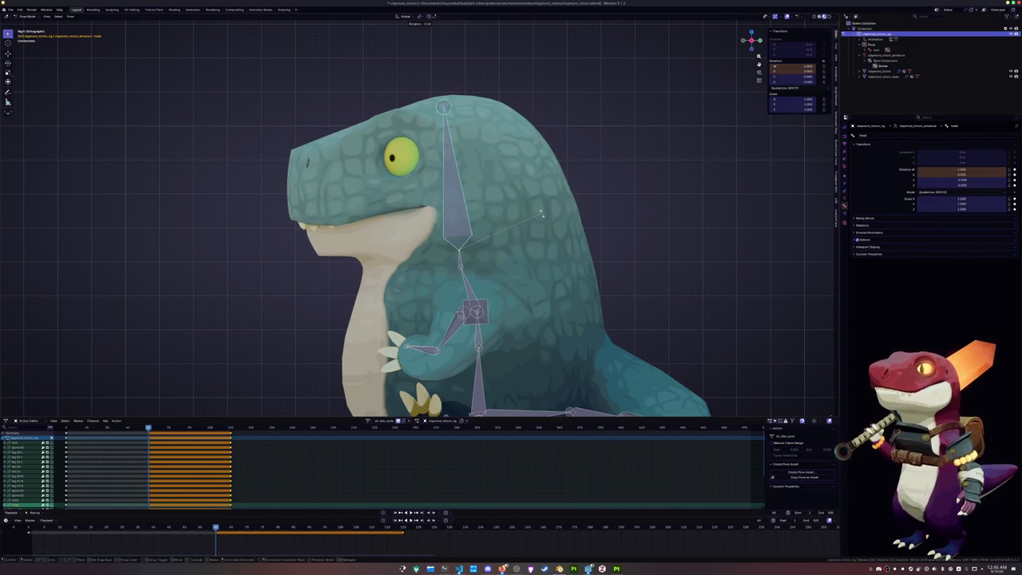
left_click(542, 213)
key("a")
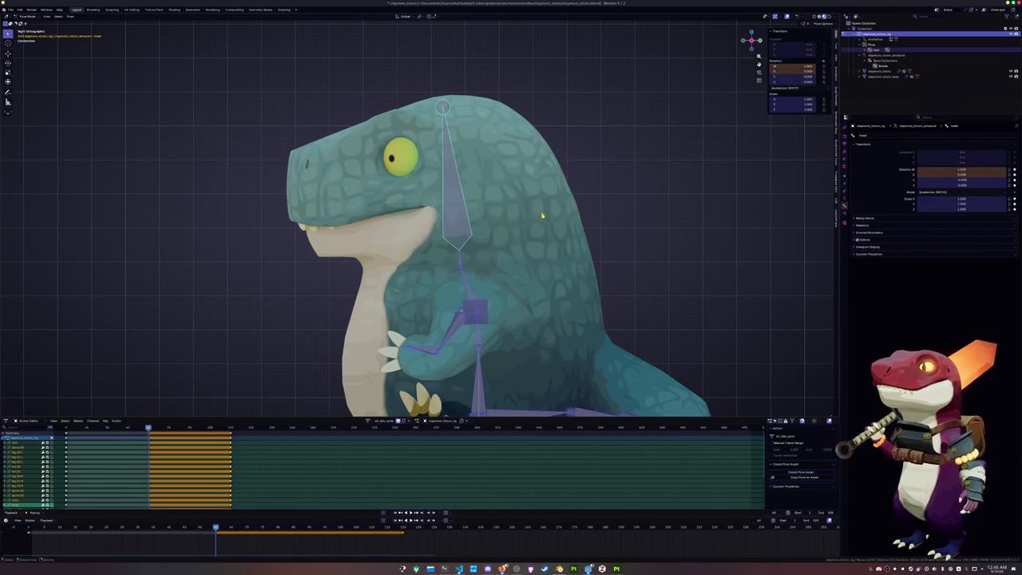
middle_click_drag(542, 216, 485, 270)
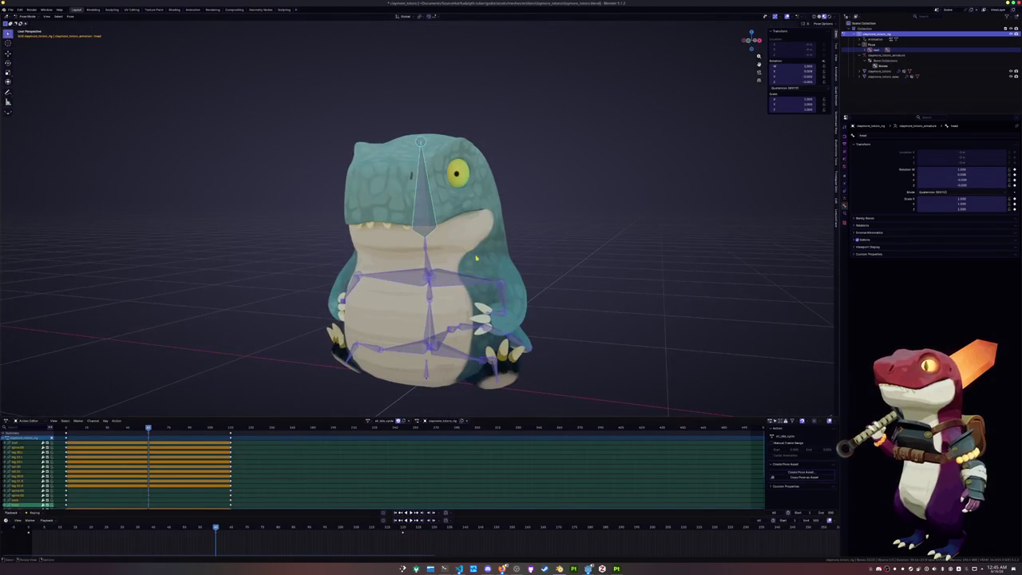
left_click(822, 511)
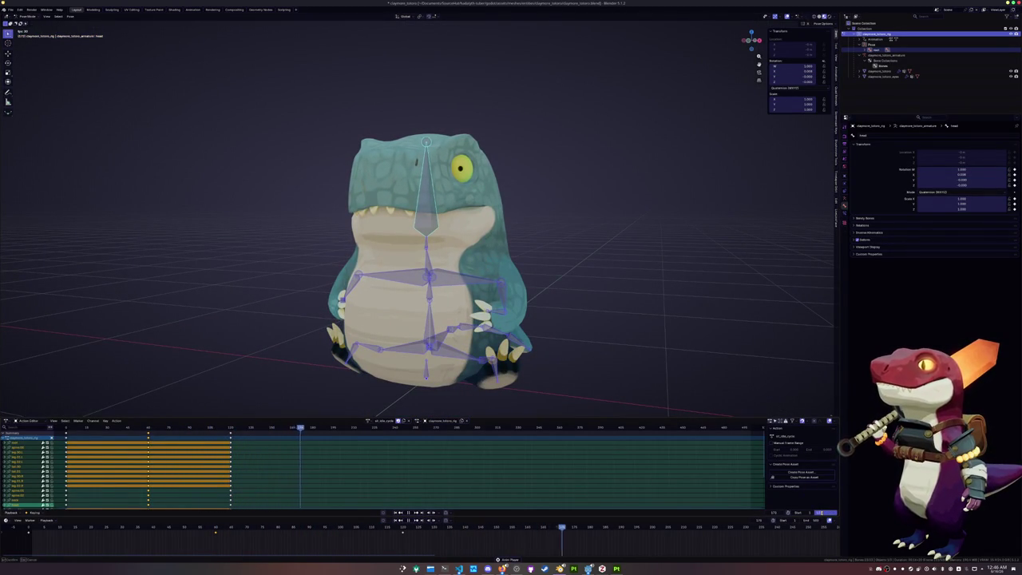
Set the animation end frame to 120 and save the blend file.
type("120")
key("Return")
scroll(595, 302, "down", 2)
scroll(583, 313, "down", 2)
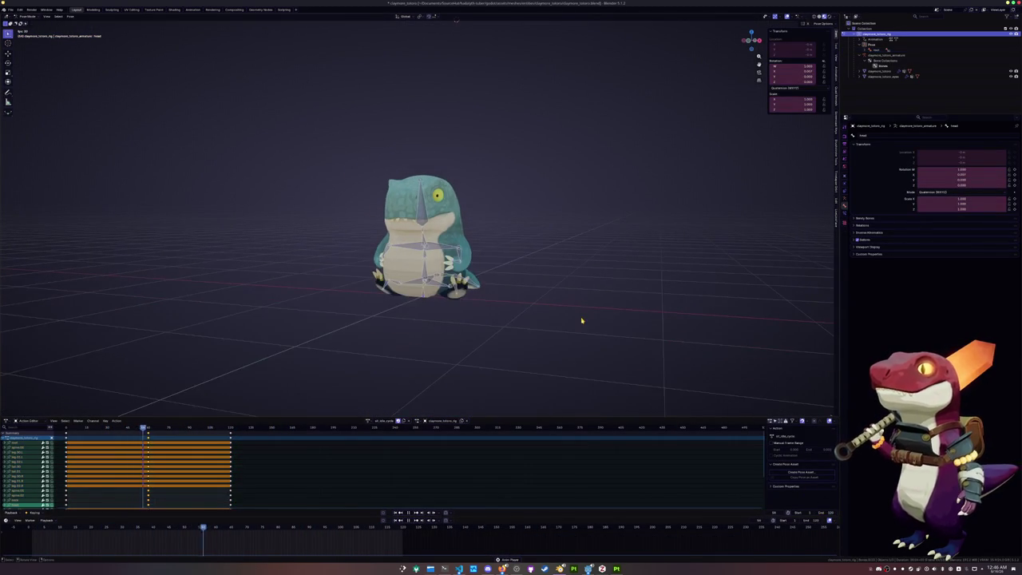
mouse_move(583, 318)
middle_mouse_down()
mouse_move(555, 323)
mouse_move(567, 364)
mouse_move(569, 321)
middle_mouse_up()
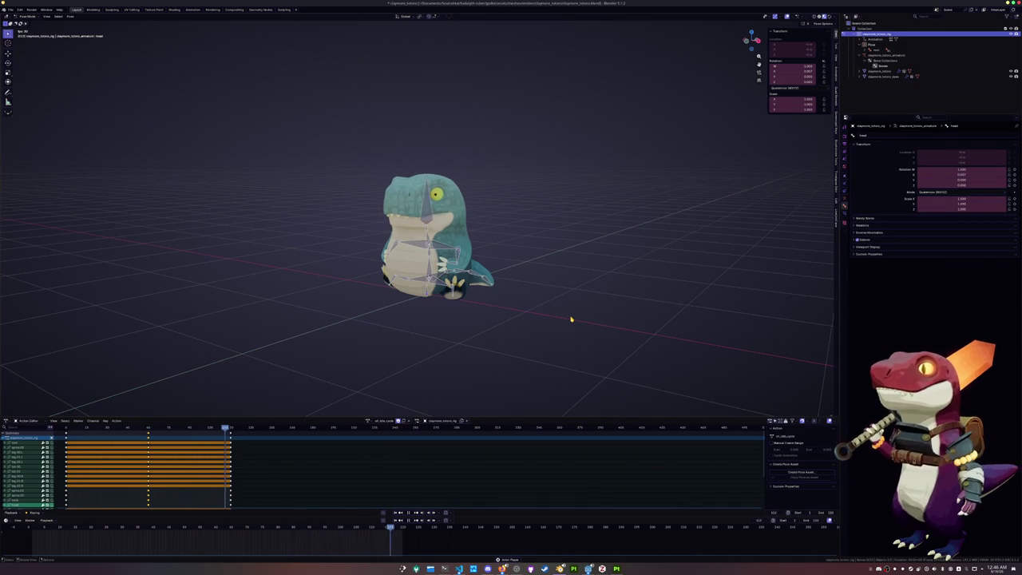
key("ctrl+s")
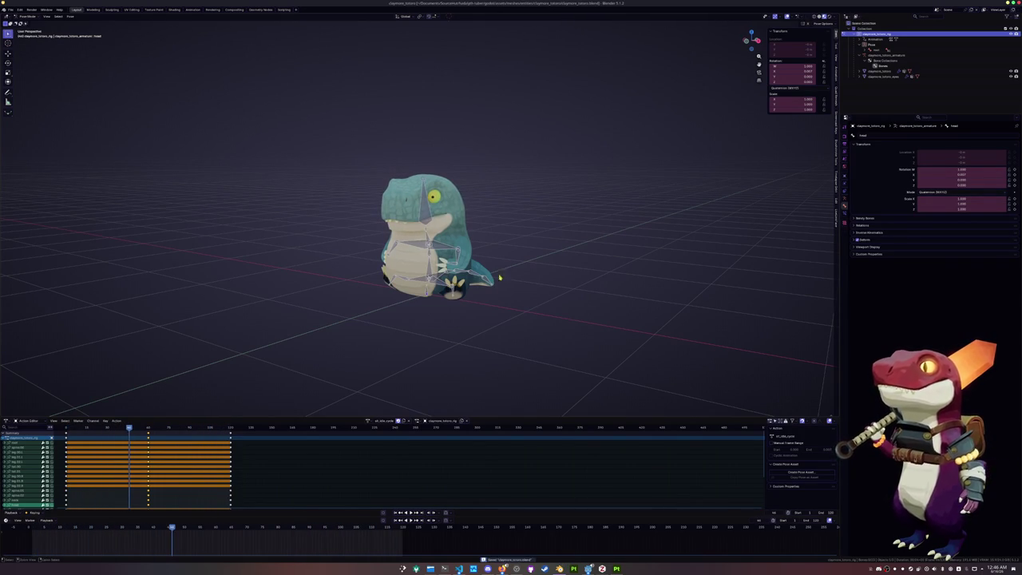
Switch to Object Mode, select the dinosaur rig, and open the File menu.
left_click_drag(537, 337, 345, 195)
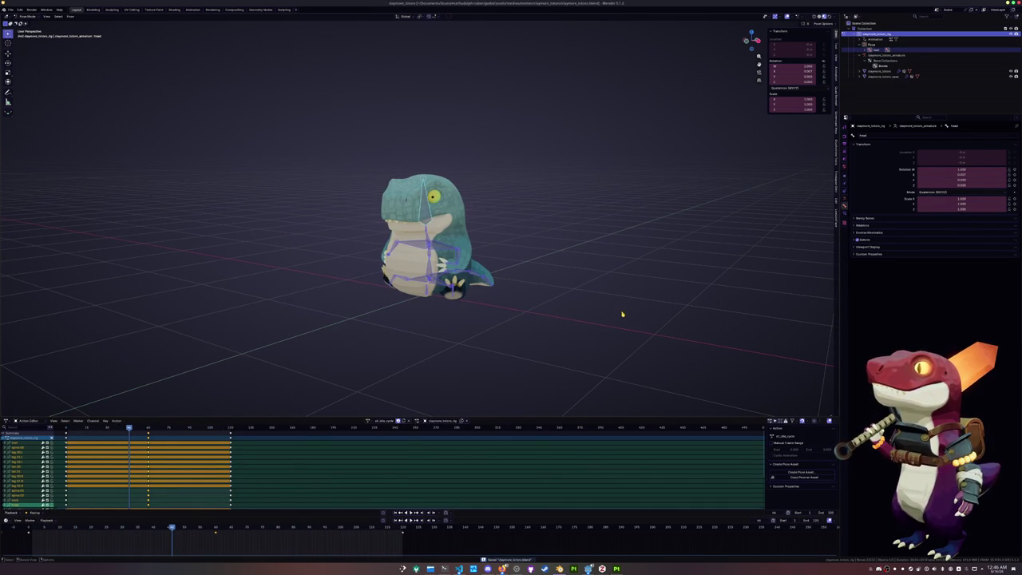
key("ctrl+Tab")
left_click_drag(603, 318, 336, 152)
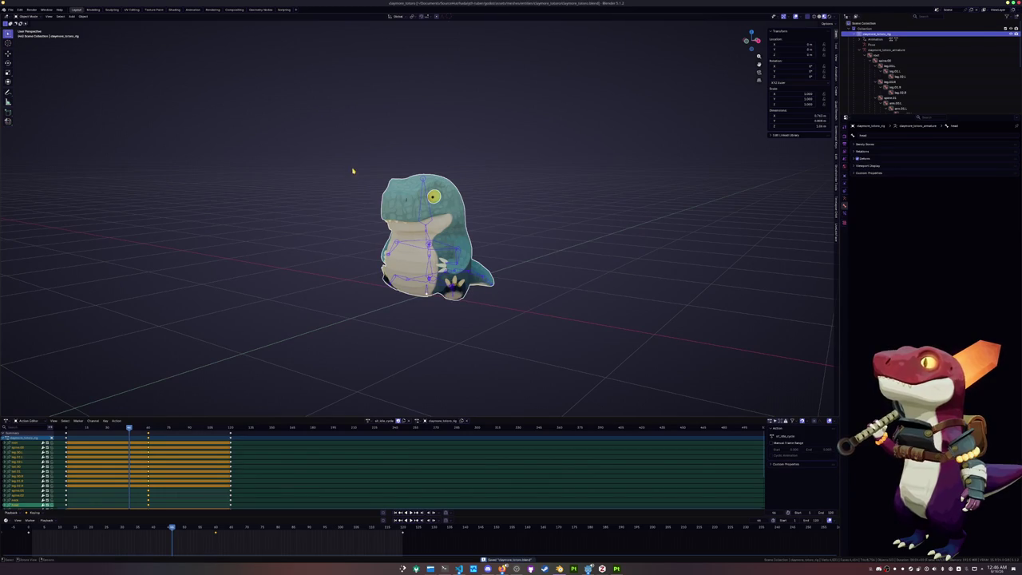
key("alt+a")
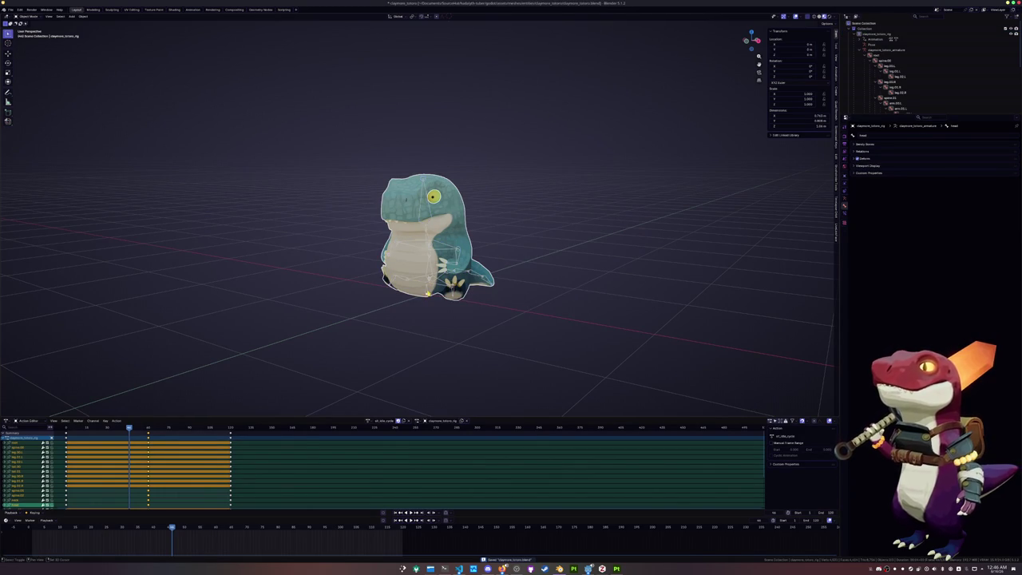
key("a")
left_click(11, 9)
mouse_move(20, 95)
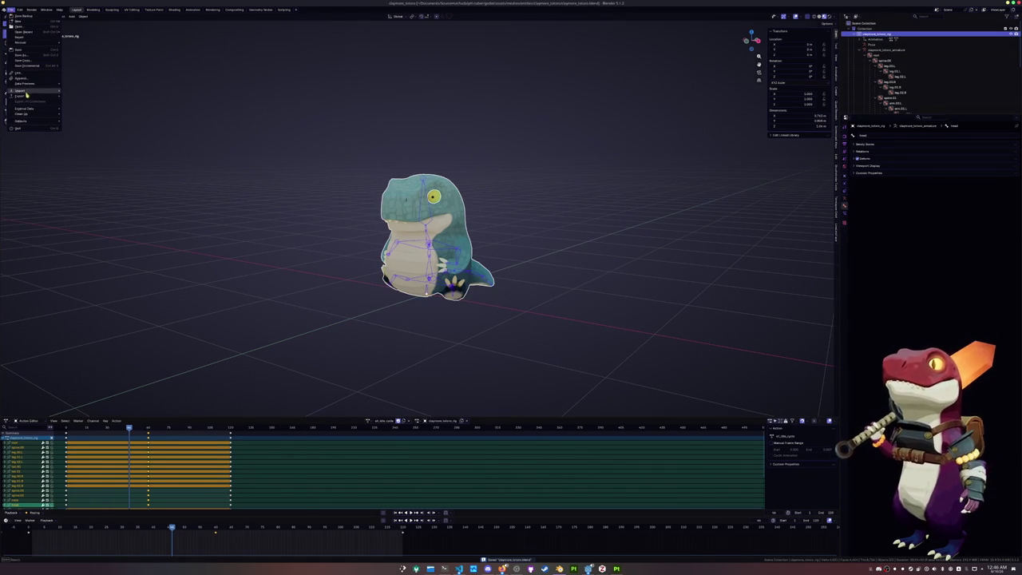
Start a glTF 2.0 export with material Images set to None.
left_click(92, 143)
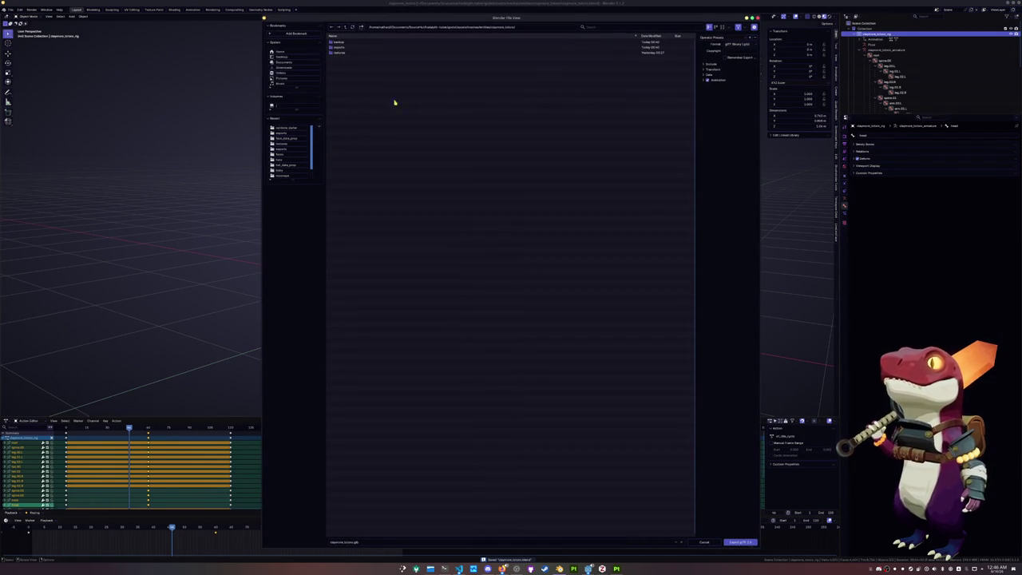
left_click(714, 64)
left_click(709, 124)
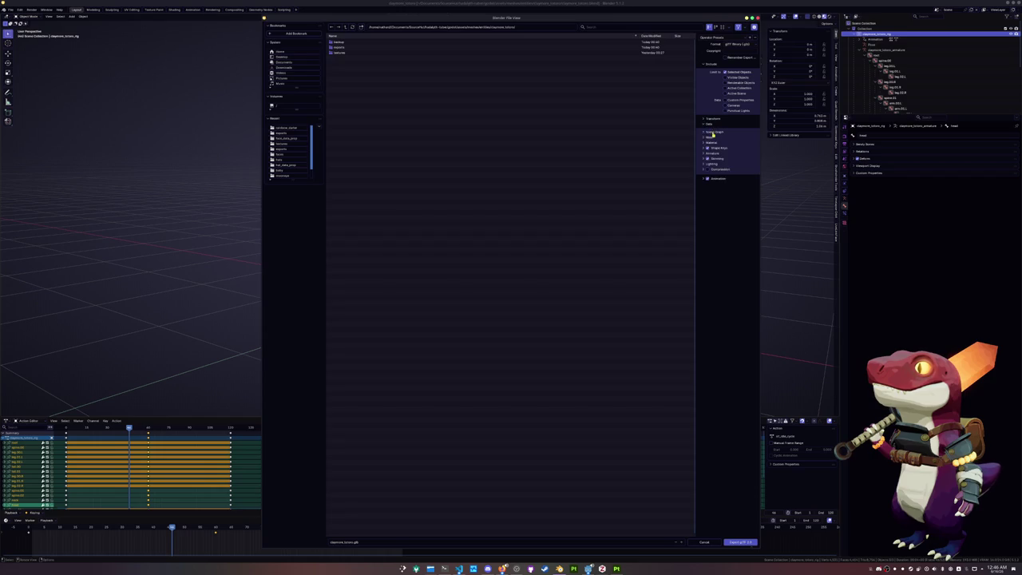
left_click(711, 142)
left_click(735, 157)
left_click(727, 180)
Expand Animation > Action Filter and toggle which actions get exported.
left_click(721, 218)
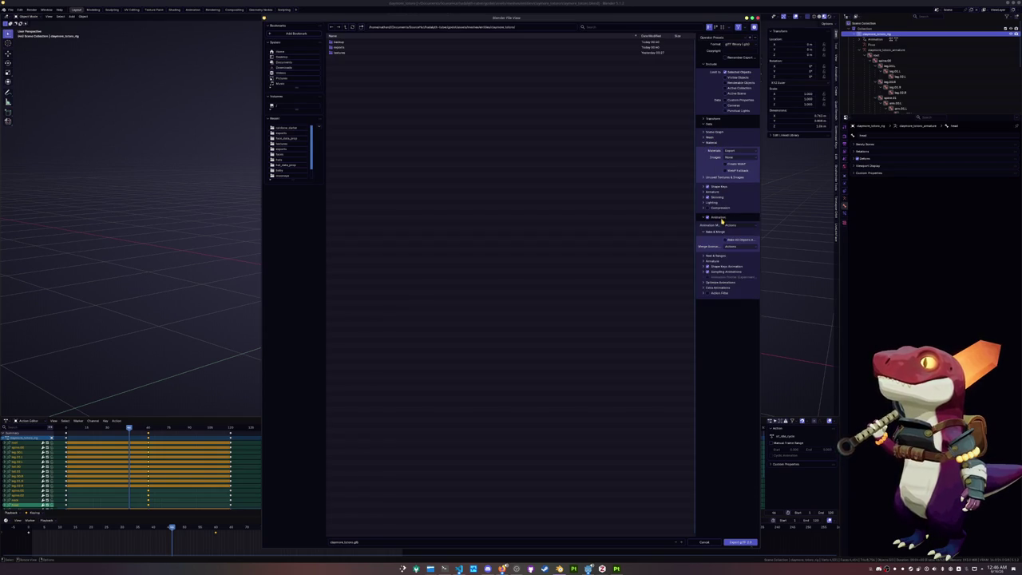
left_click(704, 293)
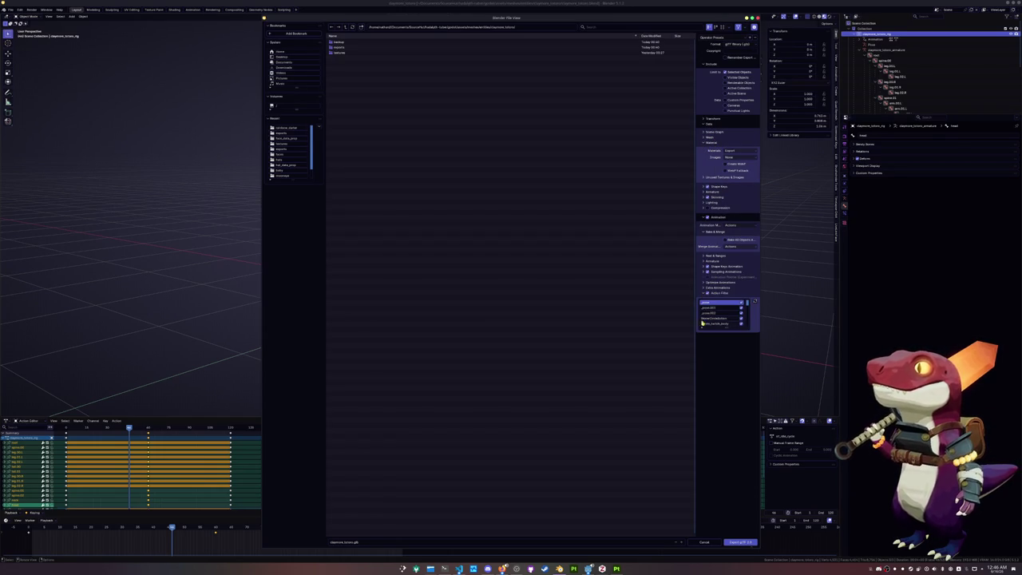
left_click_drag(726, 327, 726, 483)
left_click(746, 404)
left_click_drag(747, 408, 749, 421)
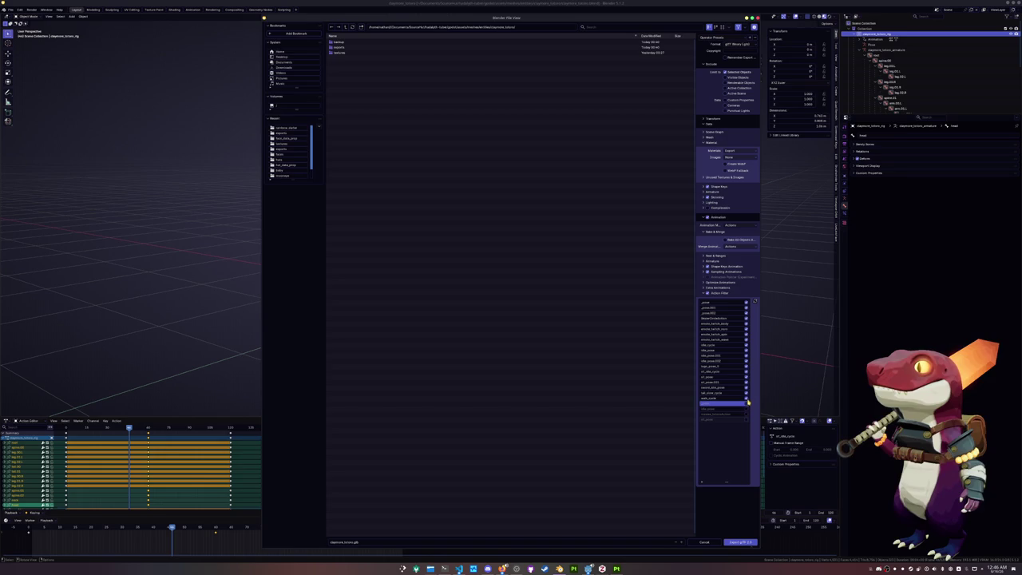
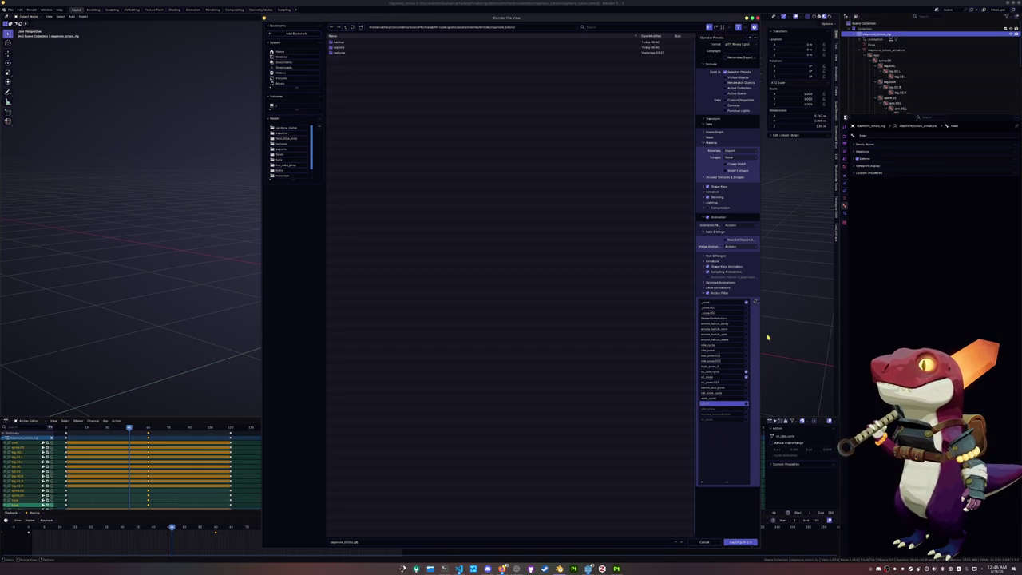
Finish the pending glTF export, then purge unused data and save the dinosaur blend file.
left_click(736, 542)
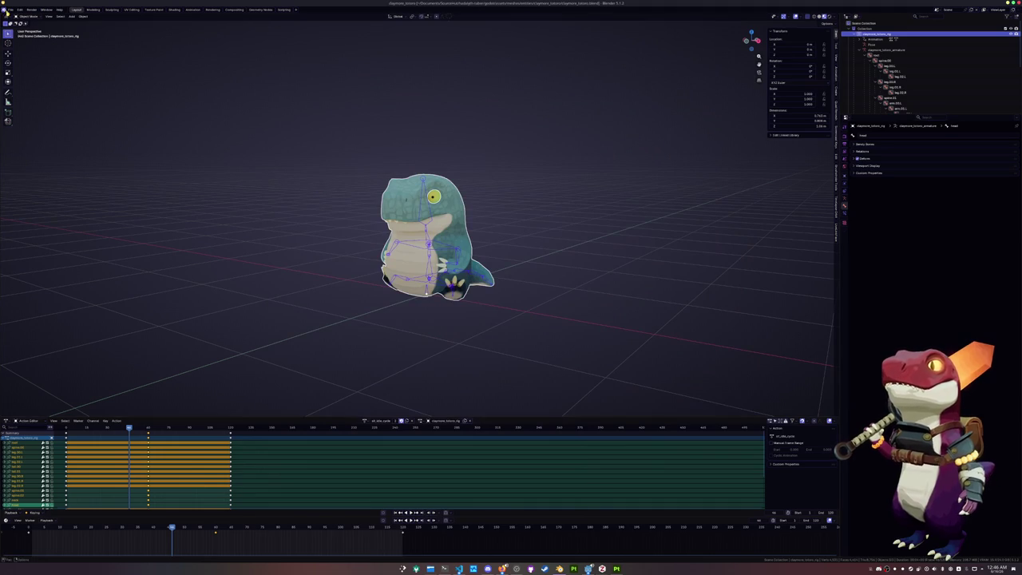
left_click(10, 9)
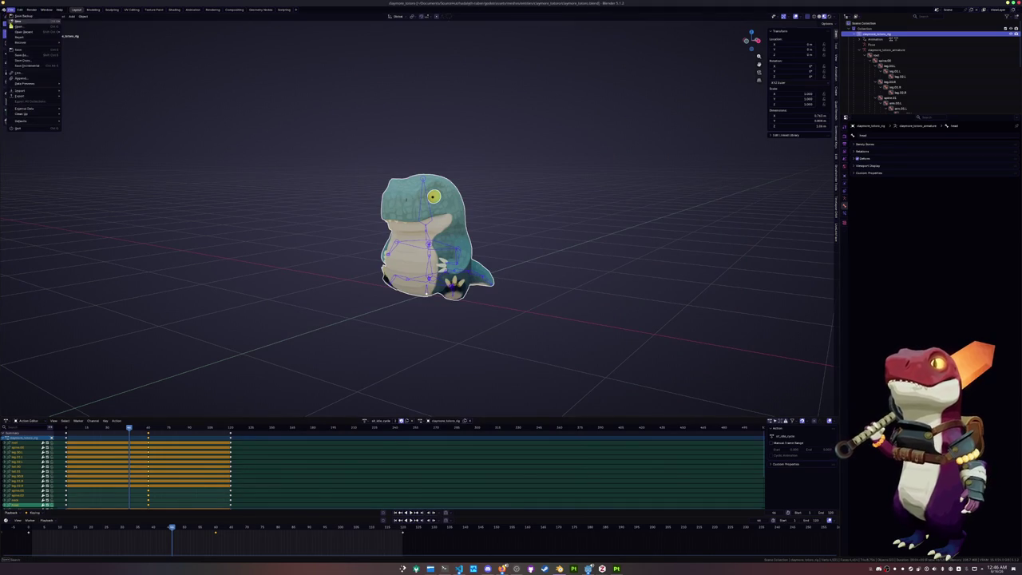
mouse_move(21, 114)
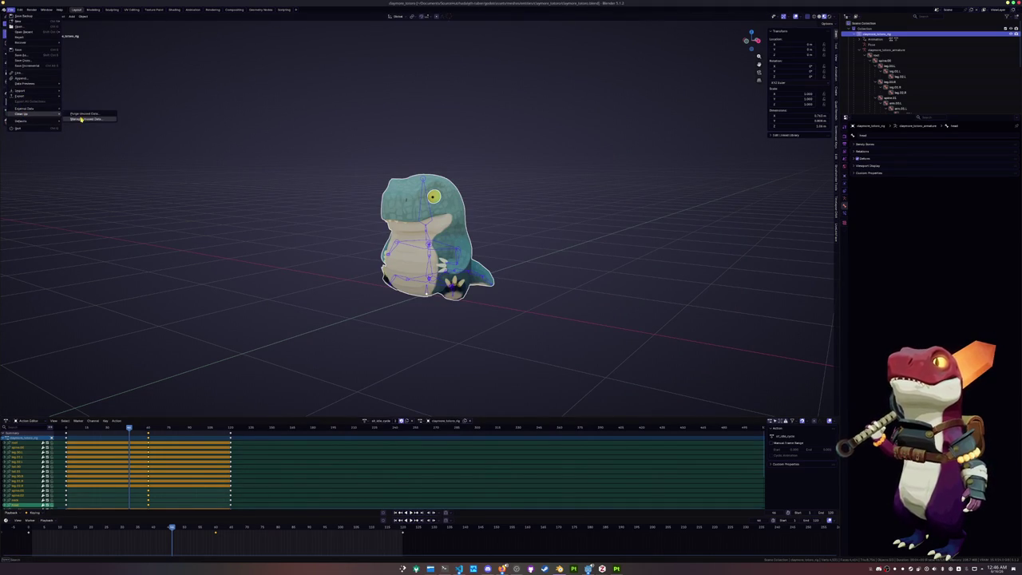
left_click(81, 117)
left_click(67, 146)
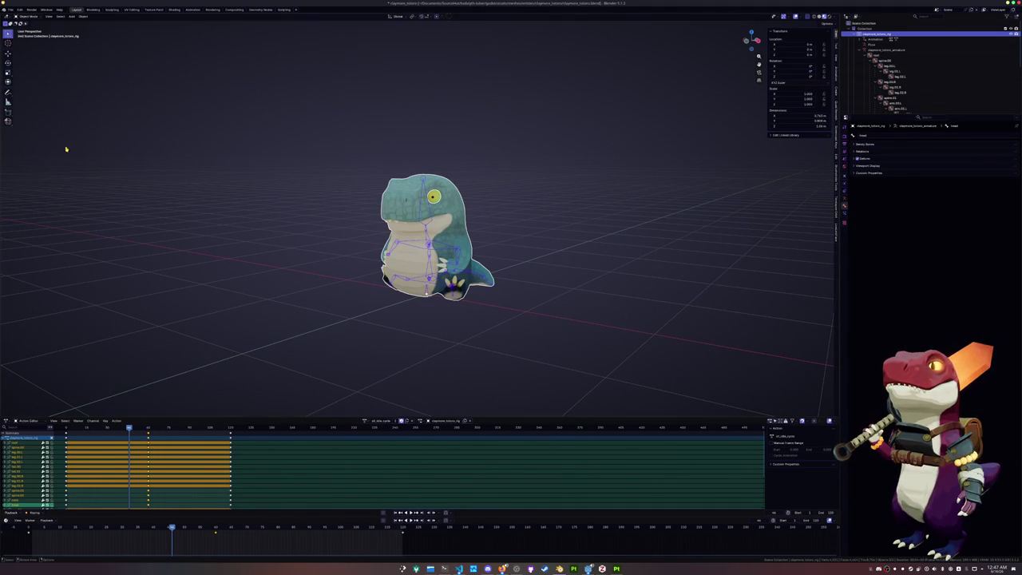
key("ctrl+s")
Export the dinosaur to glTF 2.0 again with the Action Filter list widened.
left_click(11, 9)
mouse_move(24, 96)
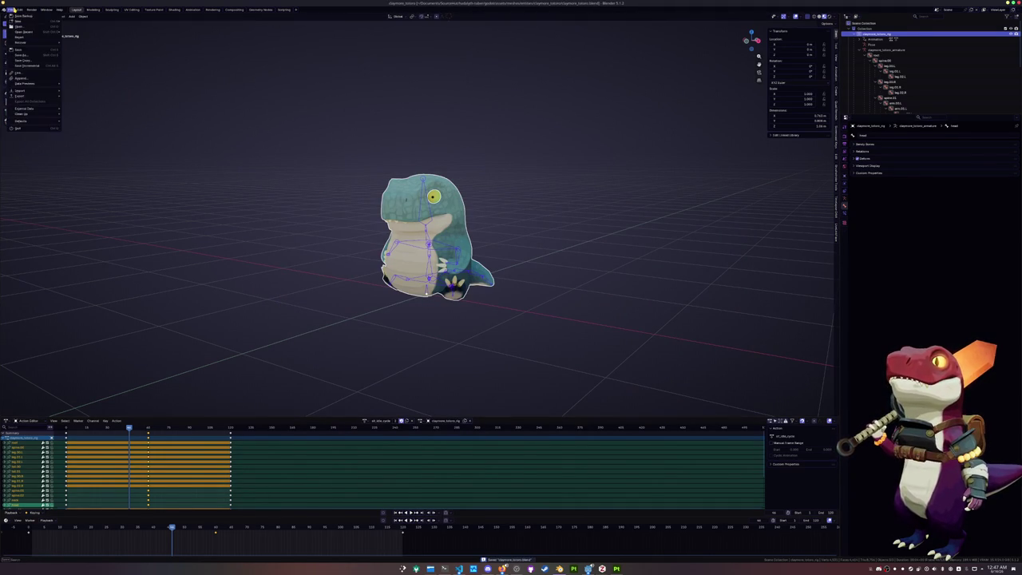
left_click(84, 143)
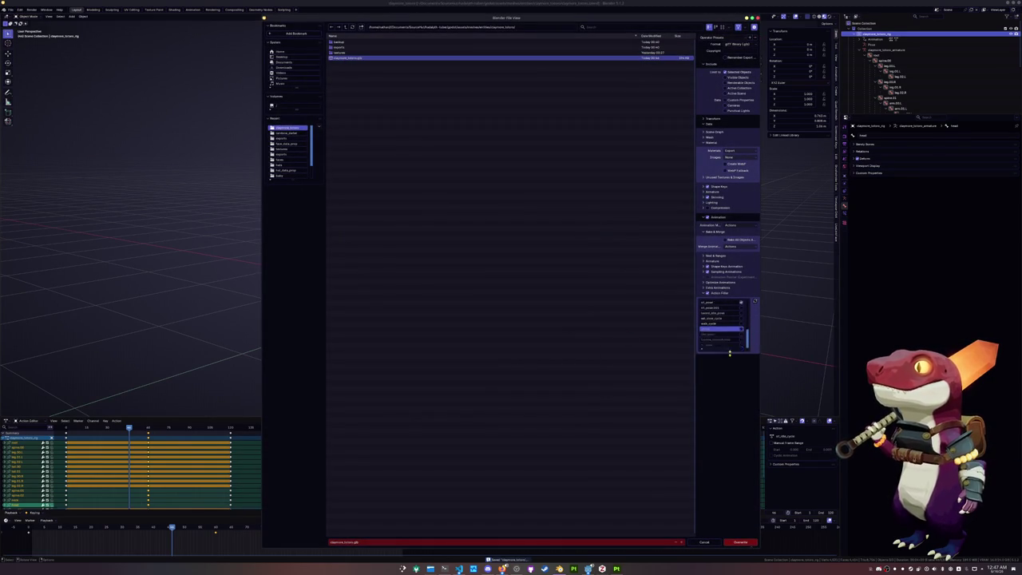
left_click_drag(731, 327, 726, 456)
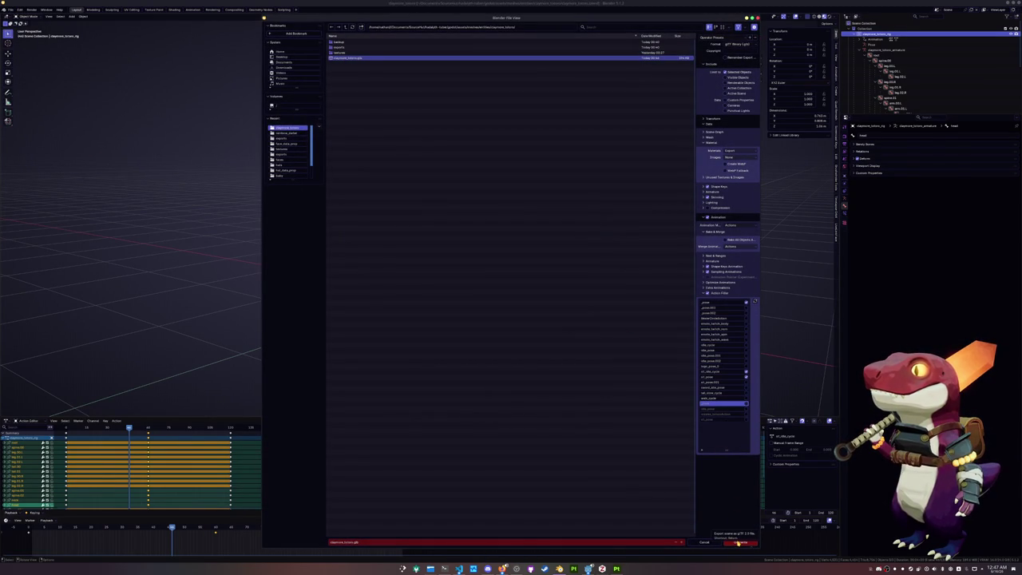
left_click(740, 542)
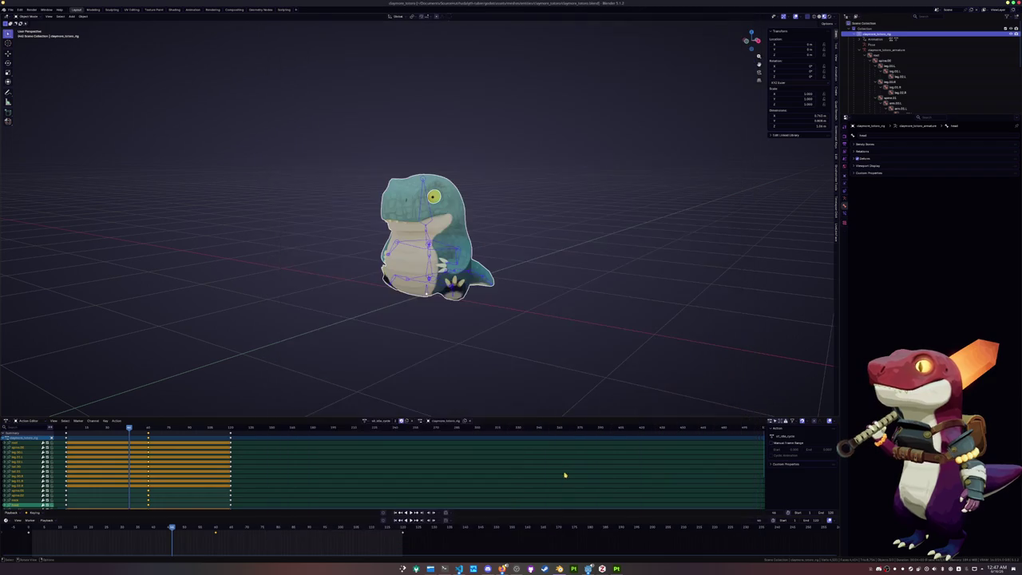
Switch the dinosaur between the st_pose and idle cycle actions and enter pose mode.
left_click(366, 421)
left_click(376, 434)
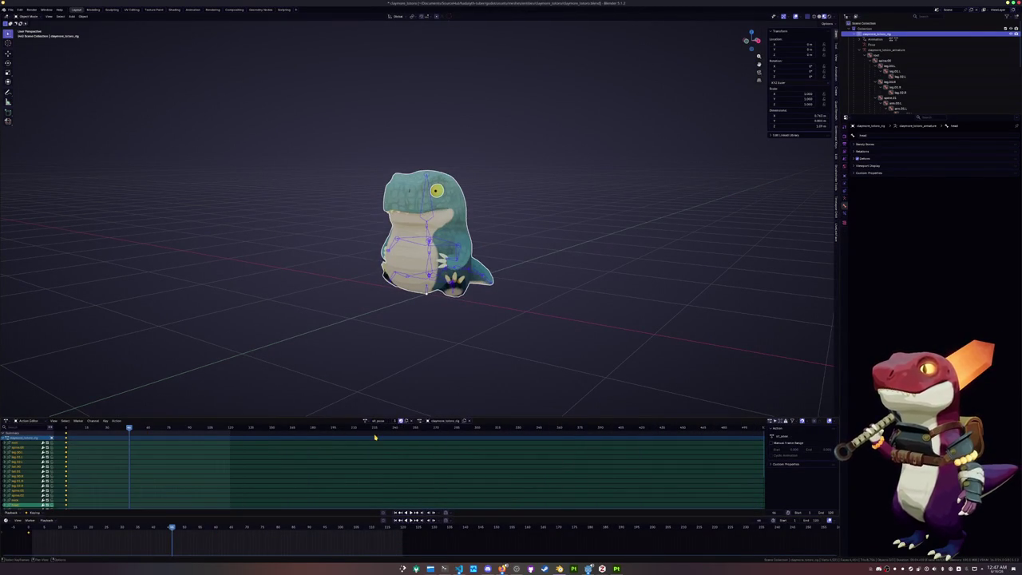
left_click(365, 421)
left_click(377, 440)
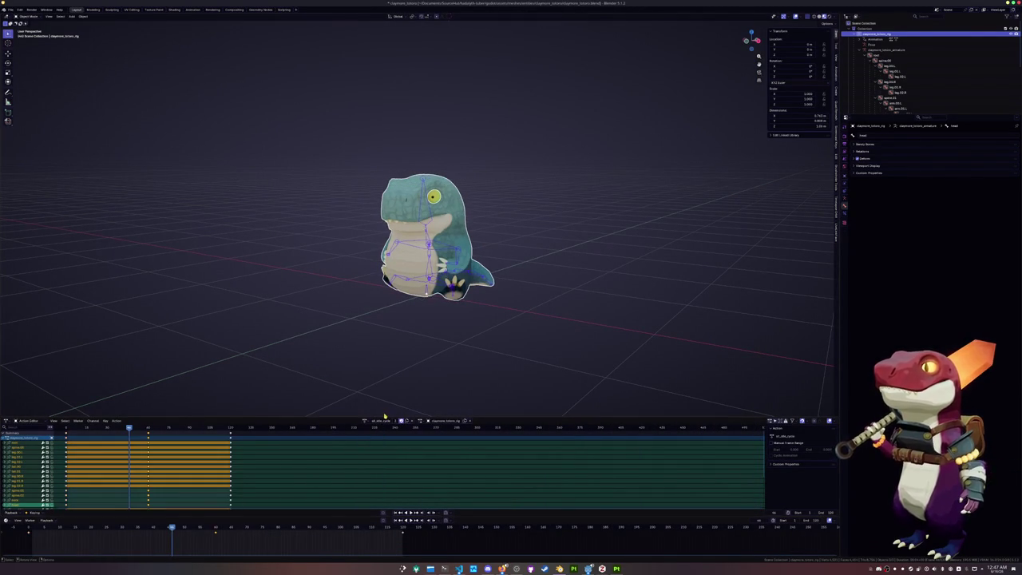
key("ctrl+Tab")
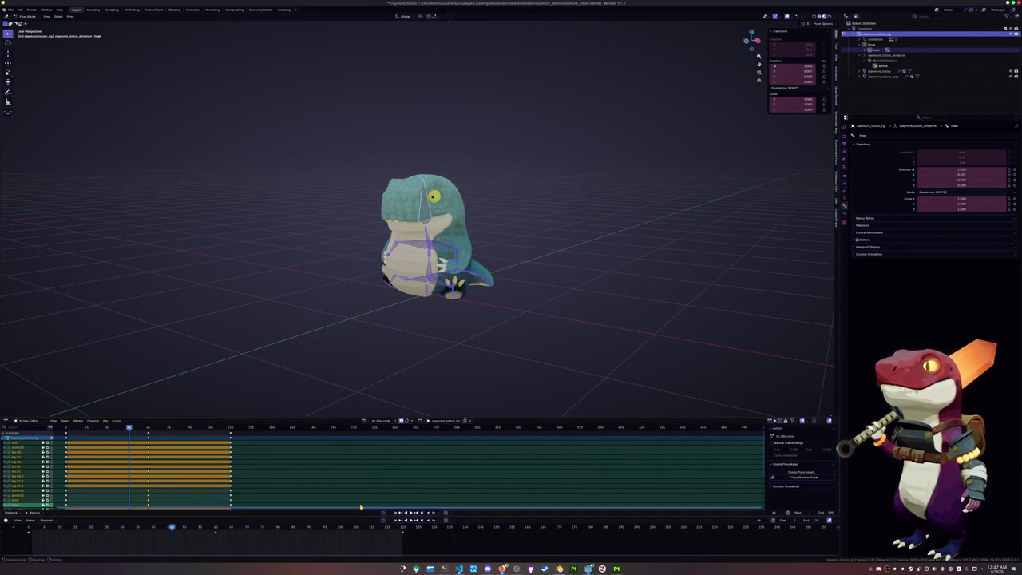
left_click(370, 472, "ctrl")
Paste the copied pose into the st_pose action at frame 1 and keyframe it.
left_click(366, 420)
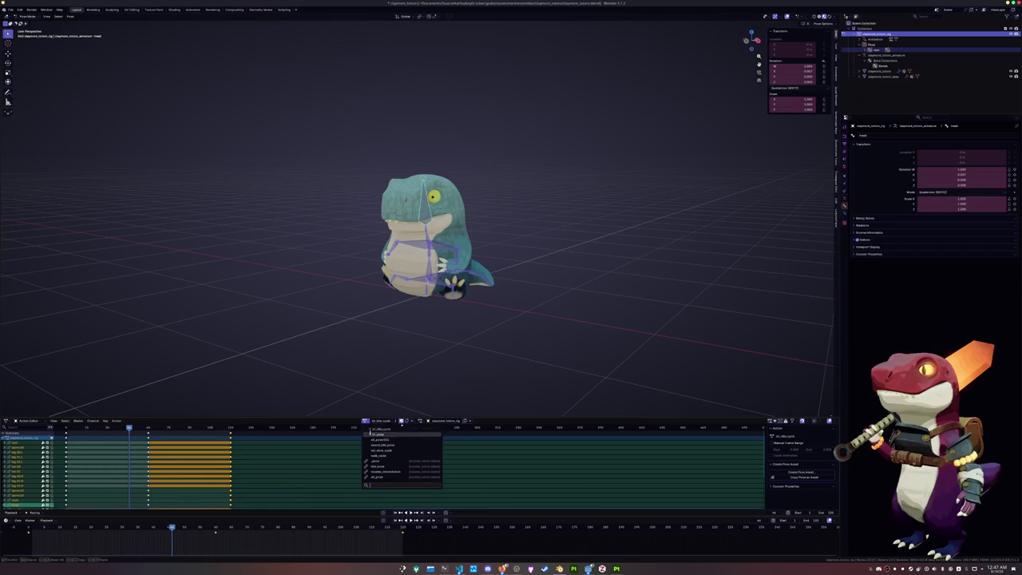
left_click(376, 433)
key("shift+Left")
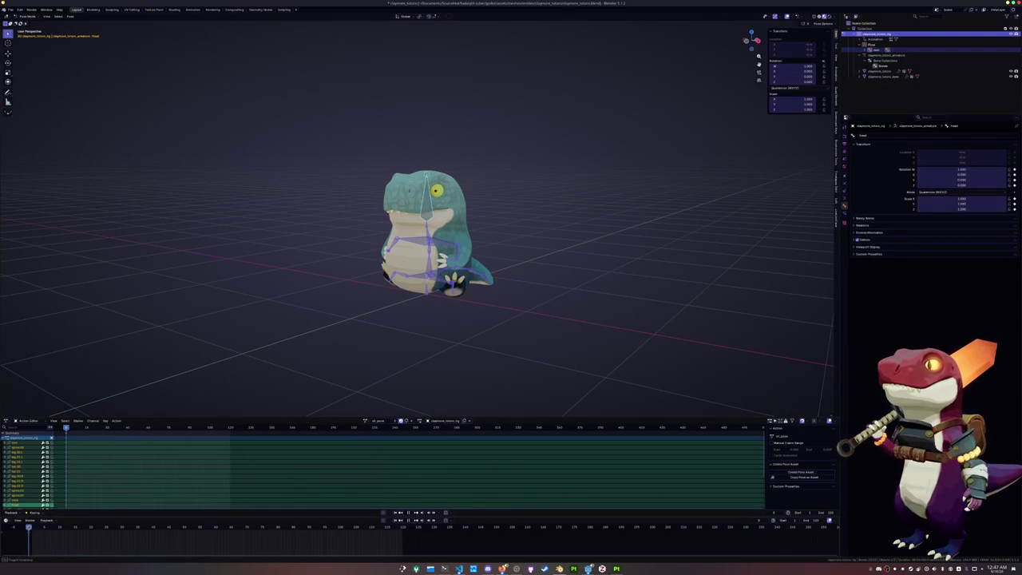
key("ctrl+v")
key("i")
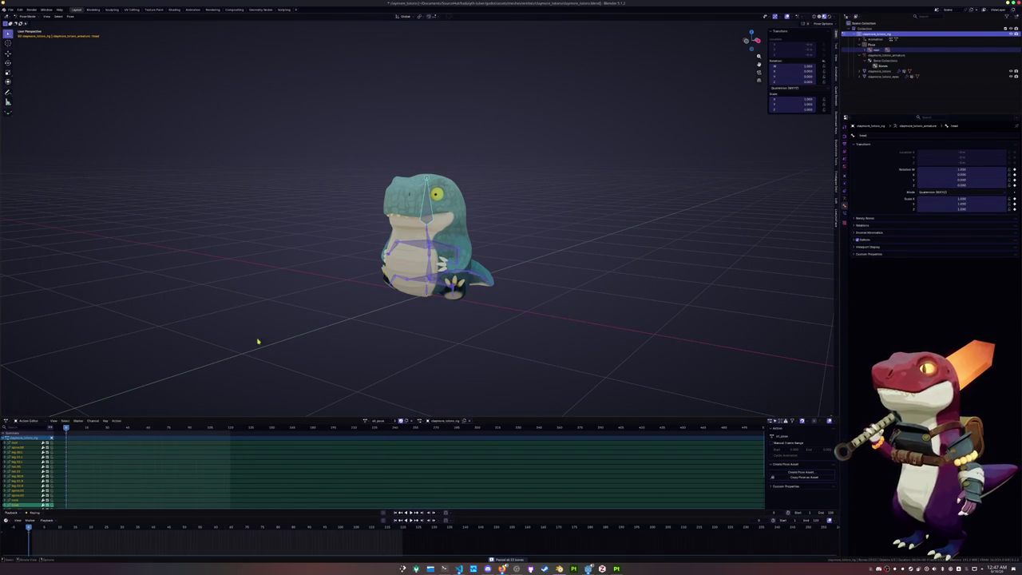
mouse_move(19, 90)
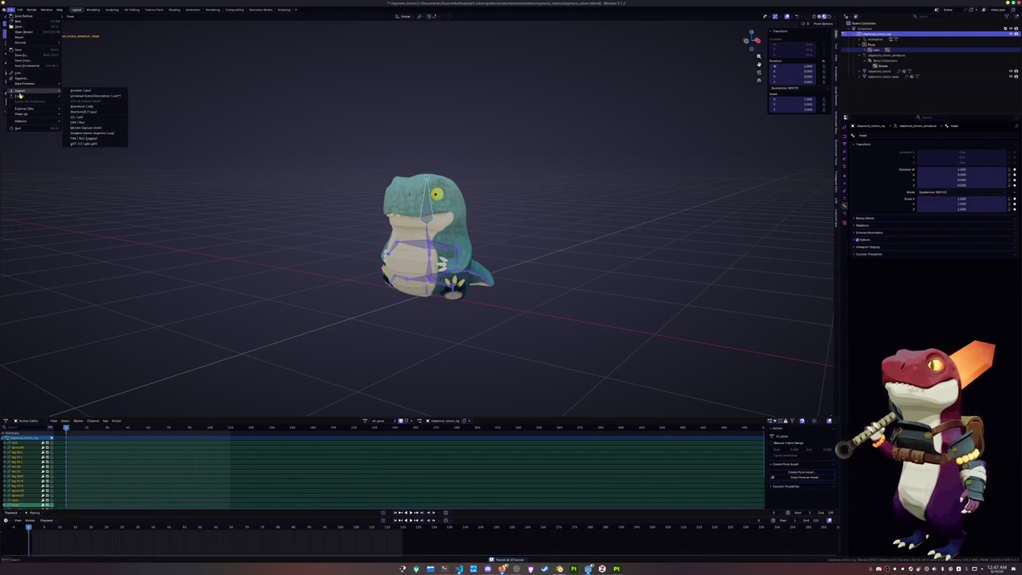
Re-export the dinosaur over claymore_tritonis.glb and save the blend file.
left_click(86, 143)
left_click(348, 57)
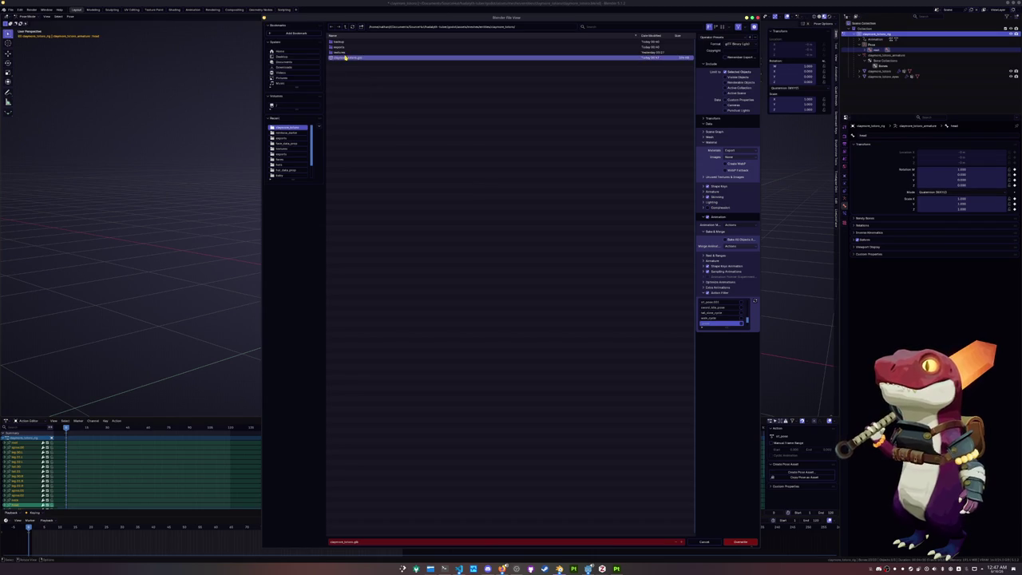
left_click(741, 542)
key("ctrl+s")
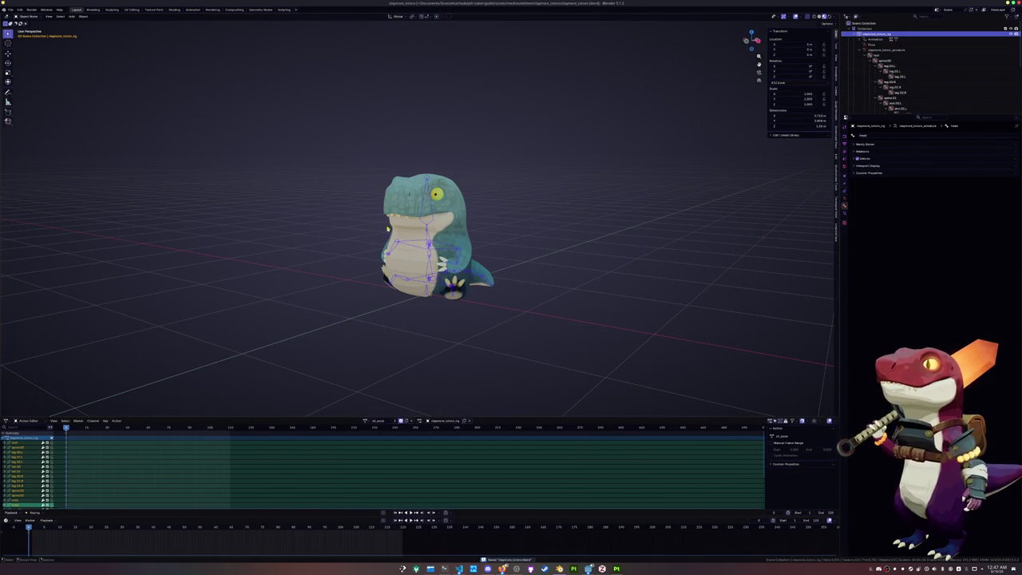
Select the dinosaur mesh, then open rozzie_totoro.blend from the recent files.
left_click(463, 228)
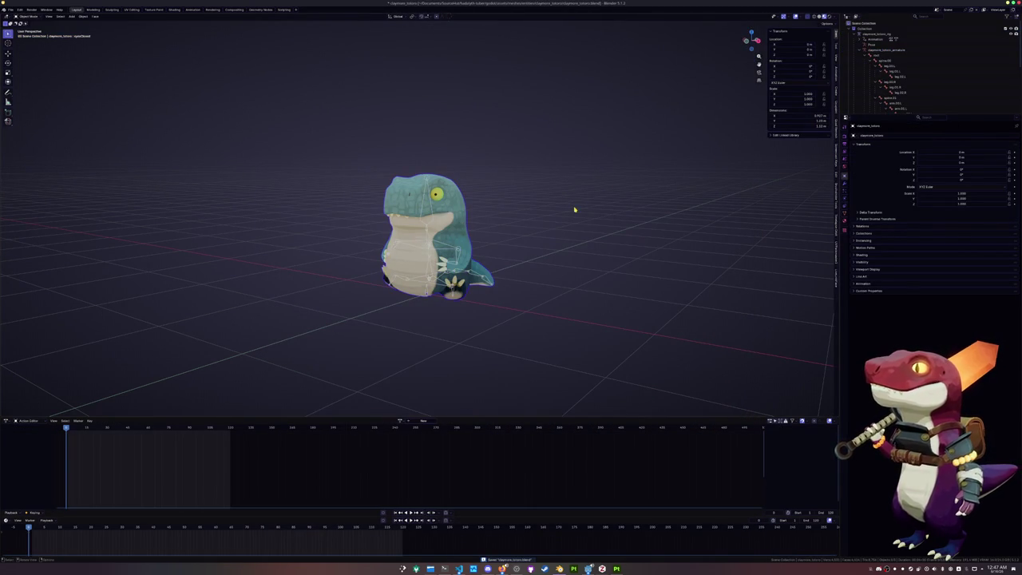
middle_click_drag(559, 208, 575, 207)
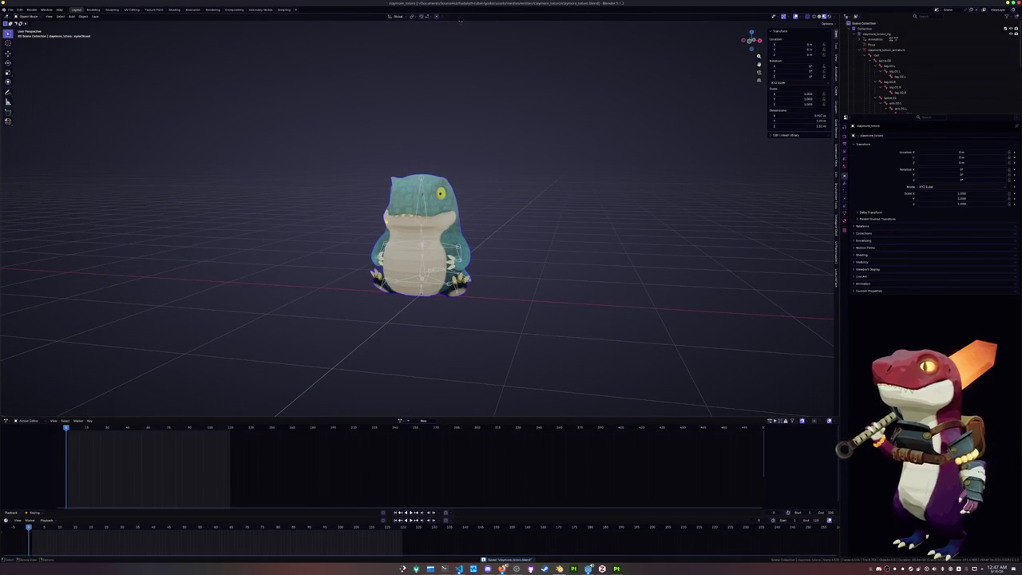
left_click(11, 9)
mouse_move(26, 31)
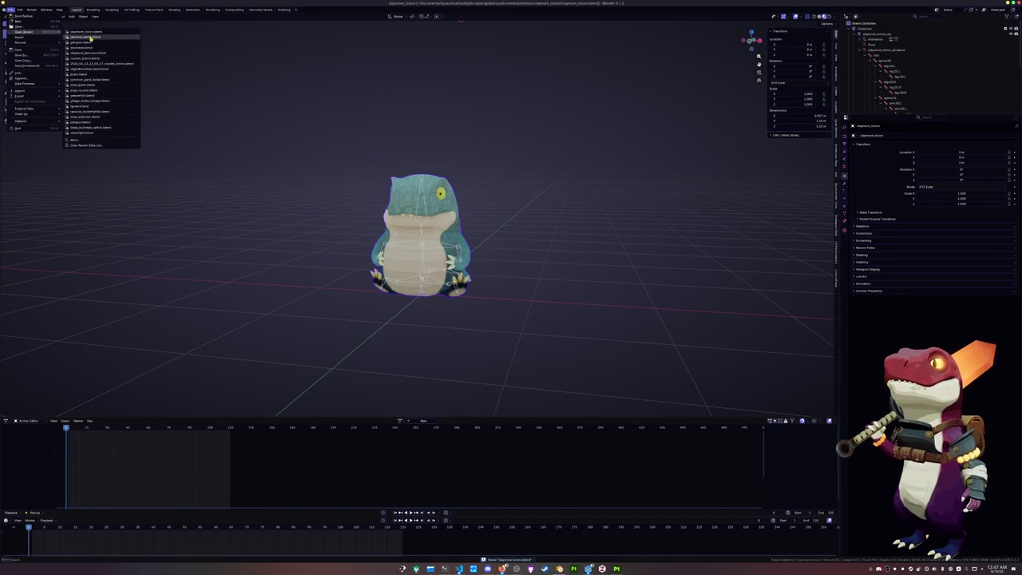
left_click(90, 59)
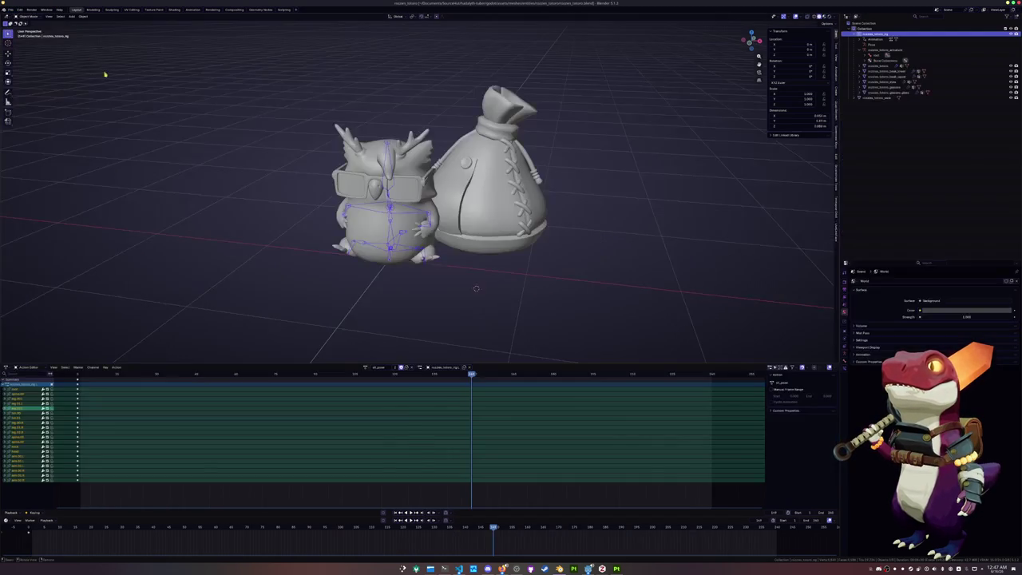
Hide the bag model so only the owl remains in view.
left_click(491, 175)
key("h")
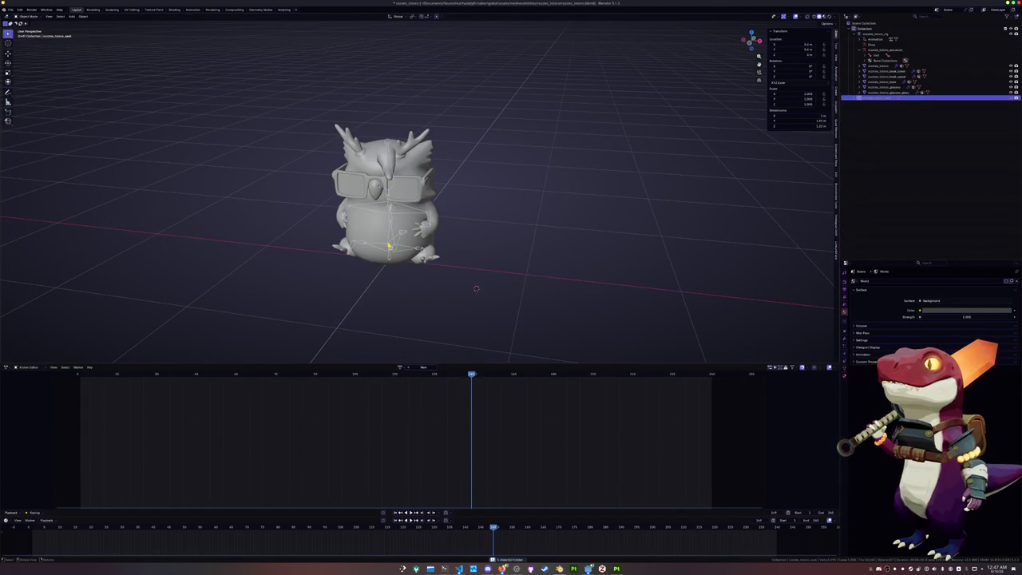
middle_click_drag(375, 319, 351, 343)
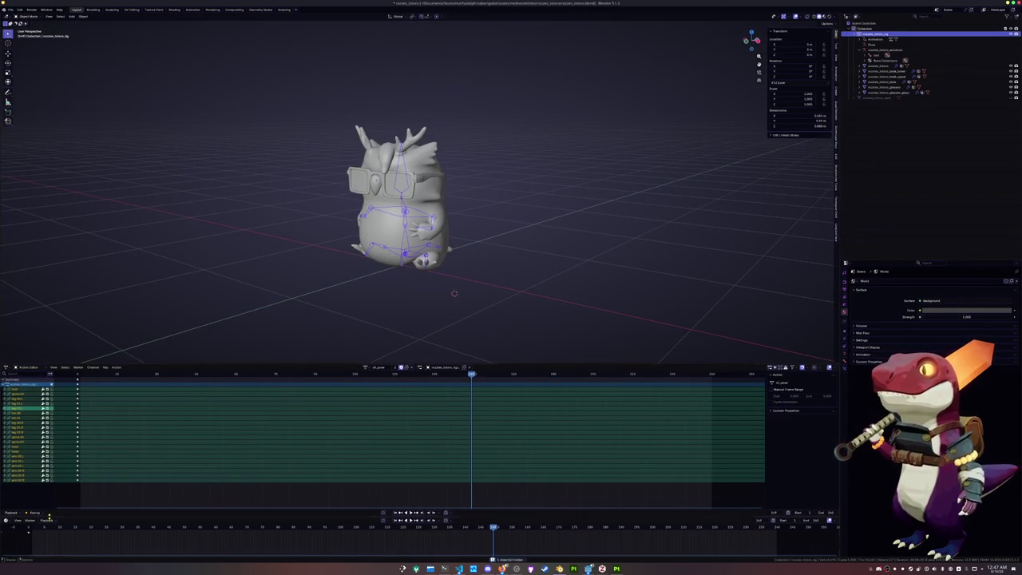
Return to frame 1 and rename the current action, entering 'ro'.
left_click(28, 527)
scroll(352, 320, "up", 2)
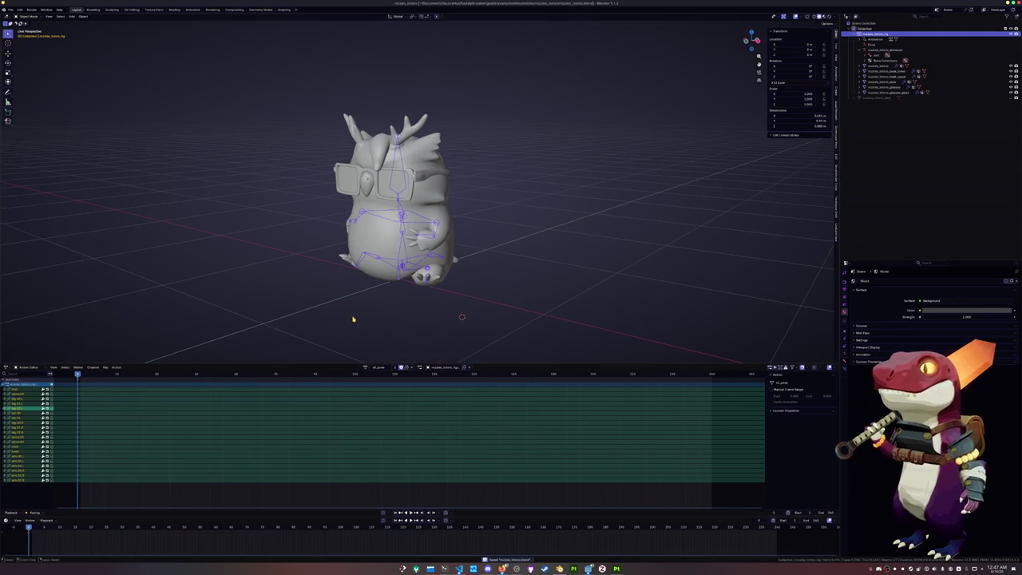
left_click(437, 368)
key("BackSpace")
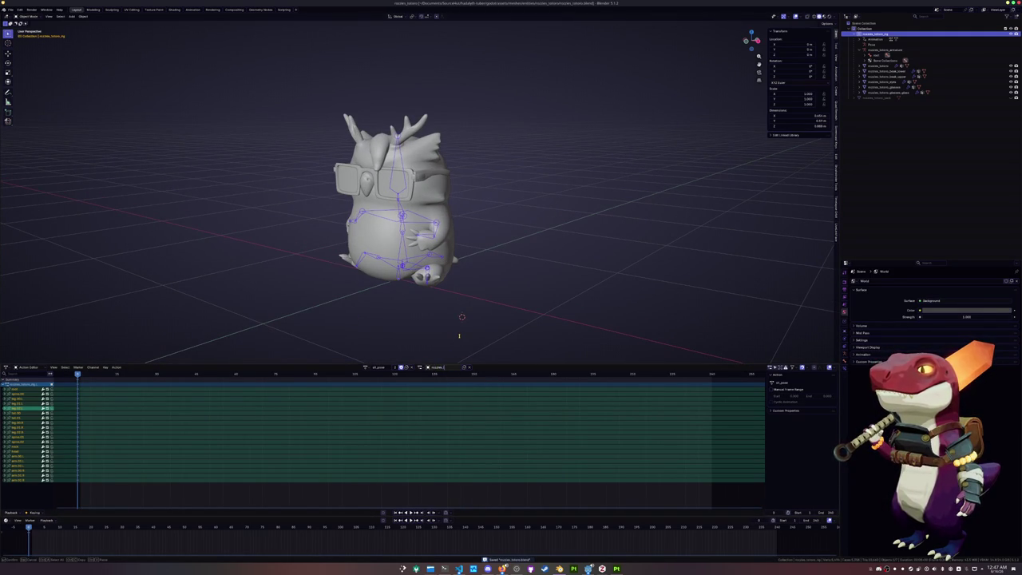
type("totoro_")
key("Return")
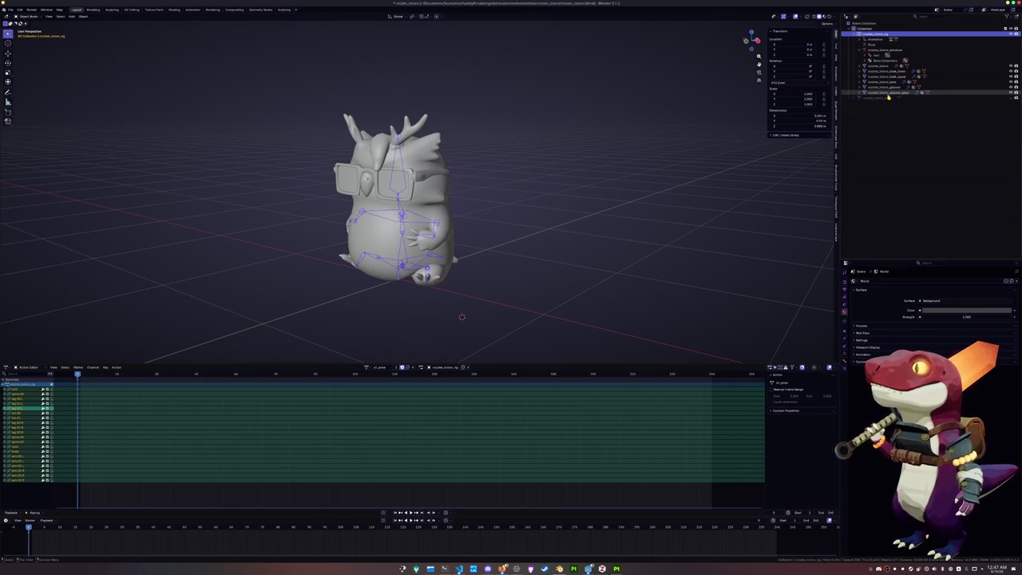
Expand the armature's bone hierarchy in the Outliner down to the neck, head and tail.01 bones.
left_click(859, 40)
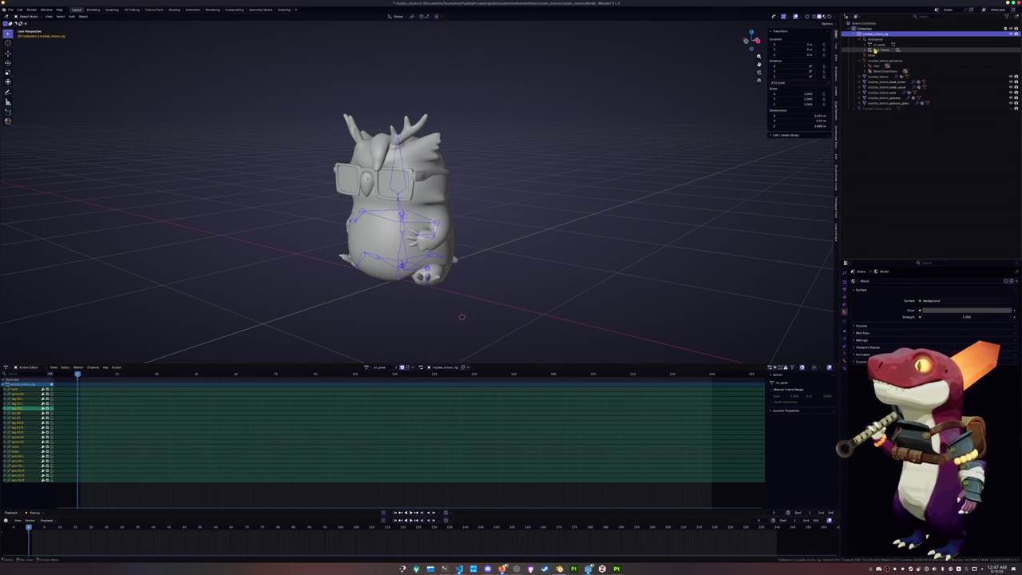
left_click(865, 49)
left_click(865, 50)
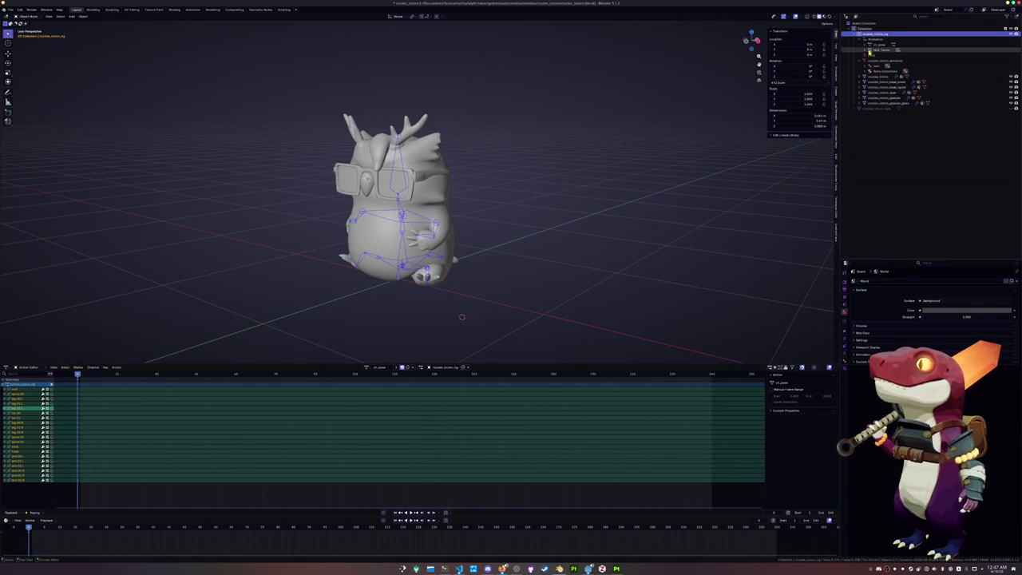
left_click(867, 66)
left_click(872, 71)
left_click(876, 93)
left_click(876, 87)
left_click(876, 81)
left_click(876, 75)
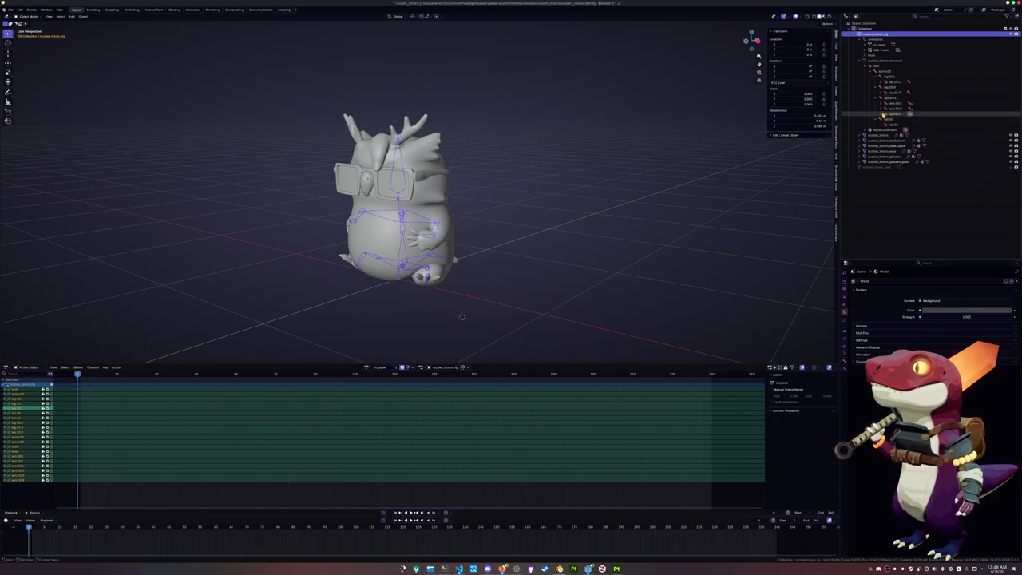
left_click(882, 114)
left_click(886, 119)
left_click(876, 129)
Select the owl's armature and switch to a side orthographic view.
middle_click_drag(531, 270, 447, 255)
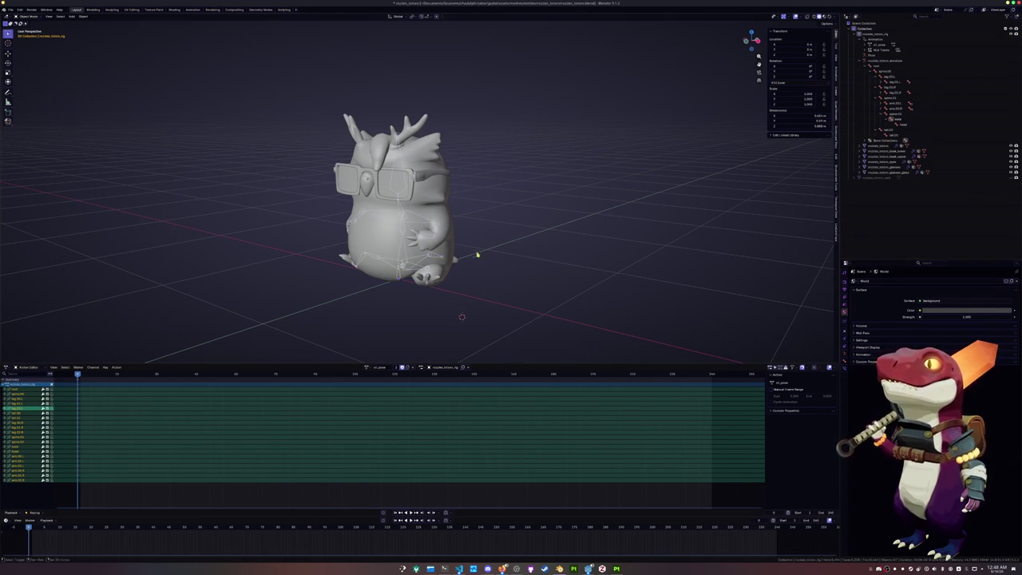
left_click(422, 244)
left_click(415, 258)
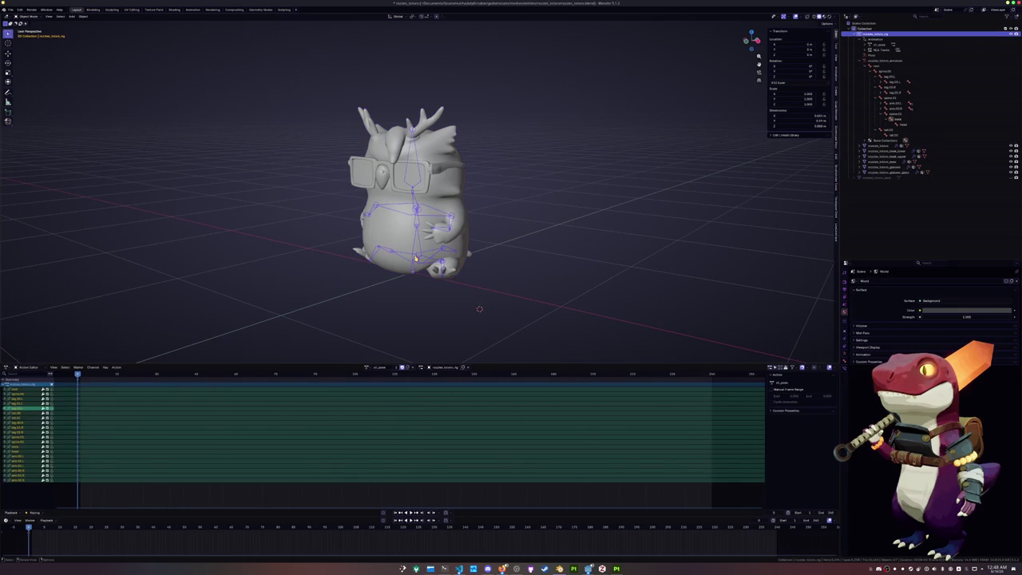
key("KP_3")
In pose mode, move a bone vertically, then select all bones and copy the pose.
key("ctrl+Tab")
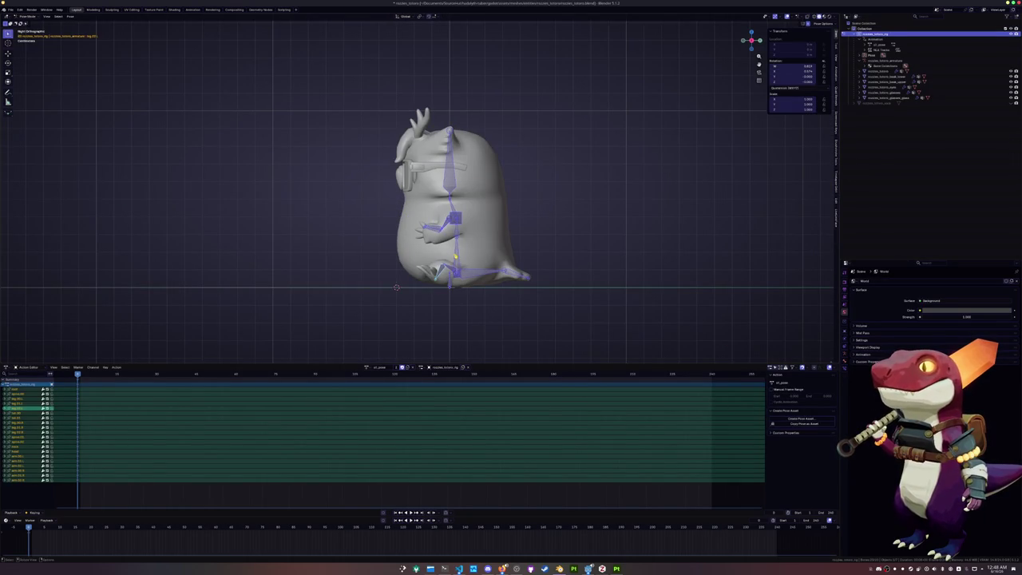
left_click(455, 257)
scroll(455, 257, "up", 1)
key("g")
key("z")
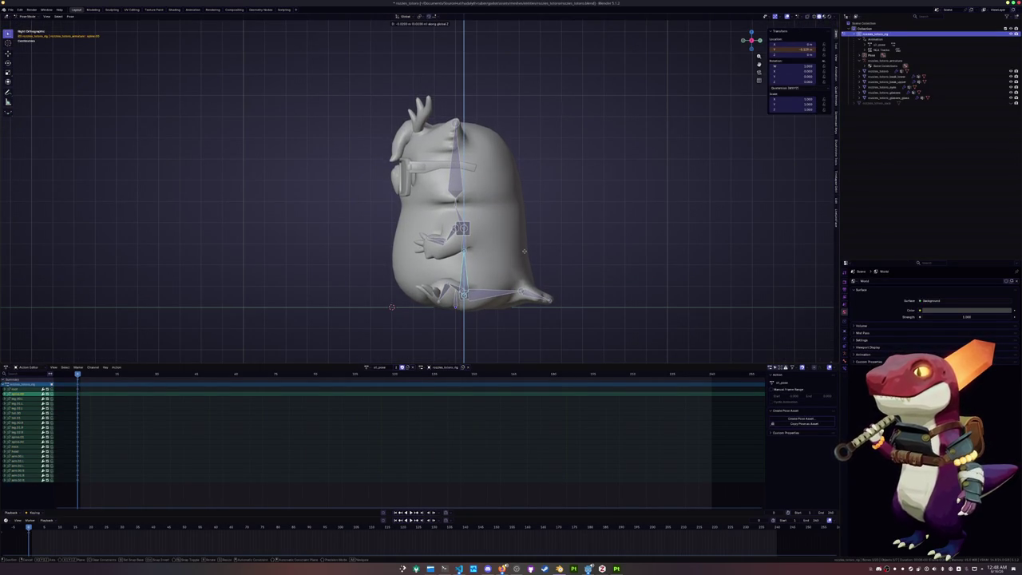
left_click(525, 252)
key("a")
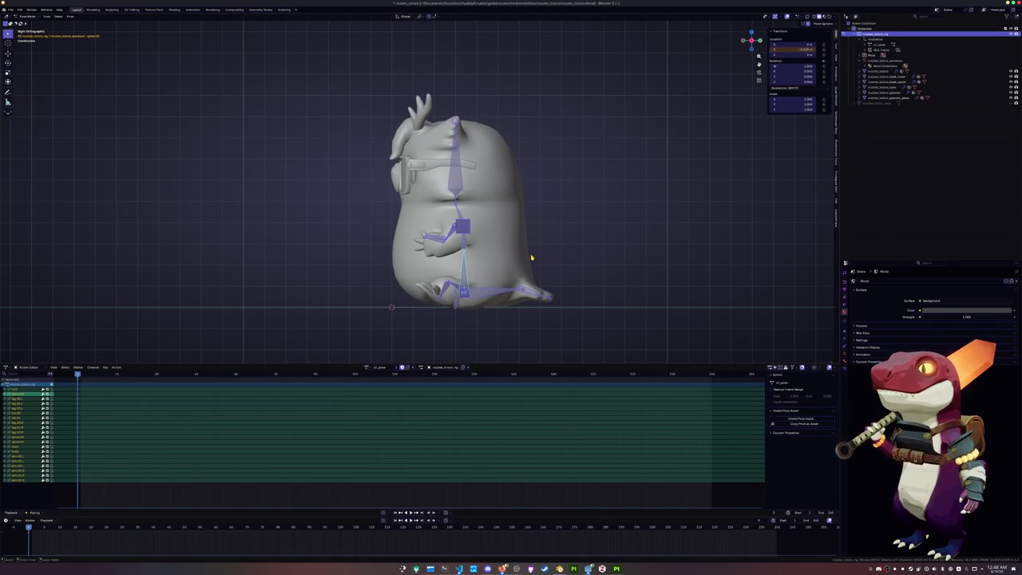
key("ctrl+c")
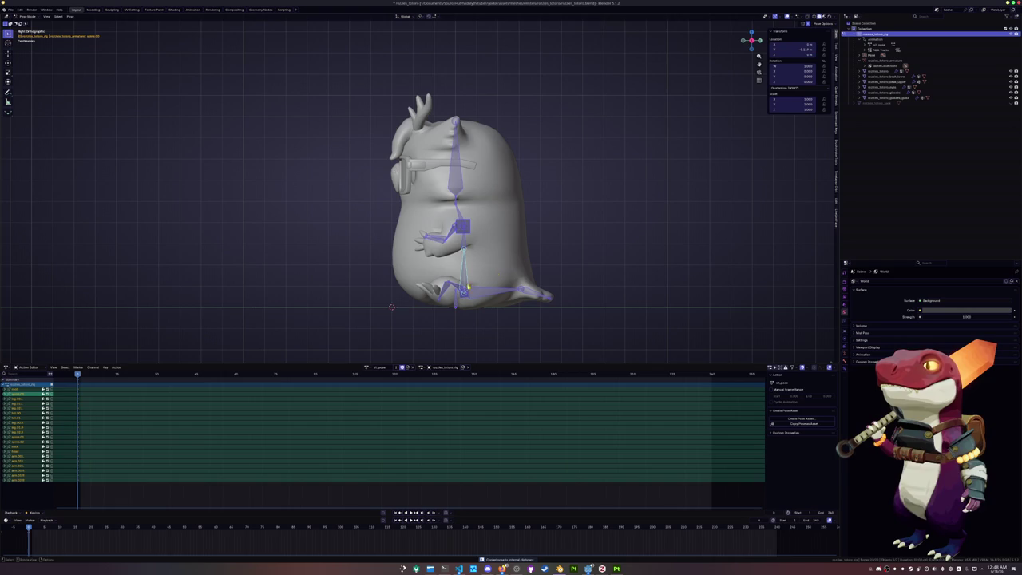
Duplicate the pose action and give the copy a new name.
left_click(406, 367)
double_click(385, 368)
key("BackSpace")
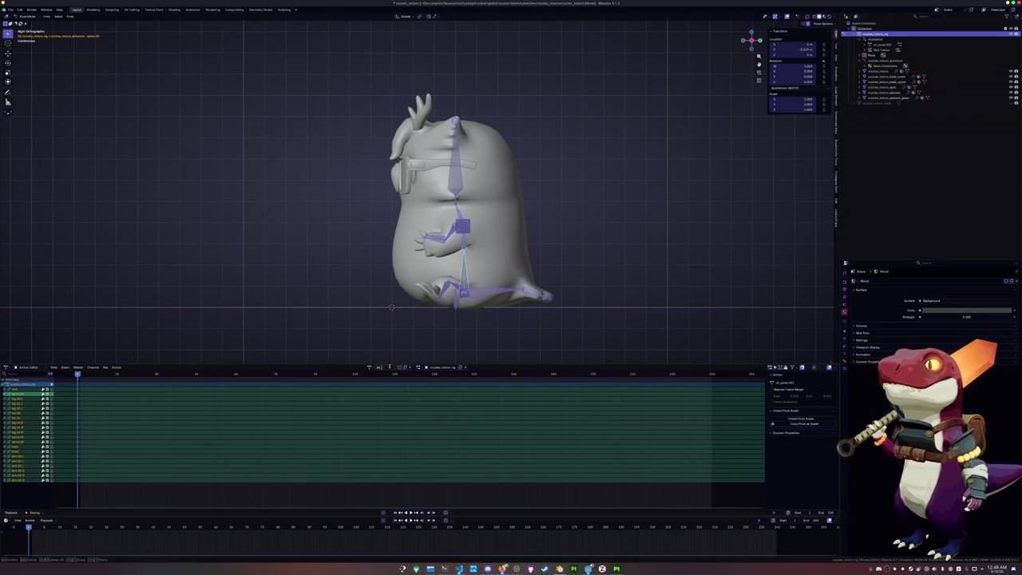
key("Return")
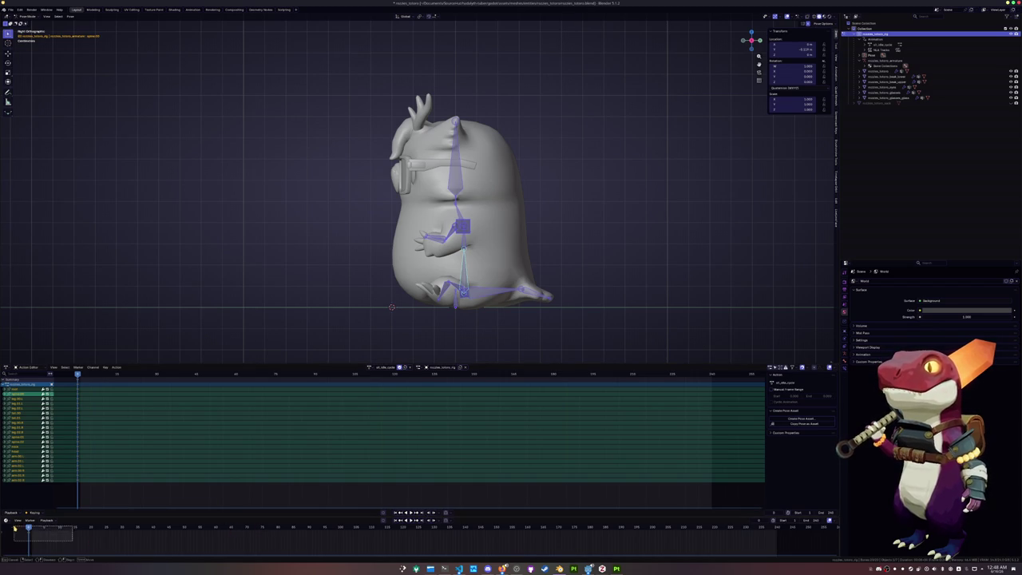
Key all bones at the start, middle and end (frame 120) of the cycle.
key("i")
left_click(215, 529)
key("i")
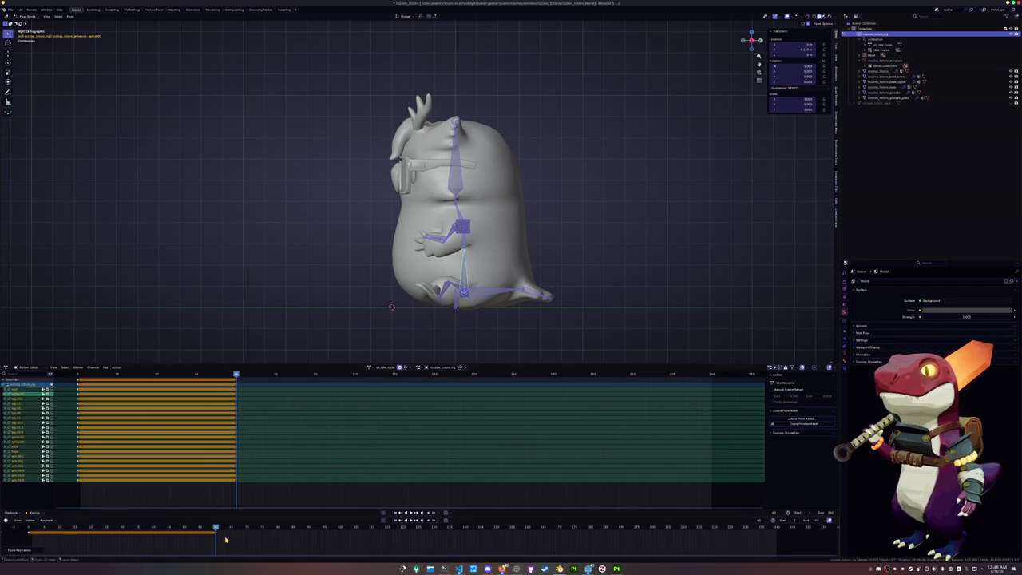
left_click_drag(324, 529, 403, 534)
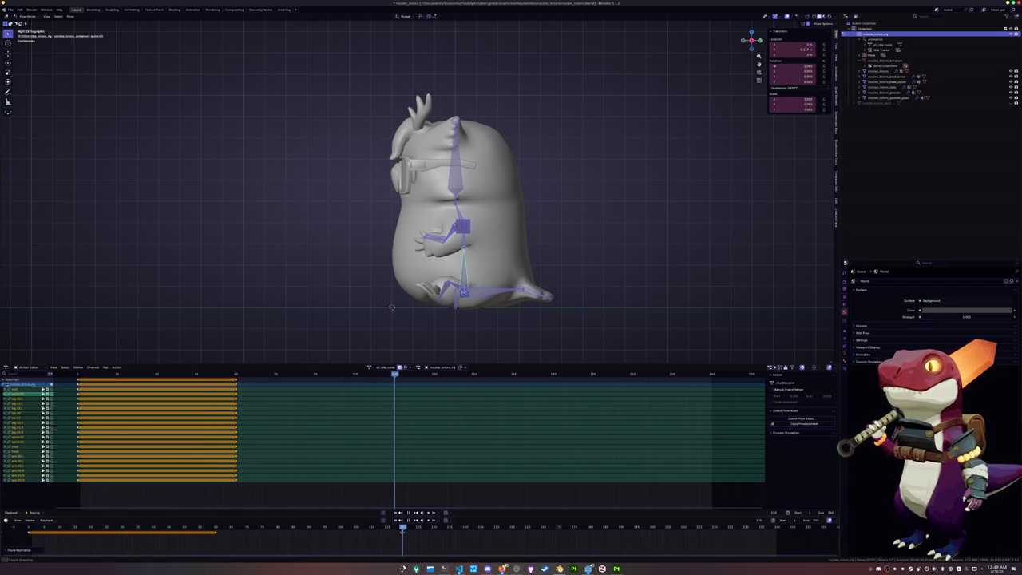
key("i")
left_click(215, 530)
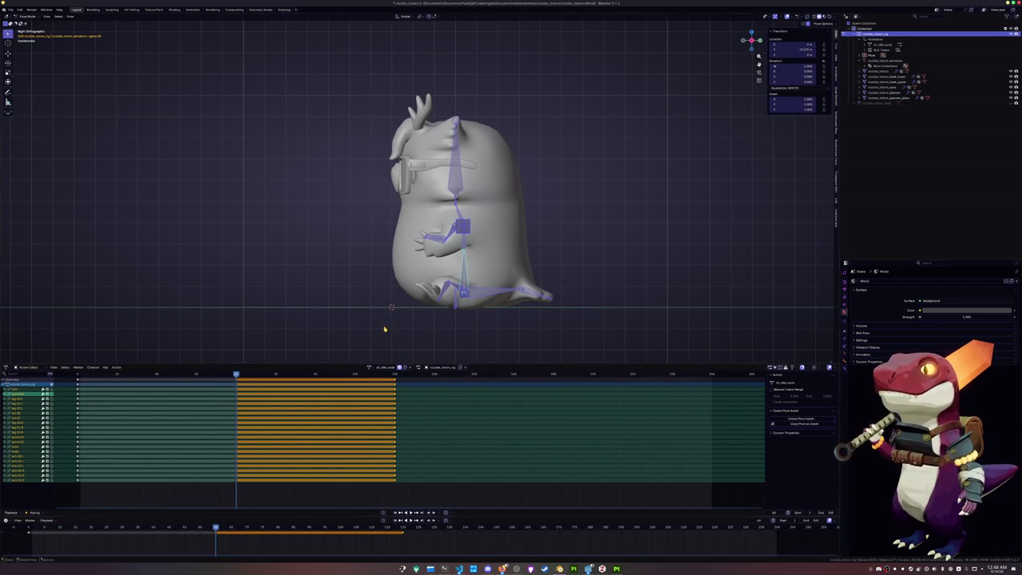
At the middle frame, rotate a body bone and tilt the head bone.
left_click(467, 259)
scroll(559, 271, "up", 2)
key("r")
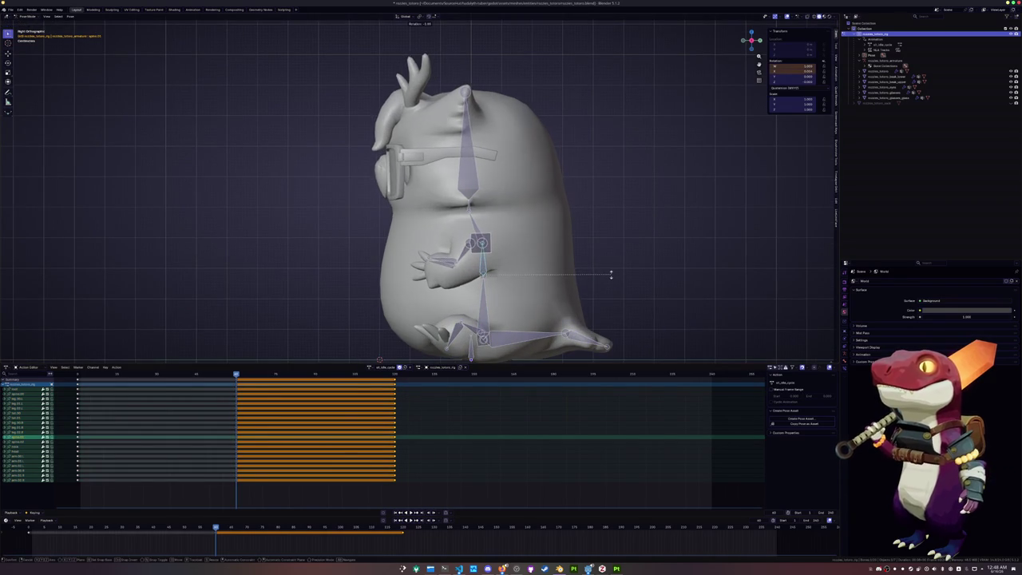
left_click(610, 273)
left_click(477, 233)
key("r")
left_click(540, 193)
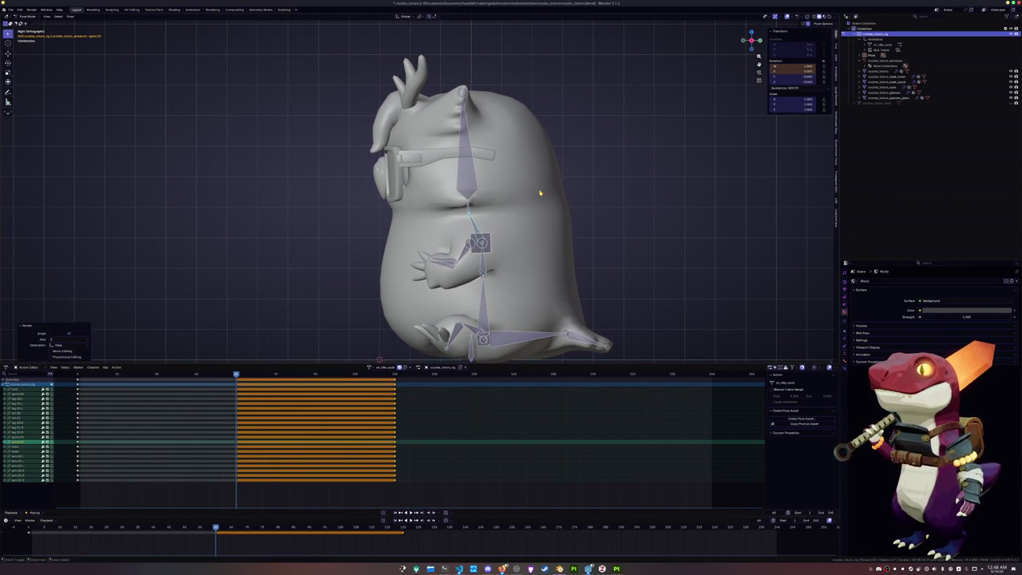
Rotate another upper bone and the small waist bone to finish the mid-cycle tilt.
left_click(471, 179)
key("r")
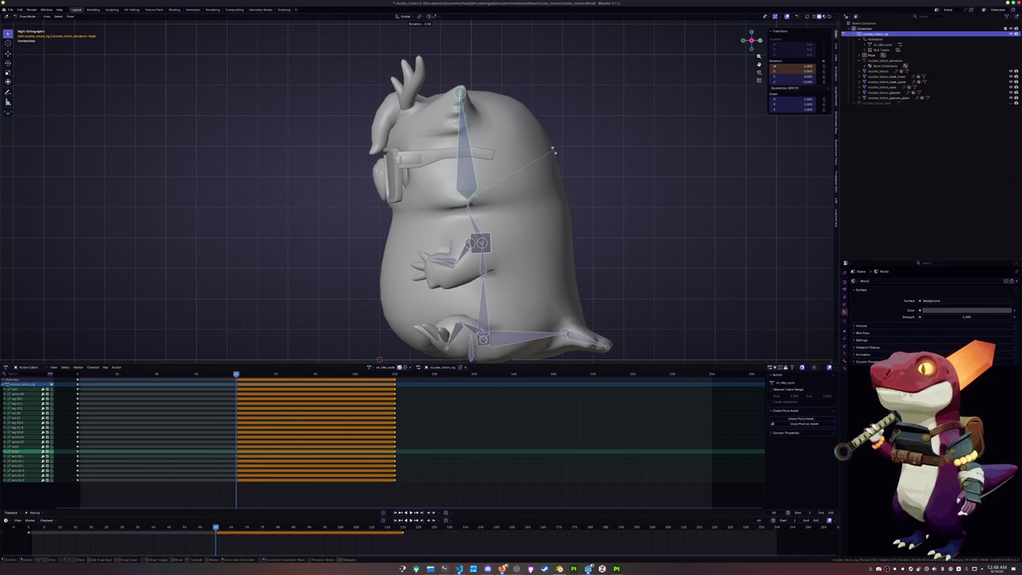
left_click(548, 141)
left_click(525, 198)
key("r")
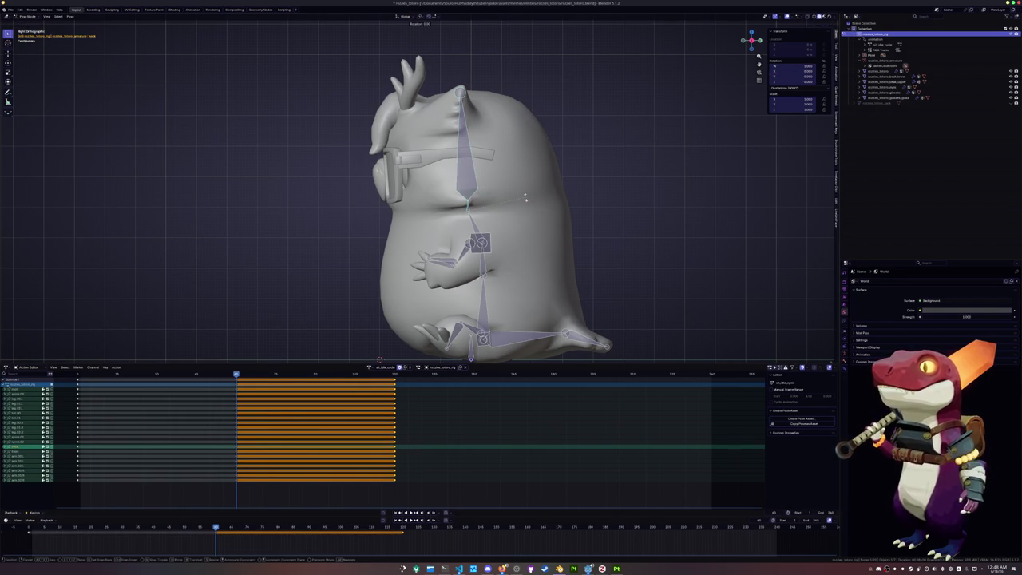
left_click(527, 171)
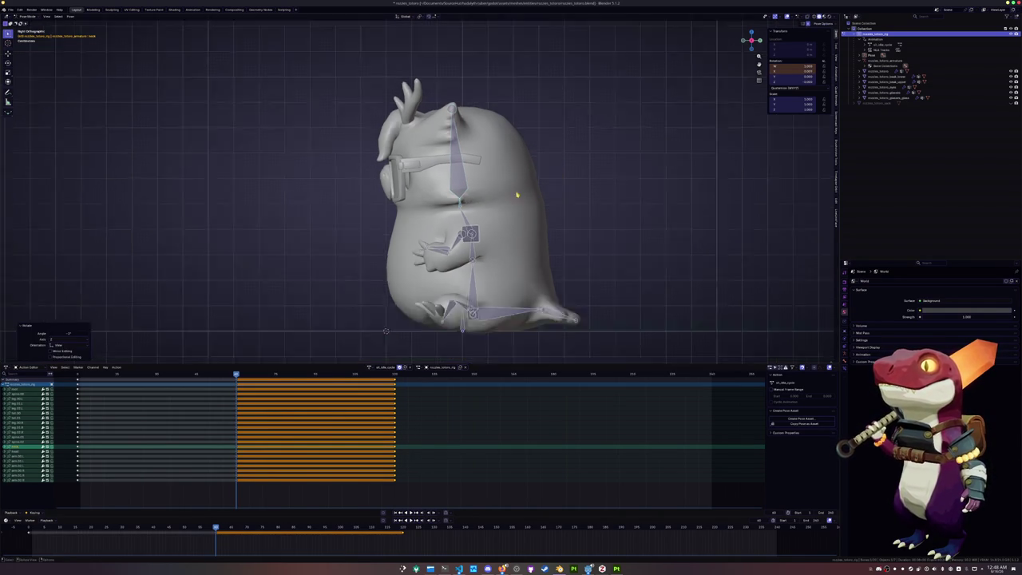
Select all bones and play back the idle animation to preview it.
scroll(511, 200, "down", 3)
key("a")
middle_click_drag(506, 216, 536, 212)
key("space")
scroll(535, 244, "down", 1)
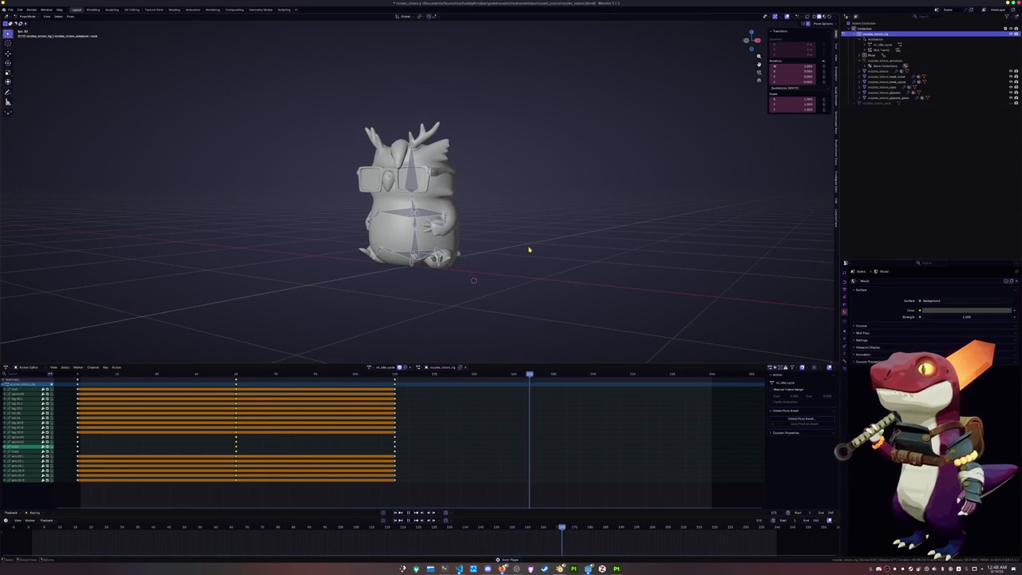
Stop playback, save, and box-select all of the owl's objects in Object Mode.
key("space")
key("ctrl+s")
key("ctrl+Tab")
left_click_drag(549, 294, 289, 77)
middle_click_drag(301, 94, 287, 89)
Start a glTF 2.0 export with Images set to None.
left_click(11, 10)
mouse_move(20, 96)
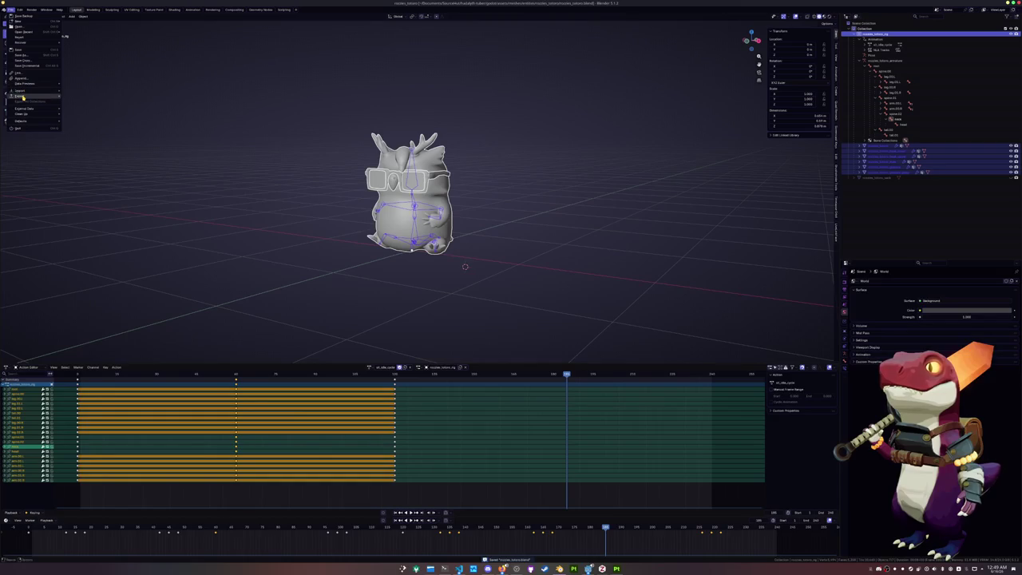
left_click(83, 142)
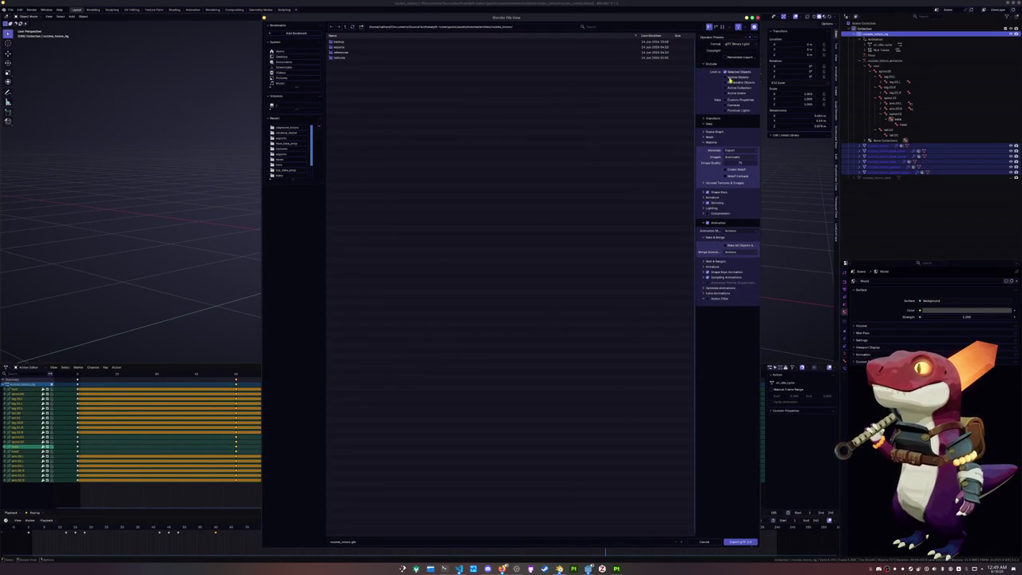
left_click(732, 156)
left_click(731, 178)
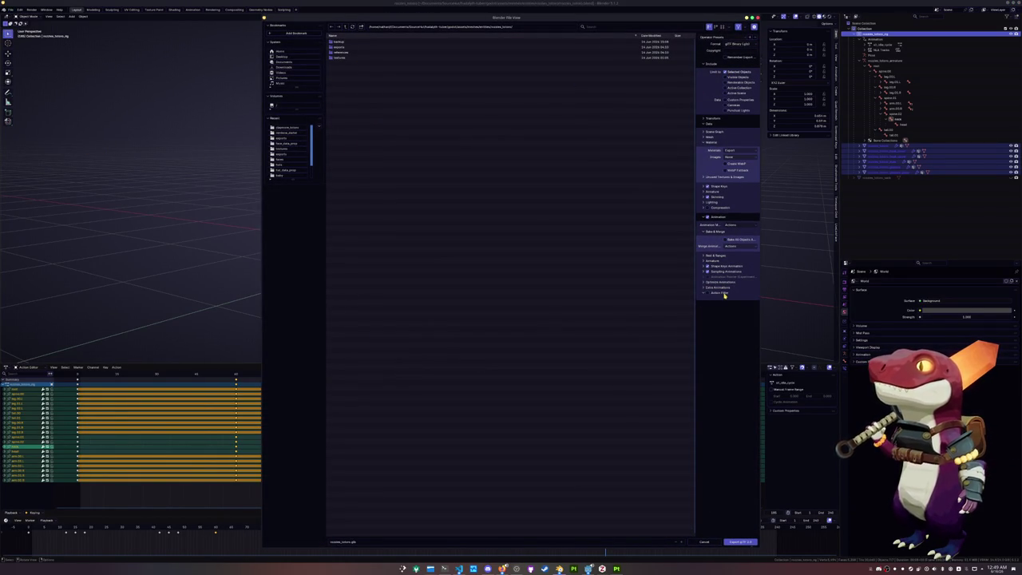
Exclude the idle_cycle, idle_pose and rockin actions in the Action Filter and export.
left_click(706, 293)
left_click_drag(722, 326, 723, 443)
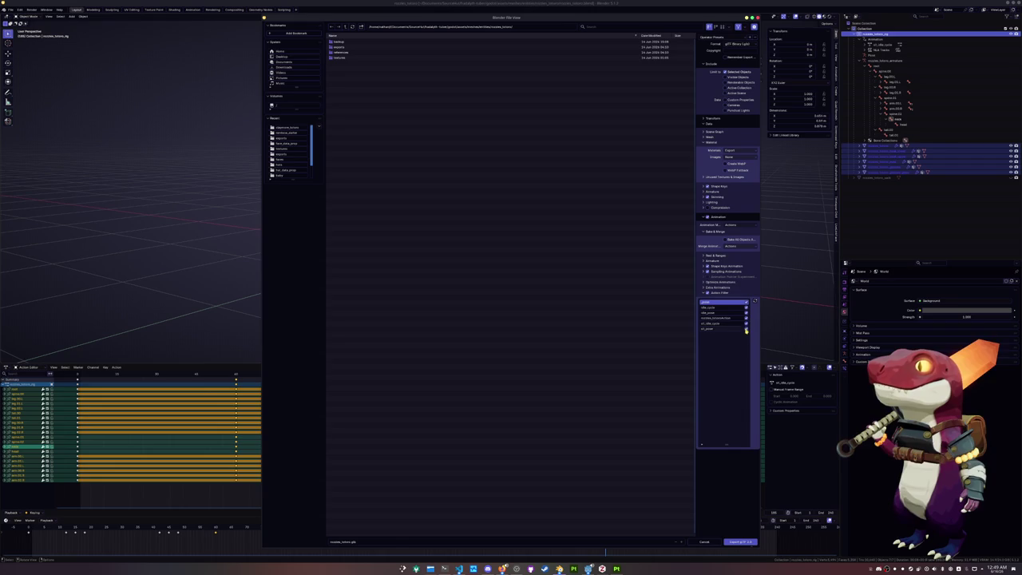
left_click(747, 319)
left_click(747, 313)
left_click(746, 307)
left_click(740, 542)
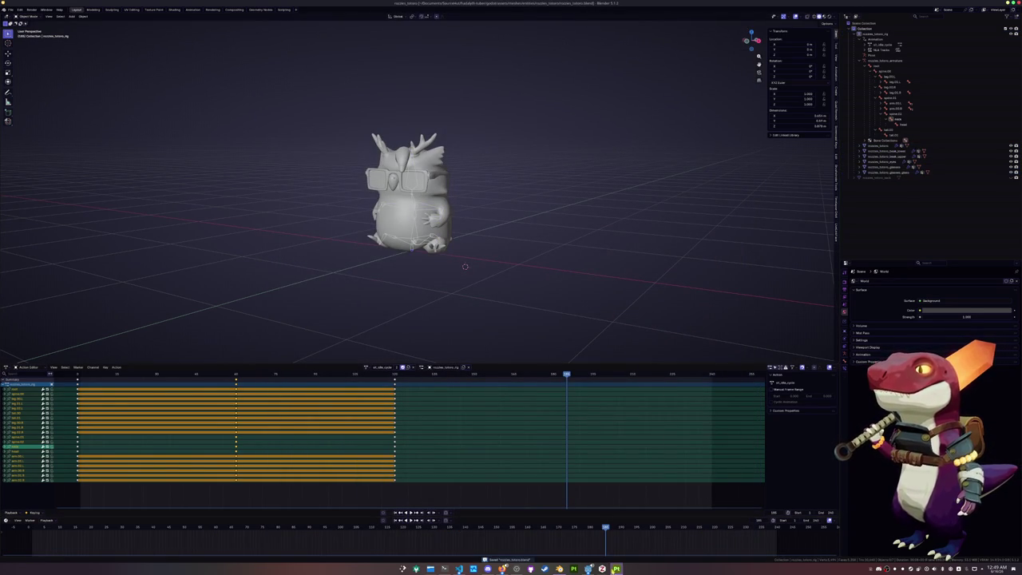
left_click(589, 569)
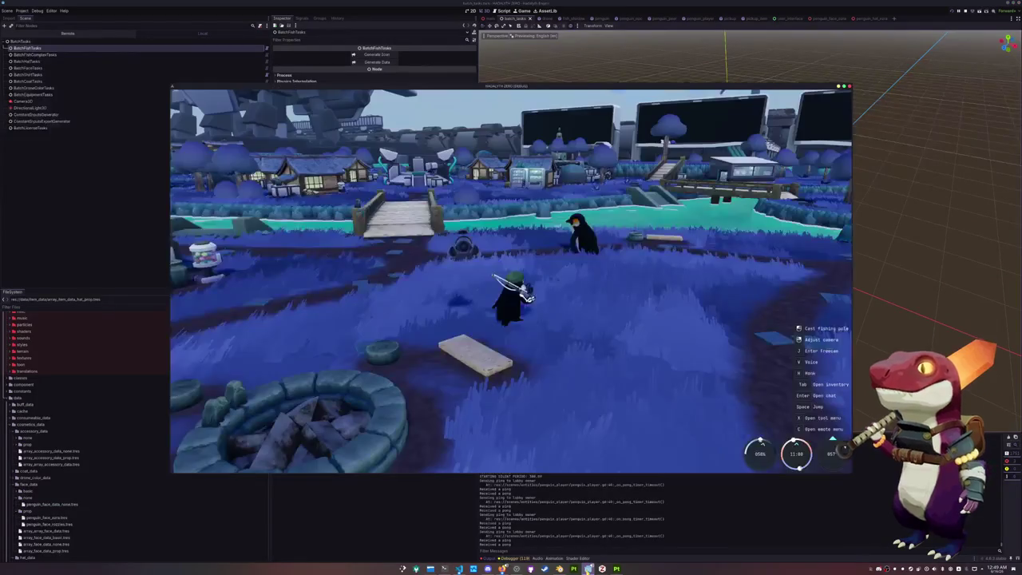
Close the running game and open the character project in Godot.
left_click(588, 569)
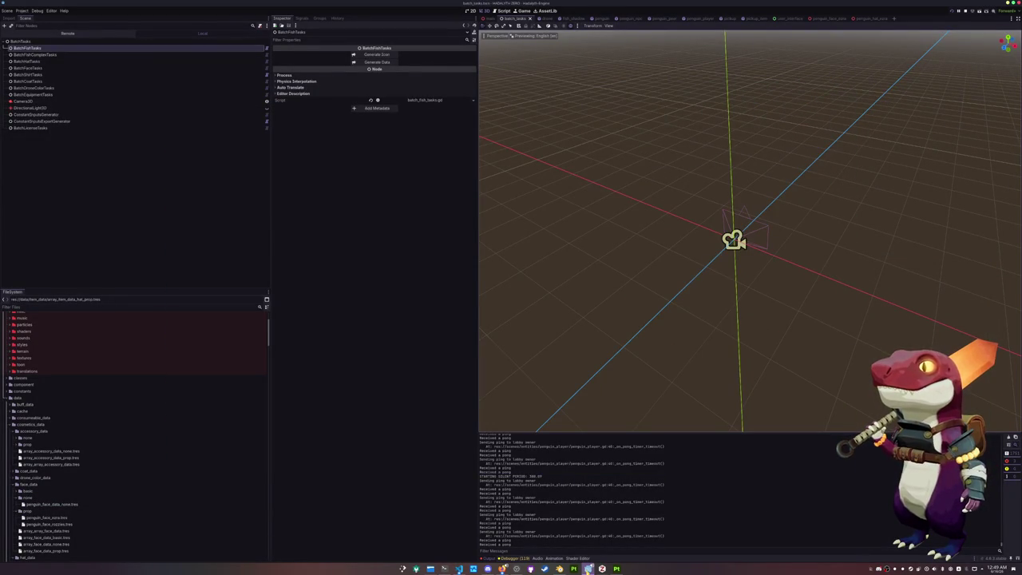
key("F5")
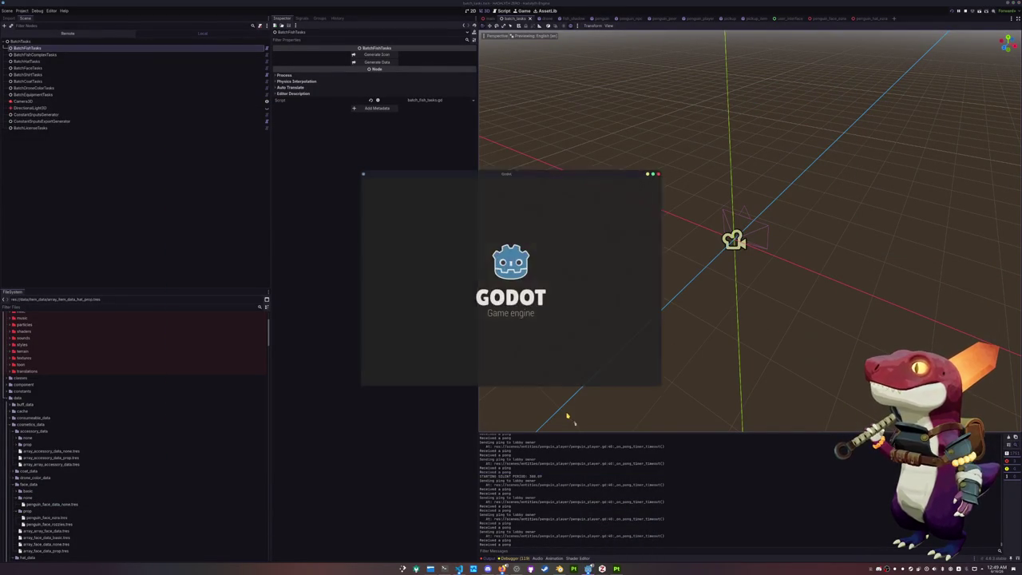
left_click(448, 245)
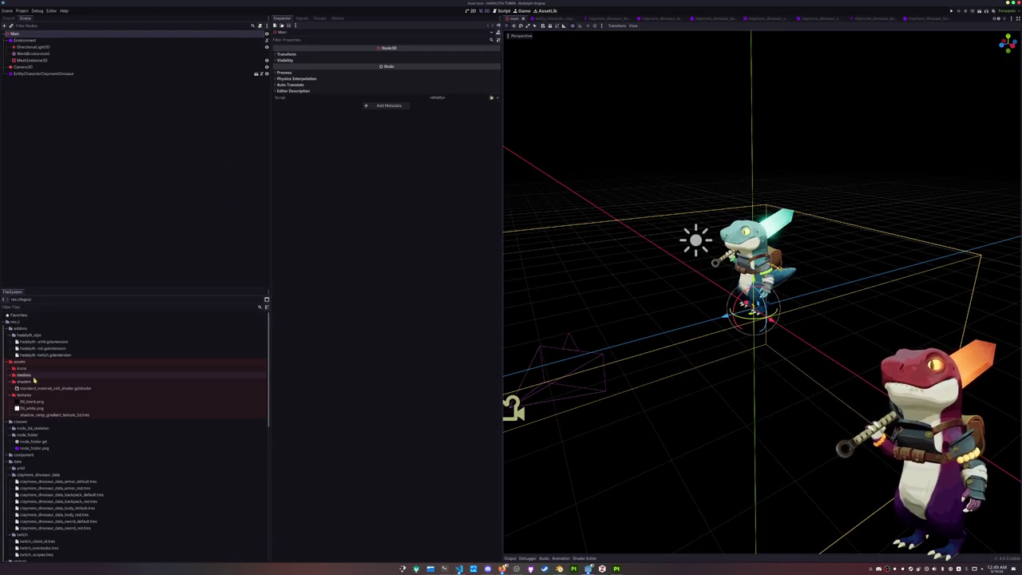
Collapse textures and shaders, then expand meshes > entities > claymore_totoro in the FileSystem dock.
left_click(24, 388)
double_click(29, 381)
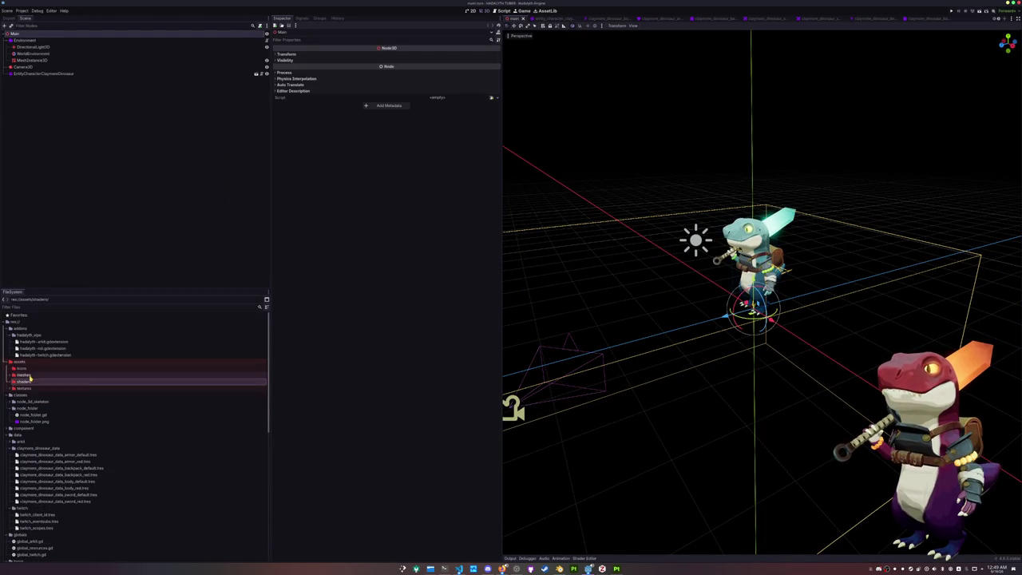
double_click(30, 377)
left_click(40, 388)
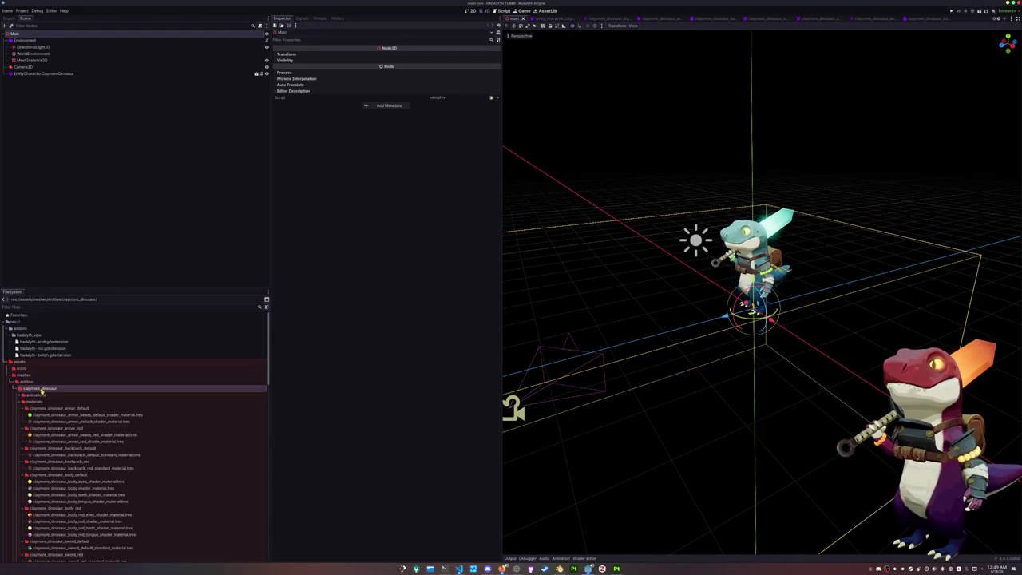
double_click(40, 389)
double_click(40, 395)
scroll(42, 372, "down", 2)
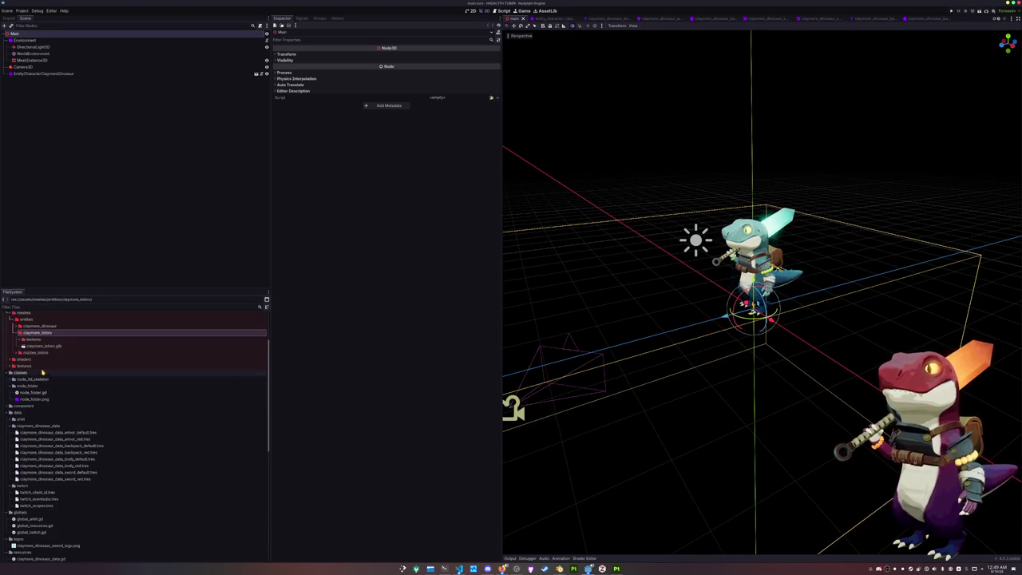
right_click(40, 332)
mouse_move(58, 336)
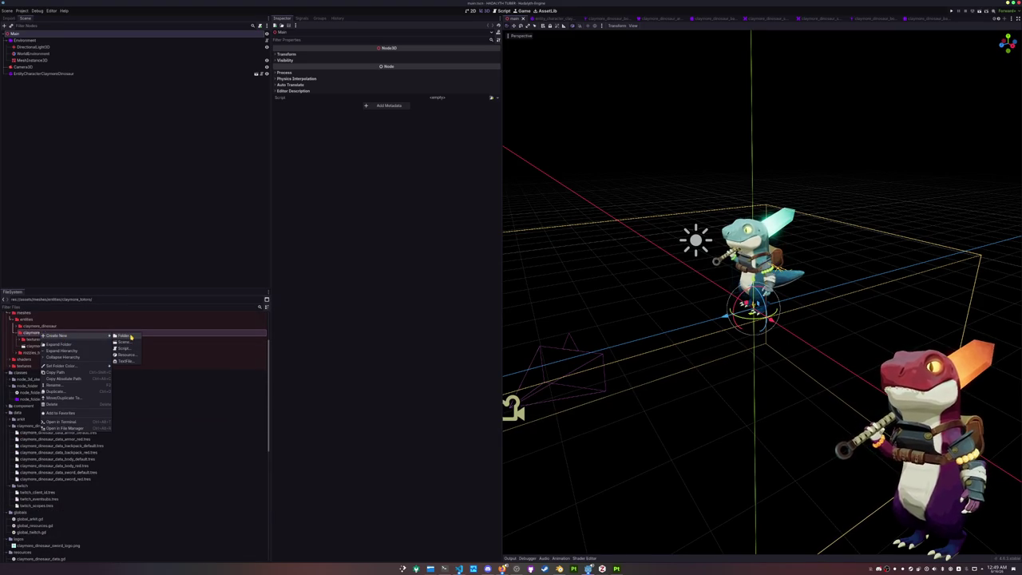
Create a 'materials' folder and a ShaderMaterial saved there as claymore_totoro_shader.tres.
left_click(125, 336)
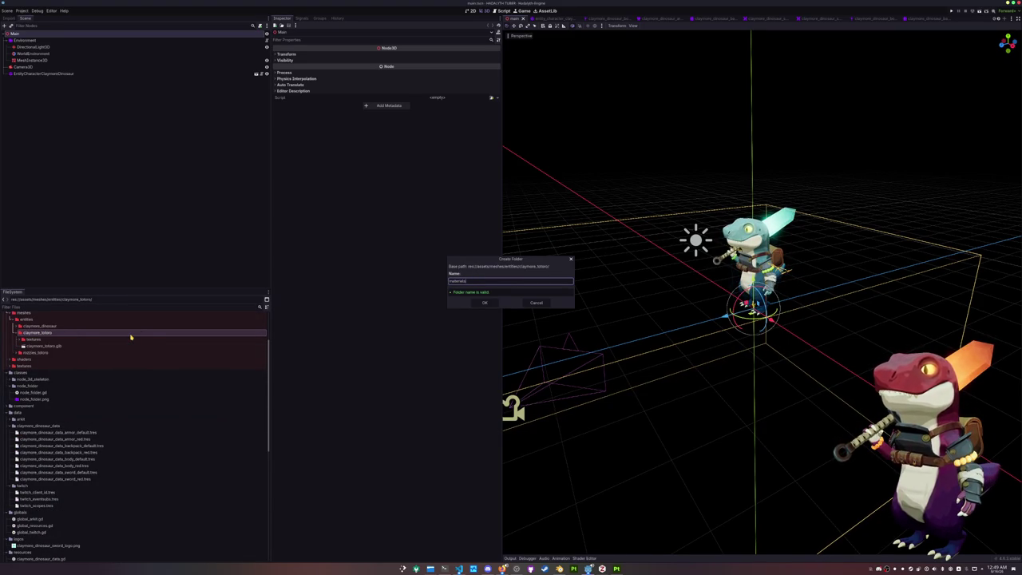
key("Return")
right_click(55, 339)
mouse_move(70, 341)
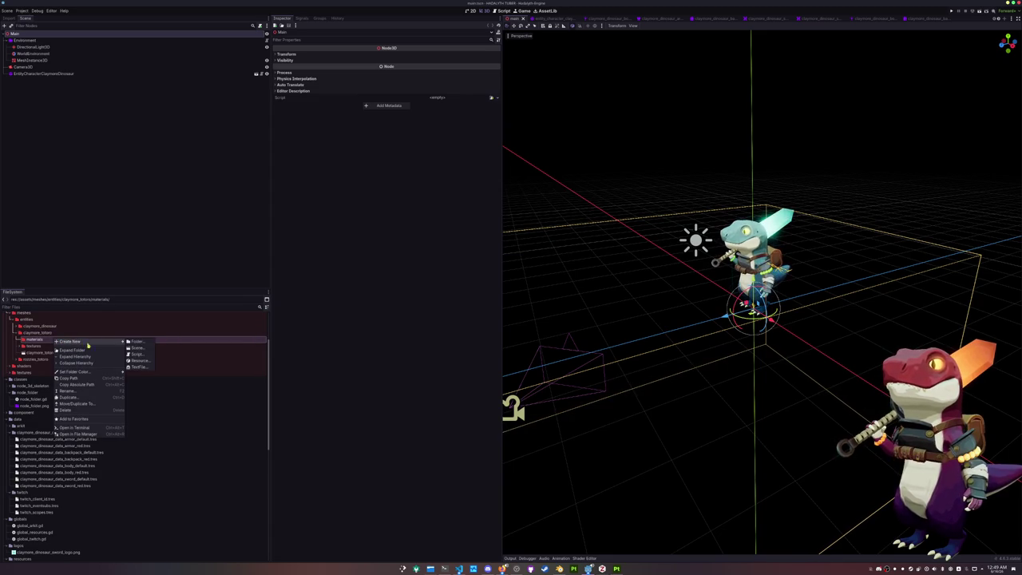
left_click(146, 362)
type("claymor")
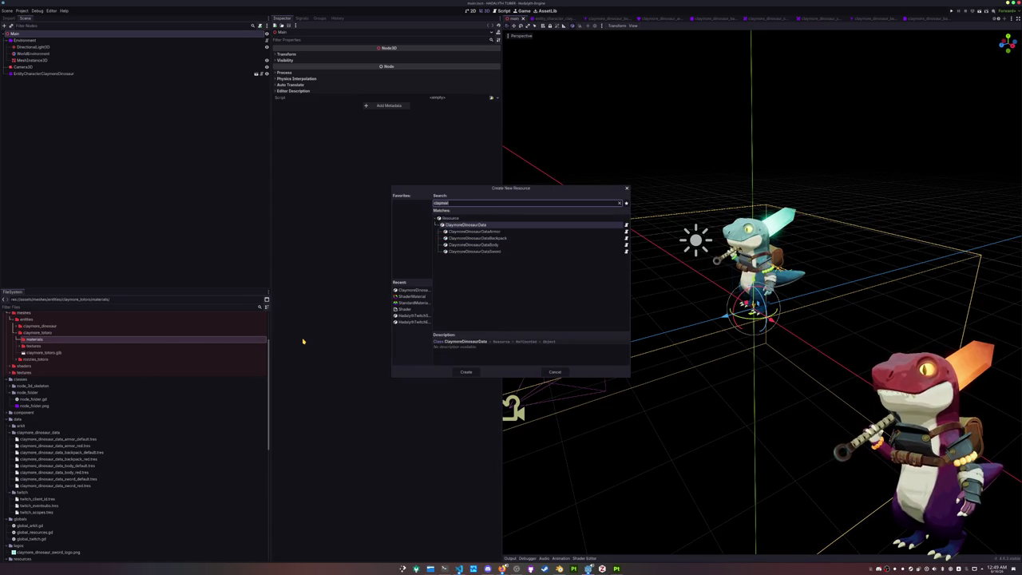
type("shader")
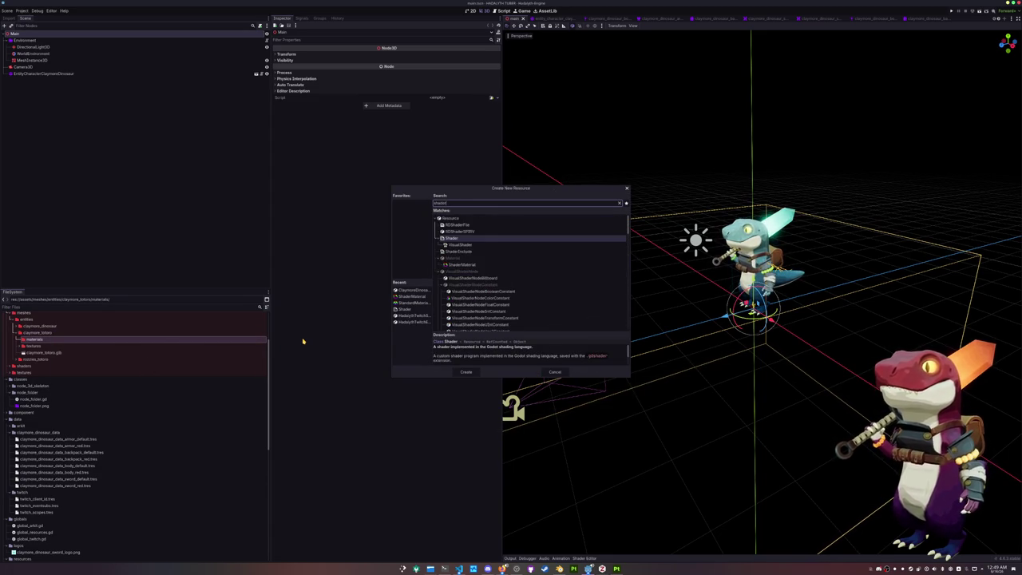
key("Down")
key("Down")
key("Down")
key("Down")
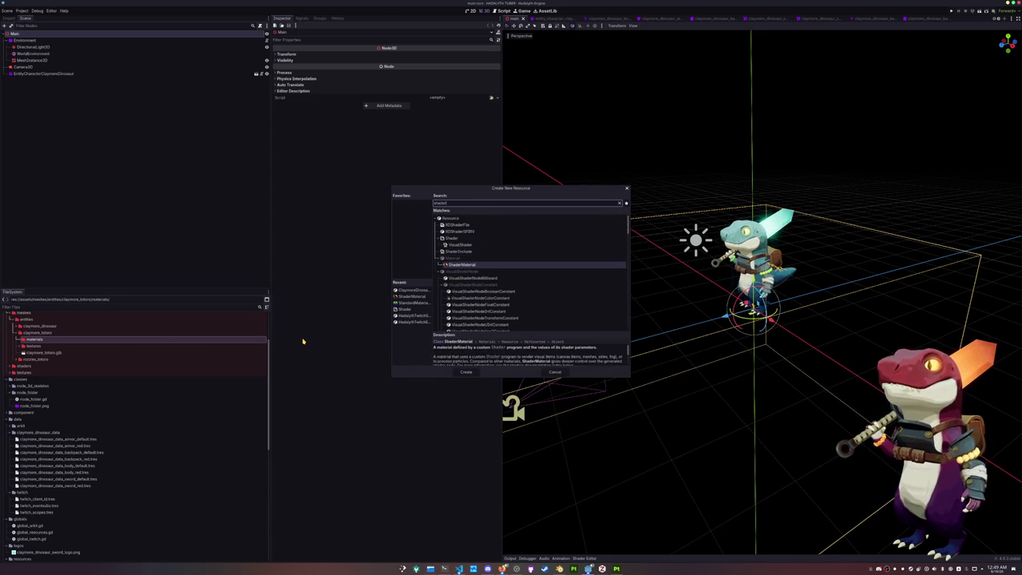
key("Return")
type("claymore_totoro_shade.tres")
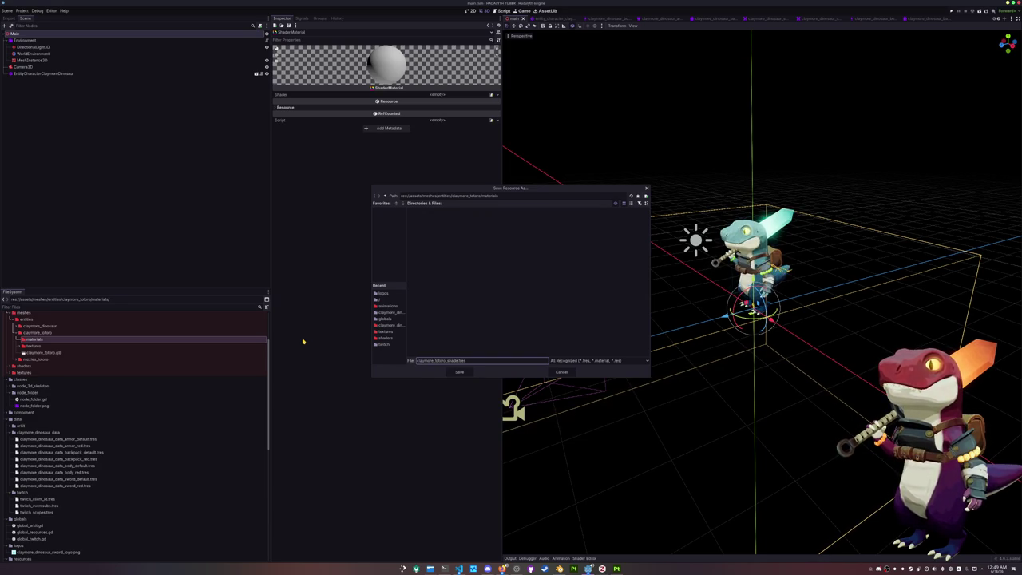
key("Return")
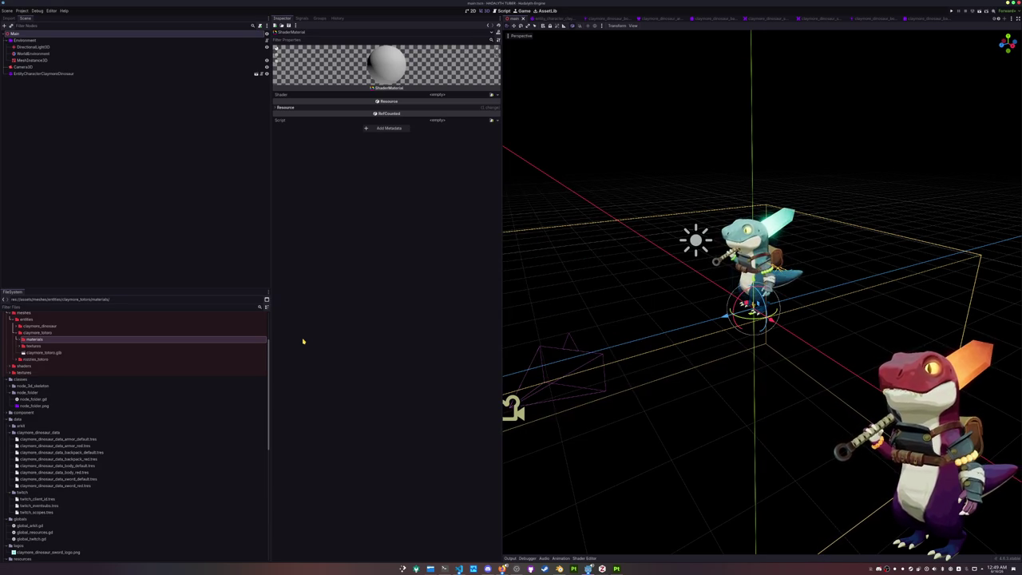
Duplicate the claymore_totoro shader material as a claymore_totoro_eyes copy.
left_click(56, 345)
key("ctrl+d")
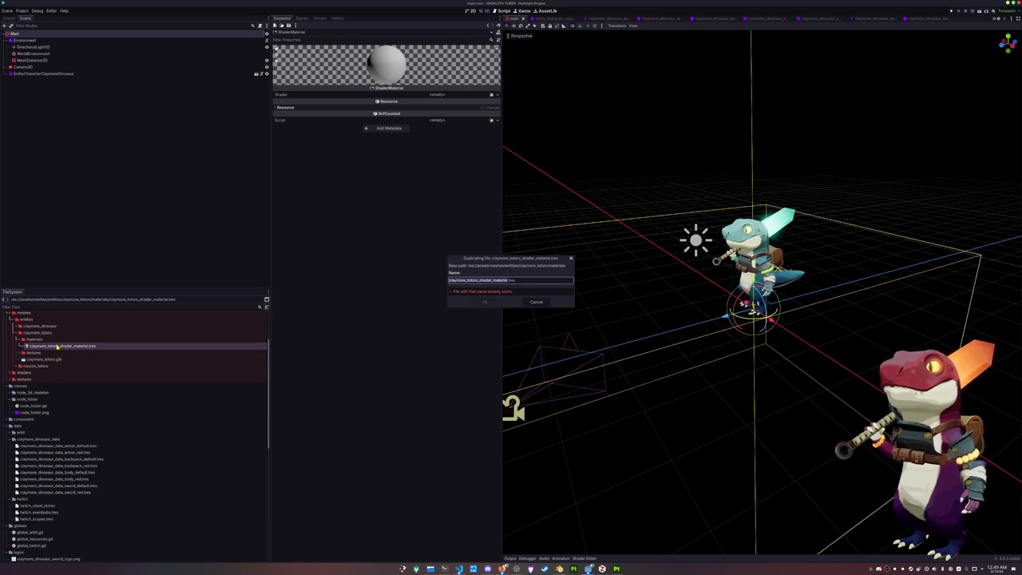
key("Right")
type("a")
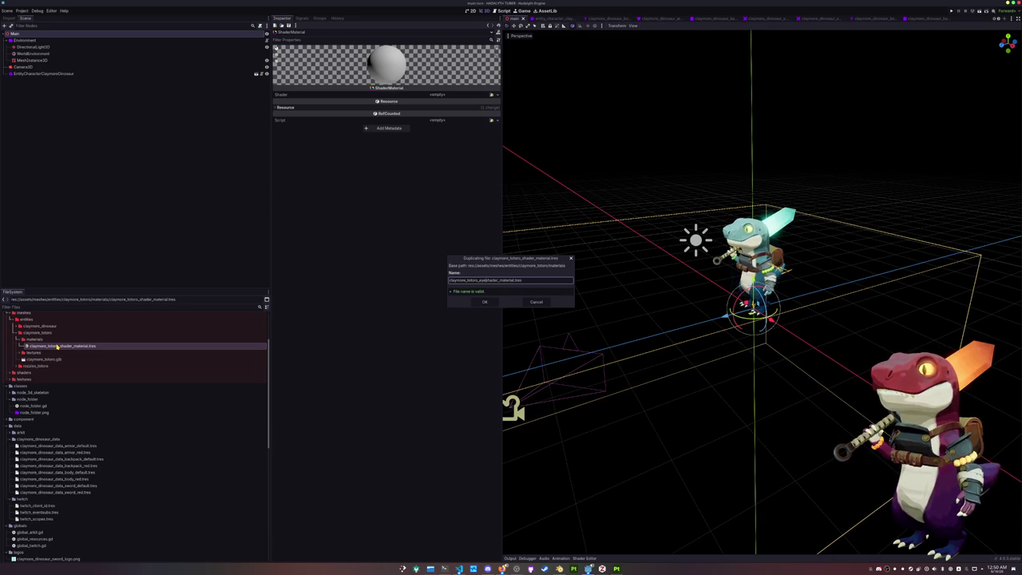
key("Return")
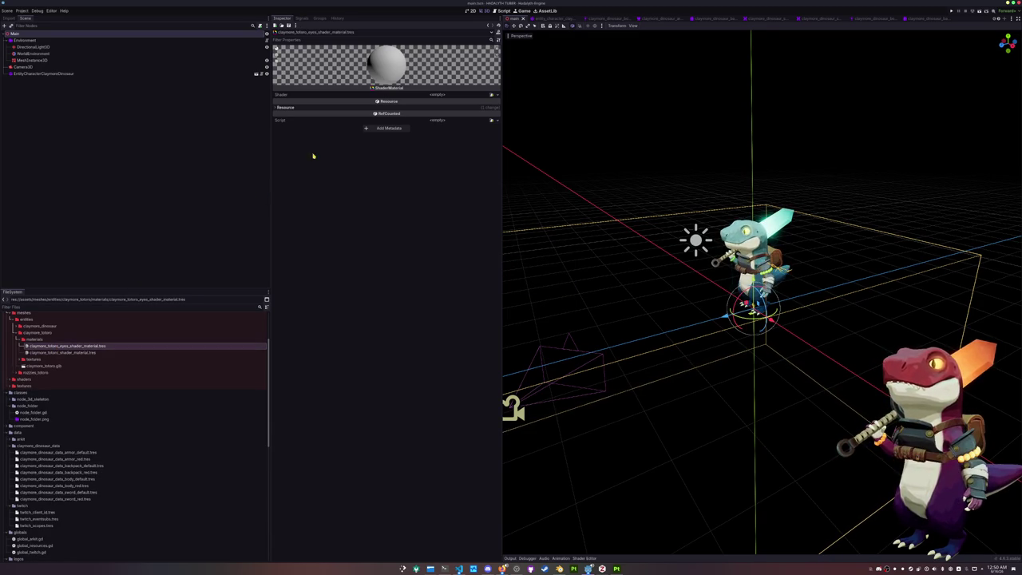
Give the eyes material the cel shader and the claymore_totoro eye texture as albedo.
left_click(491, 95)
double_click(446, 214)
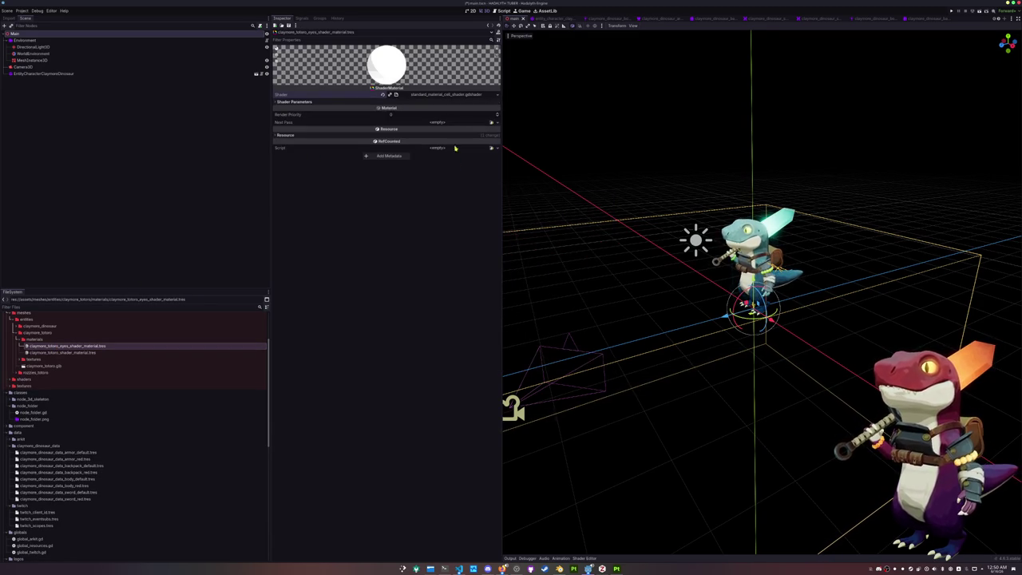
left_click(491, 108)
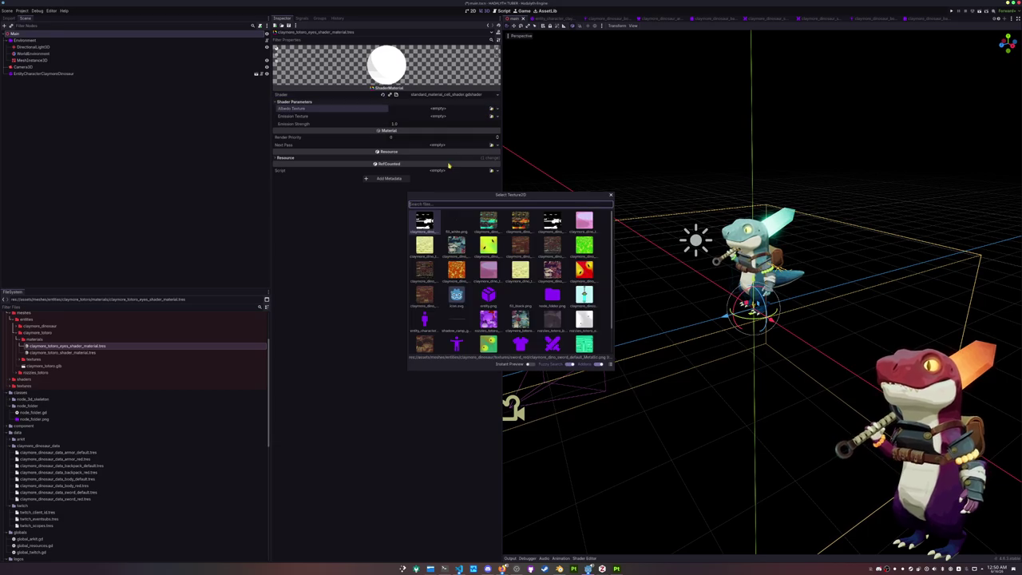
type("claymore toto")
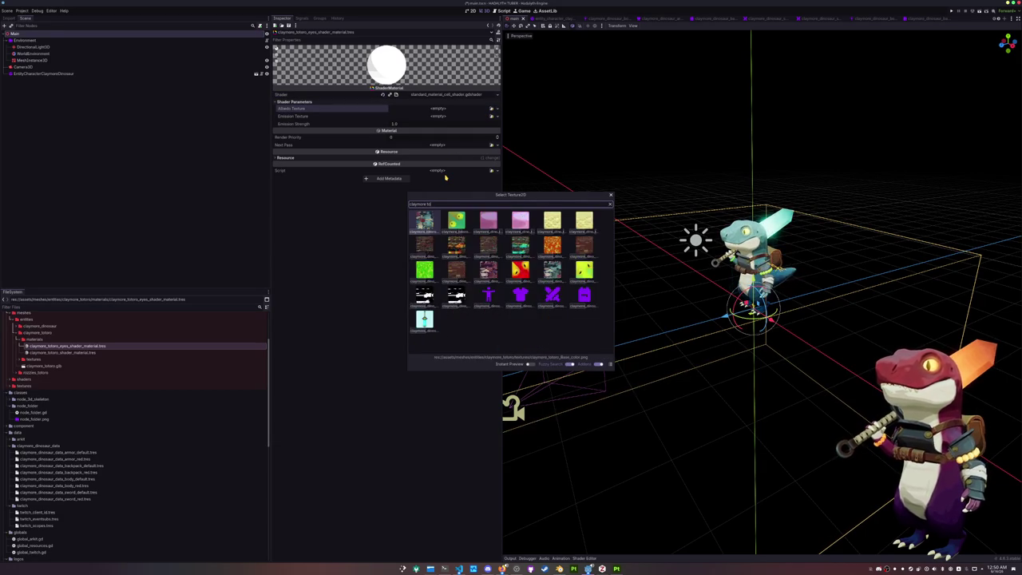
key("Right")
key("Return")
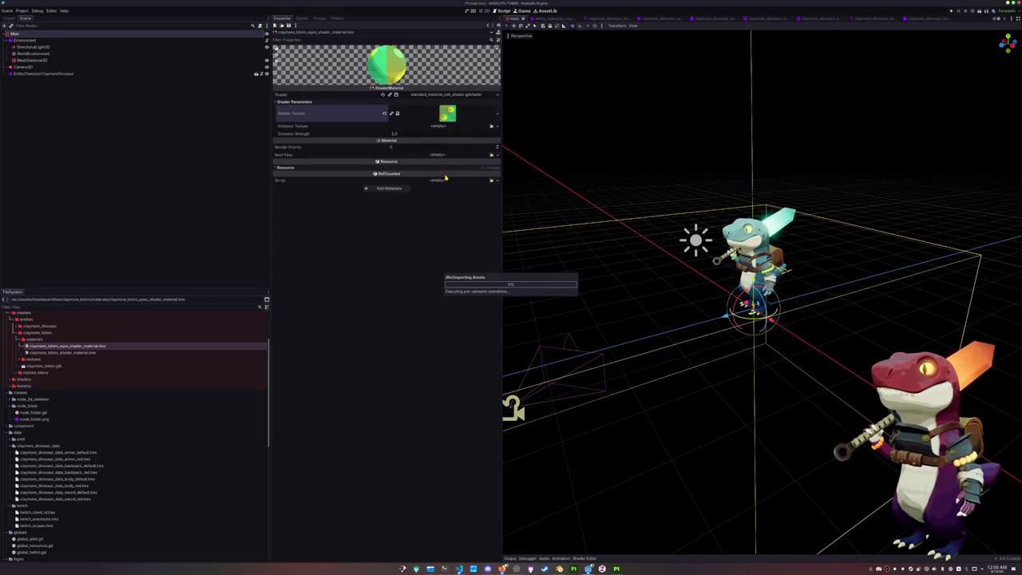
Set the eyes material's emission to the plain white texture with strength 1.5.
left_click(491, 126)
type("e")
left_click(430, 220)
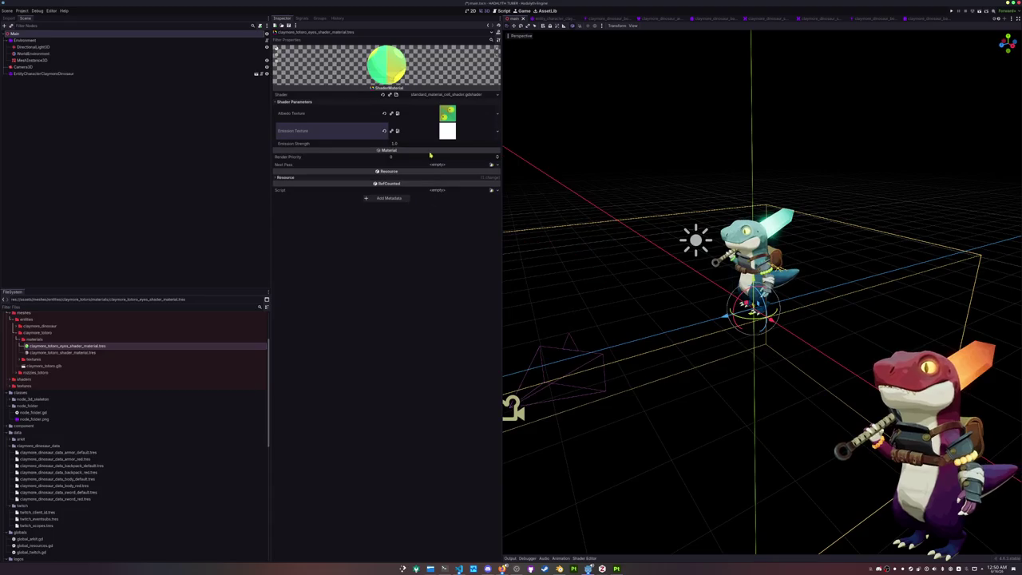
type("1.5")
key("Return")
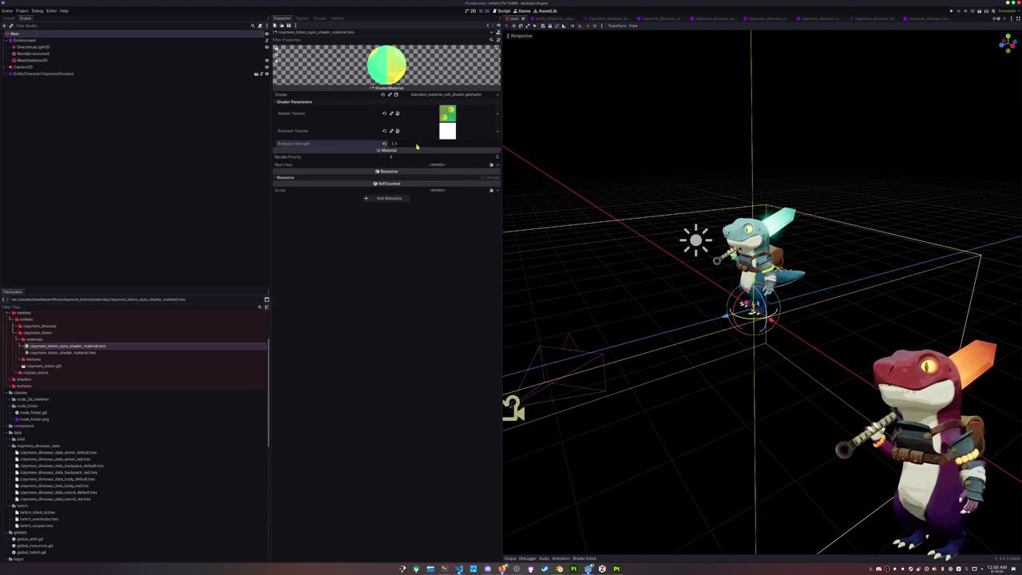
Assign the cel shader and claymore_totoro base-colour albedo texture to the body material.
left_click(64, 352)
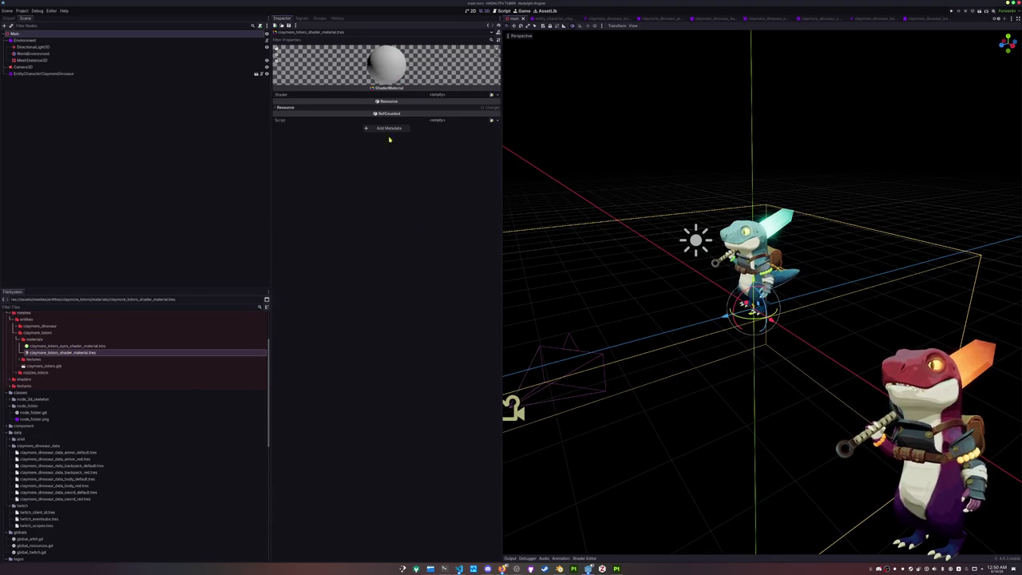
left_click(490, 95)
double_click(450, 215)
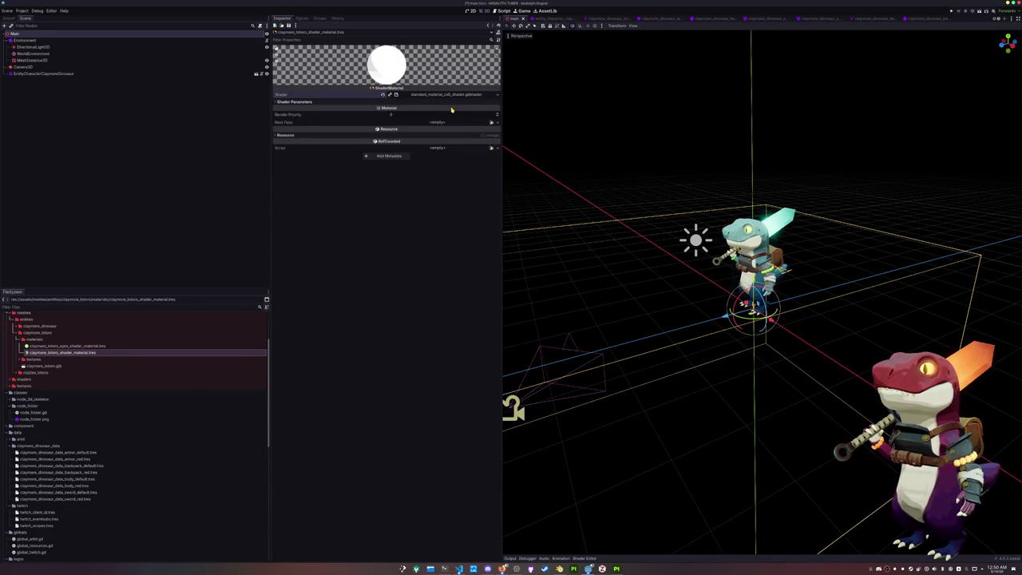
left_click(492, 109)
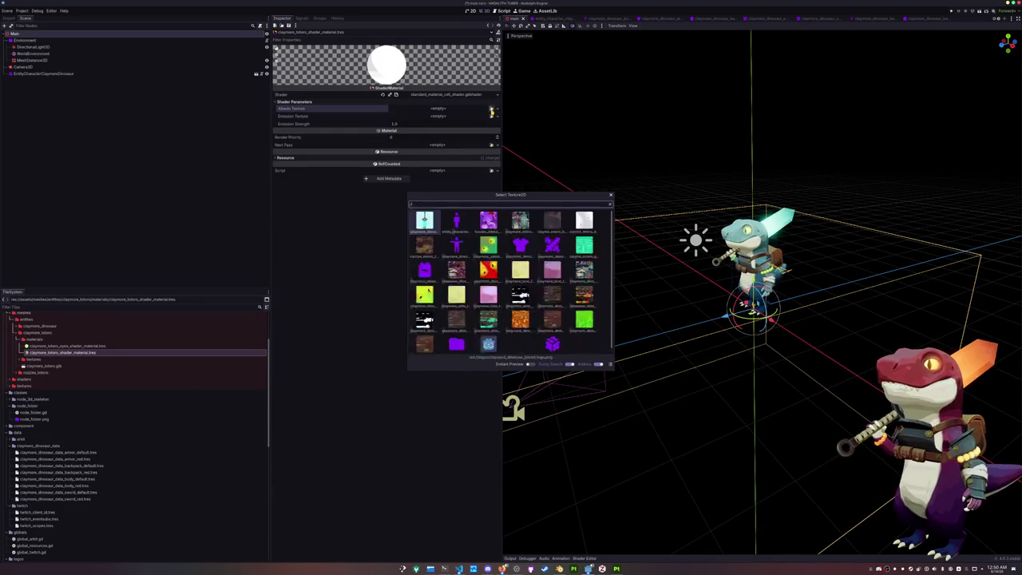
type("claymore to")
key("Return")
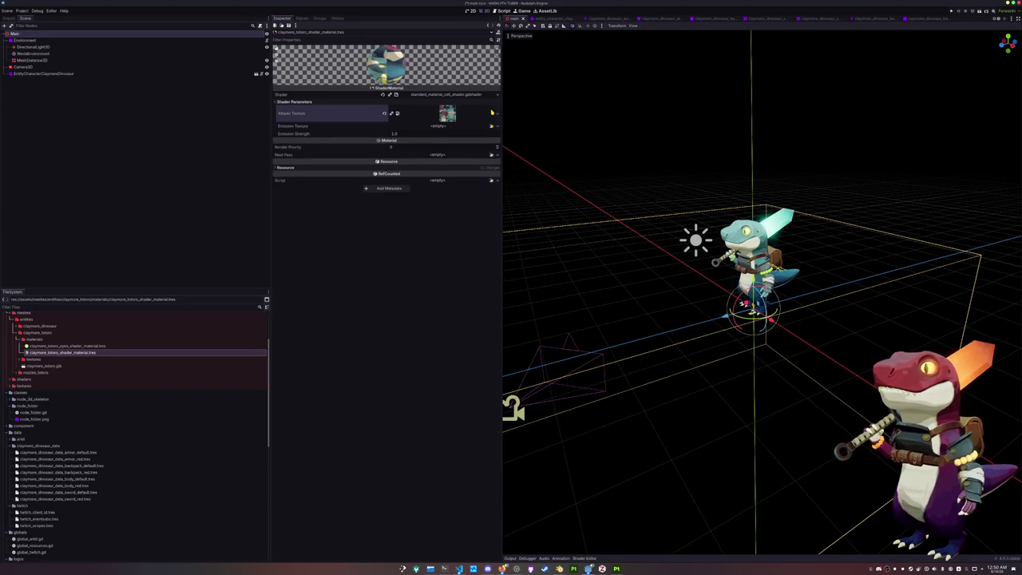
double_click(44, 359)
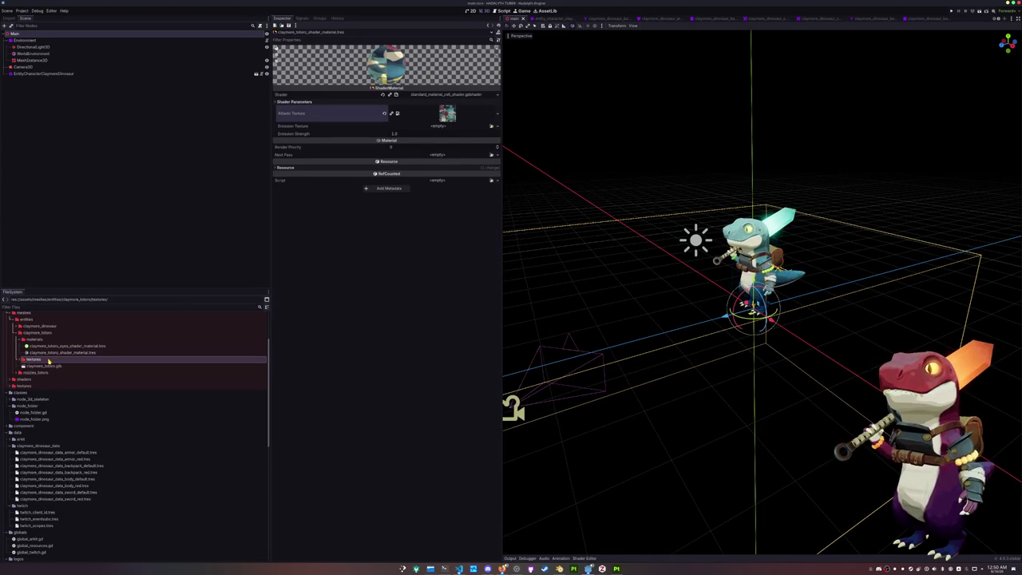
scroll(43, 363, "down", 2)
double_click(43, 354)
Create a 'mats' folder inside the owl character's folder.
right_click(42, 354)
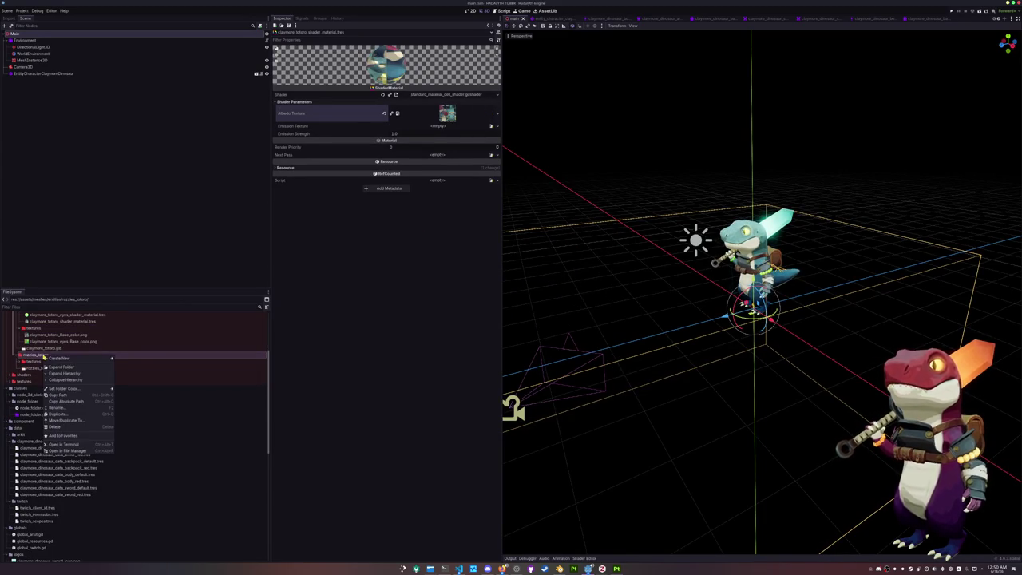
left_click(129, 359)
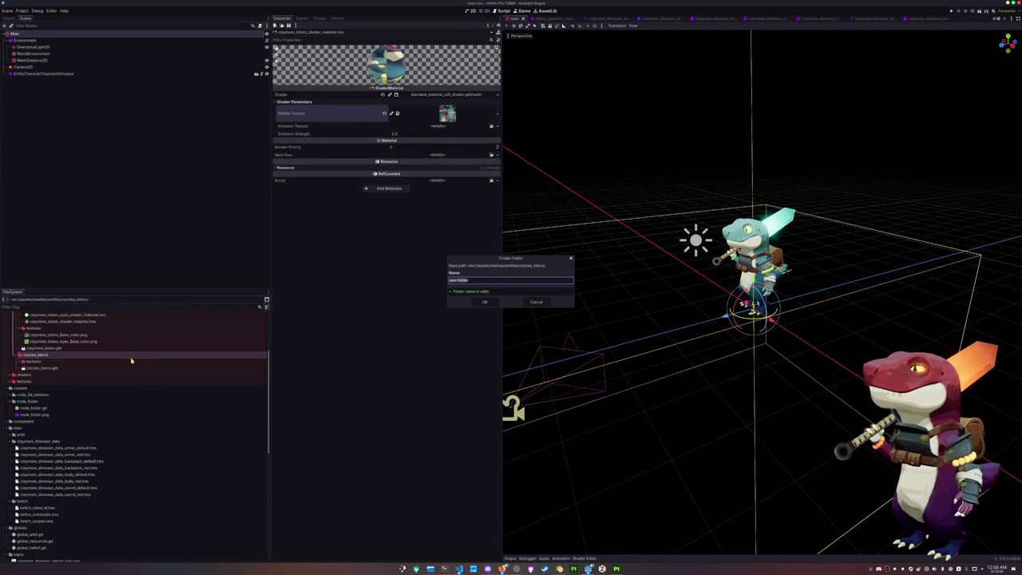
type("mat")
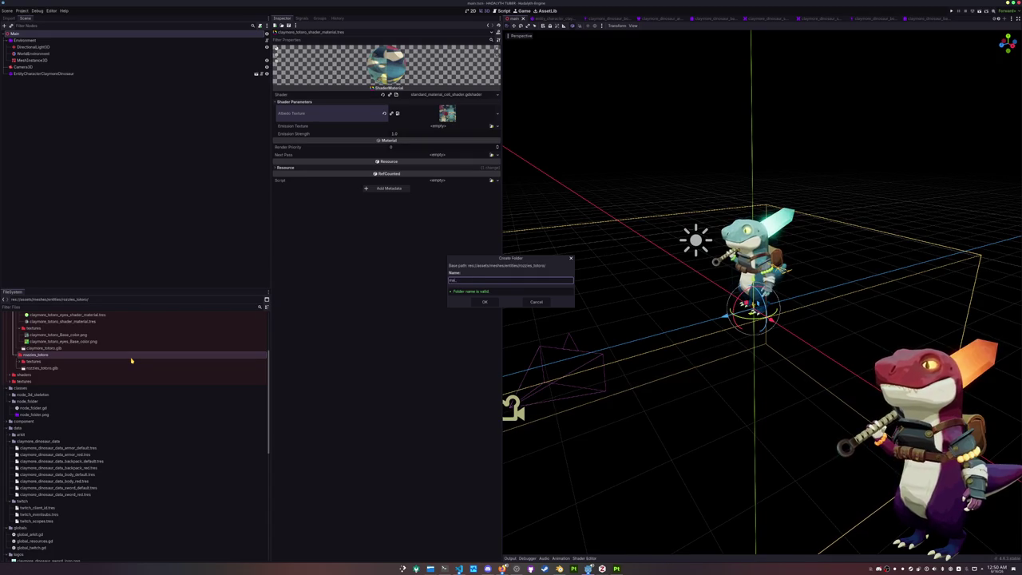
type("s")
key("Return")
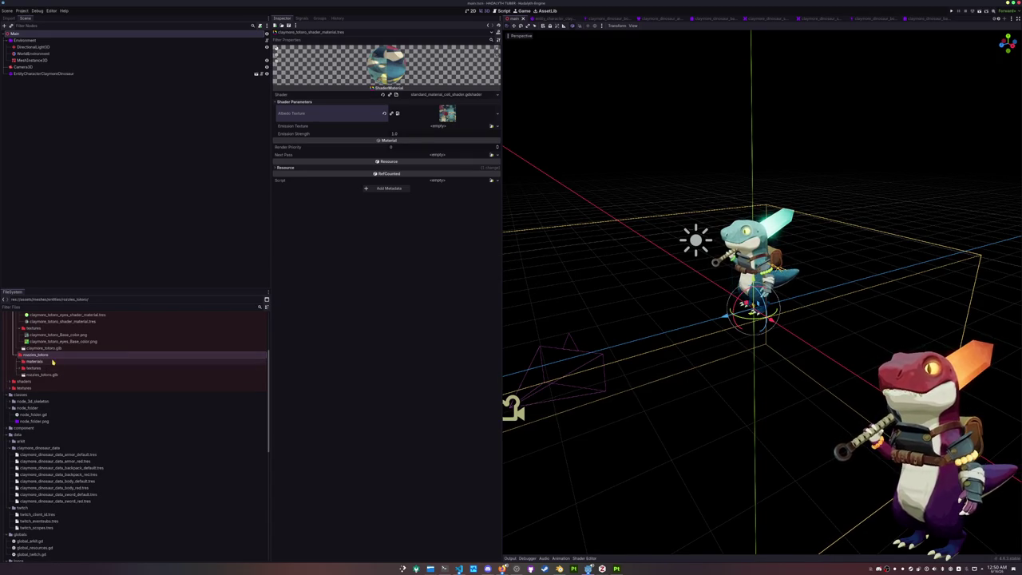
scroll(53, 362, "up", 2)
left_click(49, 339)
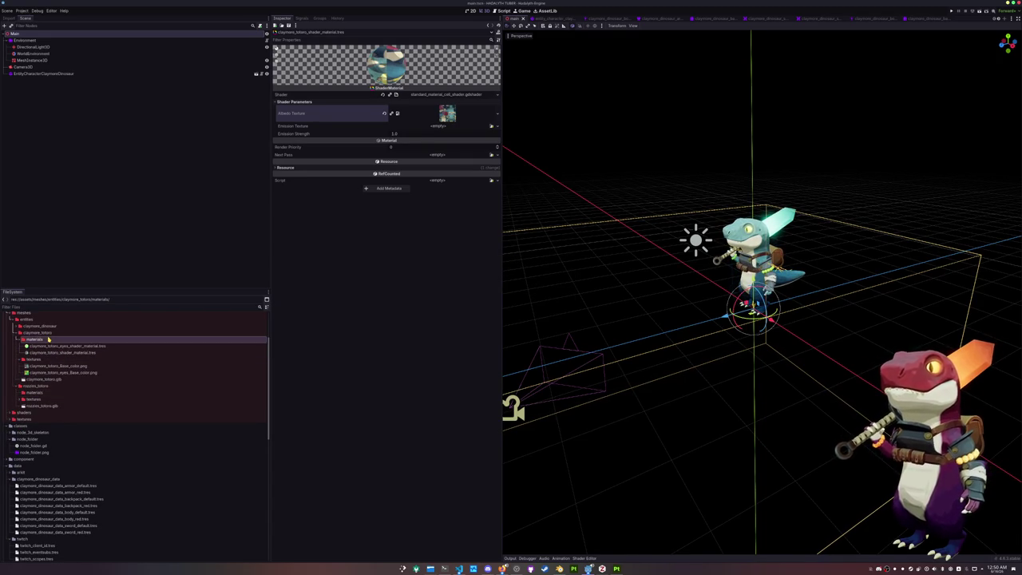
key("ctrl+d")
left_click(535, 302)
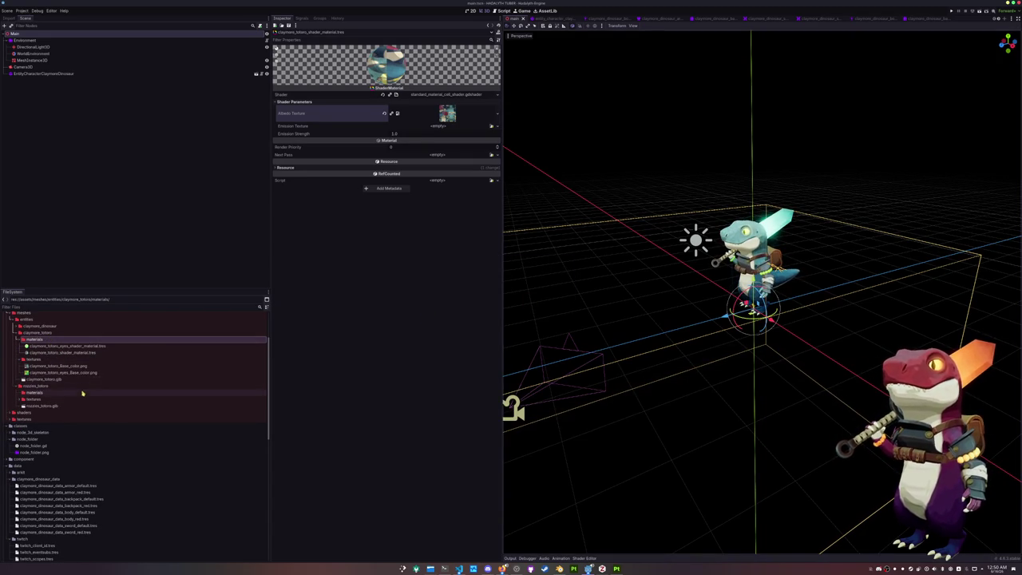
Save a new ShaderMaterial named rozzies_totoro_shader_material in the owl's materials folder.
left_click(64, 392)
right_click(66, 393)
mouse_move(80, 396)
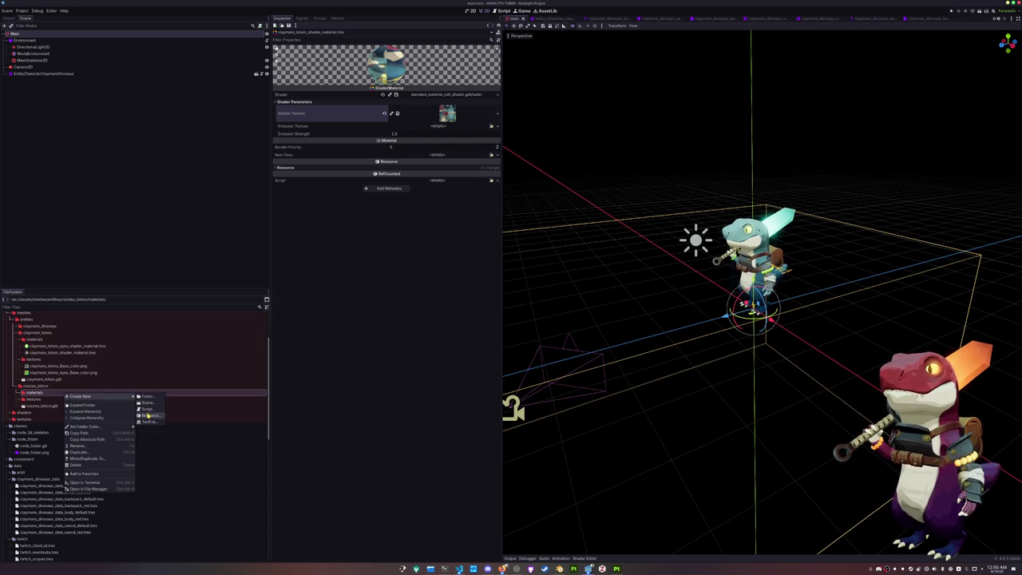
left_click(149, 415)
type("shader")
left_click(461, 373)
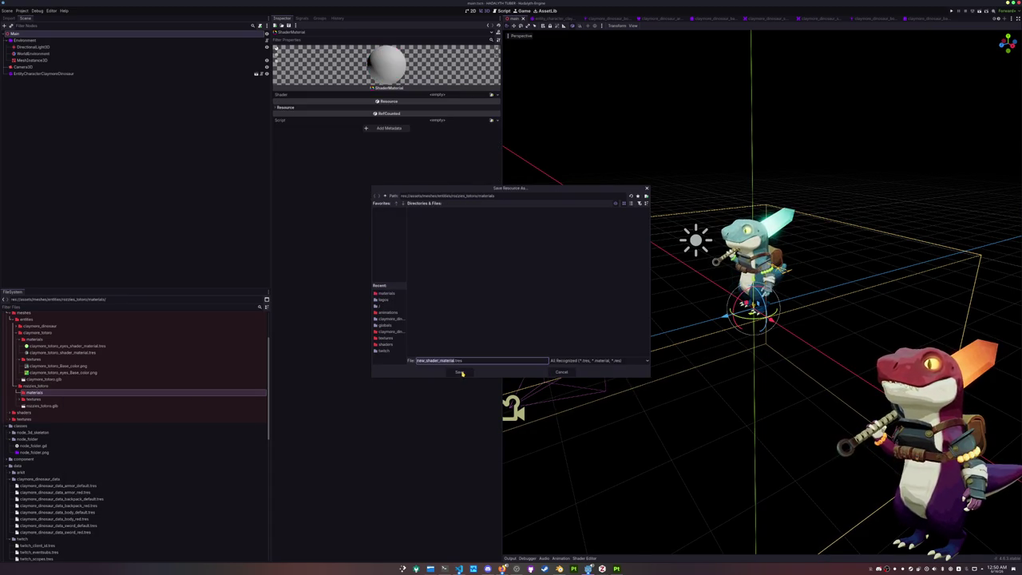
type("rozzles_totoro")
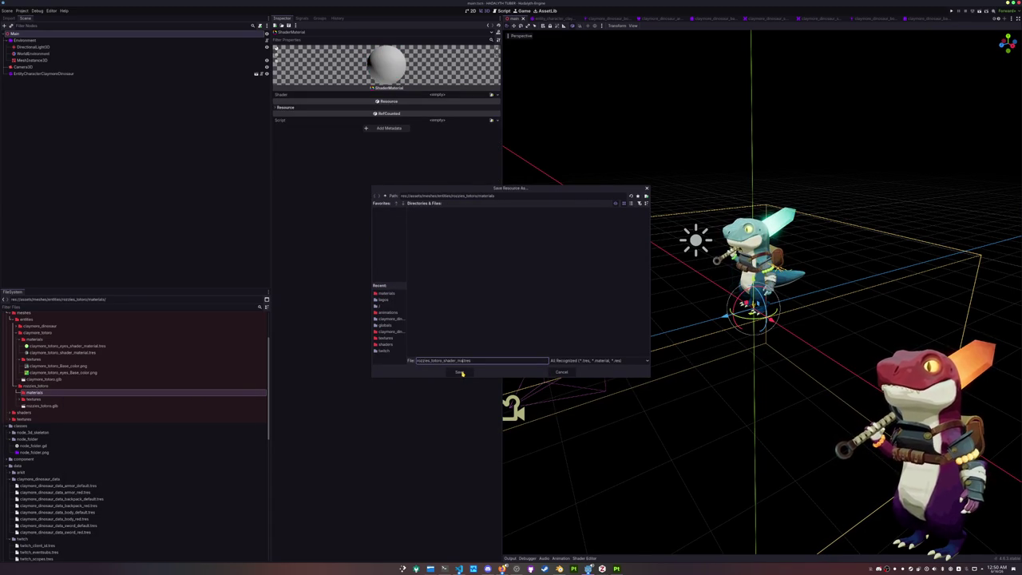
left_click(460, 372)
Expand the owl's materials and textures folders and open the new shader material.
left_click(19, 392)
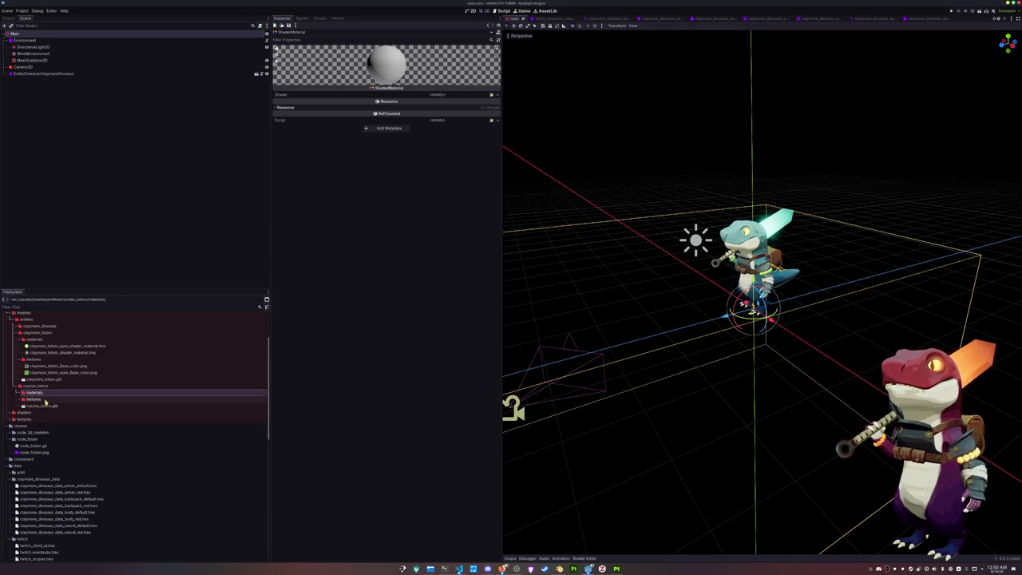
left_click(19, 405)
scroll(71, 368, "down", 2)
left_click(71, 368)
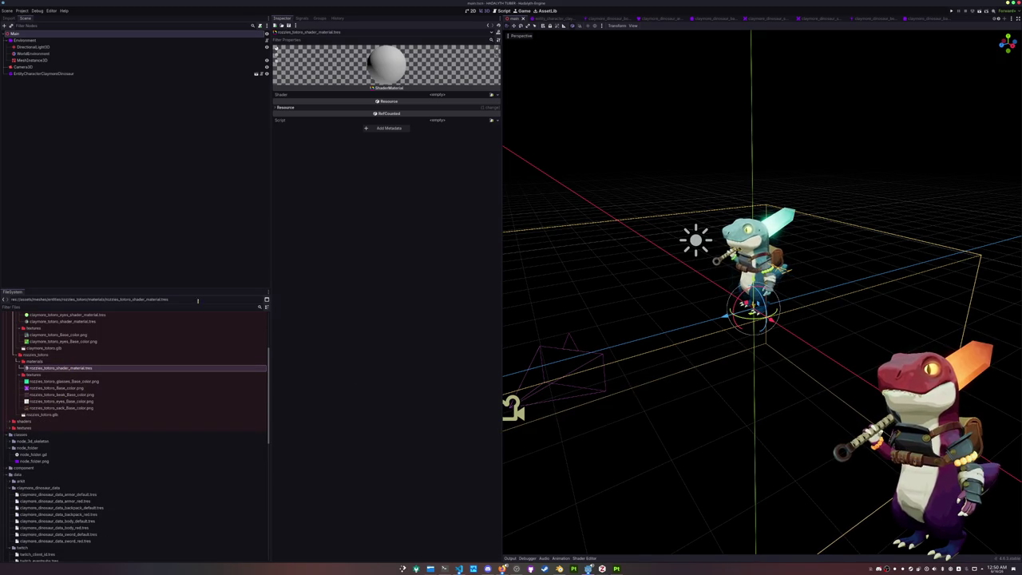
Give the owl material the cel shader and the purple base-colour albedo texture.
left_click(438, 94)
key("Return")
left_click(441, 102)
left_click(492, 110)
type("rizzlies toto")
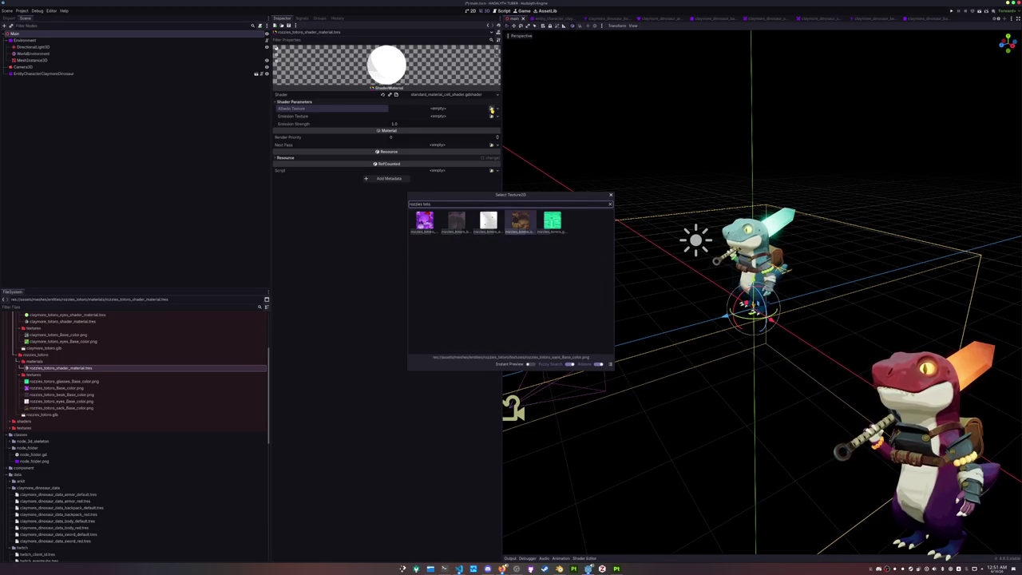
key("Return")
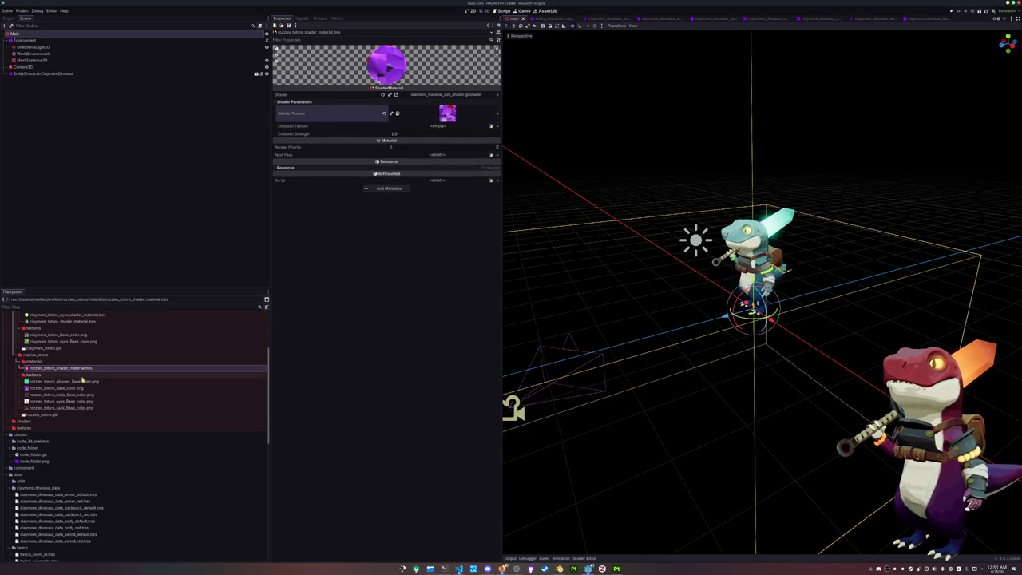
Duplicate the owl material as rozzies_totoro_glasses_shader_material.
key("ctrl+d")
key("Left")
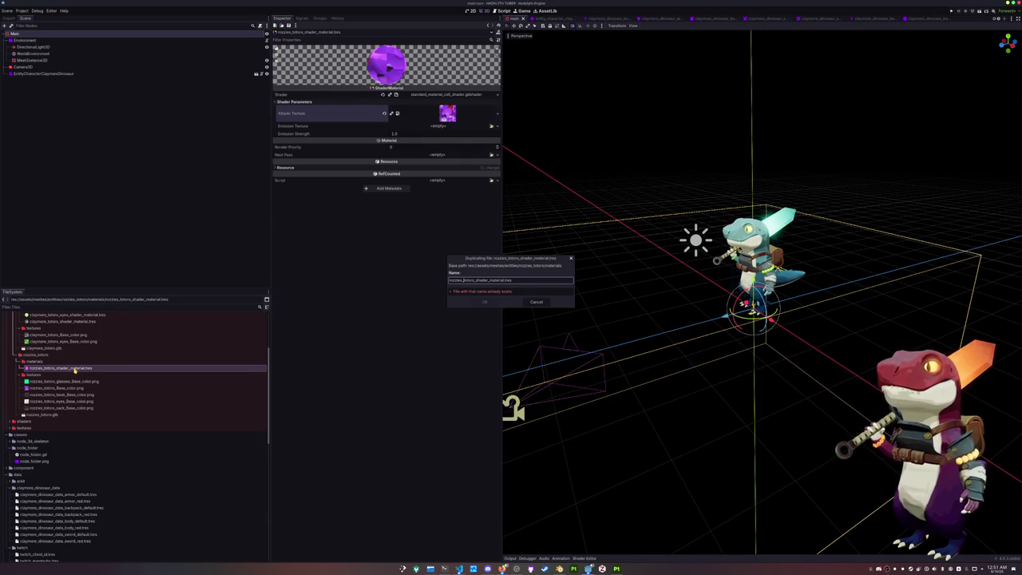
type("gl_")
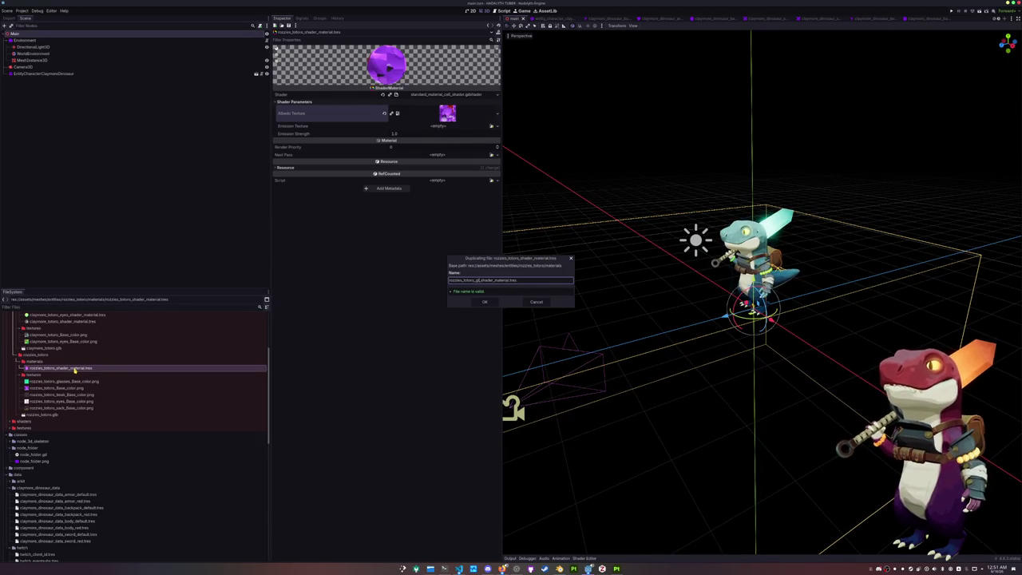
type("sses")
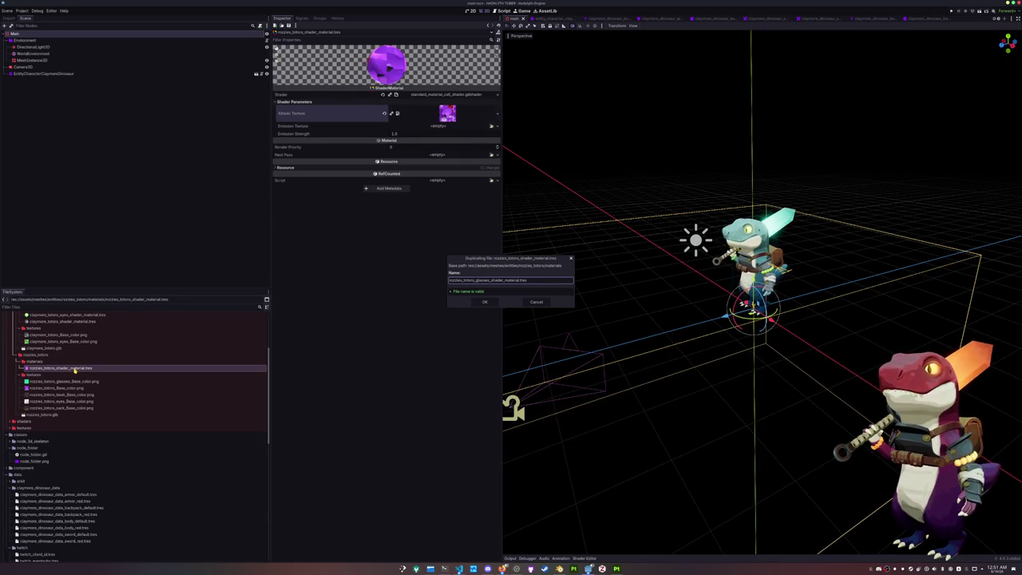
key("Return")
left_click(70, 368)
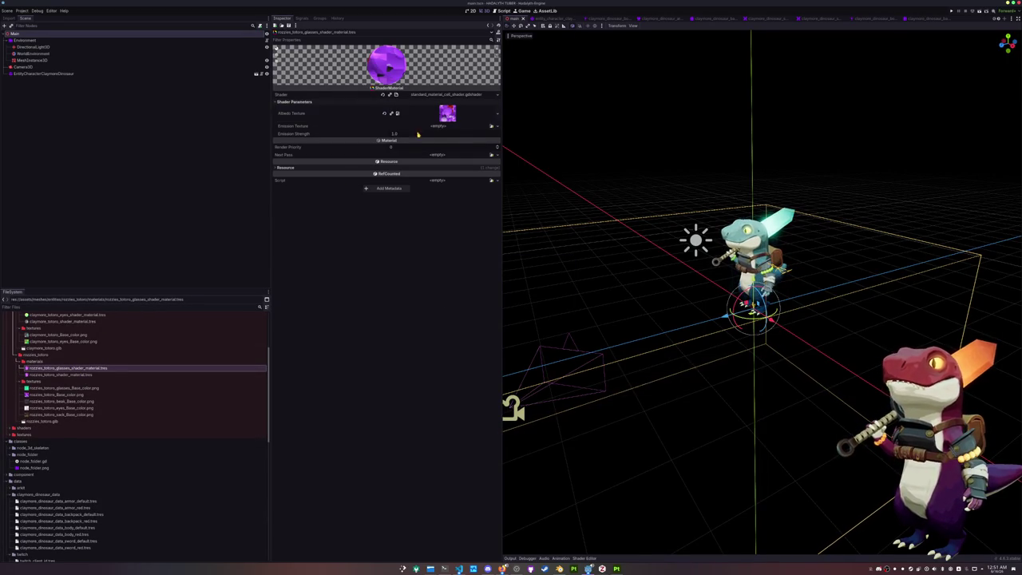